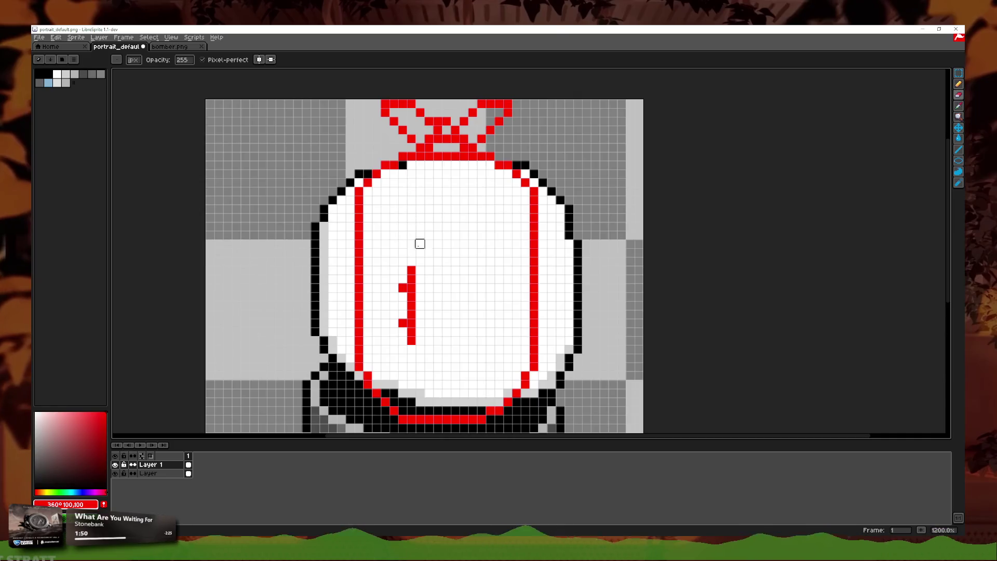
- Nudge the selected visor outline one pixel right, then undo the move
{"action": "scroll", "coordinate": [455, 138], "scroll_direction": "up", "scroll_amount": 4}
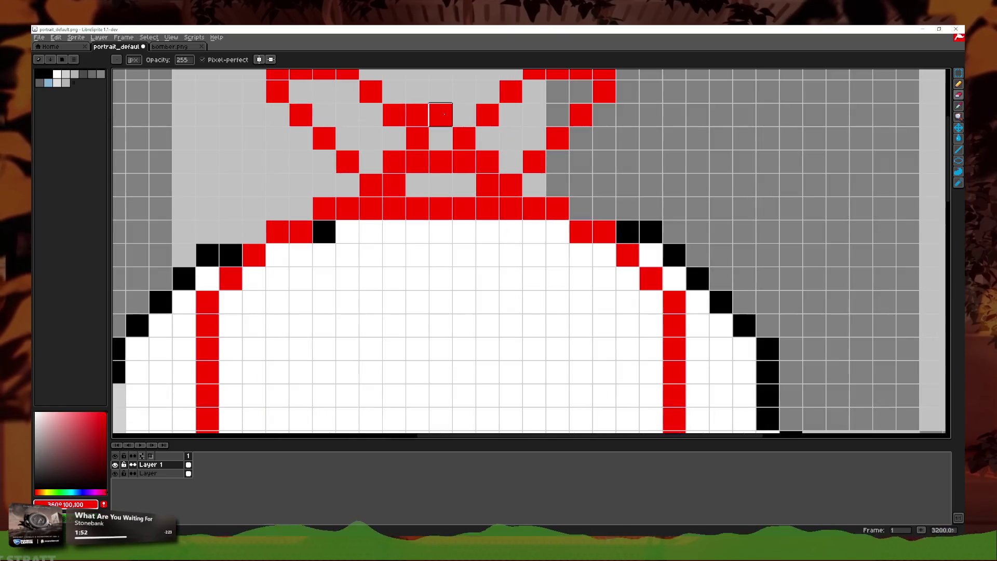
{"action": "scroll", "coordinate": [489, 212], "scroll_direction": "up", "scroll_amount": 1}
{"action": "scroll", "coordinate": [467, 259], "scroll_direction": "down", "scroll_amount": 7}
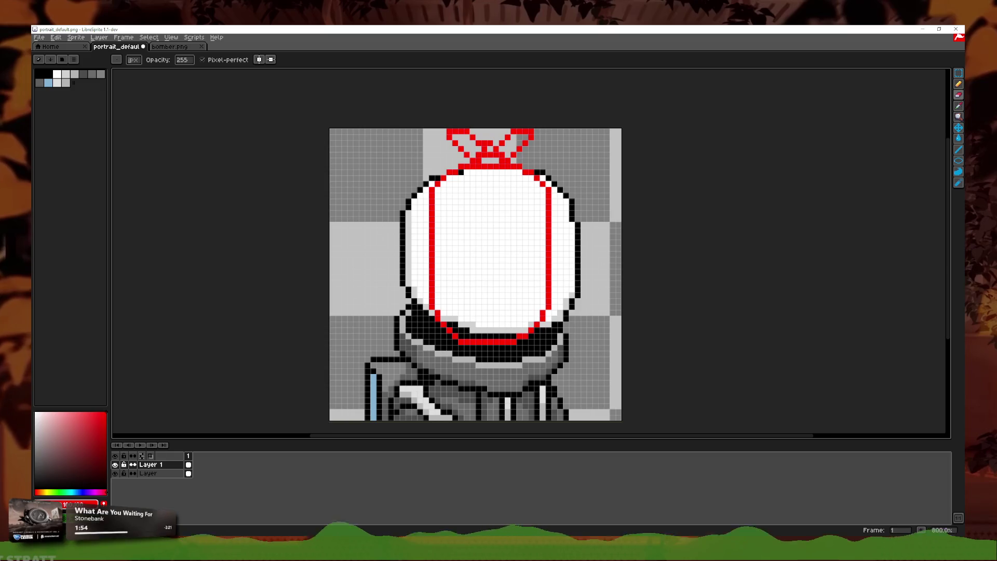
{"action": "scroll", "coordinate": [513, 242], "scroll_direction": "up", "scroll_amount": 1}
{"action": "key", "text": "Right"}
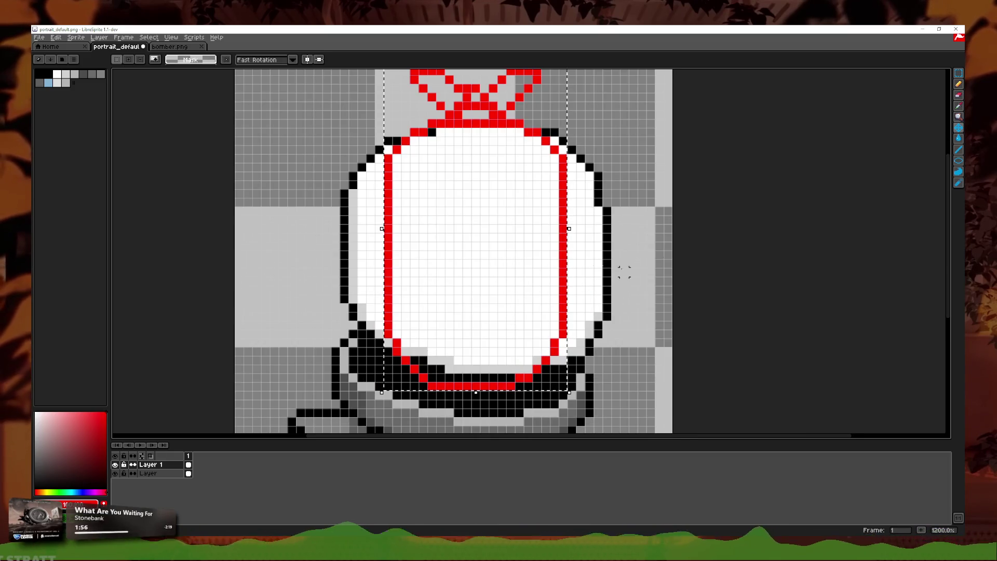
{"action": "key", "text": "ctrl+z"}
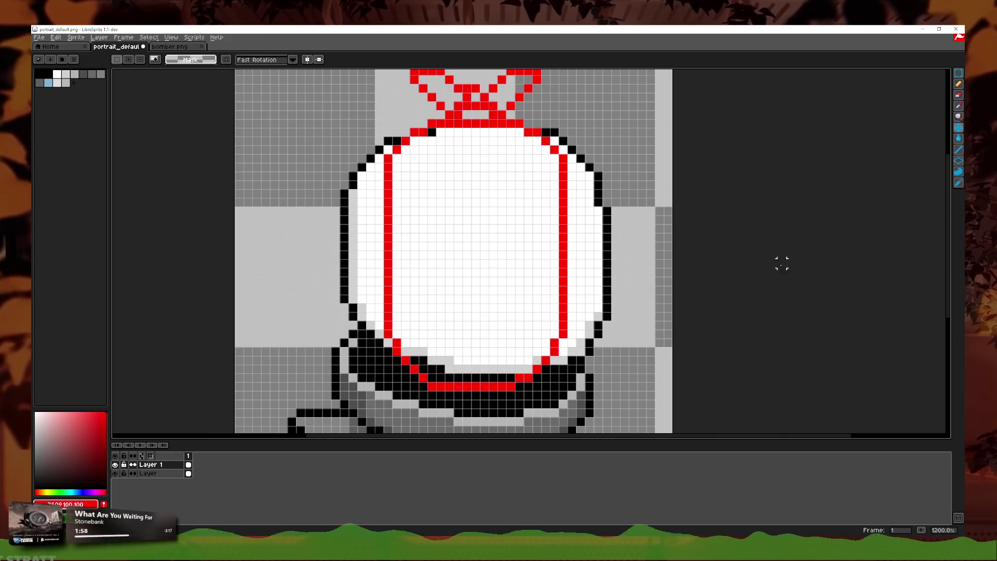
- Pencil a red U-shaped mouth outline with upturned corners on the visor, undoing stray strokes
{"action": "left_click", "coordinate": [959, 86]}
{"action": "scroll", "coordinate": [453, 327], "scroll_direction": "up", "scroll_amount": 1}
{"action": "left_click_drag", "start_coordinate": [384, 319], "coordinate": [572, 301]}
{"action": "key", "text": "ctrl+z"}
{"action": "left_click", "coordinate": [390, 318]}
{"action": "key", "text": "ctrl+z"}
{"action": "mouse_move", "coordinate": [384, 304]}
{"action": "left_mouse_down"}
{"action": "mouse_move", "coordinate": [384, 315]}
{"action": "mouse_move", "coordinate": [542, 340]}
{"action": "left_mouse_up"}
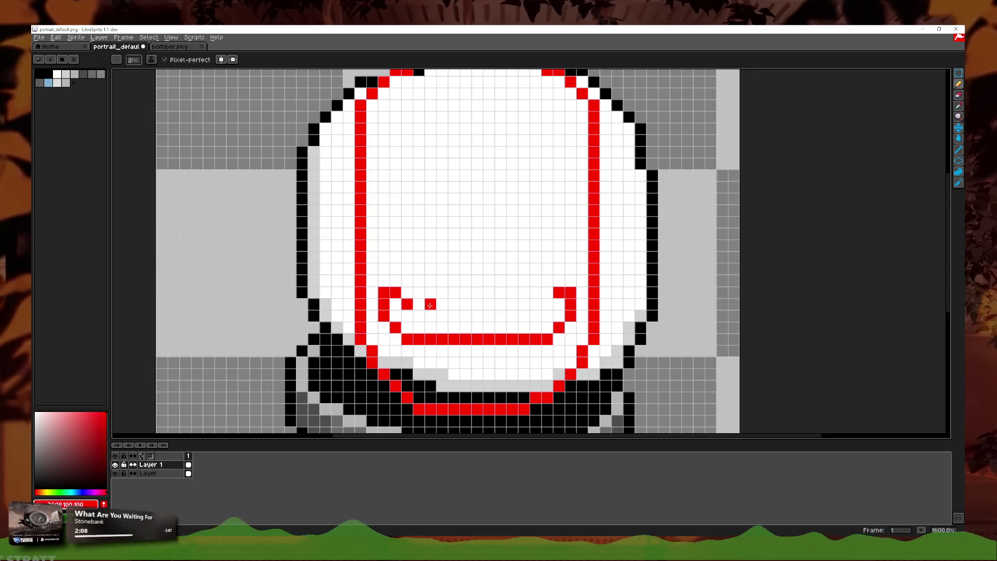
{"action": "left_click_drag", "start_coordinate": [419, 304], "coordinate": [534, 305]}
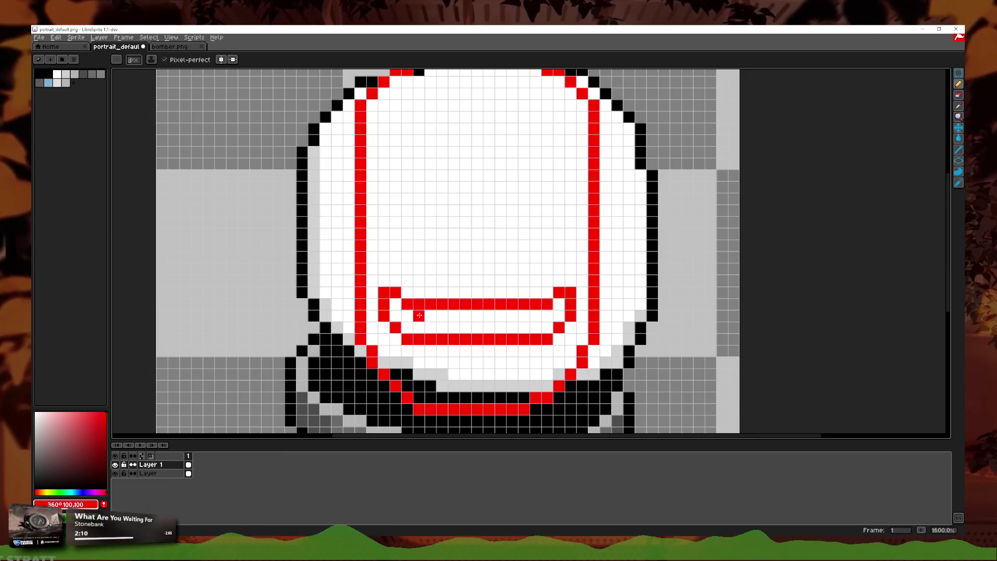
- Draw a red vertical tooth inside the mouth, undo the misplaced stroke, and switch to rectangle selection
{"action": "mouse_move", "coordinate": [442, 311]}
{"action": "left_mouse_down"}
{"action": "mouse_move", "coordinate": [442, 332]}
{"action": "mouse_move", "coordinate": [489, 315]}
{"action": "mouse_move", "coordinate": [512, 333]}
{"action": "left_mouse_up"}
{"action": "key", "text": "ctrl+z"}
{"action": "key", "text": "ctrl+z"}
{"action": "scroll", "coordinate": [589, 327], "scroll_direction": "down", "scroll_amount": 4}
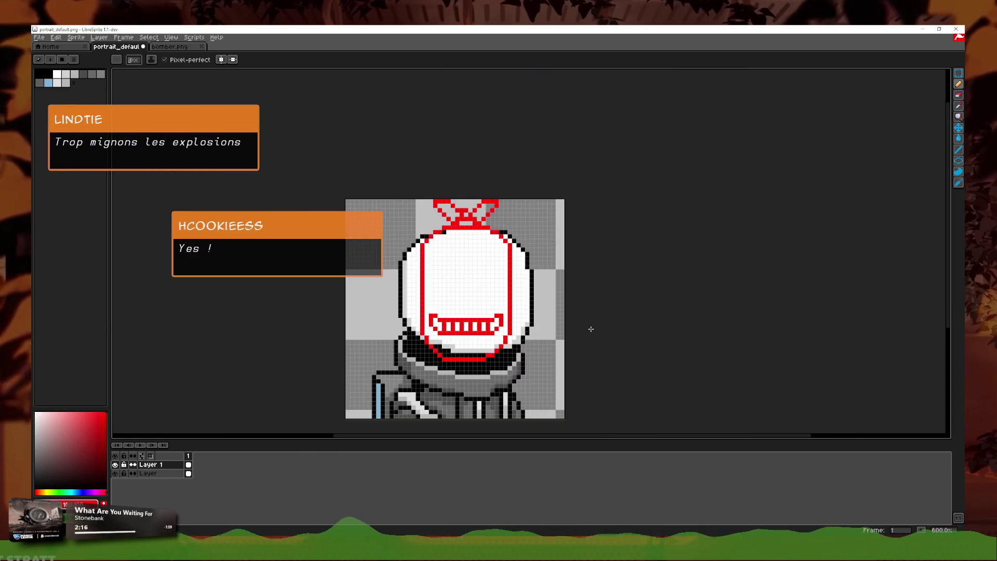
{"action": "scroll", "coordinate": [519, 346], "scroll_direction": "down", "scroll_amount": 1}
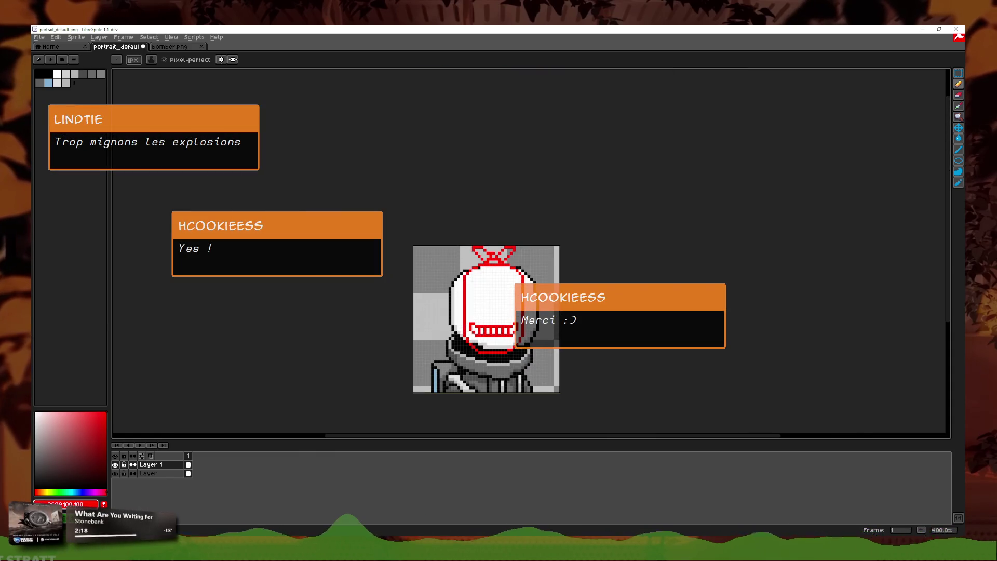
{"action": "scroll", "coordinate": [502, 310], "scroll_direction": "up", "scroll_amount": 5}
{"action": "left_click", "coordinate": [960, 74]}
{"action": "scroll", "coordinate": [453, 341], "scroll_direction": "up", "scroll_amount": 1}
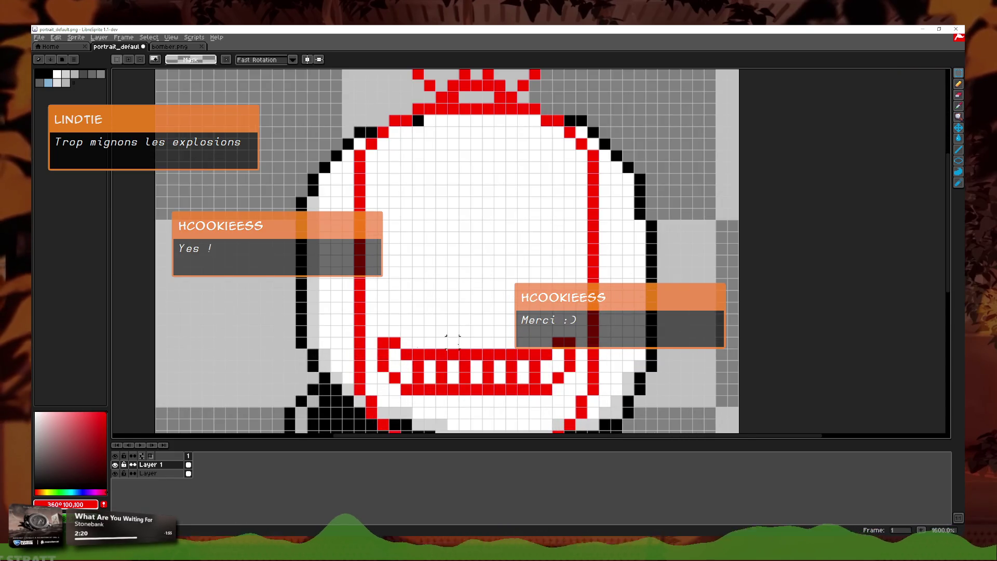
- Rectangle-select the grin, then hide and reshow the lower body layer to check the drawing
{"action": "left_click_drag", "start_coordinate": [383, 341], "coordinate": [581, 408]}
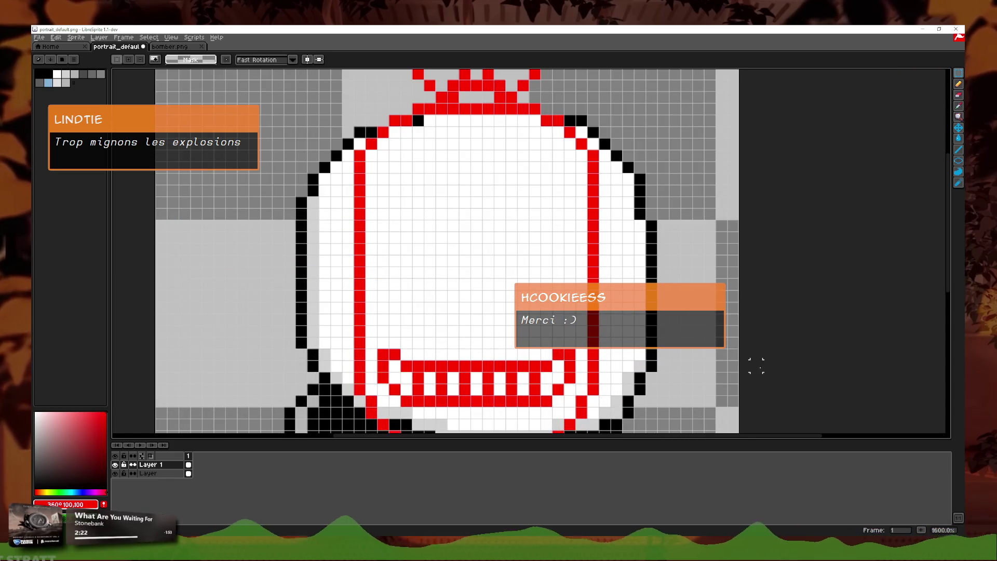
{"action": "scroll", "coordinate": [729, 329], "scroll_direction": "down", "scroll_amount": 3}
{"action": "scroll", "coordinate": [729, 329], "scroll_direction": "down", "scroll_amount": 3}
{"action": "scroll", "coordinate": [622, 316], "scroll_direction": "up", "scroll_amount": 3}
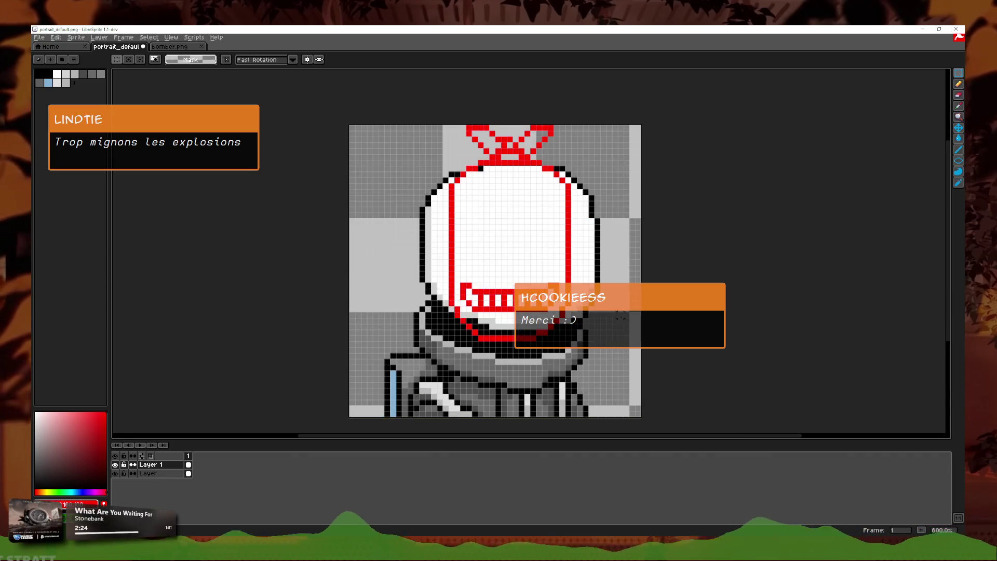
{"action": "key", "text": "b"}
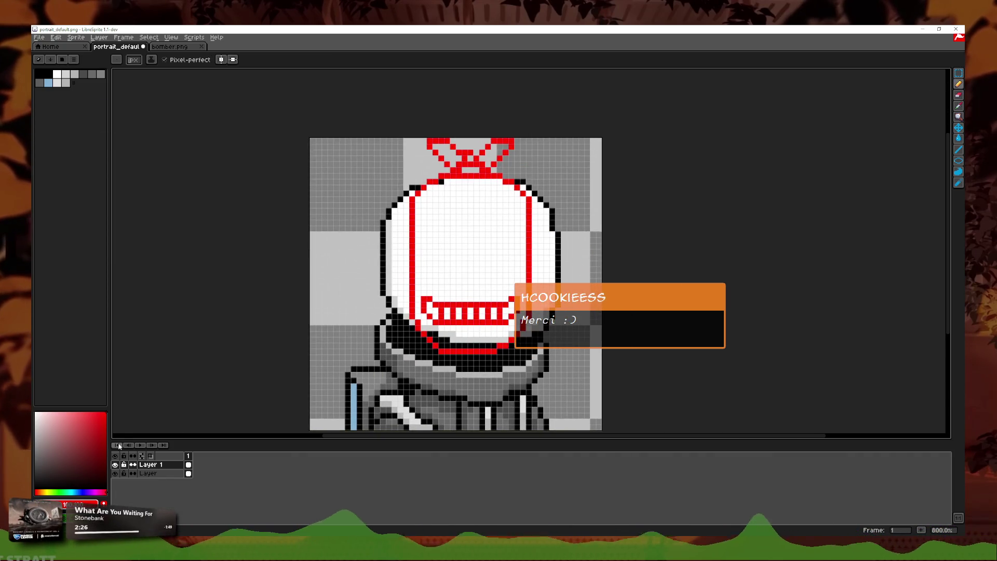
{"action": "left_click", "coordinate": [115, 473]}
{"action": "left_click", "coordinate": [115, 473]}
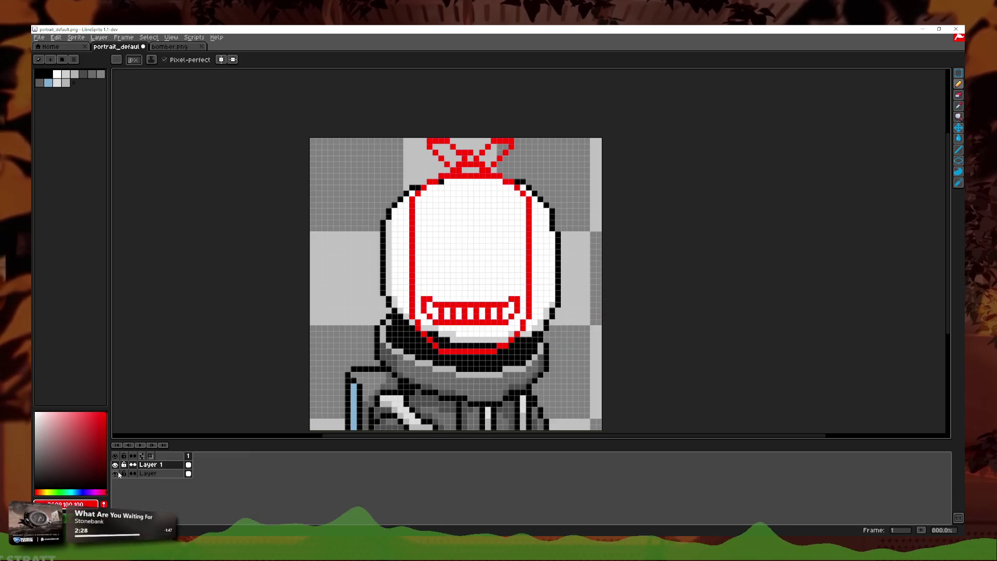
- Drag the yellow radiation-icon PNG into LibreSprite to open it in its own tab
{"action": "scroll", "coordinate": [507, 299], "scroll_direction": "up", "scroll_amount": 1}
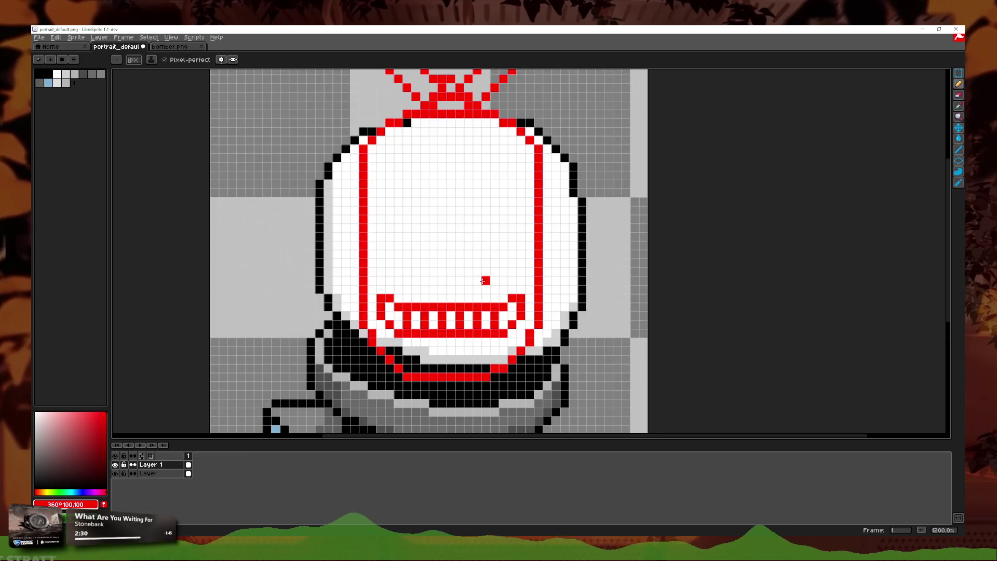
{"action": "scroll", "coordinate": [483, 281], "scroll_direction": "down", "scroll_amount": 1}
{"action": "scroll", "coordinate": [446, 263], "scroll_direction": "up", "scroll_amount": 1}
{"action": "scroll", "coordinate": [419, 260], "scroll_direction": "up", "scroll_amount": 1}
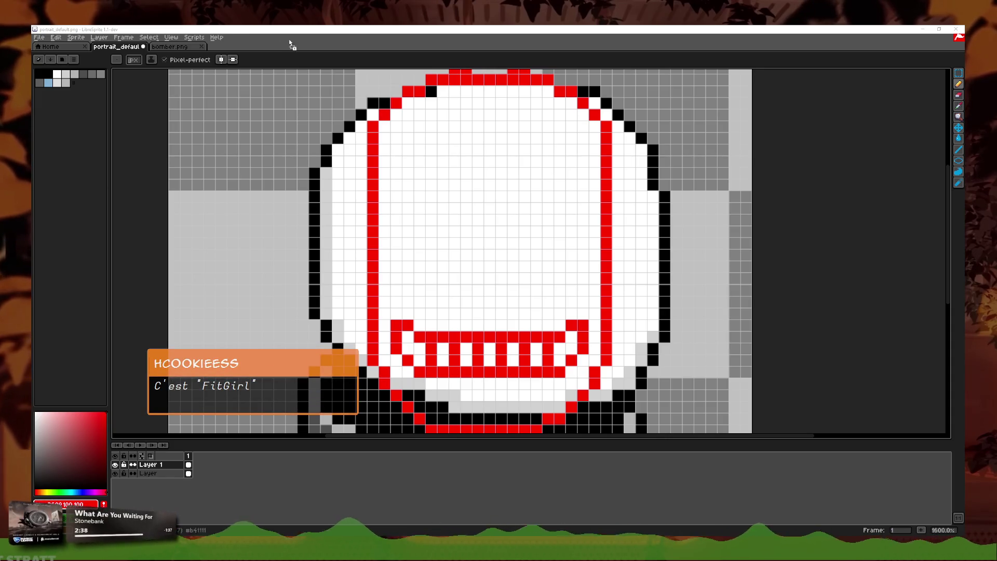
{"action": "left_click_drag", "start_coordinate": [306, 42], "coordinate": [258, 54]}
{"action": "scroll", "coordinate": [460, 214], "scroll_direction": "up", "scroll_amount": 2}
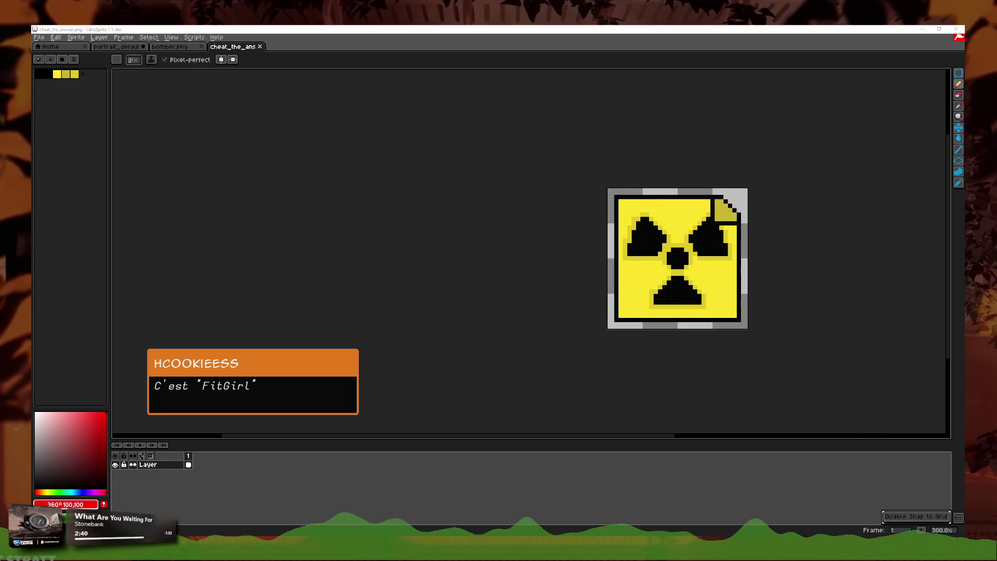
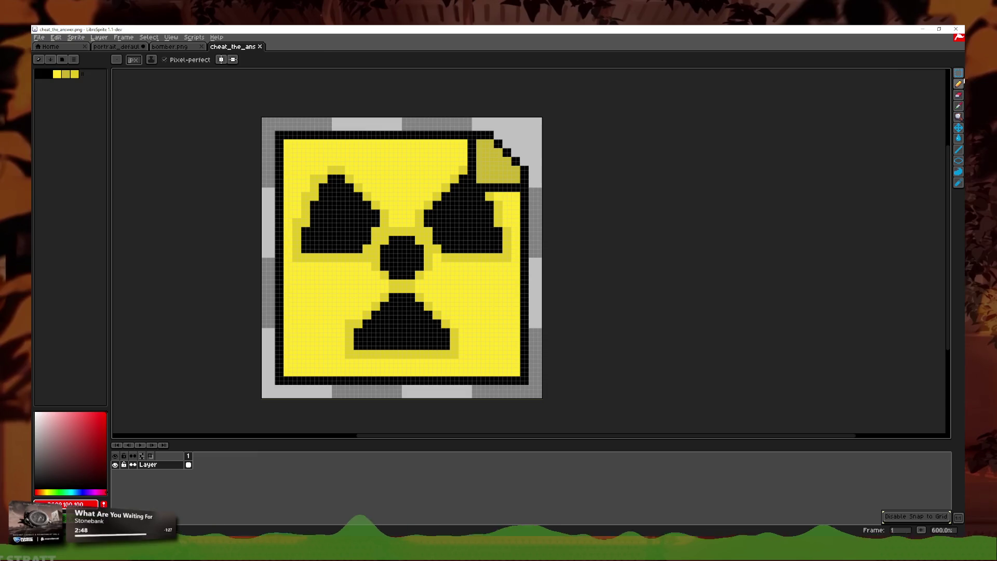
- Magic-wand select the radiation symbol's centre circle, upper-left blade and bottom blade in cheat_the_answer
{"action": "left_click", "coordinate": [959, 73]}
{"action": "left_click", "coordinate": [278, 312]}
{"action": "left_click", "coordinate": [402, 257], "text": "shift"}
{"action": "left_click", "coordinate": [465, 223], "text": "shift"}
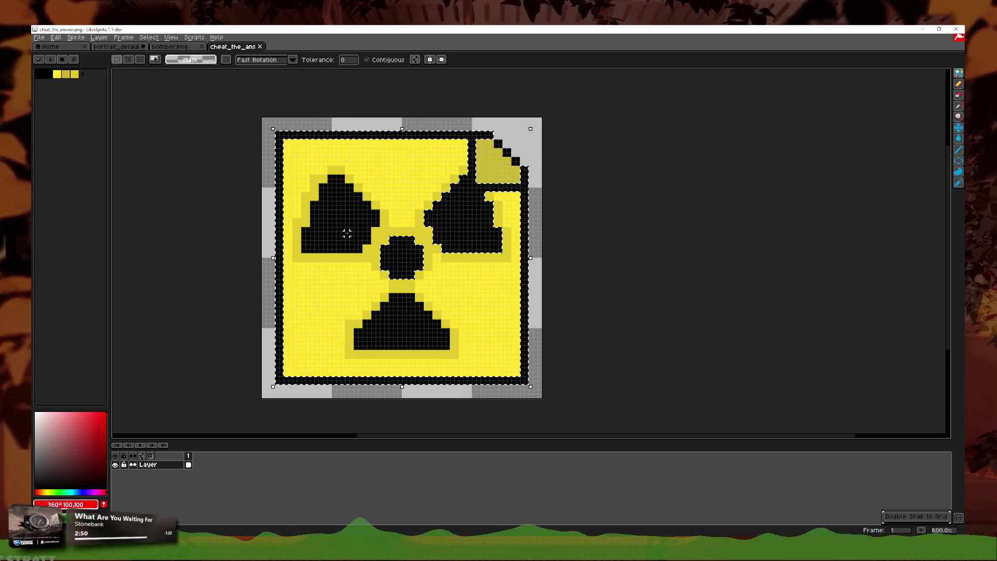
{"action": "key", "text": "ctrl+d"}
{"action": "left_click", "coordinate": [334, 220], "text": "shift"}
{"action": "left_click", "coordinate": [410, 327], "text": "shift"}
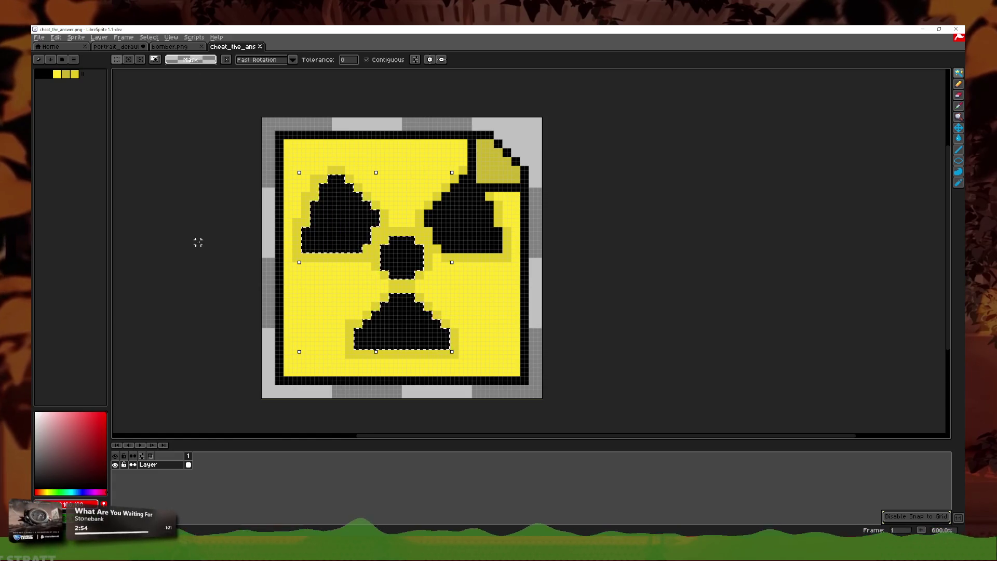
- Paste the copied black symbol shapes into the portrait_default sprite
{"action": "left_click", "coordinate": [184, 49]}
{"action": "left_click", "coordinate": [114, 48]}
{"action": "key", "text": "ctrl+v"}
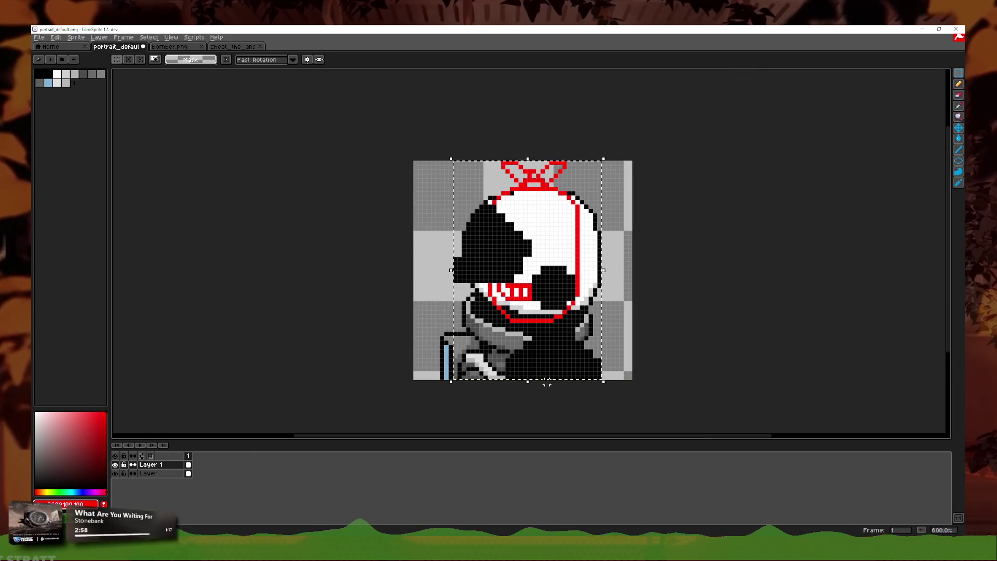
- Commit the first paste over the face, add Layer 2 and paste the shapes again
{"action": "left_click_drag", "start_coordinate": [577, 384], "coordinate": [532, 311]}
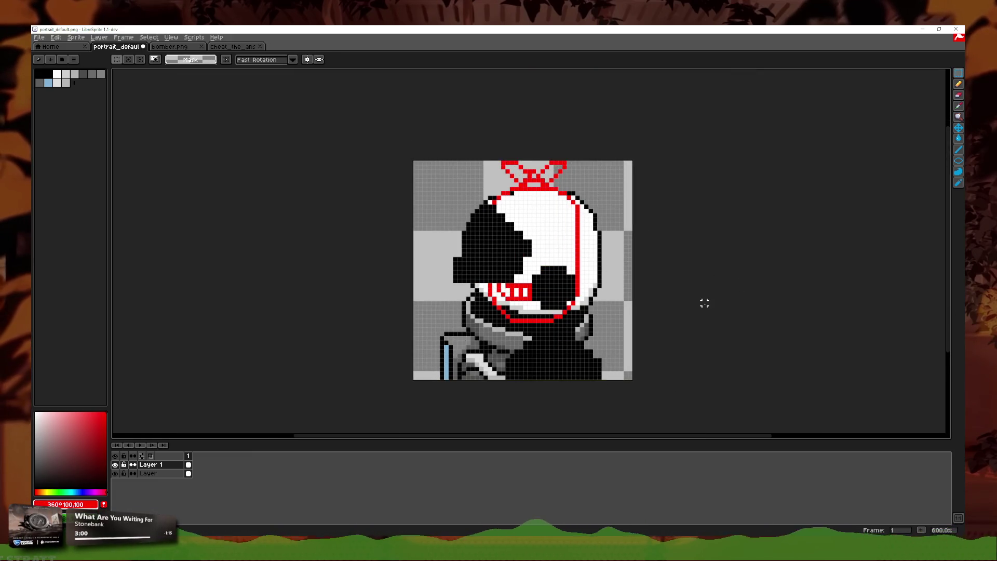
{"action": "key", "text": "Return"}
{"action": "right_click", "coordinate": [165, 473]}
{"action": "left_click", "coordinate": [218, 478]}
{"action": "key", "text": "ctrl+v"}
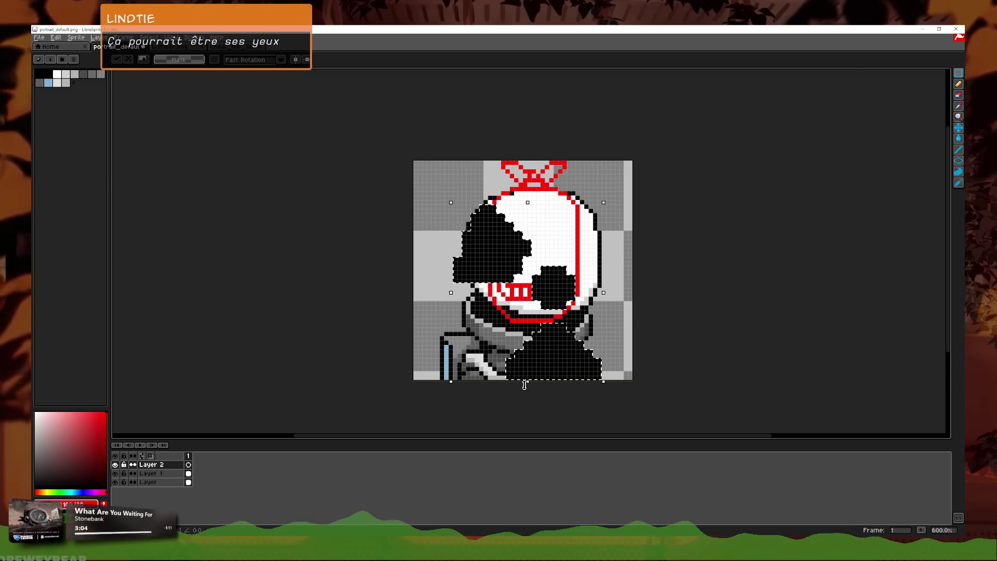
- Shrink the pasted shapes onto the helmet face as eyes, nose and mouth, then commit
{"action": "left_click_drag", "start_coordinate": [551, 391], "coordinate": [525, 273]}
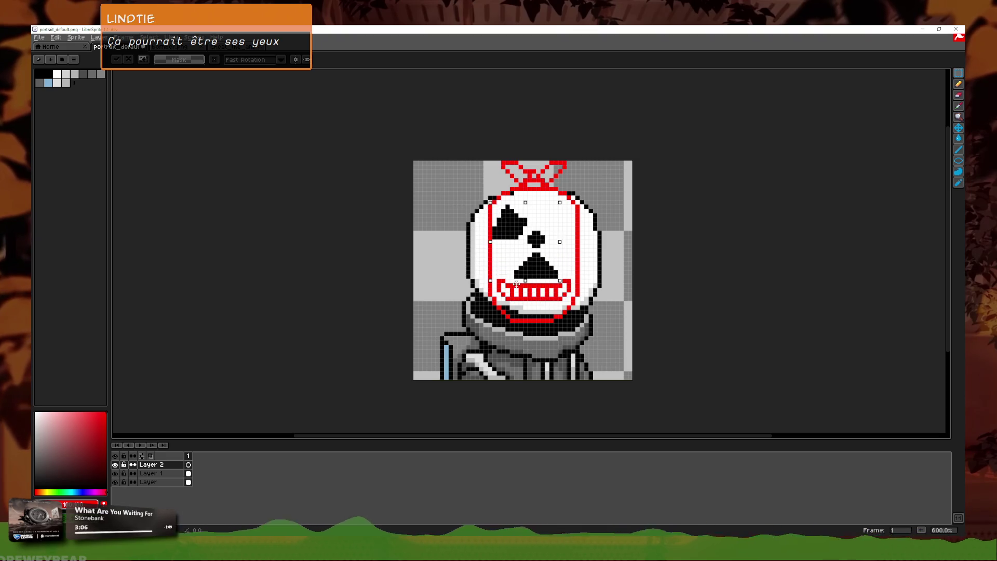
{"action": "key", "text": "ctrl+Tab"}
{"action": "key", "text": "ctrl+shift+Tab"}
{"action": "scroll", "coordinate": [568, 268], "scroll_direction": "up", "scroll_amount": 3}
{"action": "scroll", "coordinate": [568, 269], "scroll_direction": "up", "scroll_amount": 1}
{"action": "mouse_move", "coordinate": [488, 256]}
{"action": "left_mouse_down"}
{"action": "mouse_move", "coordinate": [488, 295]}
{"action": "mouse_move", "coordinate": [485, 281]}
{"action": "left_mouse_up"}
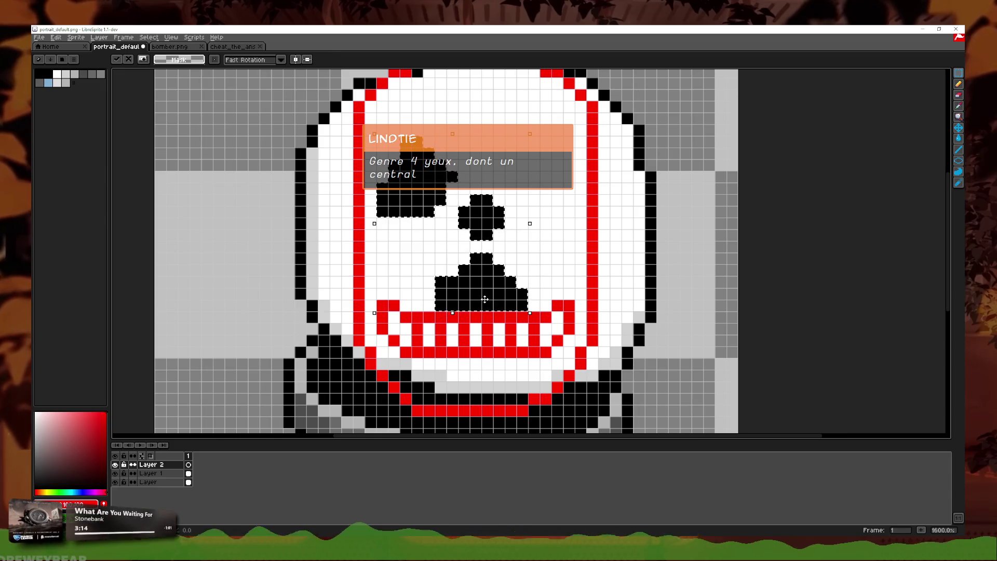
{"action": "key", "text": "Return"}
{"action": "scroll", "coordinate": [737, 246], "scroll_direction": "down", "scroll_amount": 2}
{"action": "scroll", "coordinate": [598, 243], "scroll_direction": "up", "scroll_amount": 2}
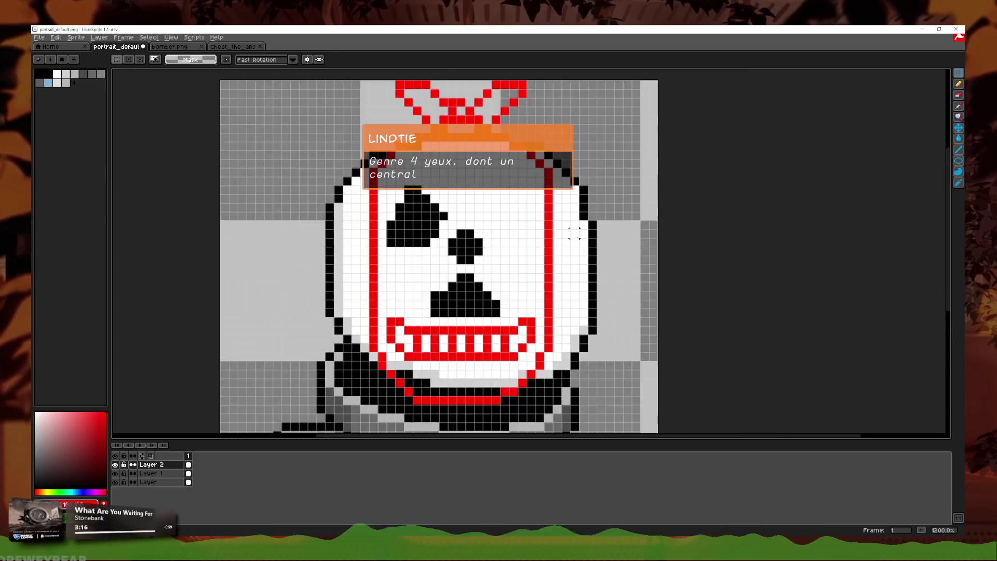
- Eyedrop black and pencil the first pixels of the right eye's diagonal outline
{"action": "key", "text": "i"}
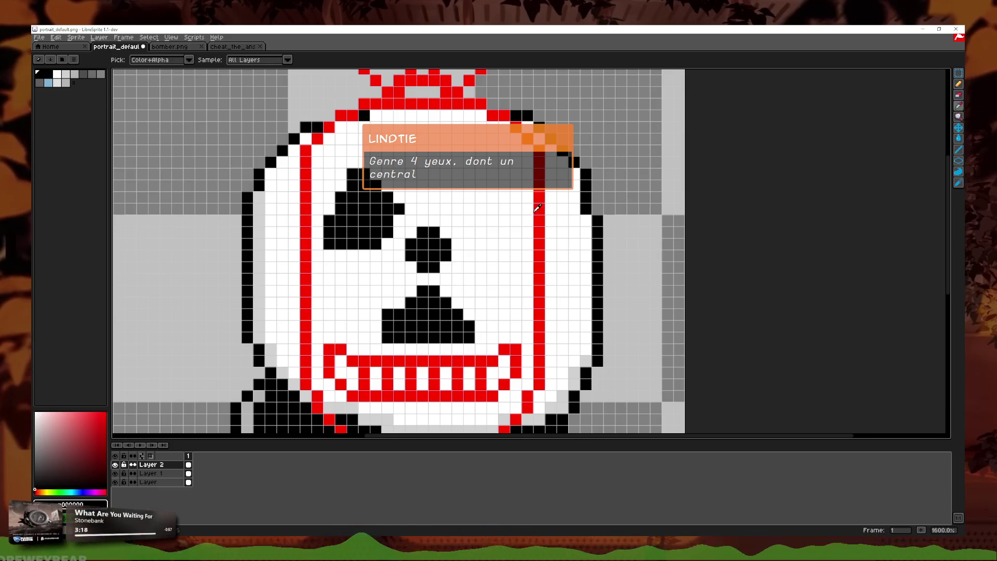
{"action": "left_click", "coordinate": [959, 84]}
{"action": "scroll", "coordinate": [447, 210], "scroll_direction": "up", "scroll_amount": 1}
{"action": "left_click", "coordinate": [447, 210]}
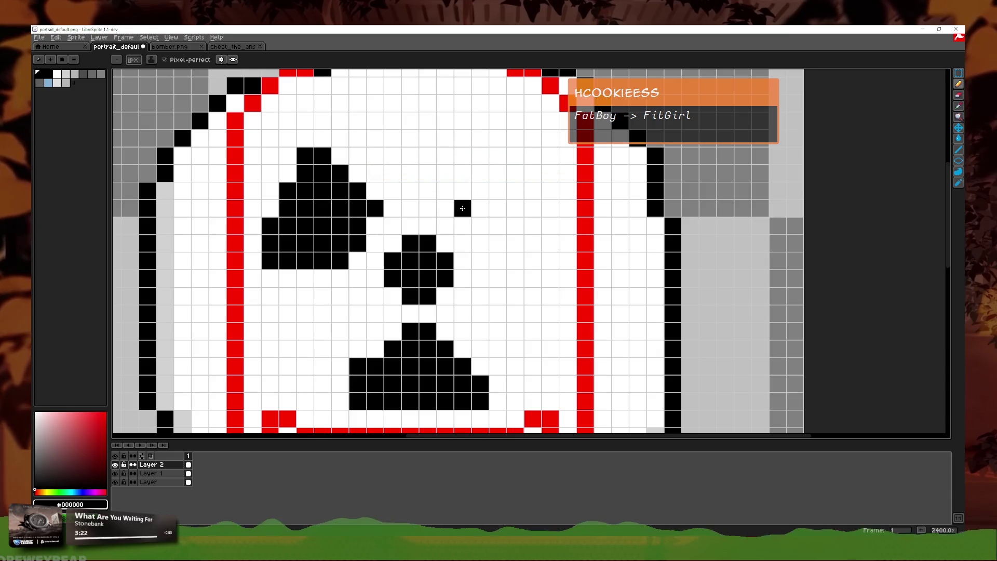
{"action": "left_click", "coordinate": [496, 258]}
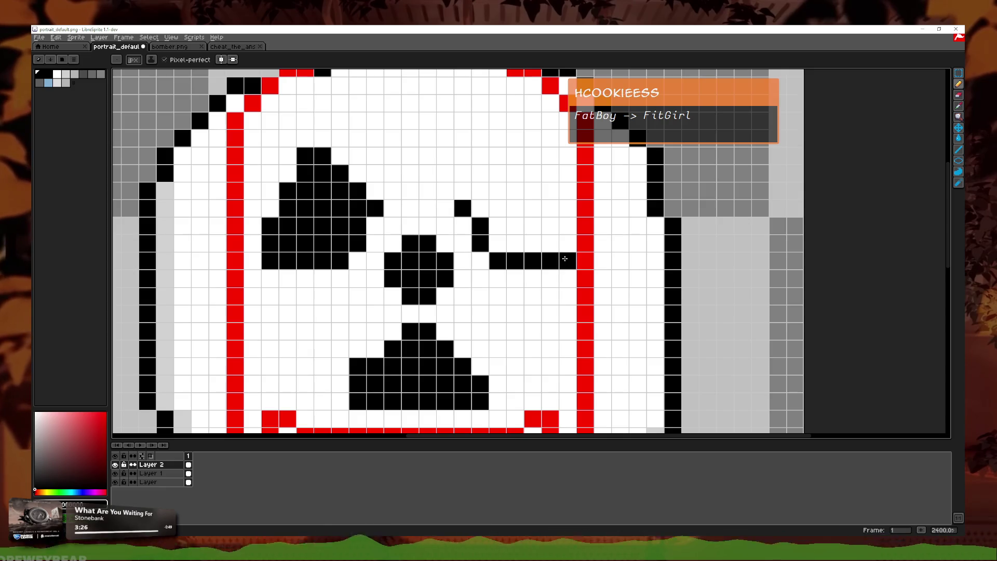
{"action": "scroll", "coordinate": [501, 249], "scroll_direction": "down", "scroll_amount": 1}
{"action": "scroll", "coordinate": [472, 235], "scroll_direction": "up", "scroll_amount": 1}
{"action": "left_click", "coordinate": [472, 234]}
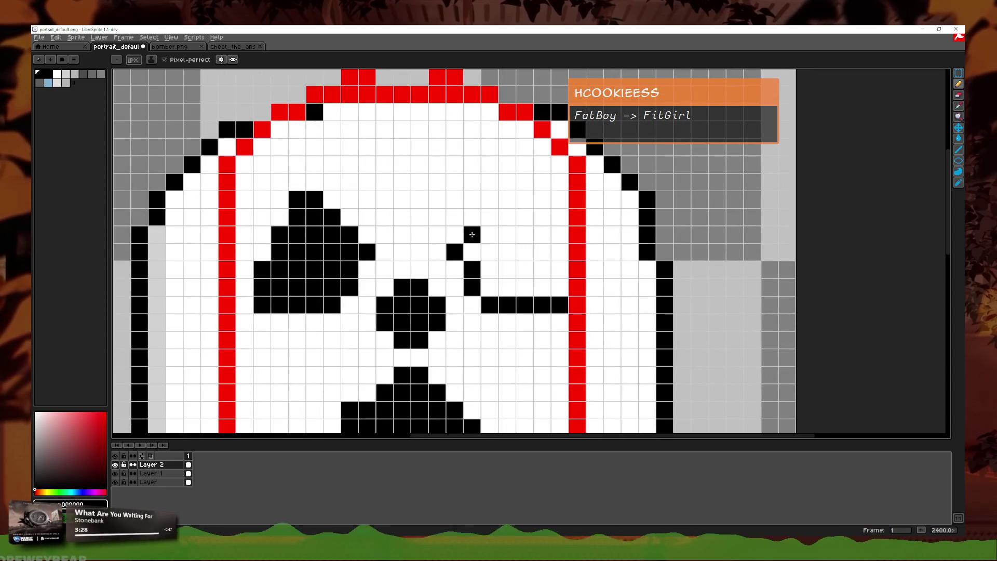
{"action": "left_click", "coordinate": [508, 200]}
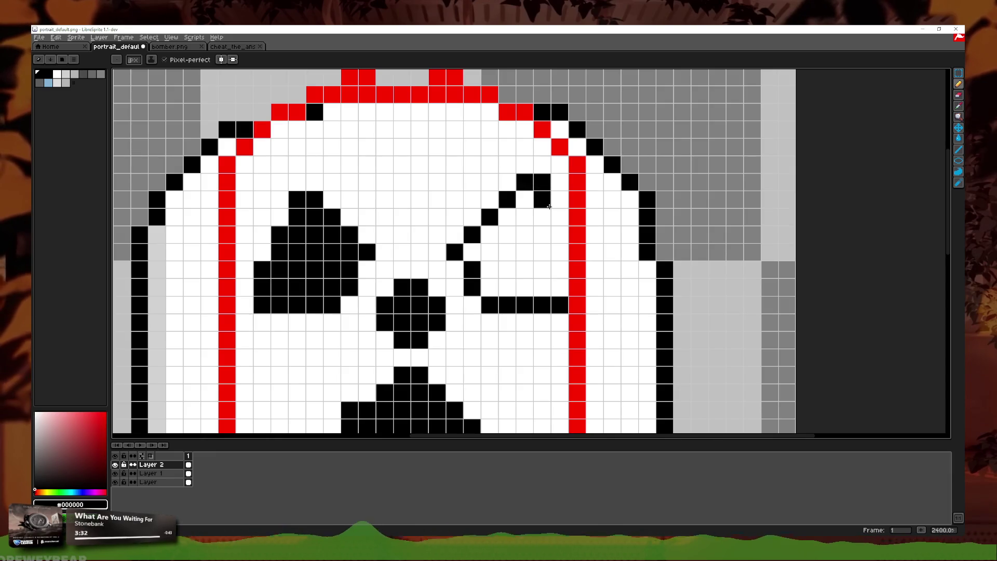
- Undo stray pixels and redraw the right eye outline up to its top edge
{"action": "key", "text": "ctrl+z"}
{"action": "key", "text": "ctrl+z"}
{"action": "key", "text": "ctrl+z"}
{"action": "key", "text": "ctrl+z"}
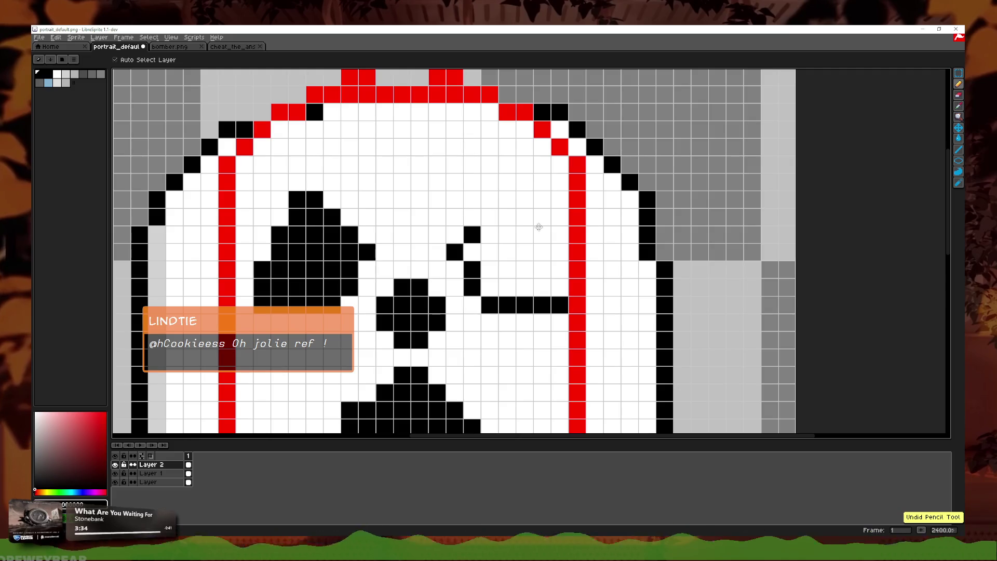
{"action": "left_click", "coordinate": [365, 266]}
{"action": "key", "text": "ctrl+z"}
{"action": "left_click", "coordinate": [361, 233]}
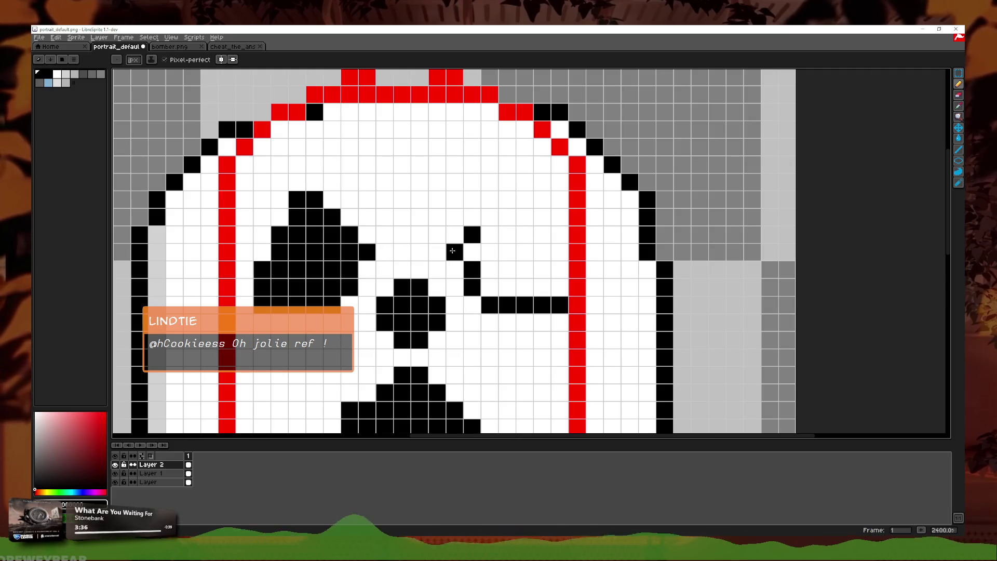
{"action": "left_click", "coordinate": [507, 200]}
{"action": "left_click", "coordinate": [524, 182]}
{"action": "left_click", "coordinate": [541, 183]}
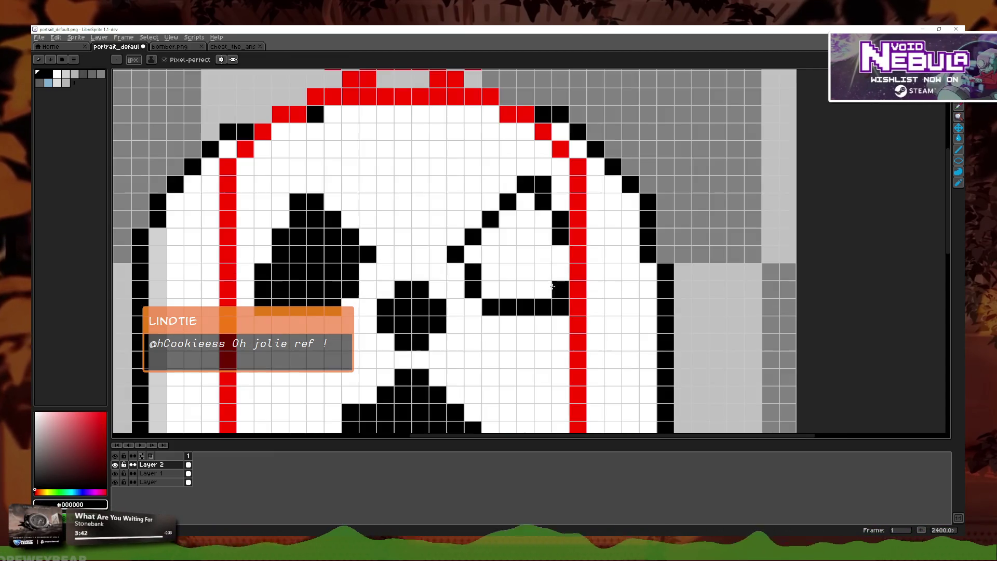
- Undo a failed fill and rework the right eye's diagonal and top edges
{"action": "mouse_move", "coordinate": [555, 293]}
{"action": "left_mouse_down"}
{"action": "mouse_move", "coordinate": [524, 274]}
{"action": "mouse_move", "coordinate": [528, 287]}
{"action": "left_mouse_up"}
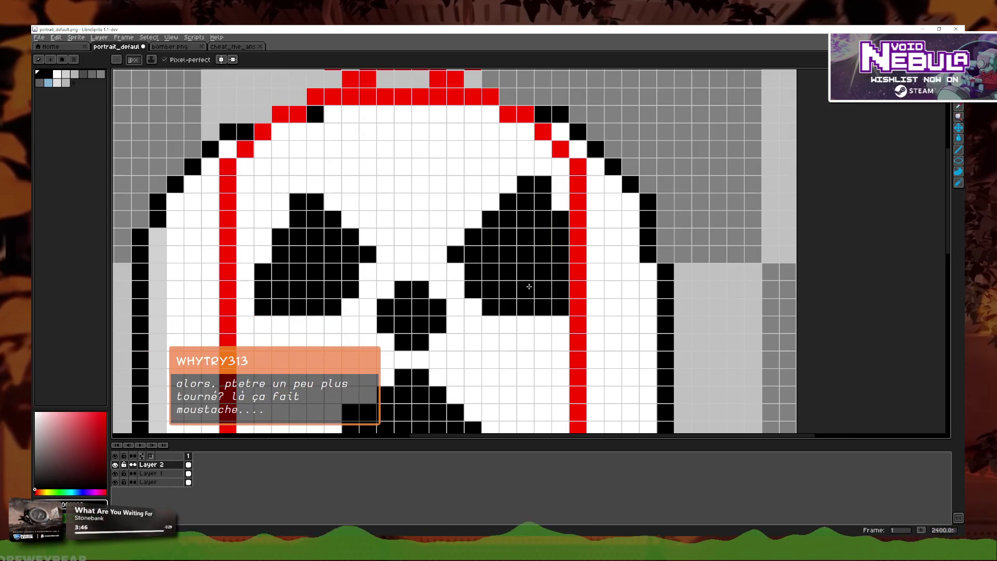
{"action": "scroll", "coordinate": [514, 252], "scroll_direction": "down", "scroll_amount": 4}
{"action": "scroll", "coordinate": [483, 264], "scroll_direction": "up", "scroll_amount": 3}
{"action": "key", "text": "ctrl+z"}
{"action": "key", "text": "ctrl+z"}
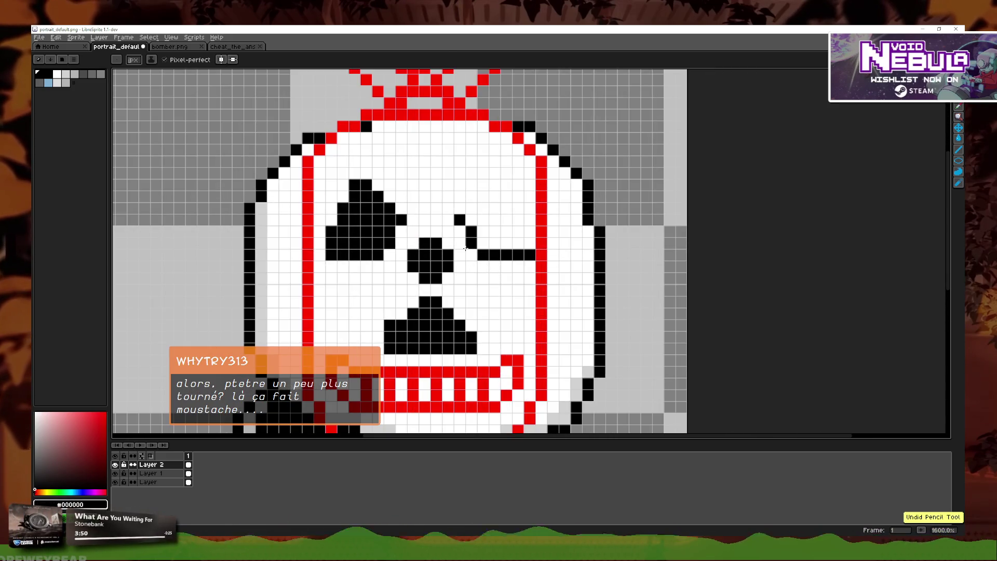
{"action": "left_click", "coordinate": [469, 208]}
{"action": "scroll", "coordinate": [470, 208], "scroll_direction": "up", "scroll_amount": 1}
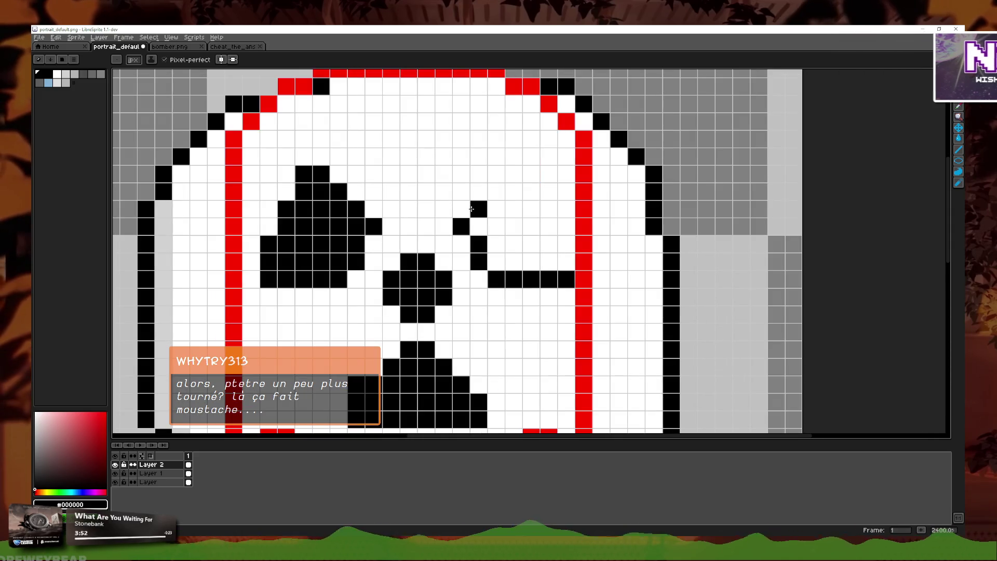
{"action": "left_click", "coordinate": [495, 188]}
{"action": "key", "text": "ctrl+z"}
{"action": "left_click_drag", "start_coordinate": [514, 174], "coordinate": [531, 174]}
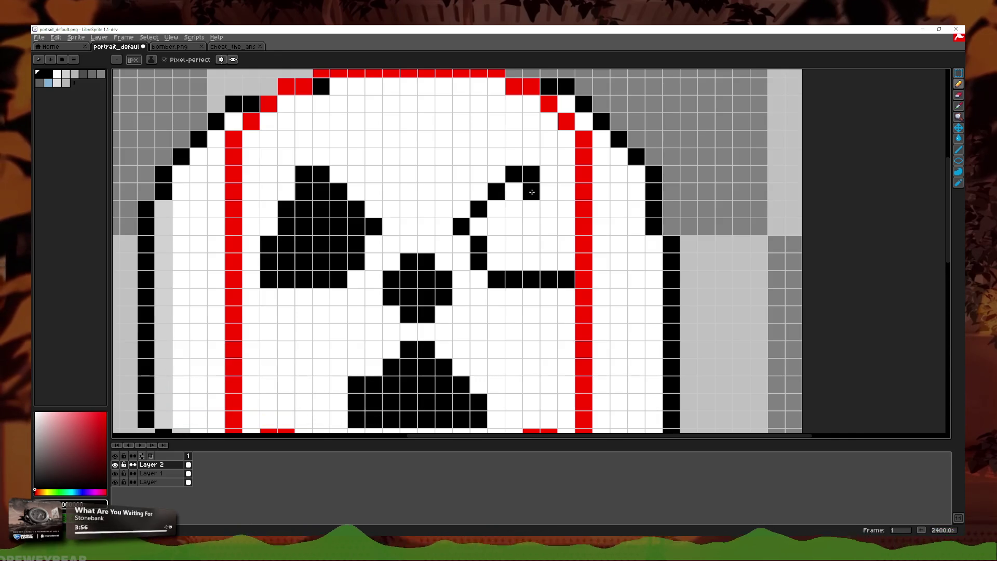
{"action": "key", "text": "ctrl+z"}
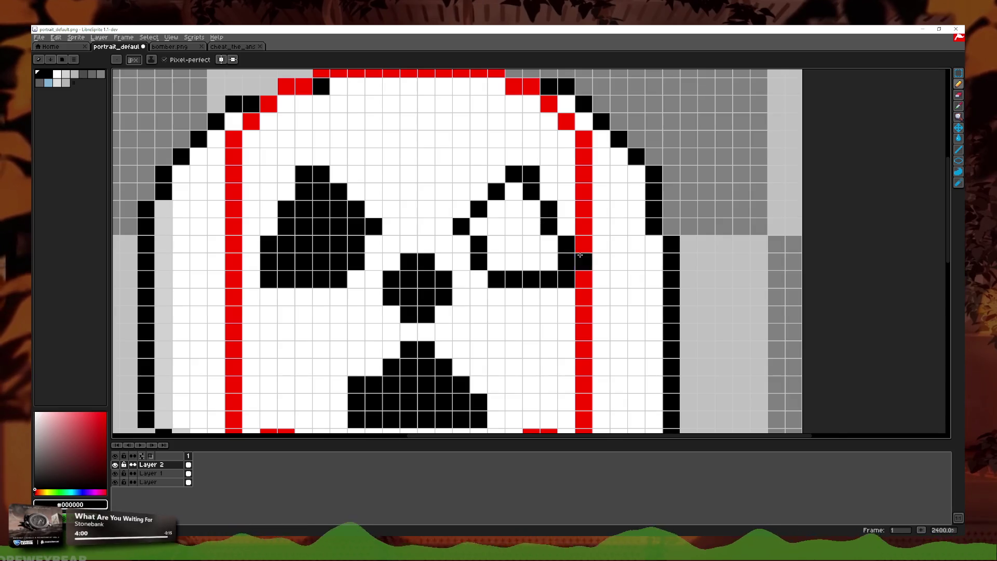
- Flood-fill the closed right-eye outline with black using the Paint Bucket
{"action": "scroll", "coordinate": [578, 255], "scroll_direction": "down", "scroll_amount": 7}
{"action": "scroll", "coordinate": [572, 248], "scroll_direction": "up", "scroll_amount": 5}
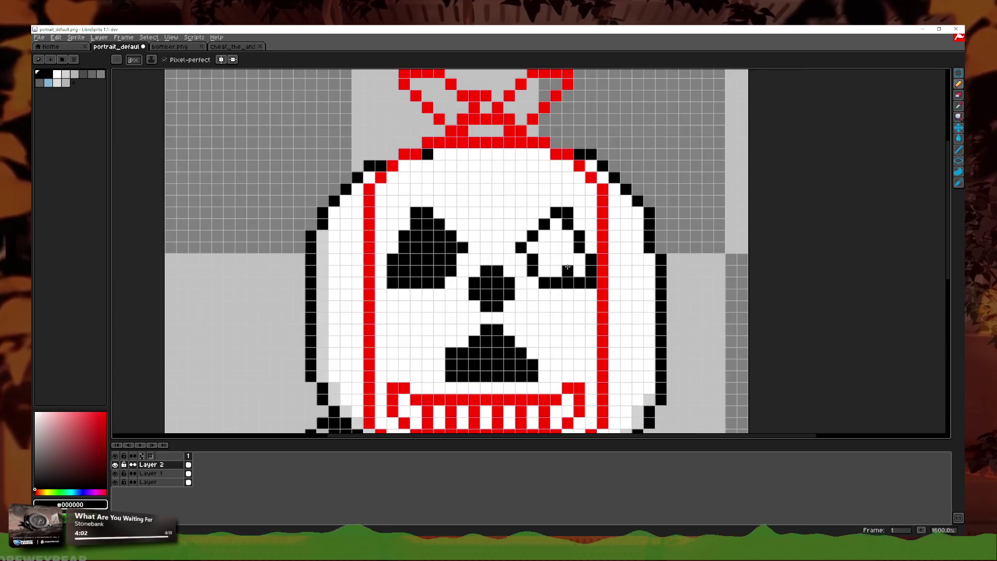
{"action": "key", "text": "ctrl+z"}
{"action": "key", "text": "g"}
{"action": "left_click", "coordinate": [569, 269]}
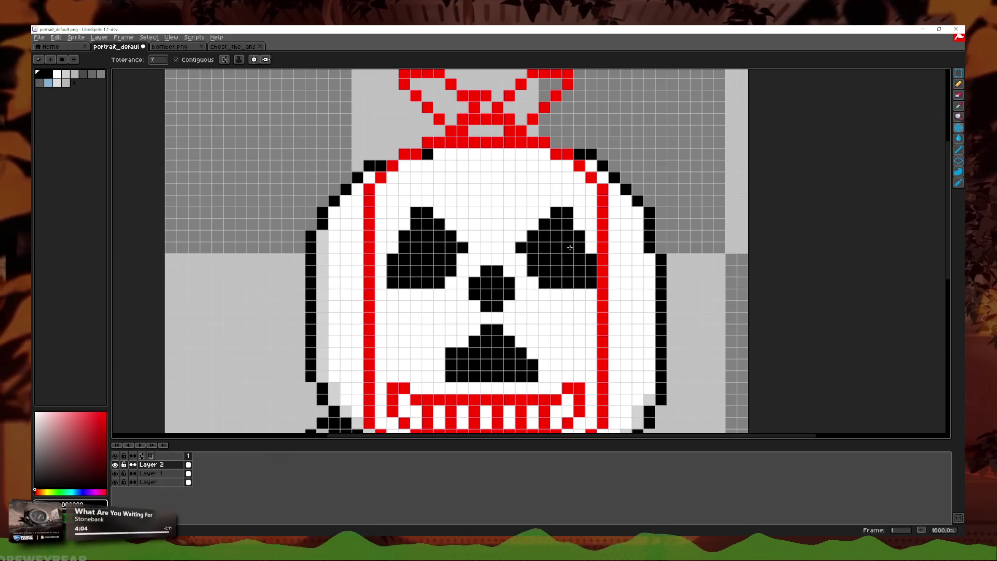
- Reselect the eyes, nose and mouth and move them up 4 pixels
{"action": "scroll", "coordinate": [598, 260], "scroll_direction": "down", "scroll_amount": 5}
{"action": "scroll", "coordinate": [663, 265], "scroll_direction": "up", "scroll_amount": 3}
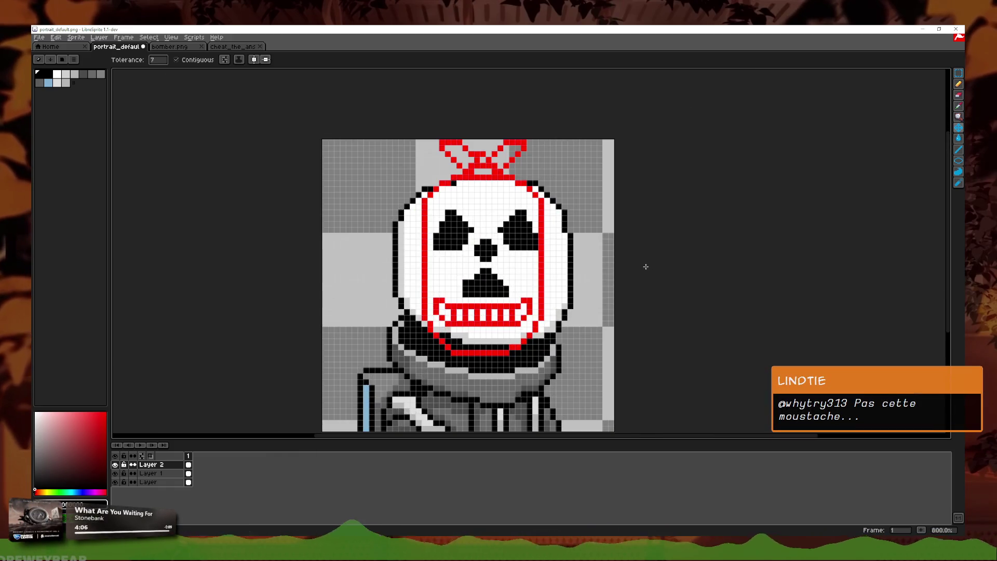
{"action": "scroll", "coordinate": [588, 265], "scroll_direction": "up", "scroll_amount": 2}
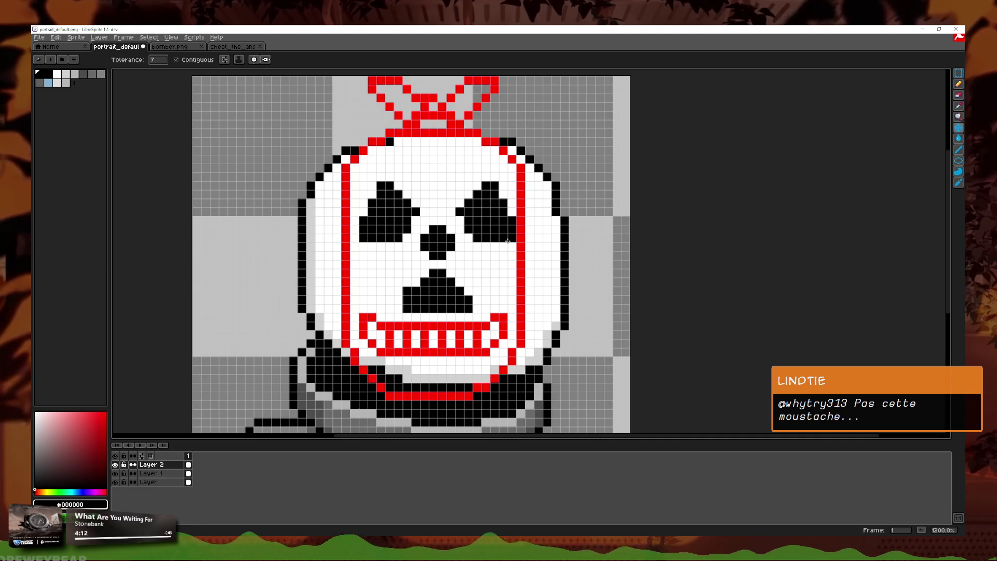
{"action": "key", "text": "m"}
{"action": "key", "text": "ctrl+shift+d"}
{"action": "key", "text": "Up"}
{"action": "key", "text": "Up"}
{"action": "key", "text": "Up"}
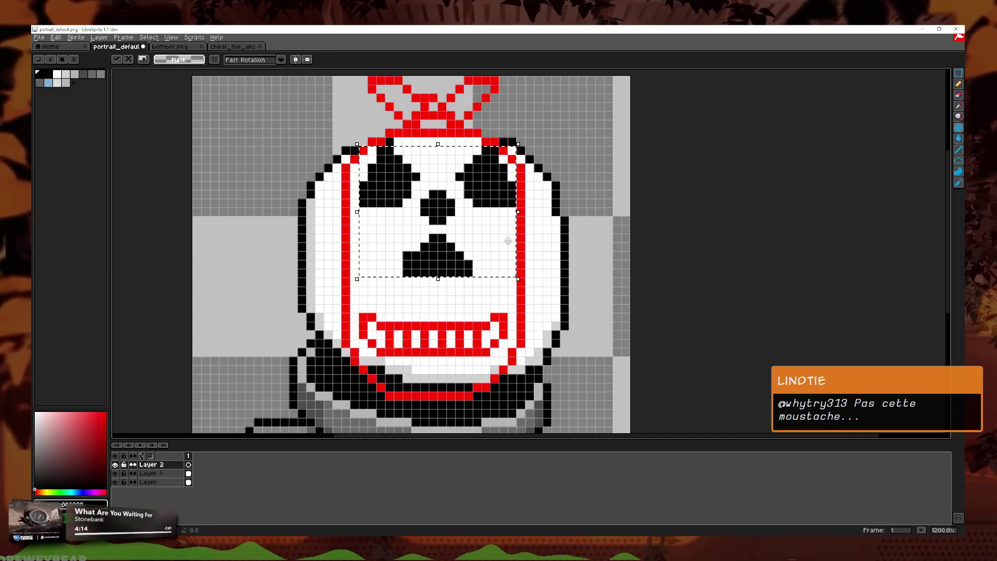
{"action": "left_click", "coordinate": [765, 177]}
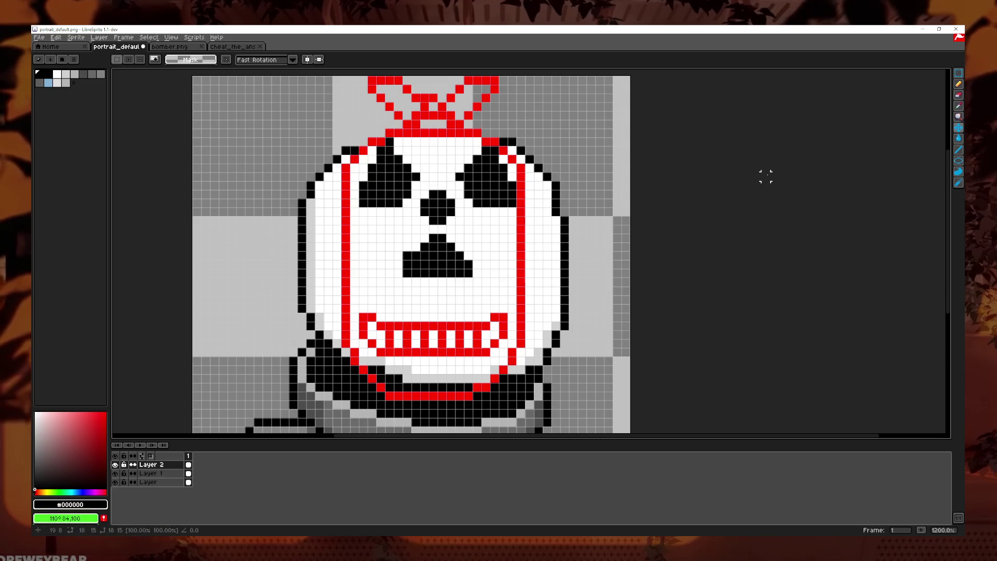
- Marquee-select the face features and scale them down as a group
{"action": "scroll", "coordinate": [701, 185], "scroll_direction": "down", "scroll_amount": 5}
{"action": "scroll", "coordinate": [689, 190], "scroll_direction": "up", "scroll_amount": 5}
{"action": "scroll", "coordinate": [603, 178], "scroll_direction": "up", "scroll_amount": 1}
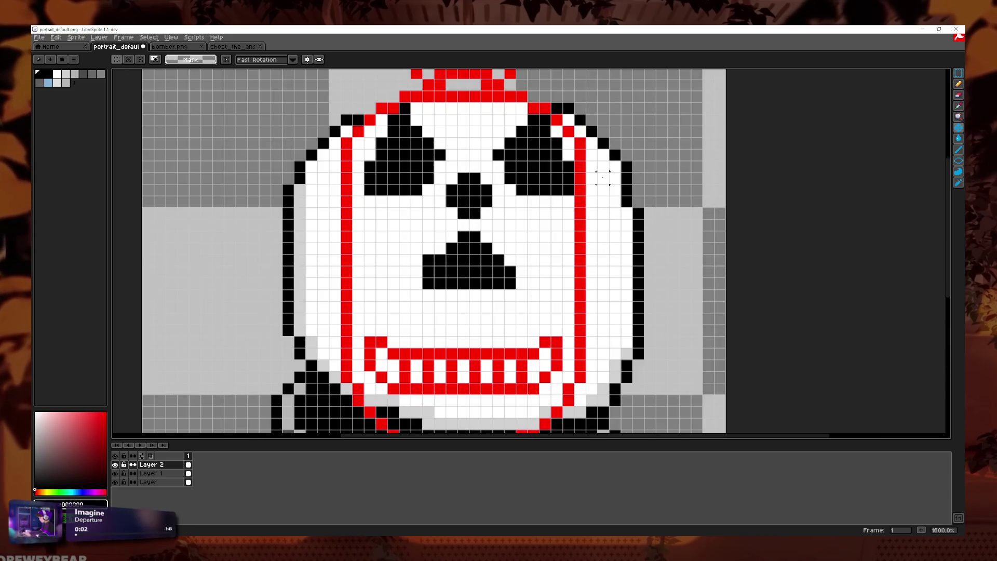
{"action": "left_click_drag", "start_coordinate": [363, 109], "coordinate": [575, 290]}
{"action": "left_click_drag", "start_coordinate": [575, 199], "coordinate": [552, 199]}
{"action": "mouse_move", "coordinate": [482, 289]}
{"action": "left_mouse_down"}
{"action": "mouse_move", "coordinate": [474, 247]}
{"action": "mouse_move", "coordinate": [474, 258]}
{"action": "left_mouse_up"}
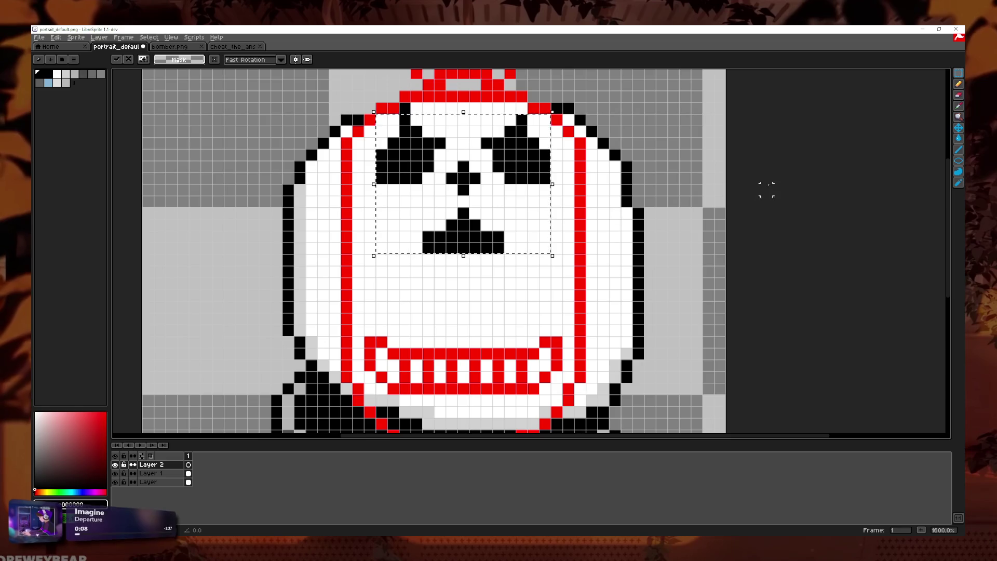
{"action": "left_click", "coordinate": [782, 196]}
- Undo the scaling and earlier face edits to restore the original features
{"action": "scroll", "coordinate": [780, 199], "scroll_direction": "down", "scroll_amount": 5}
{"action": "key", "text": "ctrl+z"}
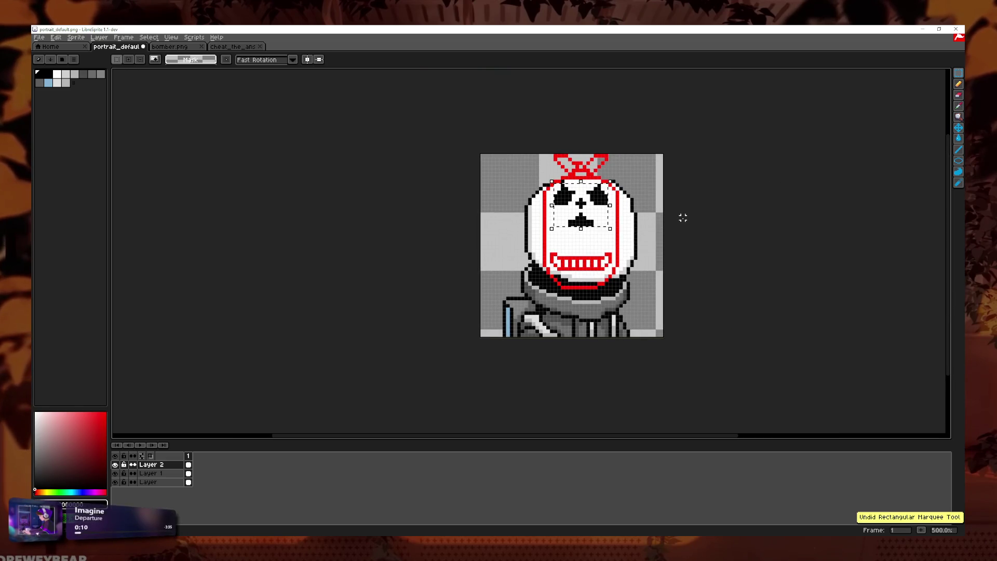
{"action": "key", "text": "ctrl+z"}
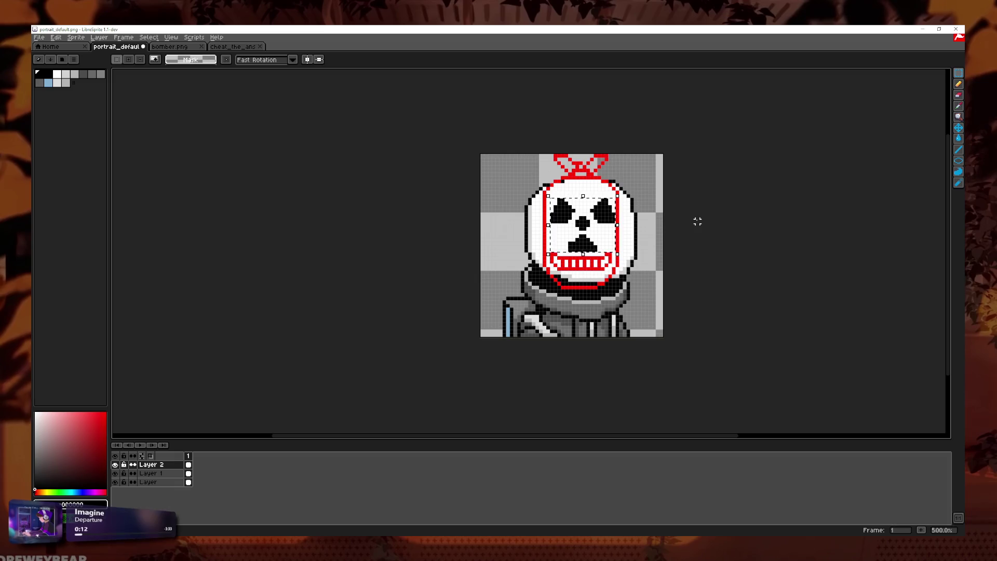
{"action": "scroll", "coordinate": [697, 221], "scroll_direction": "down", "scroll_amount": 1}
{"action": "scroll", "coordinate": [699, 229], "scroll_direction": "down", "scroll_amount": 1}
{"action": "scroll", "coordinate": [634, 258], "scroll_direction": "up", "scroll_amount": 1}
{"action": "scroll", "coordinate": [519, 286], "scroll_direction": "up", "scroll_amount": 2}
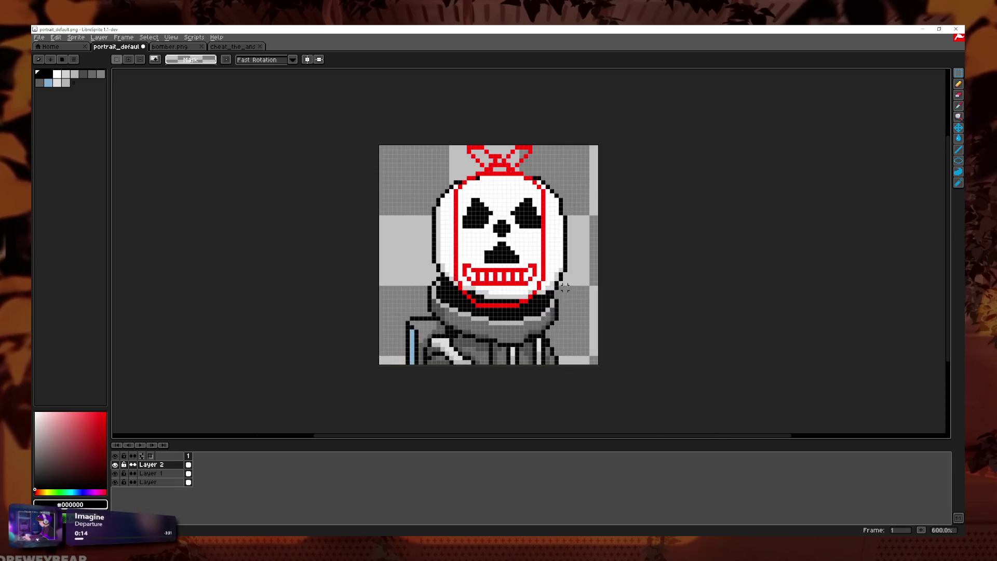
{"action": "scroll", "coordinate": [364, 311], "scroll_direction": "up", "scroll_amount": 1}
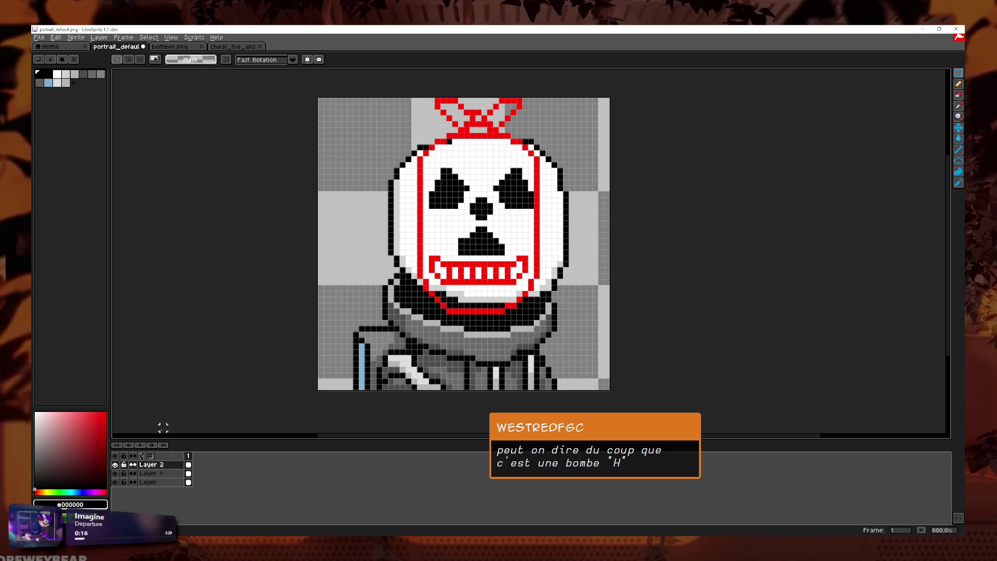
- Hide the bottom face-and-body layer, leaving the red outline layer visible
{"action": "left_click", "coordinate": [115, 464]}
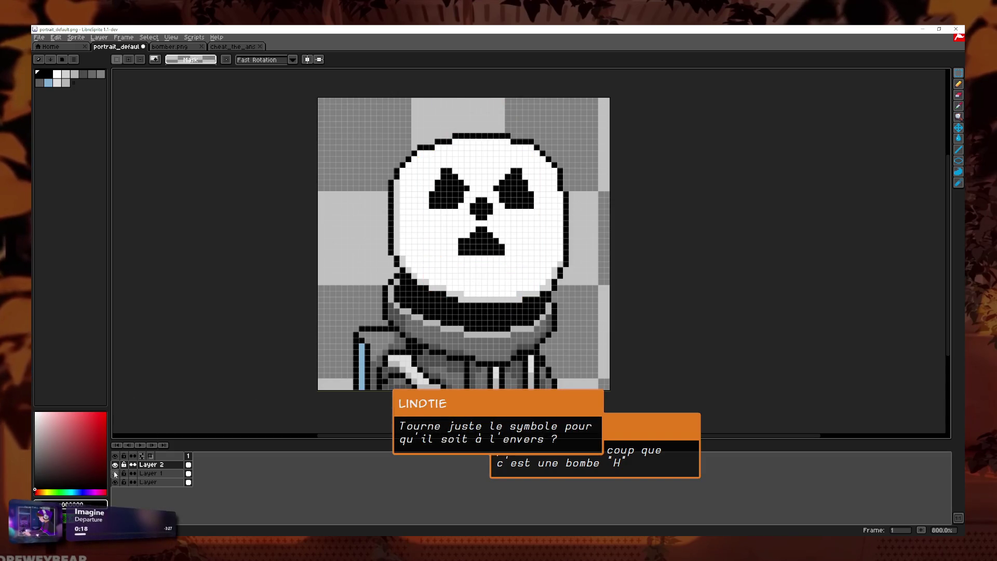
{"action": "left_click", "coordinate": [115, 464]}
{"action": "left_click", "coordinate": [115, 483]}
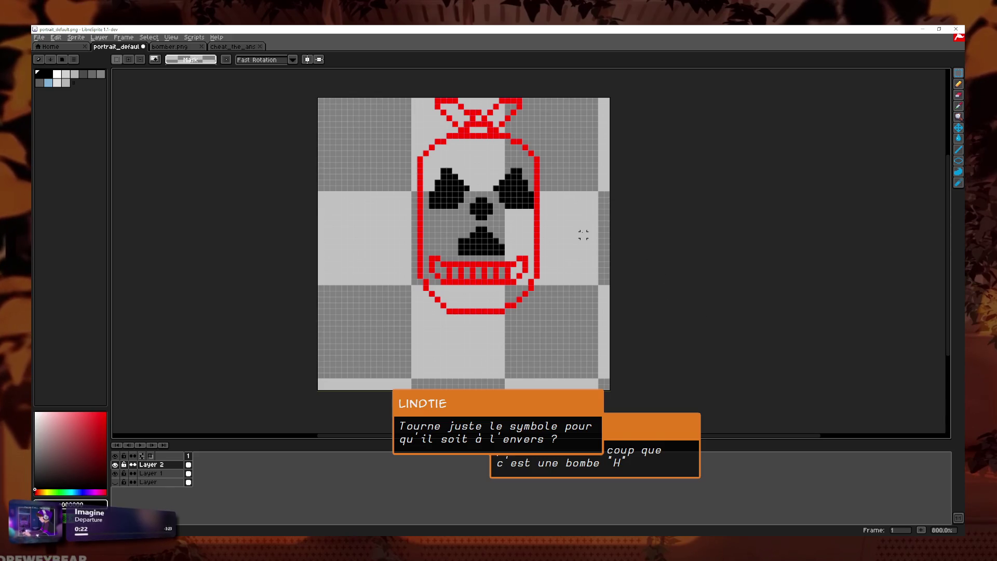
- Rotate the black radiation symbol about 180° so one blade points up
{"action": "mouse_move", "coordinate": [535, 161]}
{"action": "left_mouse_down"}
{"action": "mouse_move", "coordinate": [321, 291]}
{"action": "mouse_move", "coordinate": [329, 329]}
{"action": "left_mouse_up"}
{"action": "key", "text": "Return"}
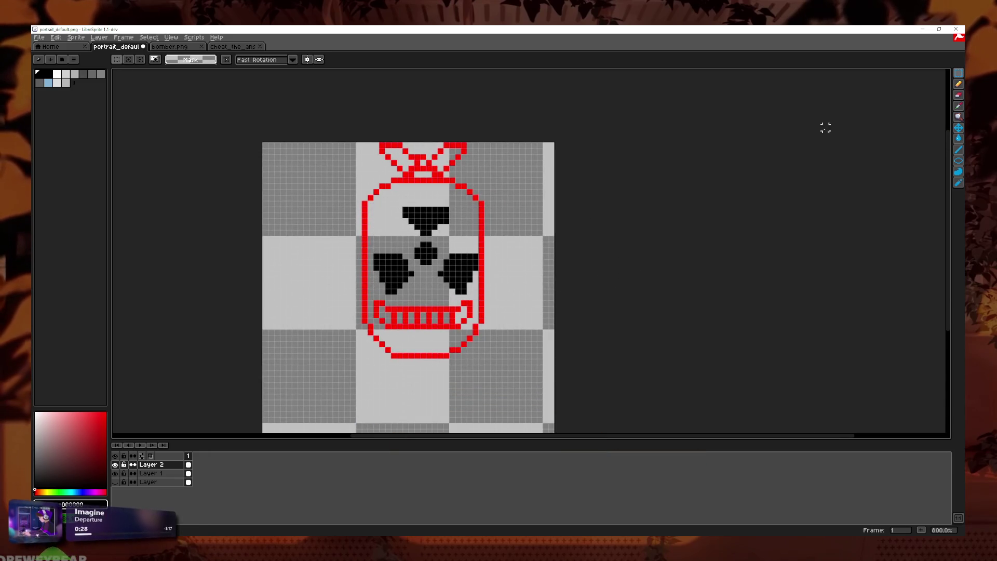
{"action": "left_click", "coordinate": [150, 473]}
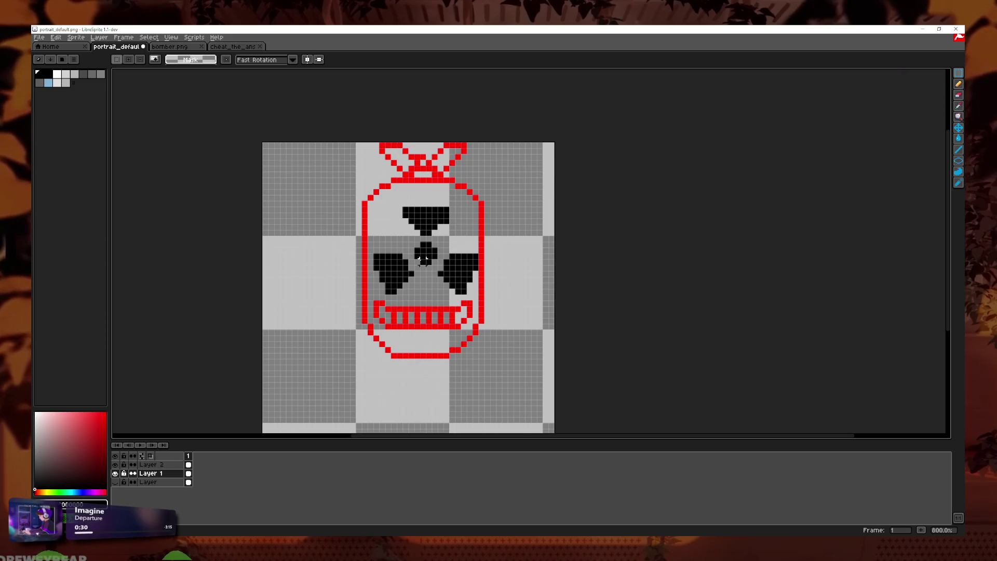
- Drop the selection, pick the Pencil with red, and paint pixels along the mouth
{"action": "key", "text": "ctrl+z"}
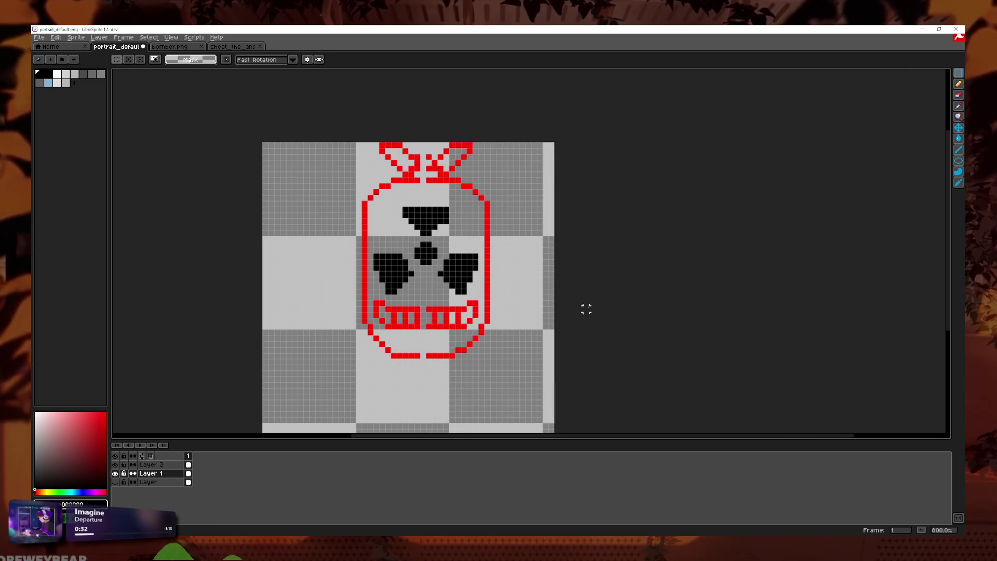
{"action": "left_click", "coordinate": [959, 84]}
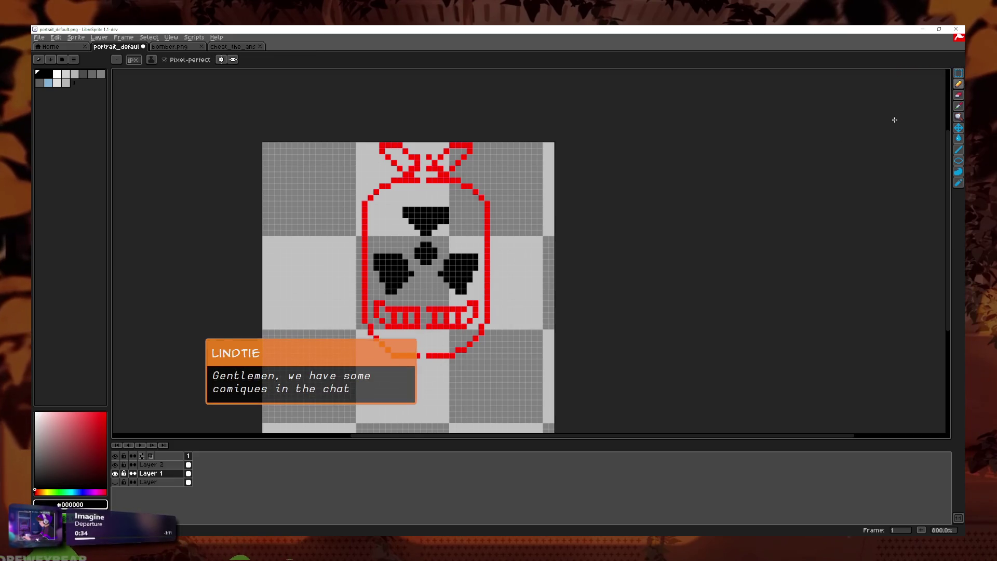
{"action": "scroll", "coordinate": [423, 318], "scroll_direction": "up", "scroll_amount": 5}
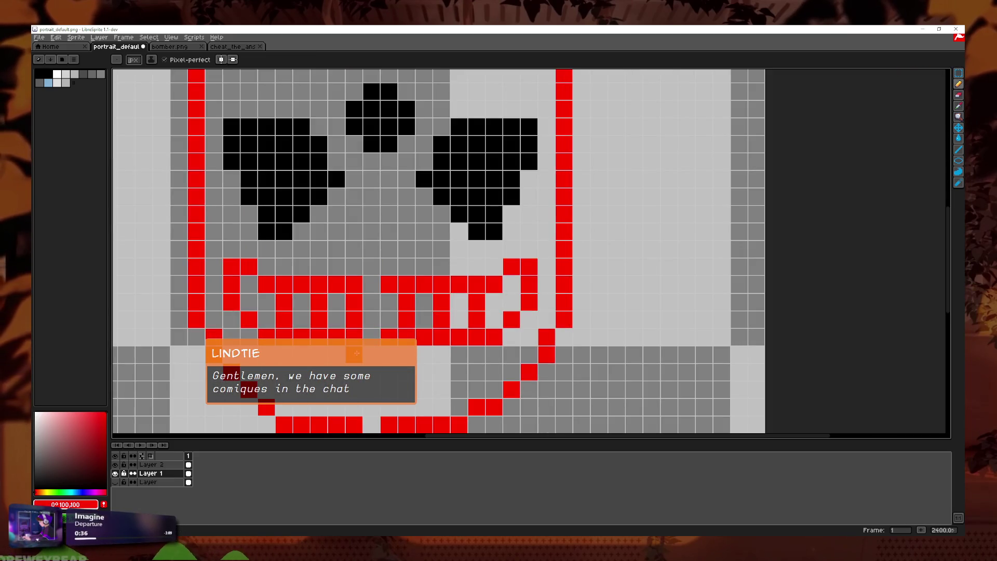
{"action": "mouse_move", "coordinate": [399, 301]}
{"action": "left_mouse_down"}
{"action": "mouse_move", "coordinate": [437, 246]}
{"action": "mouse_move", "coordinate": [429, 245]}
{"action": "left_mouse_up"}
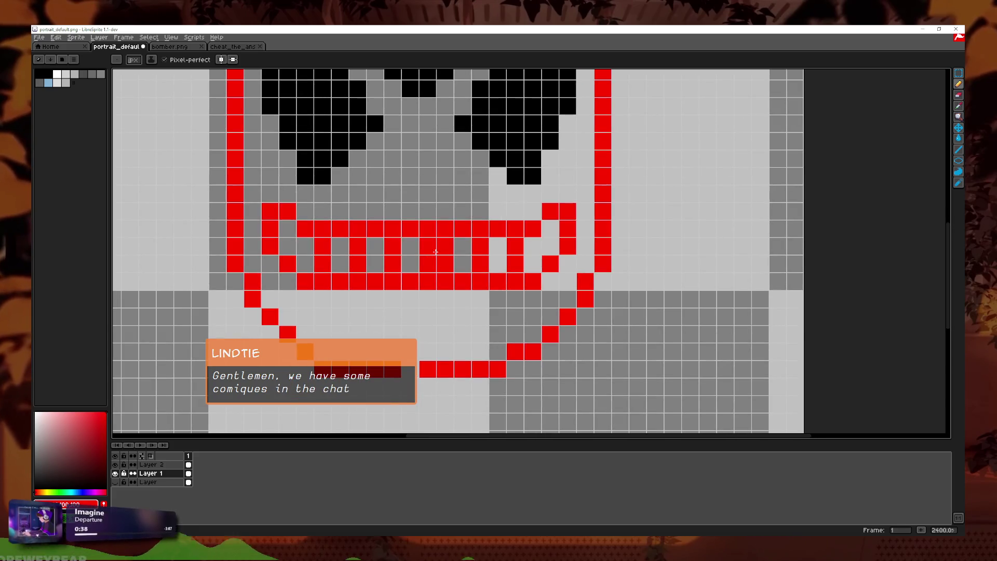
{"action": "left_click", "coordinate": [464, 263]}
{"action": "mouse_move", "coordinate": [498, 246]}
{"action": "left_mouse_down"}
{"action": "mouse_move", "coordinate": [497, 263]}
{"action": "mouse_move", "coordinate": [532, 263]}
{"action": "mouse_move", "coordinate": [480, 245]}
{"action": "mouse_move", "coordinate": [446, 264]}
{"action": "left_mouse_up"}
- Erase the vertical teeth lines inside the red mouth, undoing stray edits
{"action": "scroll", "coordinate": [444, 264], "scroll_direction": "down", "scroll_amount": 3}
{"action": "scroll", "coordinate": [445, 264], "scroll_direction": "down", "scroll_amount": 2}
{"action": "scroll", "coordinate": [514, 246], "scroll_direction": "up", "scroll_amount": 5}
{"action": "mouse_move", "coordinate": [531, 246]}
{"action": "left_mouse_down"}
{"action": "mouse_move", "coordinate": [495, 264]}
{"action": "mouse_move", "coordinate": [321, 246]}
{"action": "left_mouse_up"}
{"action": "left_click_drag", "start_coordinate": [460, 263], "coordinate": [320, 263]}
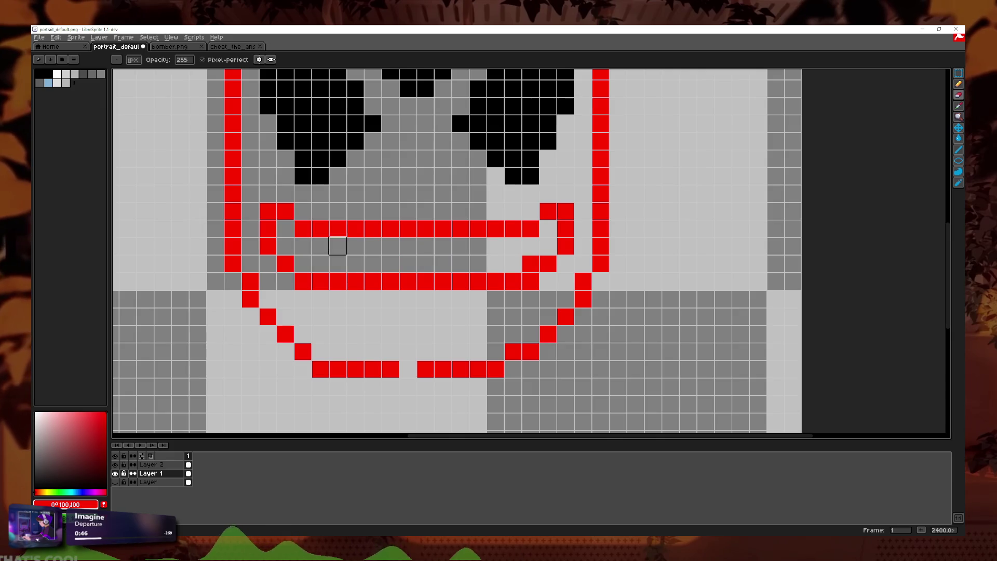
{"action": "left_click", "coordinate": [407, 368]}
{"action": "key", "text": "e"}
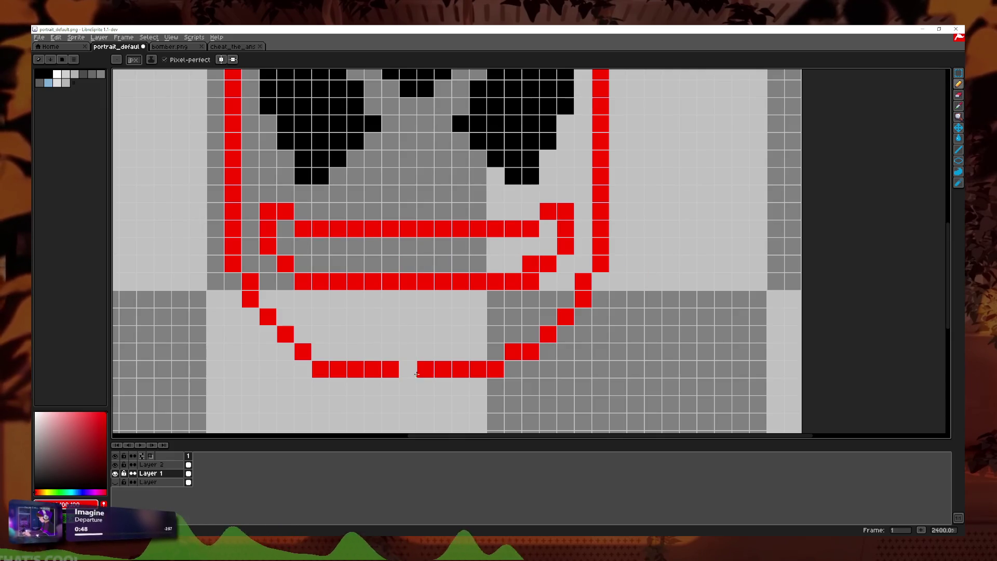
{"action": "key", "text": "ctrl+z"}
{"action": "scroll", "coordinate": [420, 373], "scroll_direction": "down", "scroll_amount": 3}
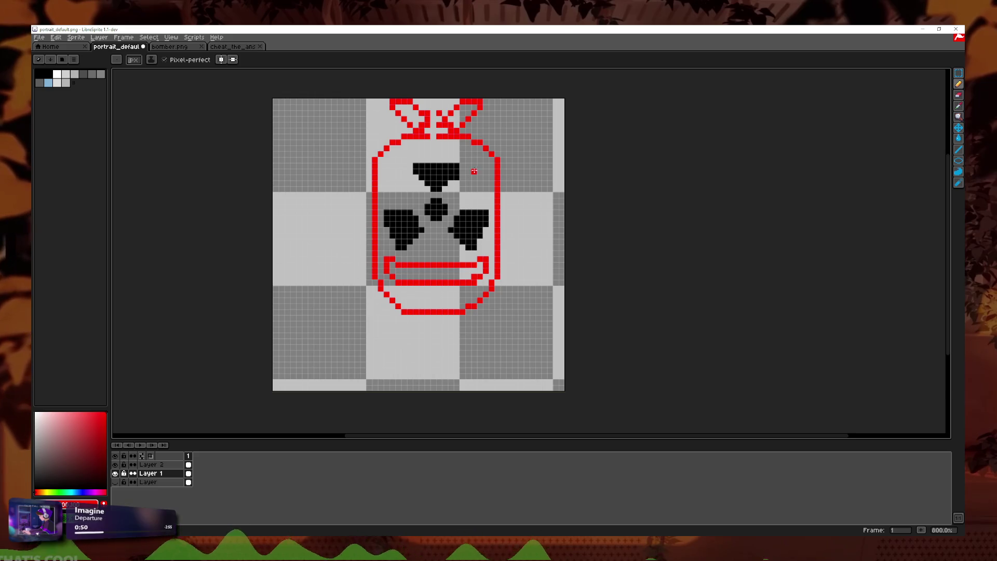
{"action": "scroll", "coordinate": [447, 111], "scroll_direction": "up", "scroll_amount": 1}
{"action": "scroll", "coordinate": [447, 110], "scroll_direction": "up", "scroll_amount": 3}
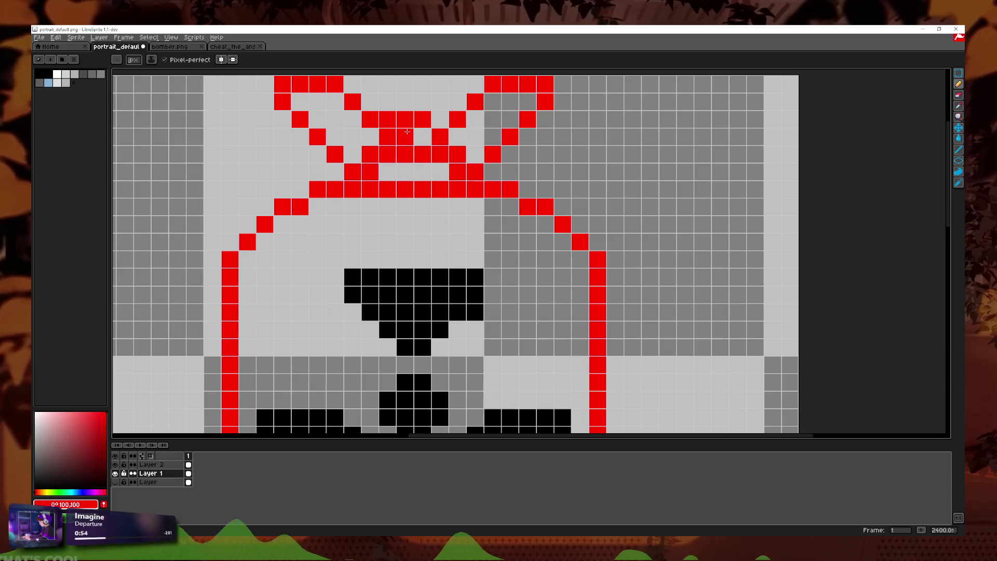
{"action": "key", "text": "ctrl+z"}
- Erase stray red pixels and redraw the centre knot of the red bow
{"action": "key", "text": "e"}
{"action": "left_click", "coordinate": [423, 119]}
{"action": "left_click", "coordinate": [387, 119]}
{"action": "left_click", "coordinate": [457, 171]}
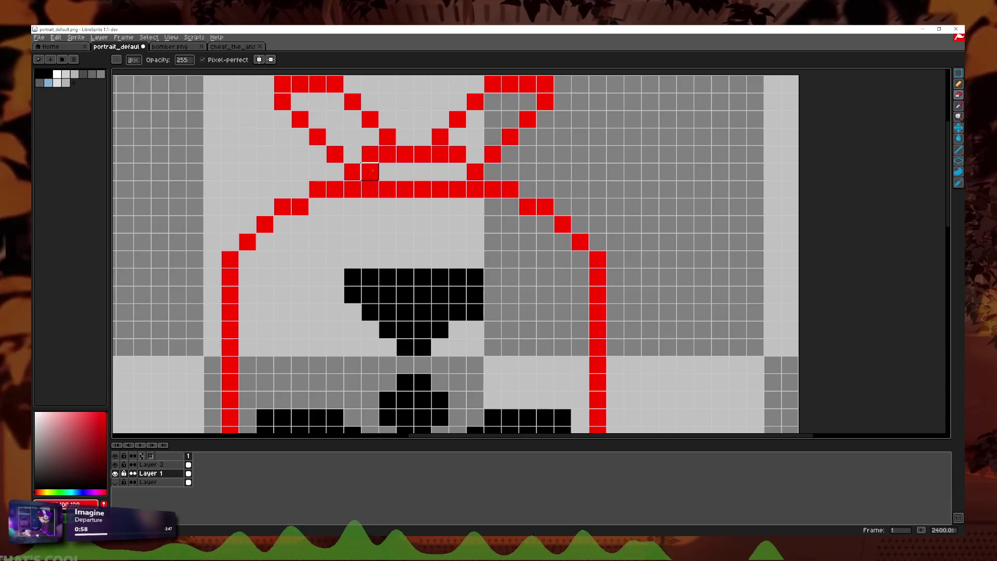
{"action": "scroll", "coordinate": [373, 170], "scroll_direction": "up", "scroll_amount": 3}
{"action": "key", "text": "b"}
{"action": "left_click", "coordinate": [409, 209]}
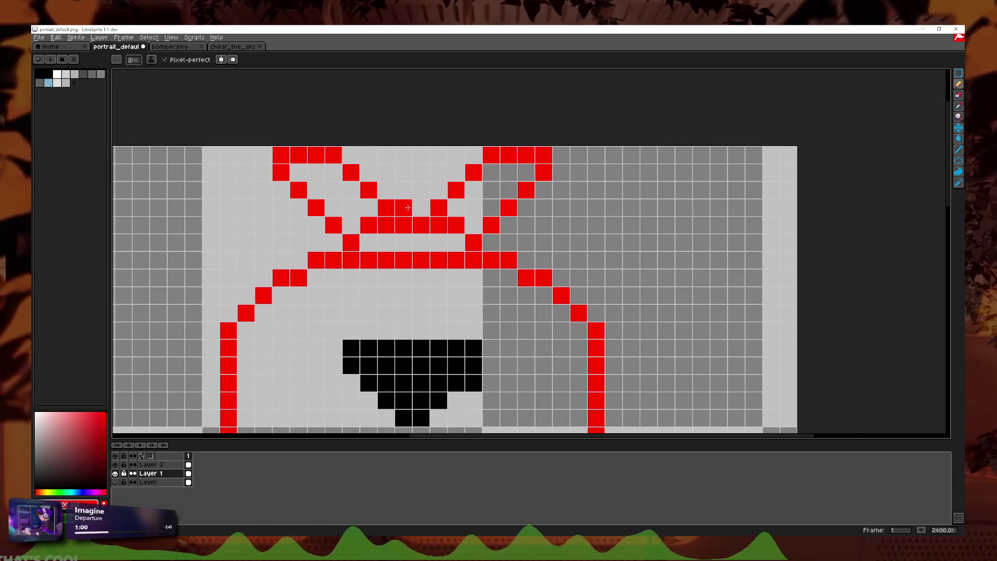
{"action": "left_click_drag", "start_coordinate": [409, 209], "coordinate": [439, 190]}
{"action": "scroll", "coordinate": [508, 205], "scroll_direction": "down", "scroll_amount": 3}
{"action": "scroll", "coordinate": [508, 205], "scroll_direction": "down", "scroll_amount": 4}
{"action": "scroll", "coordinate": [518, 230], "scroll_direction": "down", "scroll_amount": 1}
{"action": "scroll", "coordinate": [519, 239], "scroll_direction": "up", "scroll_amount": 3}
{"action": "scroll", "coordinate": [518, 260], "scroll_direction": "up", "scroll_amount": 3}
{"action": "scroll", "coordinate": [519, 281], "scroll_direction": "down", "scroll_amount": 3}
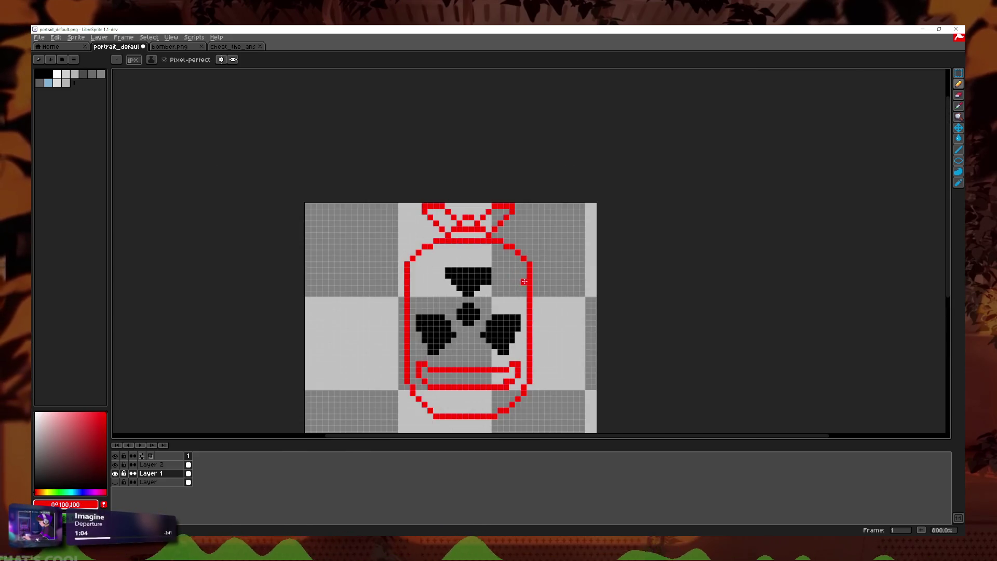
{"action": "scroll", "coordinate": [511, 270], "scroll_direction": "down", "scroll_amount": 2}
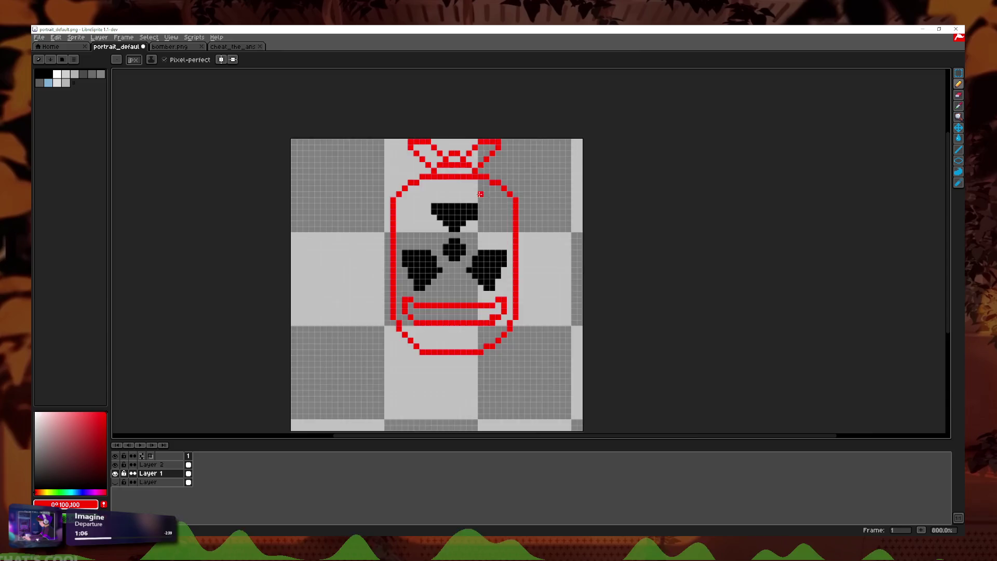
{"action": "scroll", "coordinate": [467, 202], "scroll_direction": "up", "scroll_amount": 5}
- Add a black pixel to the symbol's top blade, then open Layer 2 properties
{"action": "left_click", "coordinate": [437, 247], "text": "alt"}
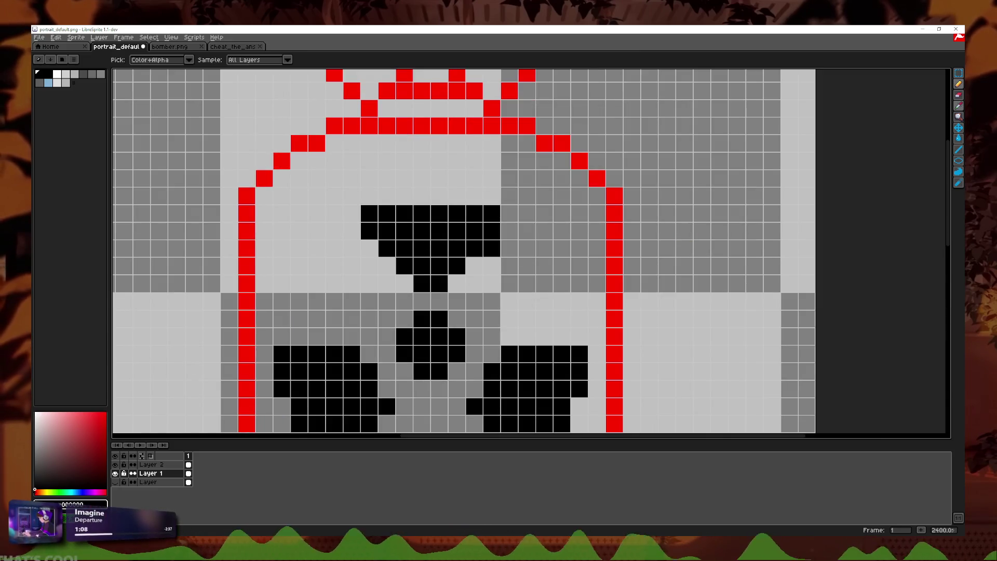
{"action": "left_click", "coordinate": [512, 254]}
{"action": "left_click", "coordinate": [958, 96]}
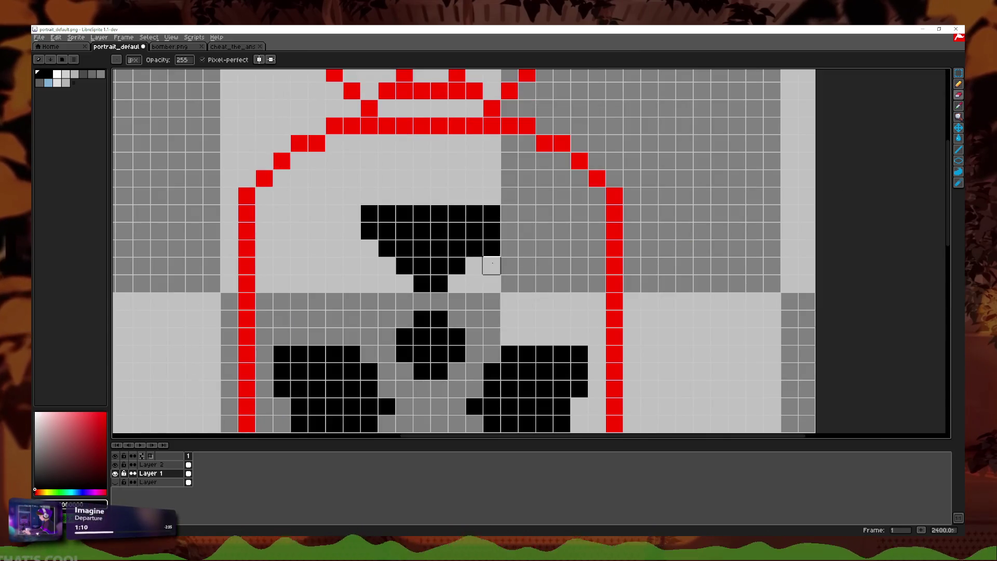
{"action": "double_click", "coordinate": [149, 465]}
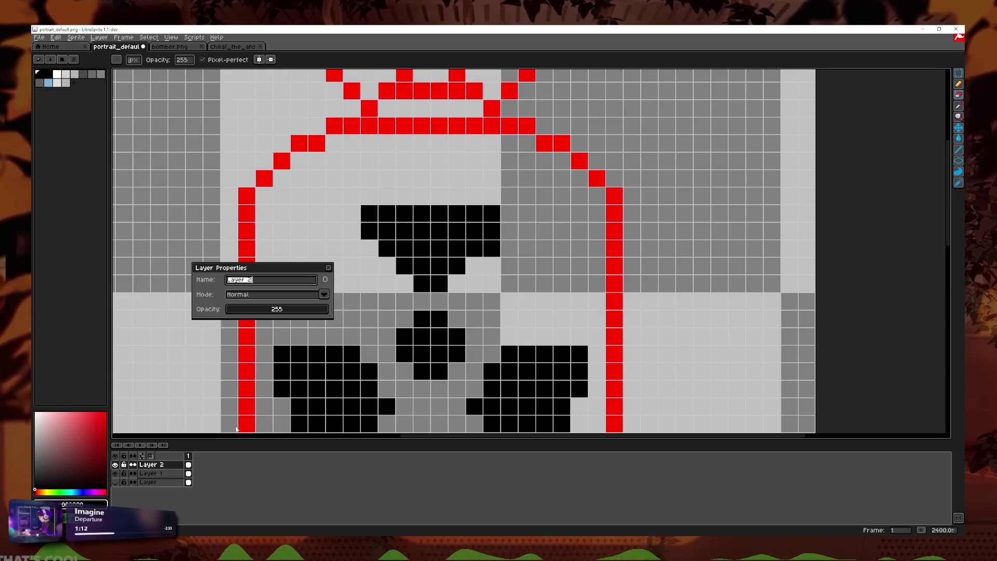
- Close Layer 2 properties unchanged, review the bomb sketch, and unhide the base portrait layer
{"action": "left_click", "coordinate": [329, 268]}
{"action": "scroll", "coordinate": [490, 213], "scroll_direction": "down", "scroll_amount": 3}
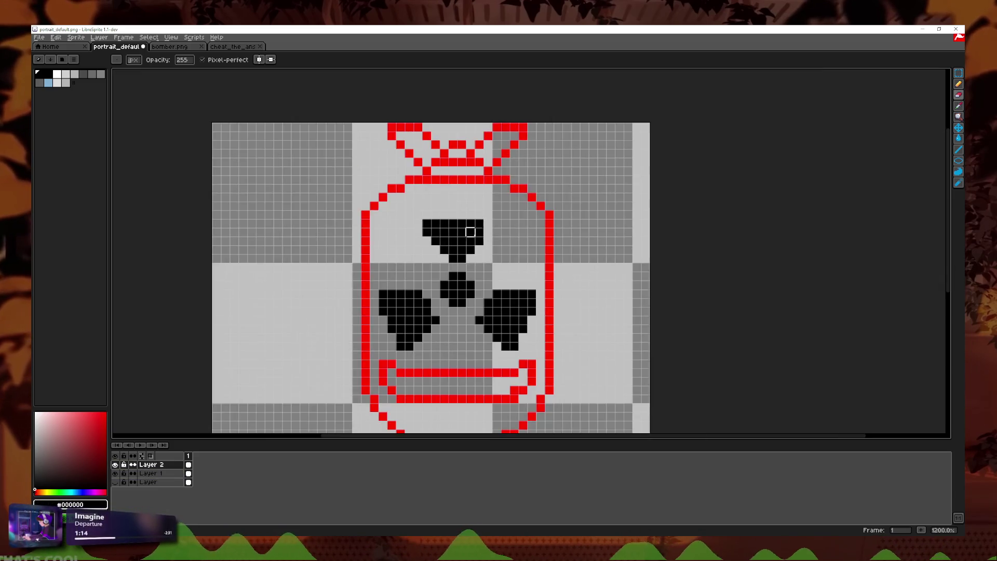
{"action": "scroll", "coordinate": [577, 205], "scroll_direction": "up", "scroll_amount": 4}
{"action": "left_click_drag", "start_coordinate": [585, 223], "coordinate": [548, 236]}
{"action": "scroll", "coordinate": [545, 261], "scroll_direction": "down", "scroll_amount": 5}
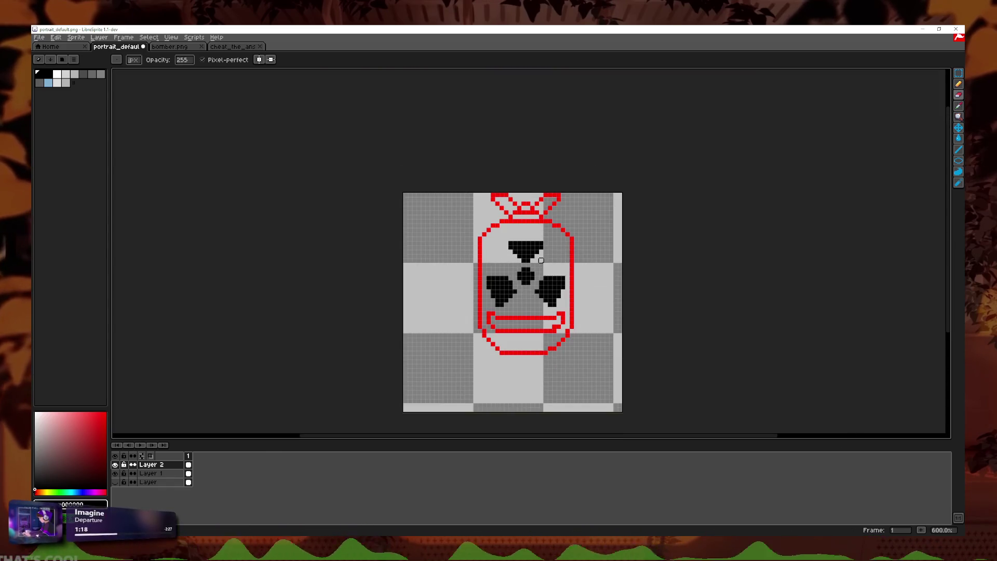
{"action": "scroll", "coordinate": [535, 263], "scroll_direction": "up", "scroll_amount": 4}
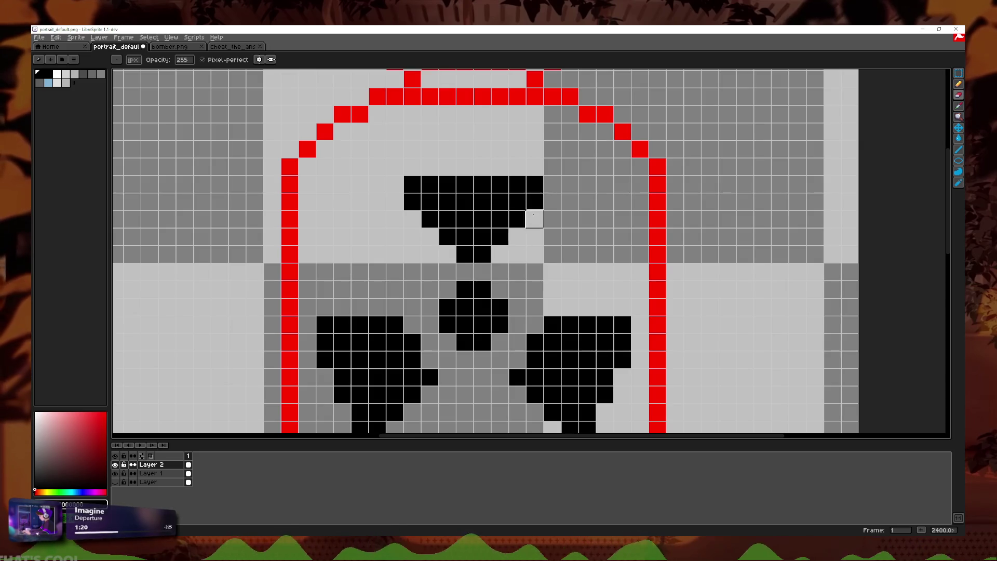
{"action": "left_click_drag", "start_coordinate": [534, 218], "coordinate": [467, 188]}
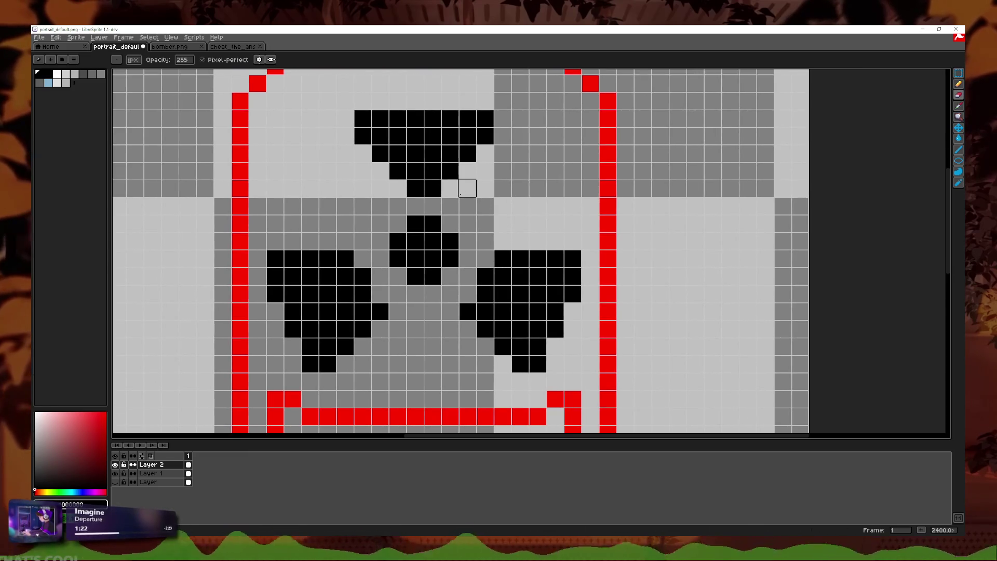
{"action": "scroll", "coordinate": [483, 204], "scroll_direction": "down", "scroll_amount": 1}
{"action": "scroll", "coordinate": [483, 205], "scroll_direction": "down", "scroll_amount": 3}
{"action": "scroll", "coordinate": [483, 204], "scroll_direction": "down", "scroll_amount": 1}
{"action": "scroll", "coordinate": [498, 282], "scroll_direction": "up", "scroll_amount": 4}
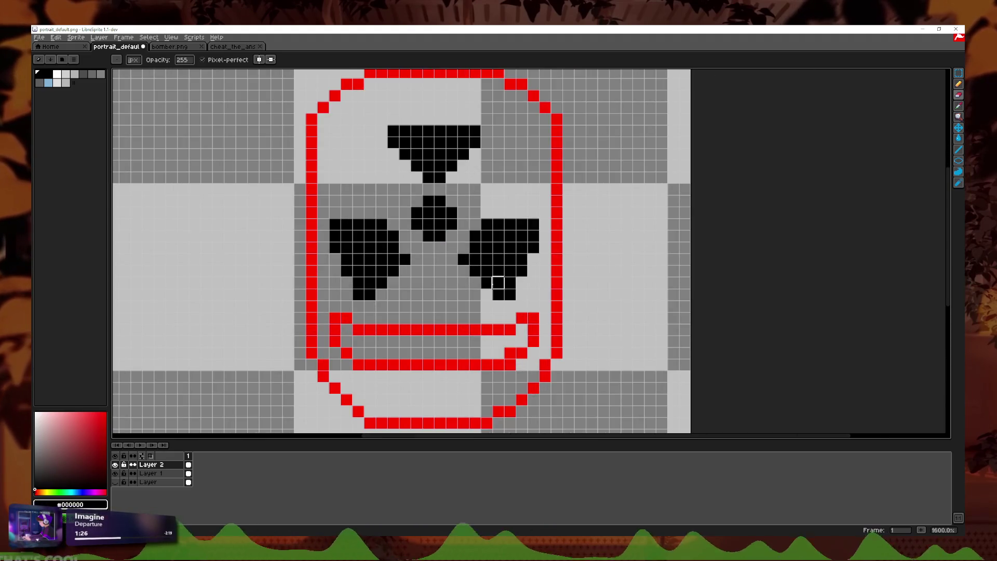
{"action": "scroll", "coordinate": [498, 282], "scroll_direction": "down", "scroll_amount": 4}
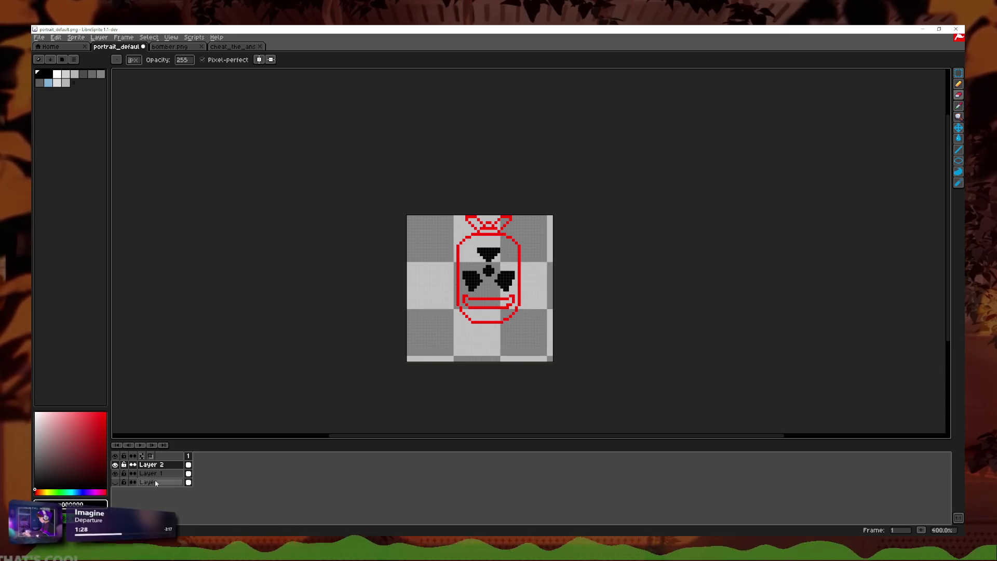
{"action": "left_click", "coordinate": [115, 483]}
- With the base layer hidden, draw seven vertical red tooth lines across the mouth
{"action": "left_click", "coordinate": [115, 482]}
{"action": "scroll", "coordinate": [577, 256], "scroll_direction": "up", "scroll_amount": 3}
{"action": "scroll", "coordinate": [297, 304], "scroll_direction": "up", "scroll_amount": 3}
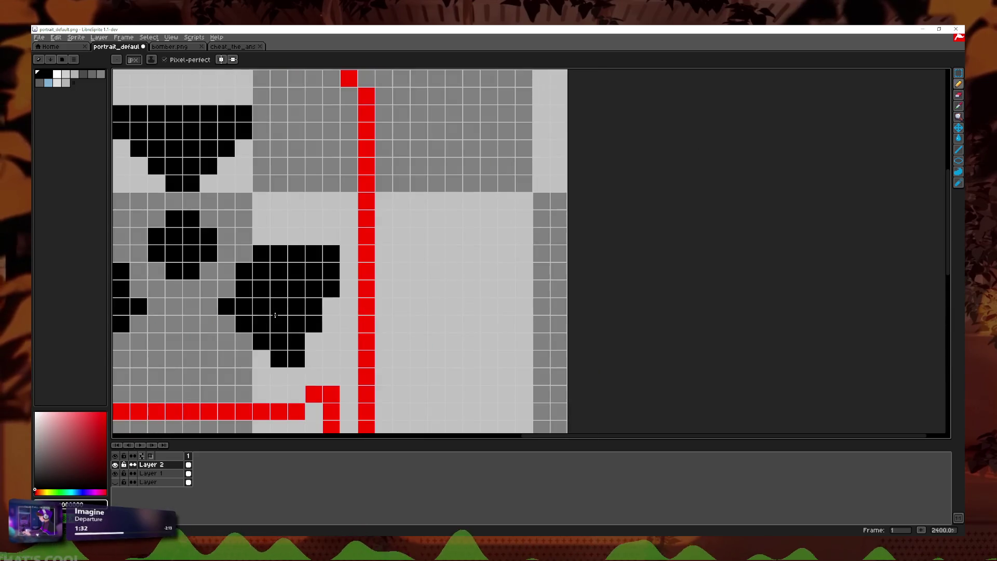
{"action": "scroll", "coordinate": [298, 303], "scroll_direction": "up", "scroll_amount": 1}
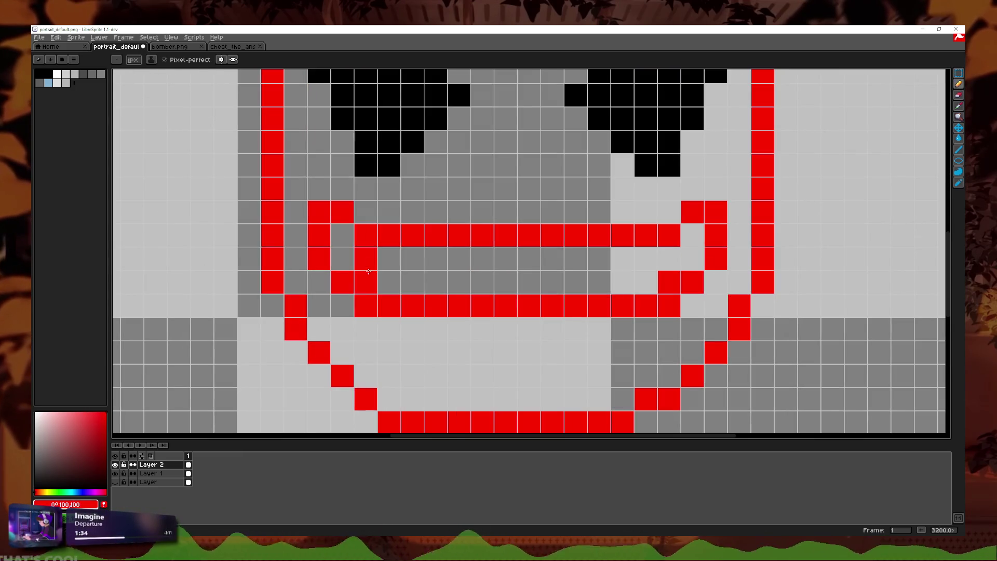
{"action": "left_click", "coordinate": [366, 283]}
{"action": "left_click_drag", "start_coordinate": [413, 260], "coordinate": [412, 282]}
{"action": "left_click_drag", "start_coordinate": [459, 259], "coordinate": [459, 283]}
{"action": "left_click_drag", "start_coordinate": [506, 259], "coordinate": [506, 283]}
{"action": "left_click", "coordinate": [552, 259]}
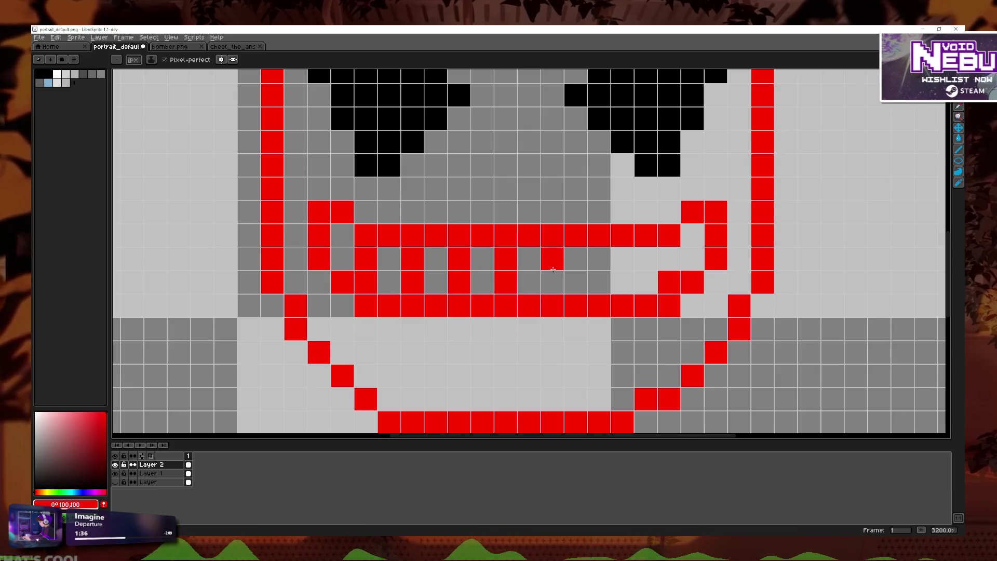
{"action": "left_click", "coordinate": [553, 283]}
{"action": "left_click_drag", "start_coordinate": [600, 260], "coordinate": [600, 282]}
{"action": "left_click_drag", "start_coordinate": [646, 259], "coordinate": [646, 282]}
- Zoom out and reposition the view to see the whole toothed grin
{"action": "scroll", "coordinate": [805, 278], "scroll_direction": "down", "scroll_amount": 5}
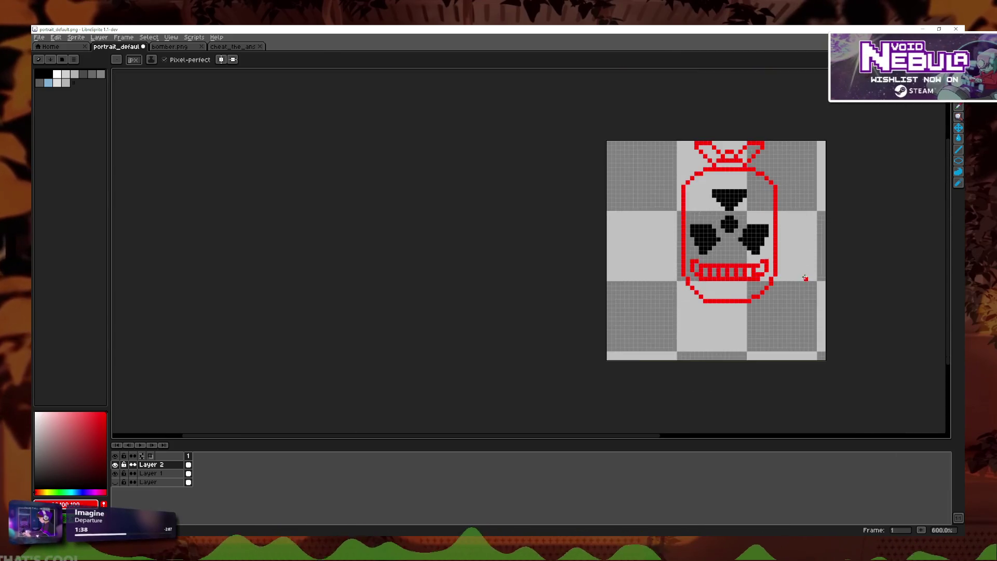
{"action": "scroll", "coordinate": [806, 278], "scroll_direction": "down", "scroll_amount": 1}
{"action": "scroll", "coordinate": [623, 304], "scroll_direction": "down", "scroll_amount": 1}
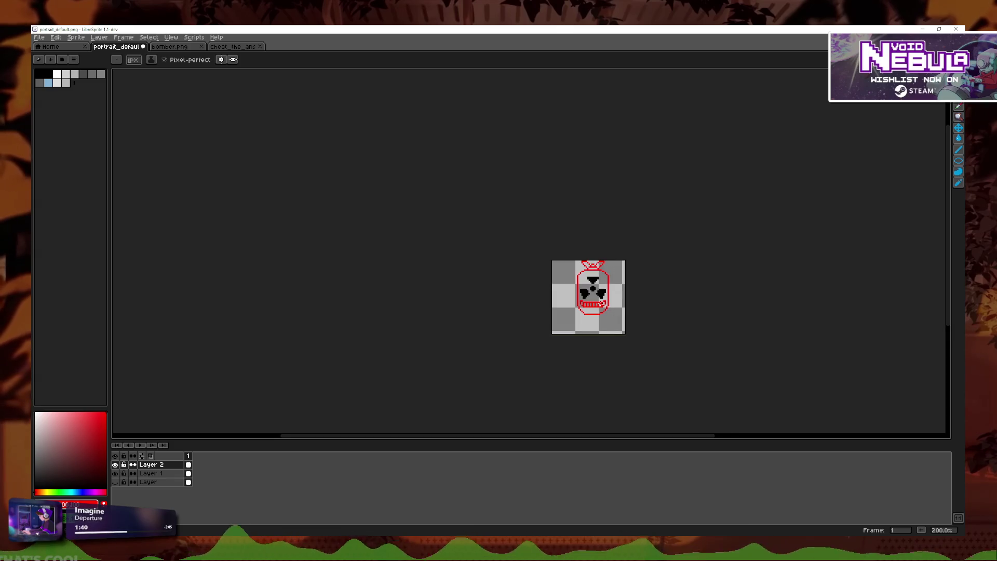
{"action": "scroll", "coordinate": [622, 304], "scroll_direction": "up", "scroll_amount": 1}
{"action": "scroll", "coordinate": [622, 301], "scroll_direction": "up", "scroll_amount": 1}
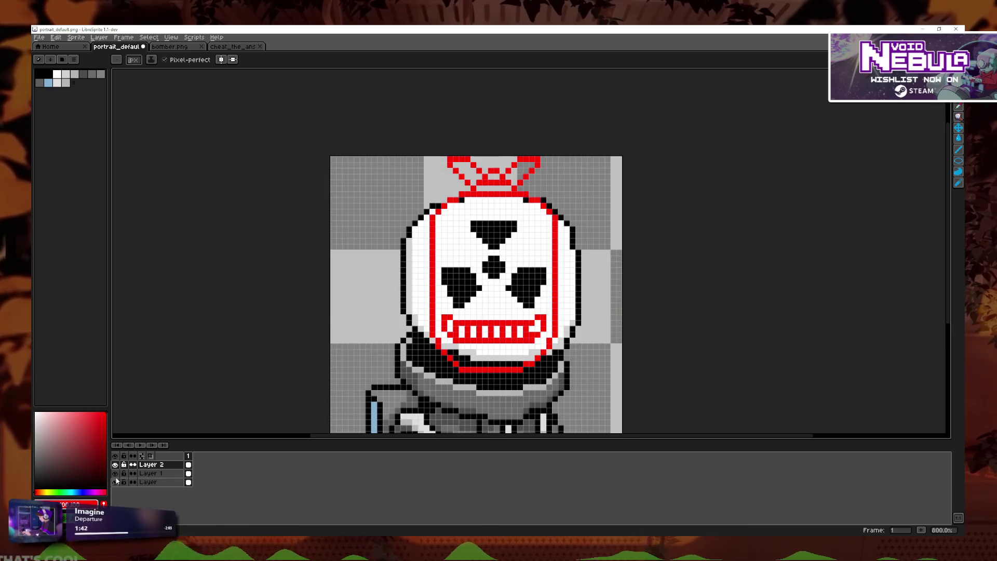
{"action": "scroll", "coordinate": [546, 351], "scroll_direction": "down", "scroll_amount": 1}
{"action": "left_click_drag", "start_coordinate": [546, 351], "coordinate": [471, 324]}
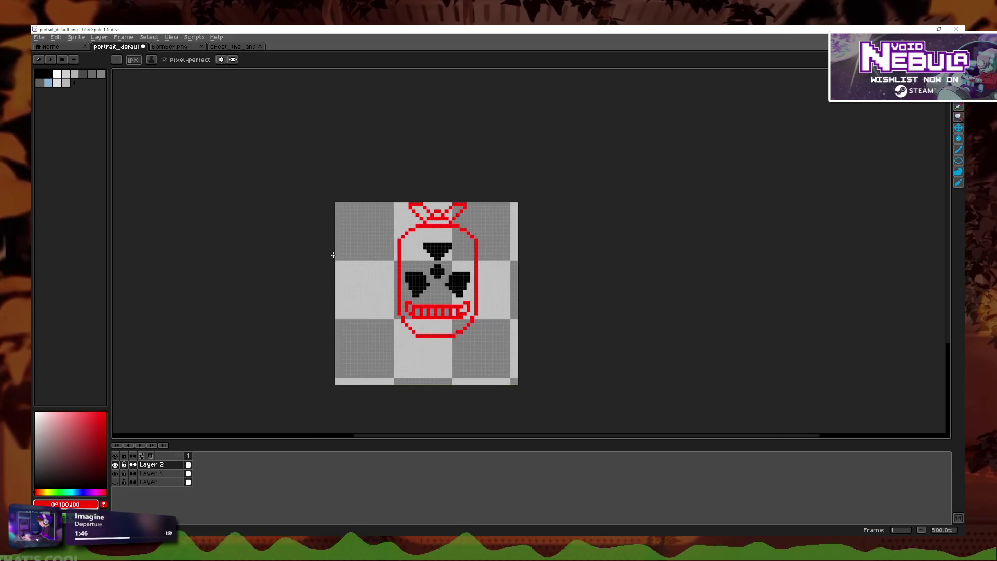
- Glance at the bomber.png reference, then return to the portrait zoomed in
{"action": "left_click", "coordinate": [232, 46]}
{"action": "left_click", "coordinate": [117, 46]}
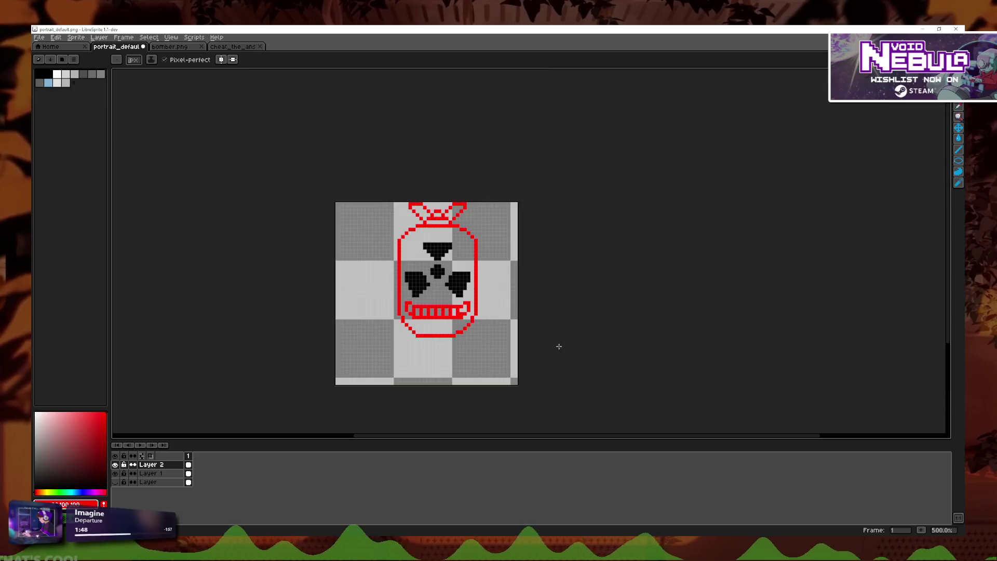
{"action": "scroll", "coordinate": [457, 289], "scroll_direction": "up", "scroll_amount": 4}
{"action": "scroll", "coordinate": [457, 288], "scroll_direction": "up", "scroll_amount": 1}
{"action": "scroll", "coordinate": [309, 211], "scroll_direction": "up", "scroll_amount": 2}
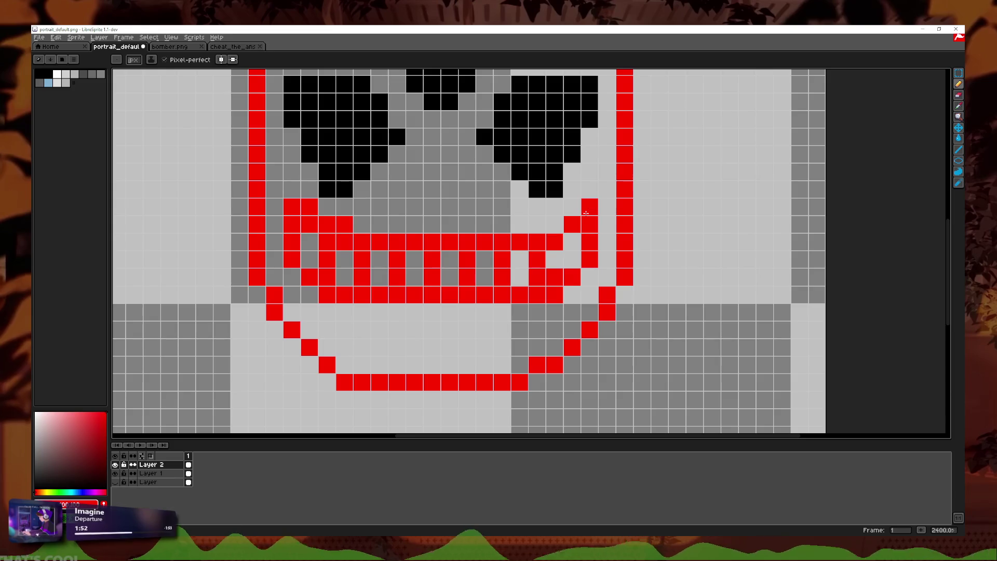
- Undo the last two pencil strokes at the mouth corner, then place a red pixel on Layer 1
{"action": "key", "text": "e"}
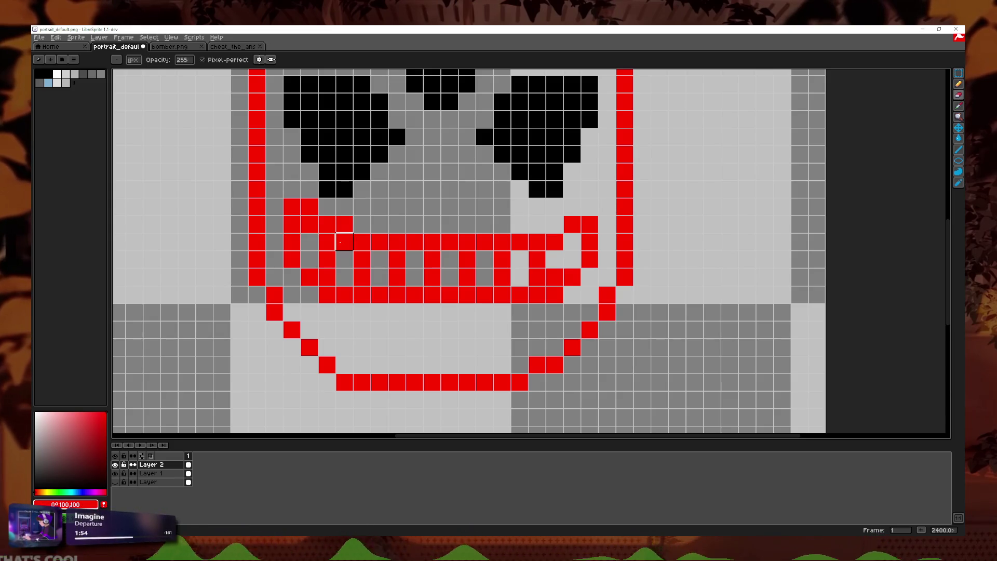
{"action": "key", "text": "ctrl+z"}
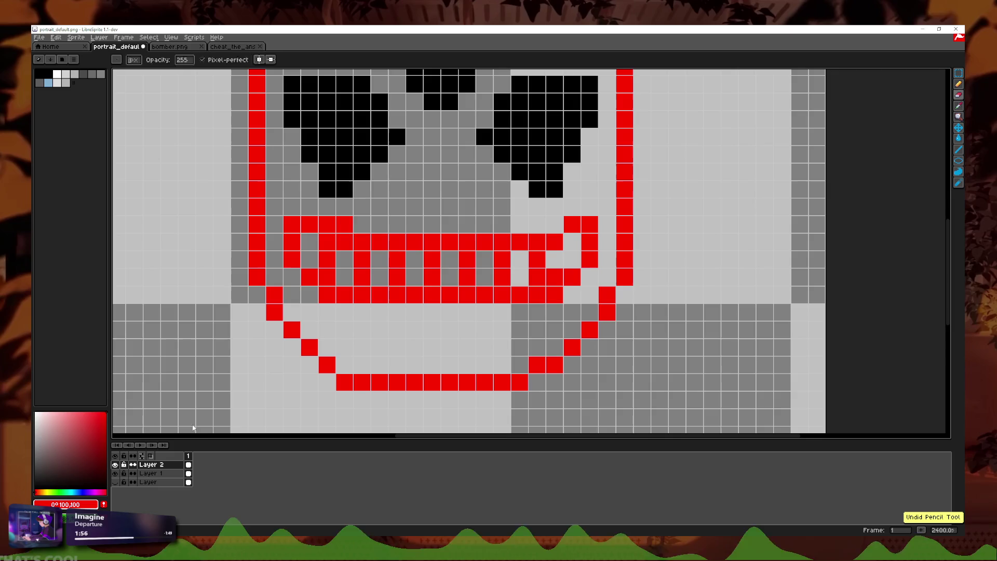
{"action": "key", "text": "ctrl+z"}
{"action": "key", "text": "b"}
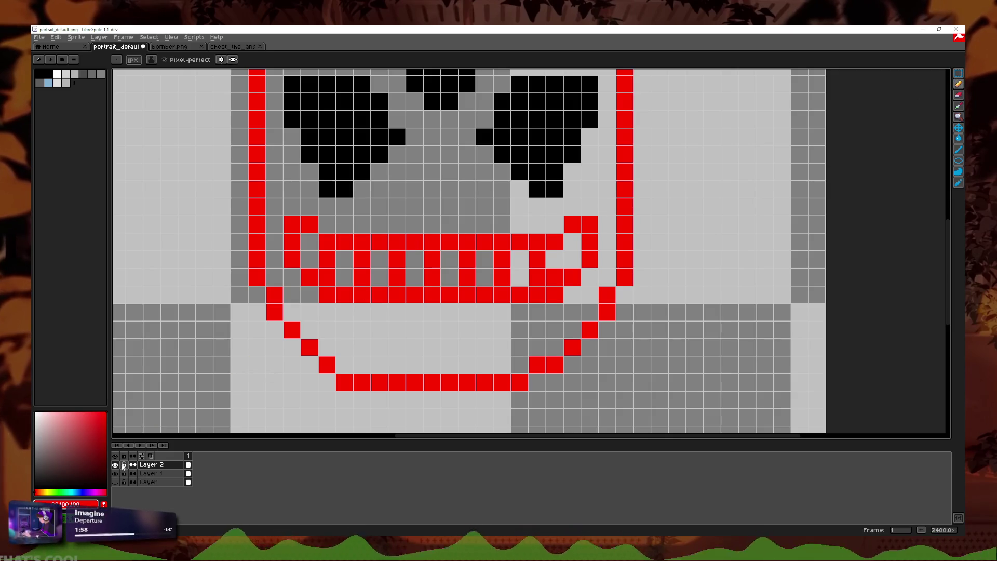
{"action": "left_click", "coordinate": [130, 474]}
{"action": "left_click", "coordinate": [305, 294]}
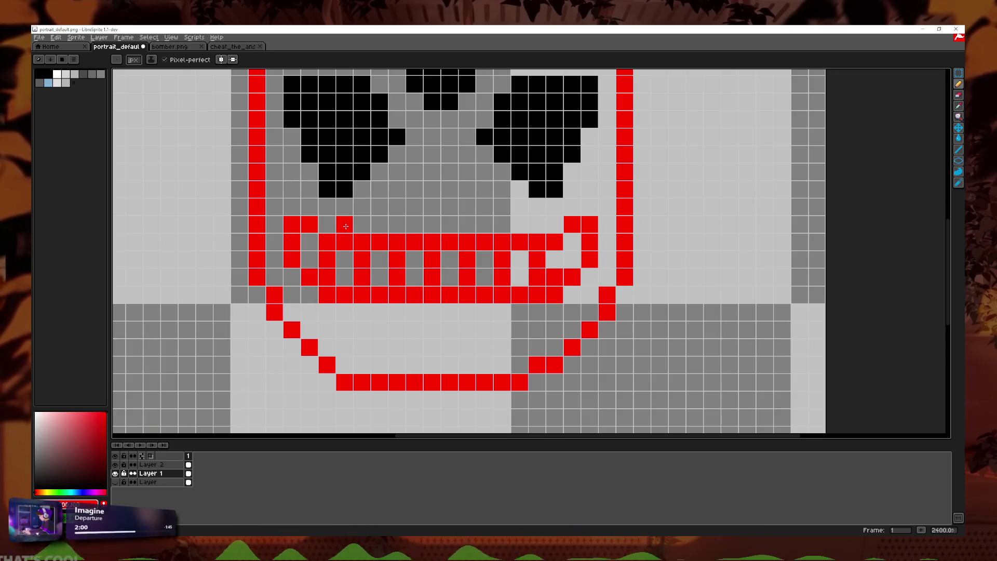
- Redraw the mouth's upper-left corner diagonally in red and erase stray pixels at the right corner
{"action": "left_click_drag", "start_coordinate": [346, 227], "coordinate": [291, 207]}
{"action": "left_click", "coordinate": [959, 95]}
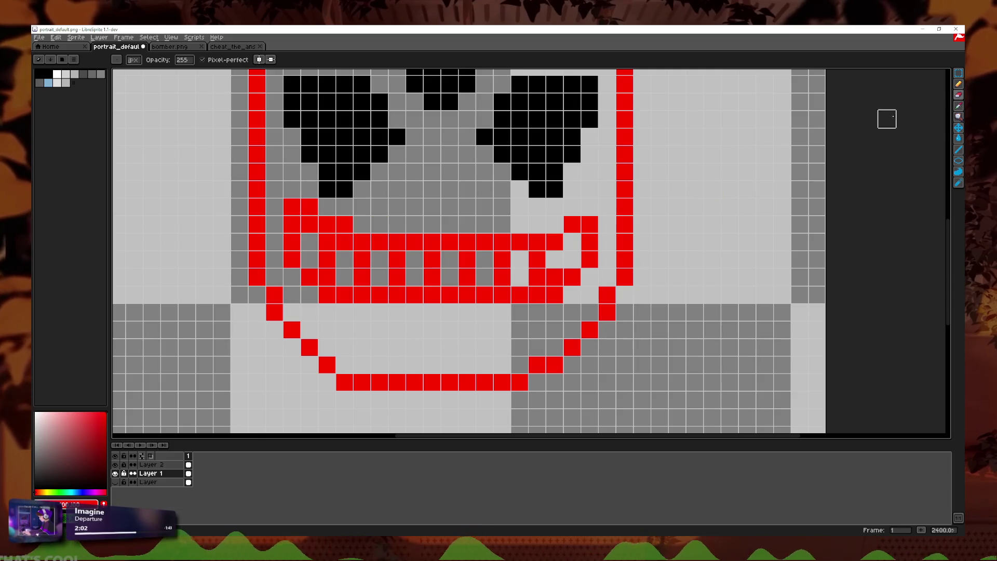
{"action": "scroll", "coordinate": [403, 285], "scroll_direction": "down", "scroll_amount": 4}
{"action": "scroll", "coordinate": [403, 285], "scroll_direction": "down", "scroll_amount": 3}
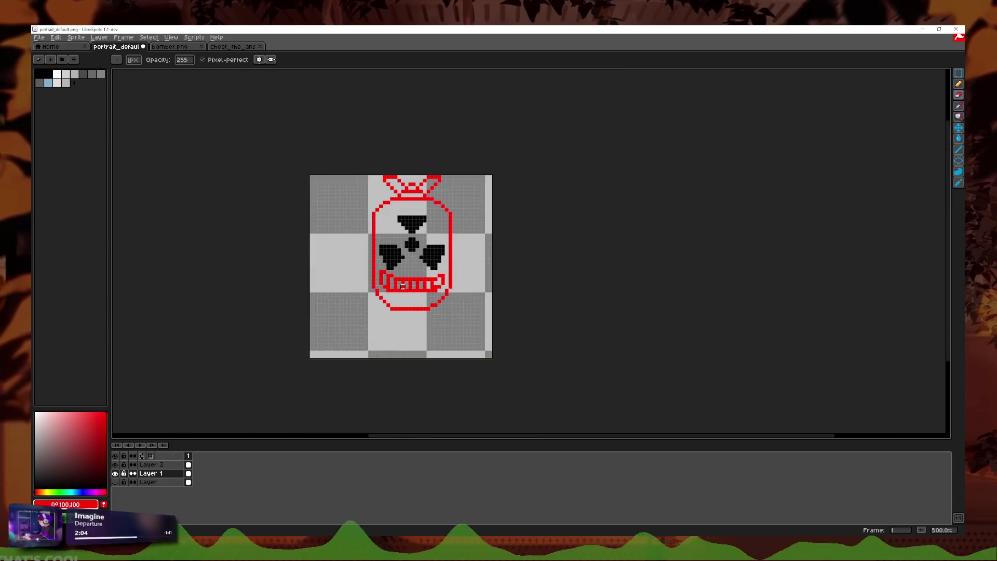
{"action": "scroll", "coordinate": [403, 285], "scroll_direction": "up", "scroll_amount": 7}
{"action": "mouse_move", "coordinate": [470, 255]}
{"action": "left_mouse_down"}
{"action": "mouse_move", "coordinate": [452, 254]}
{"action": "mouse_move", "coordinate": [470, 272]}
{"action": "left_mouse_up"}
{"action": "left_click", "coordinate": [958, 84]}
- Zoom out and make the base portrait layer visible beneath the sketch
{"action": "scroll", "coordinate": [488, 264], "scroll_direction": "down", "scroll_amount": 7}
{"action": "scroll", "coordinate": [489, 265], "scroll_direction": "up", "scroll_amount": 7}
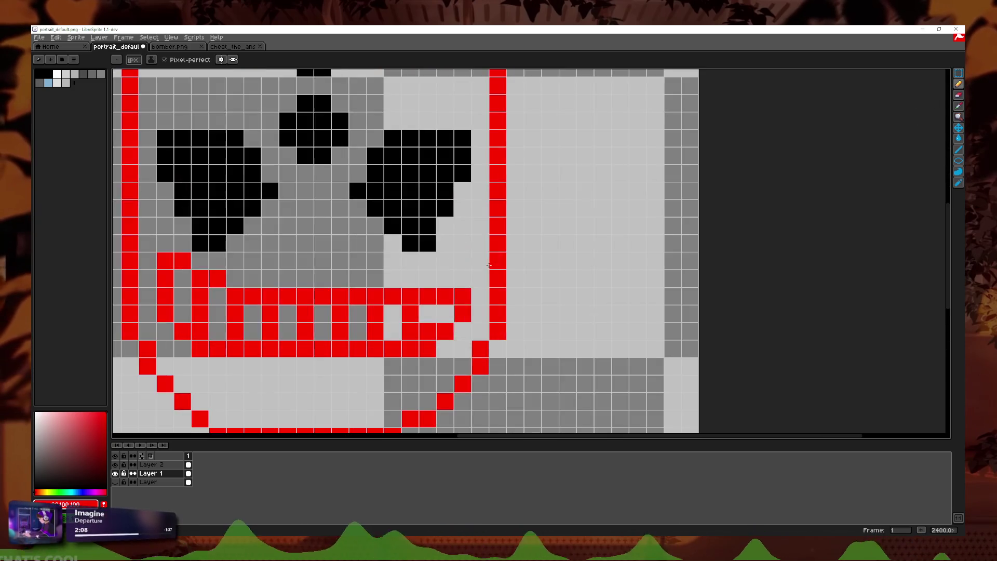
{"action": "scroll", "coordinate": [488, 265], "scroll_direction": "down", "scroll_amount": 8}
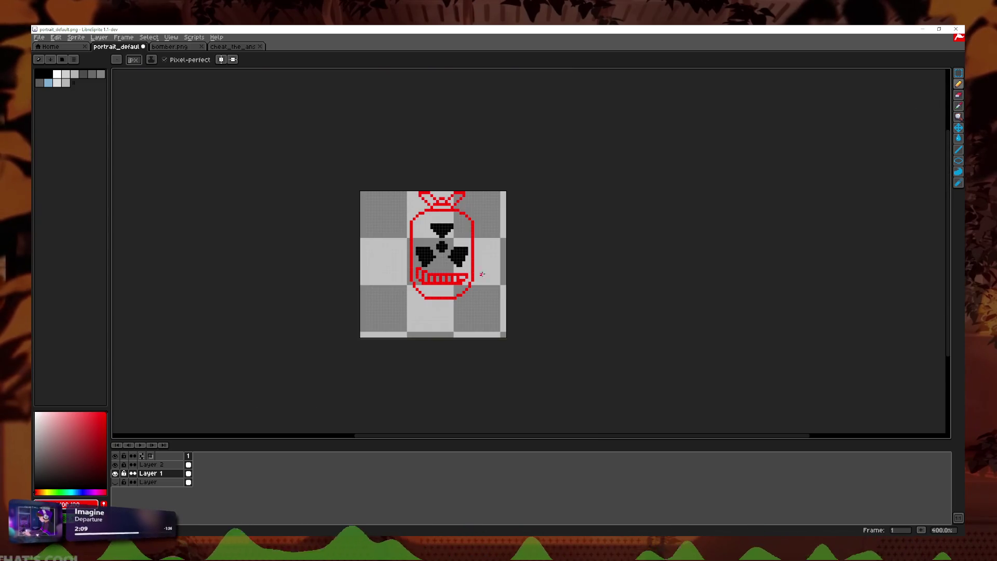
{"action": "left_click", "coordinate": [113, 483]}
{"action": "scroll", "coordinate": [518, 293], "scroll_direction": "down", "scroll_amount": 2}
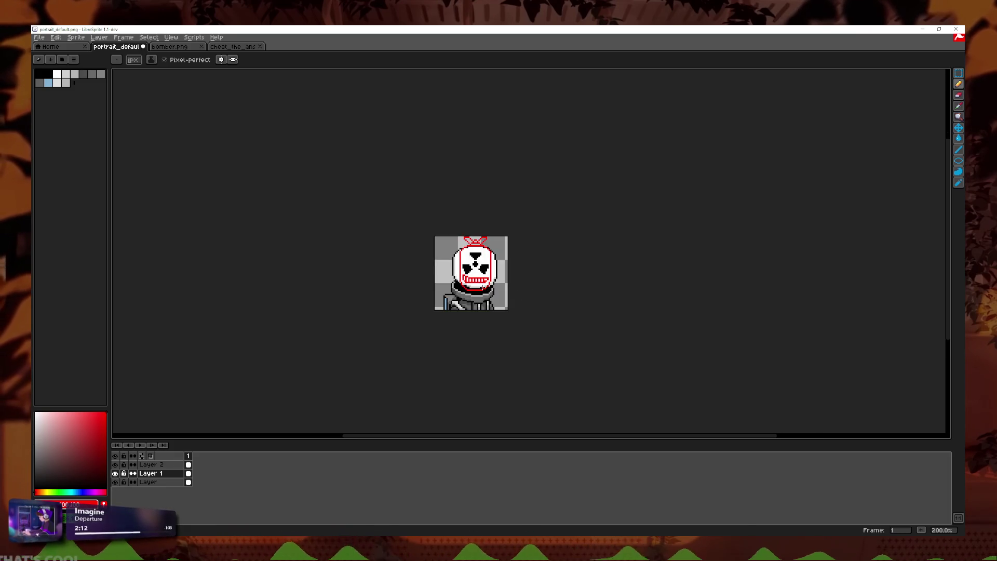
- Zoom in and draw a red stroke along the face's left edge
{"action": "scroll", "coordinate": [521, 306], "scroll_direction": "up", "scroll_amount": 5}
{"action": "scroll", "coordinate": [521, 306], "scroll_direction": "up", "scroll_amount": 2}
{"action": "scroll", "coordinate": [521, 306], "scroll_direction": "up", "scroll_amount": 1}
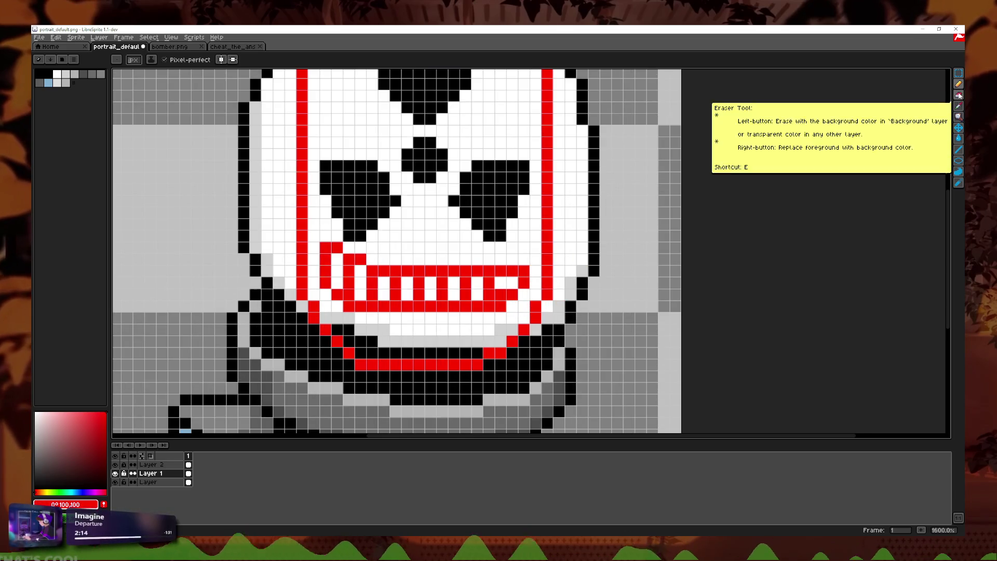
{"action": "left_click", "coordinate": [959, 95]}
{"action": "scroll", "coordinate": [475, 284], "scroll_direction": "up", "scroll_amount": 1}
{"action": "scroll", "coordinate": [678, 243], "scroll_direction": "down", "scroll_amount": 1}
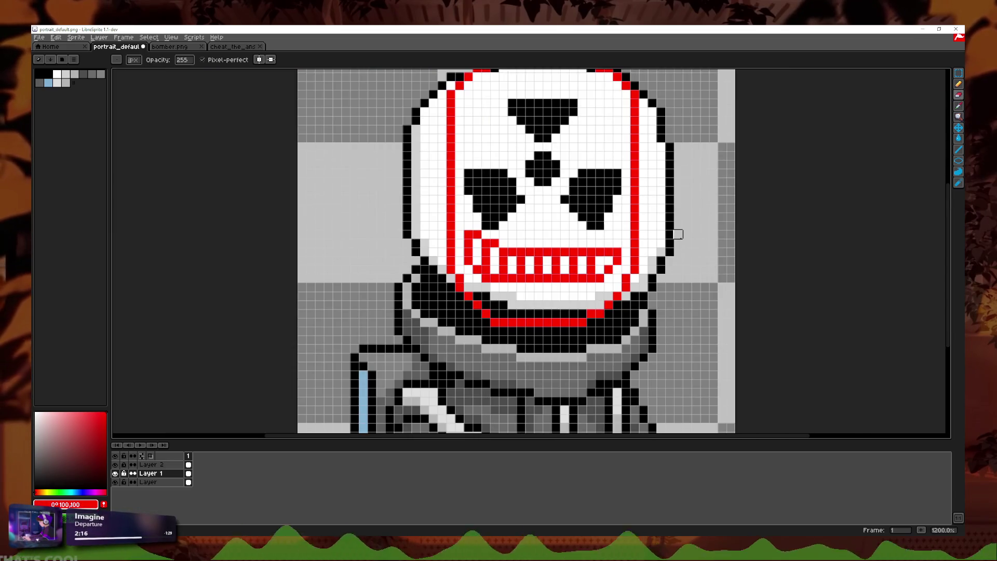
{"action": "scroll", "coordinate": [677, 234], "scroll_direction": "down", "scroll_amount": 3}
{"action": "scroll", "coordinate": [660, 249], "scroll_direction": "down", "scroll_amount": 1}
{"action": "scroll", "coordinate": [633, 264], "scroll_direction": "up", "scroll_amount": 2}
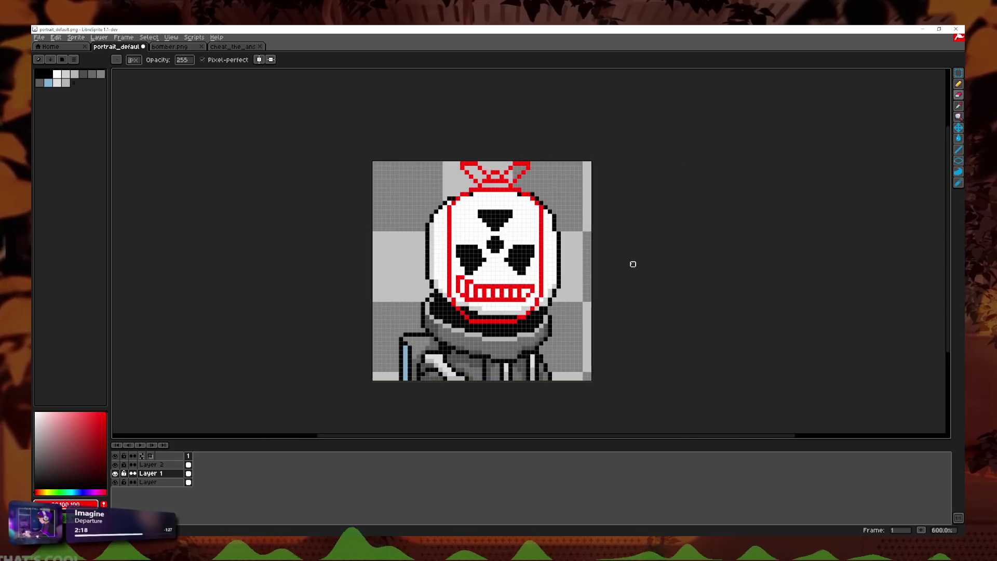
{"action": "left_click", "coordinate": [959, 85]}
{"action": "scroll", "coordinate": [499, 260], "scroll_direction": "up", "scroll_amount": 1}
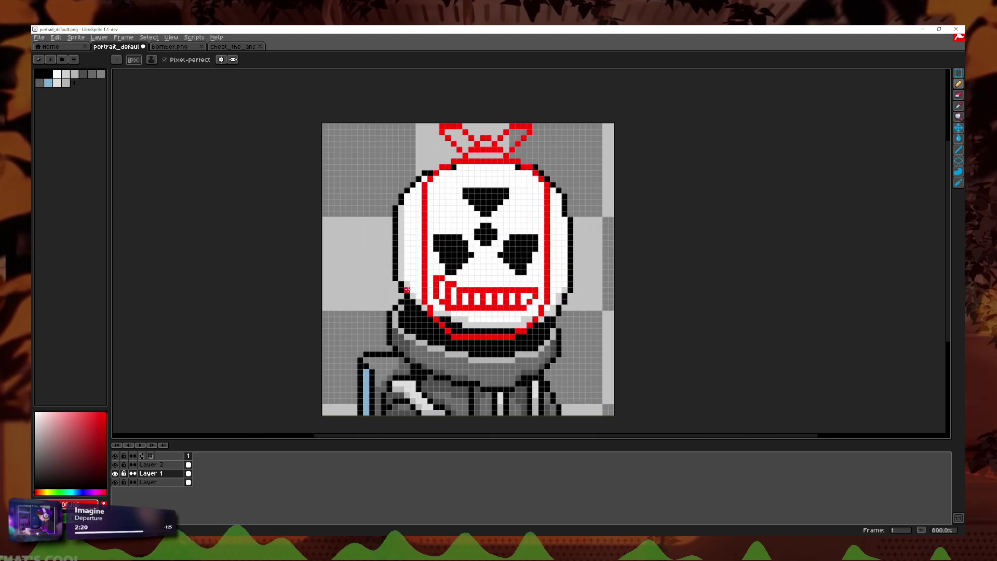
{"action": "scroll", "coordinate": [477, 244], "scroll_direction": "up", "scroll_amount": 1}
{"action": "scroll", "coordinate": [468, 239], "scroll_direction": "up", "scroll_amount": 1}
{"action": "left_click_drag", "start_coordinate": [399, 359], "coordinate": [371, 271]}
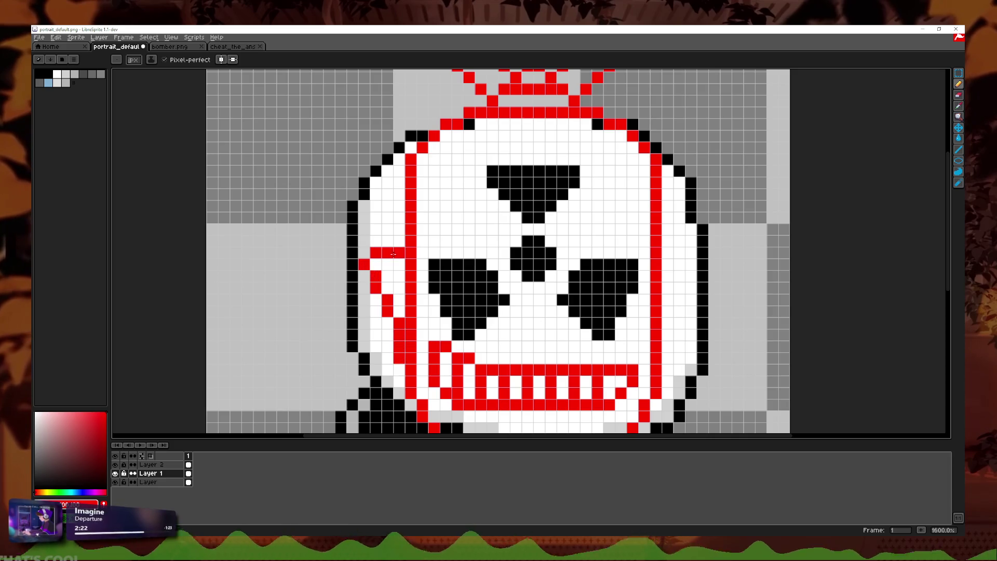
- Shift a red edge pixel onto the white beside the right outline
{"action": "scroll", "coordinate": [473, 264], "scroll_direction": "down", "scroll_amount": 4}
{"action": "scroll", "coordinate": [517, 289], "scroll_direction": "up", "scroll_amount": 2}
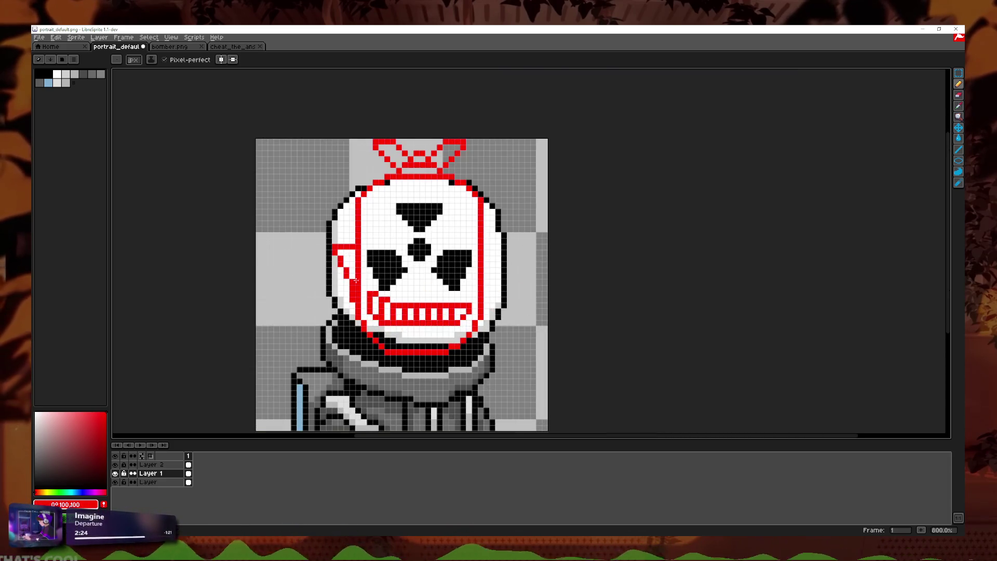
{"action": "scroll", "coordinate": [442, 298], "scroll_direction": "up", "scroll_amount": 2}
{"action": "scroll", "coordinate": [370, 309], "scroll_direction": "up", "scroll_amount": 1}
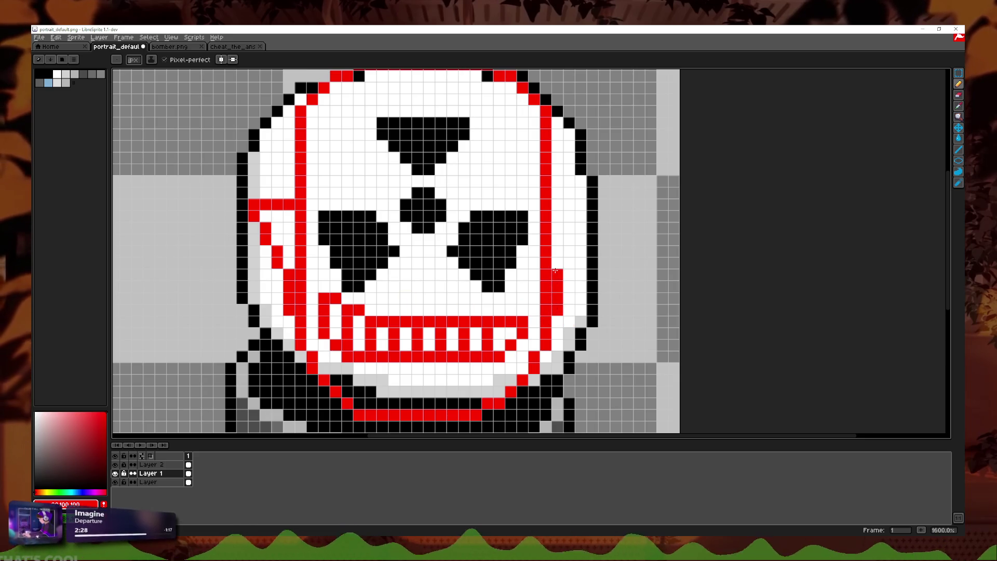
{"action": "left_click_drag", "start_coordinate": [581, 240], "coordinate": [577, 231]}
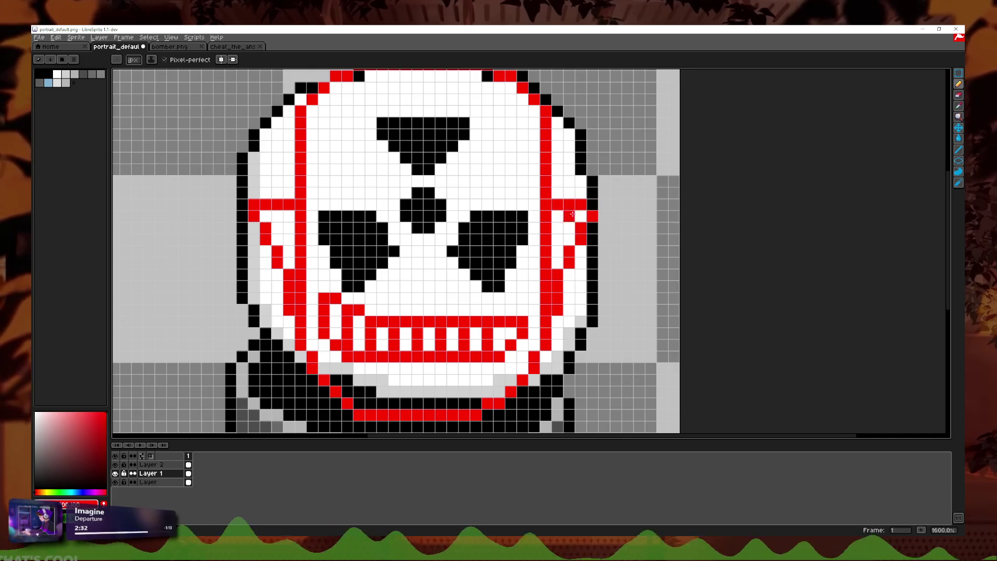
- Zoom out and hide the bottom layer with the white face and body
{"action": "scroll", "coordinate": [566, 210], "scroll_direction": "down", "scroll_amount": 1}
{"action": "scroll", "coordinate": [585, 229], "scroll_direction": "down", "scroll_amount": 4}
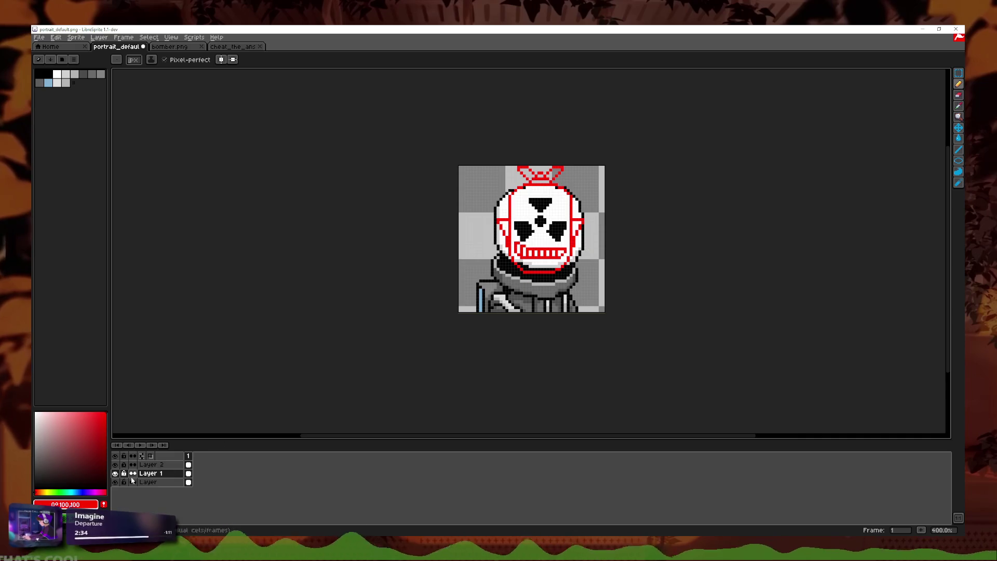
{"action": "left_click", "coordinate": [115, 482]}
- Zoom in on the red outline and black face shapes with the base layer hidden
{"action": "scroll", "coordinate": [566, 243], "scroll_direction": "up", "scroll_amount": 3}
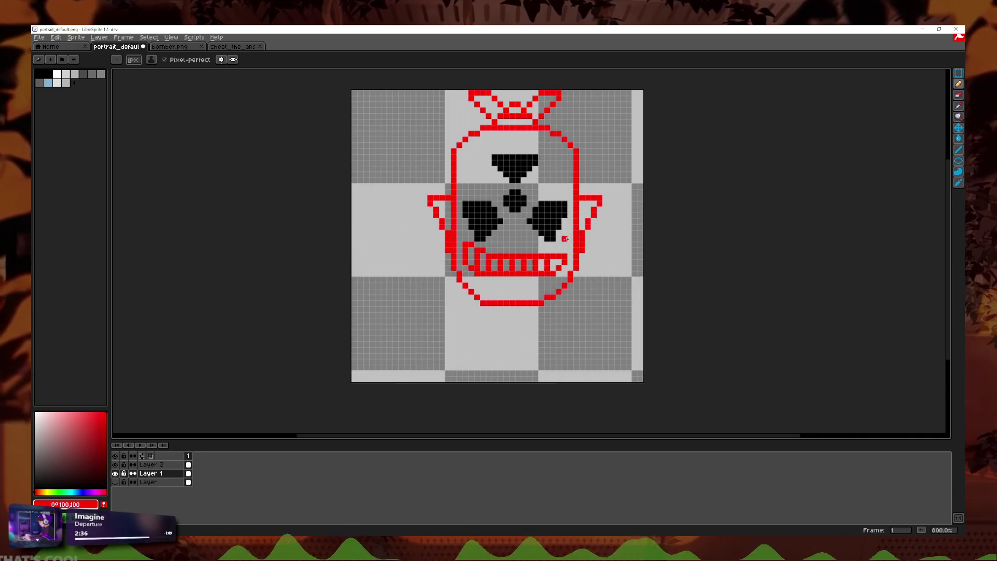
{"action": "scroll", "coordinate": [665, 256], "scroll_direction": "up", "scroll_amount": 2}
{"action": "scroll", "coordinate": [608, 278], "scroll_direction": "down", "scroll_amount": 2}
{"action": "scroll", "coordinate": [608, 278], "scroll_direction": "up", "scroll_amount": 1}
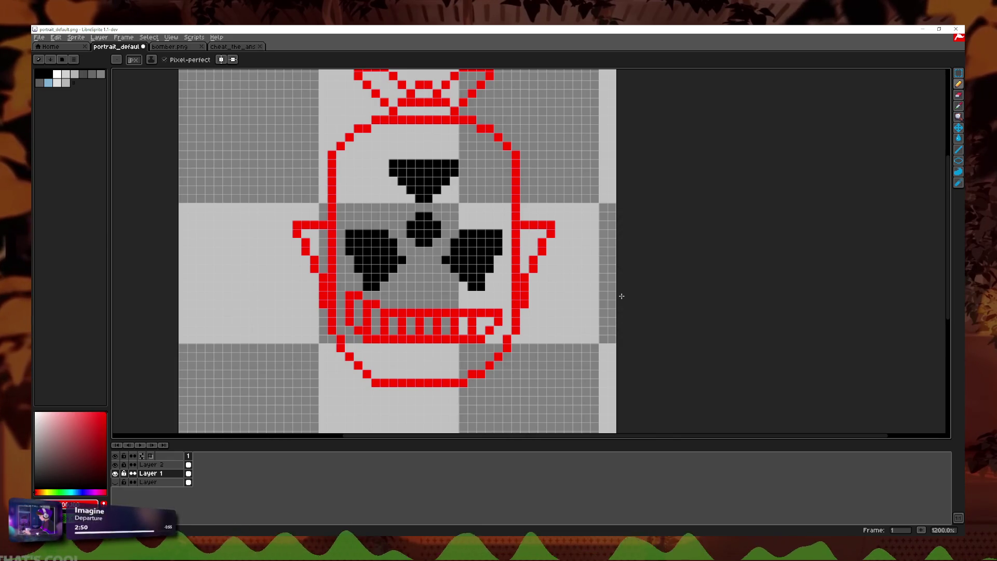
{"action": "scroll", "coordinate": [414, 251], "scroll_direction": "up", "scroll_amount": 1}
{"action": "scroll", "coordinate": [431, 259], "scroll_direction": "down", "scroll_amount": 1}
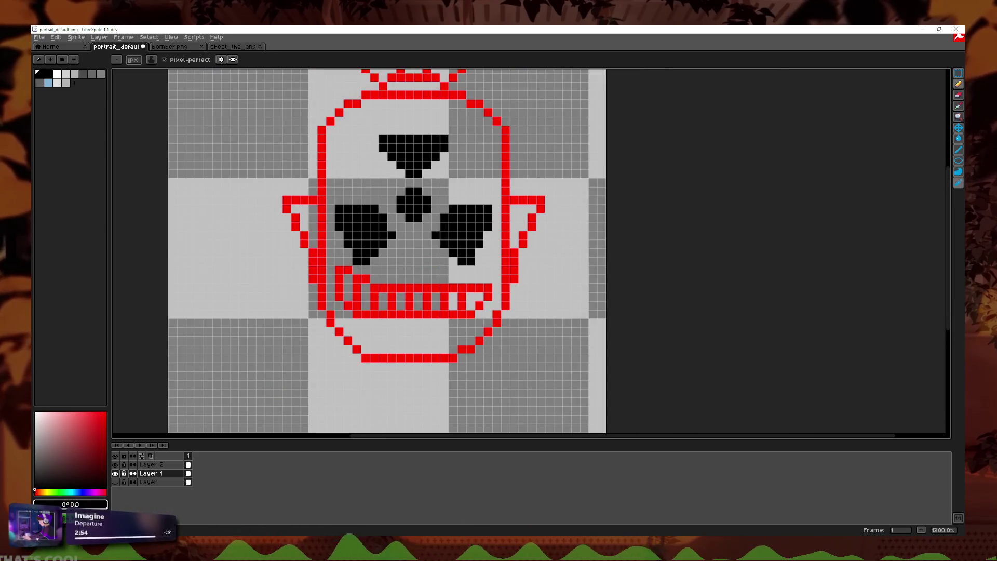
{"action": "left_click", "coordinate": [958, 139]}
- Bucket-fill the right head outline, mouth, left outline and top row black on Layer 2
{"action": "left_click", "coordinate": [507, 279]}
{"action": "left_click", "coordinate": [489, 290]}
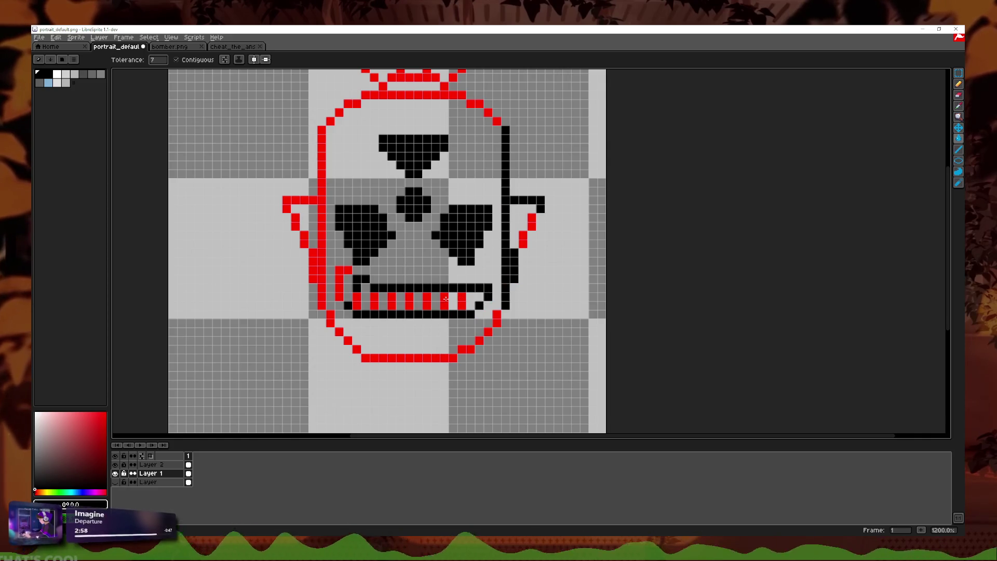
{"action": "left_click", "coordinate": [156, 466]}
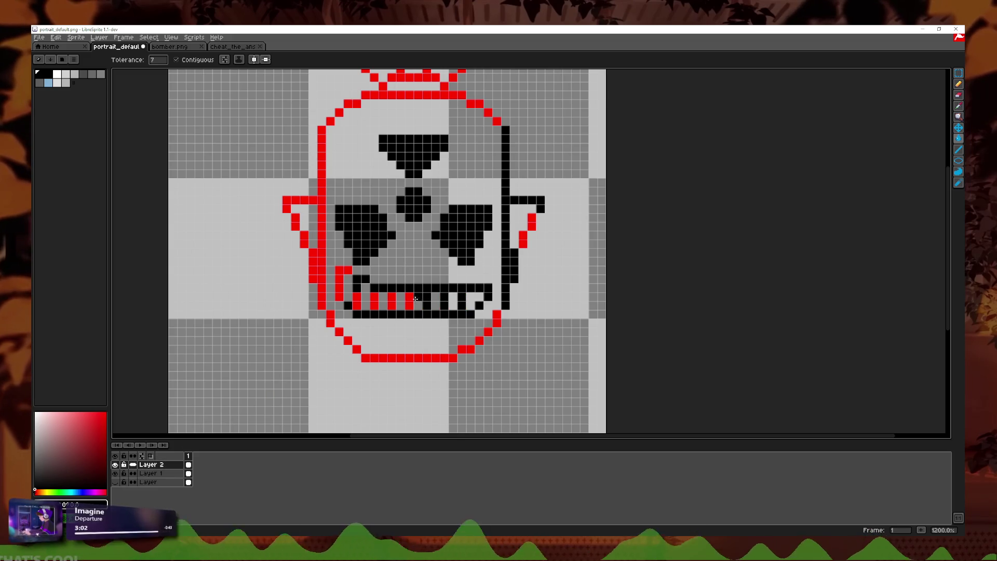
{"action": "left_click", "coordinate": [362, 297]}
{"action": "left_click", "coordinate": [340, 283]}
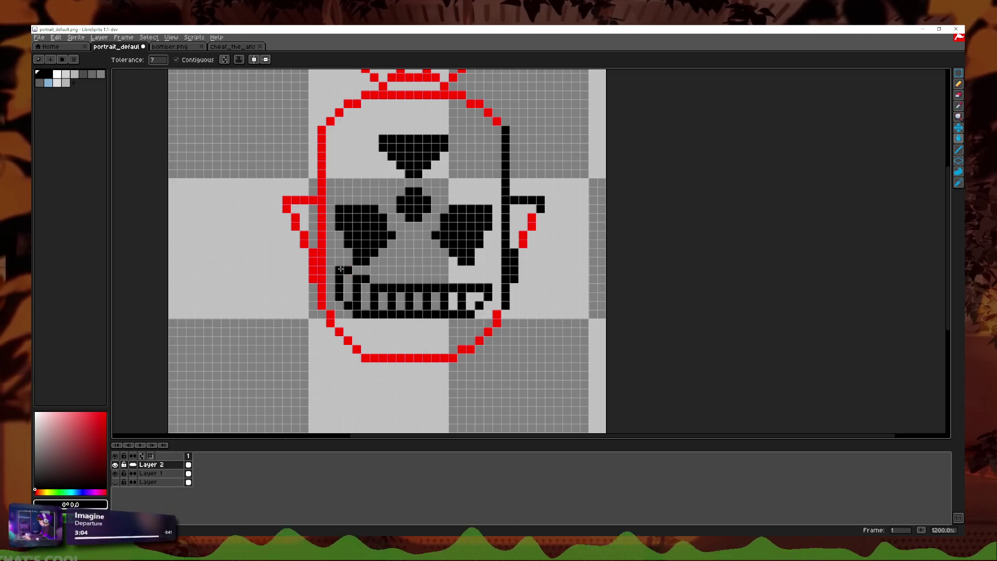
{"action": "left_click", "coordinate": [317, 255]}
{"action": "left_click", "coordinate": [337, 120]}
{"action": "left_click", "coordinate": [355, 103]}
{"action": "left_click", "coordinate": [366, 96]}
- Fill the lower-left jaw, chin steps and right-ear outline pixels black
{"action": "left_click", "coordinate": [348, 341]}
{"action": "left_click", "coordinate": [331, 319]}
{"action": "left_click", "coordinate": [392, 357]}
{"action": "left_click", "coordinate": [467, 349]}
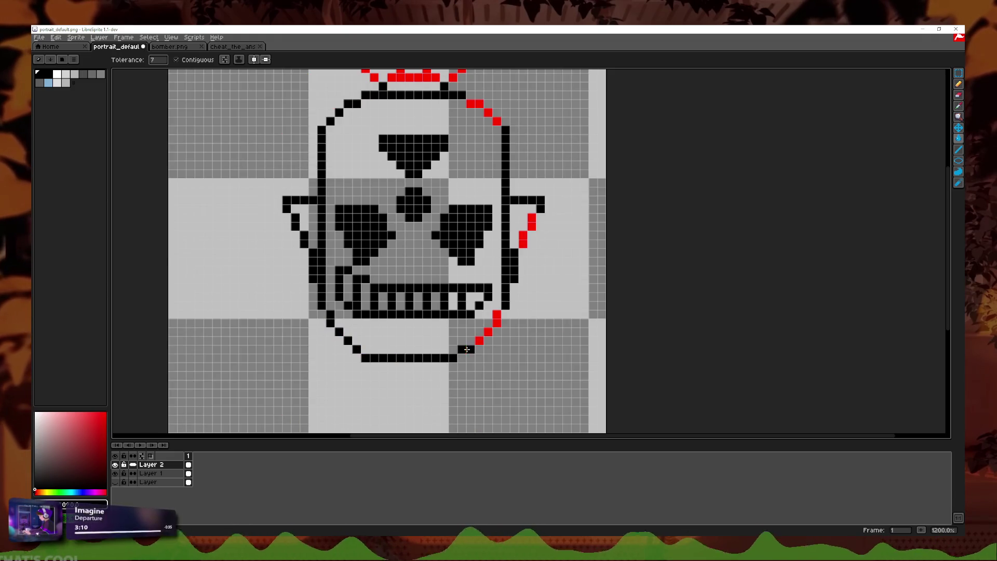
{"action": "left_click", "coordinate": [531, 217]}
{"action": "left_click", "coordinate": [520, 238]}
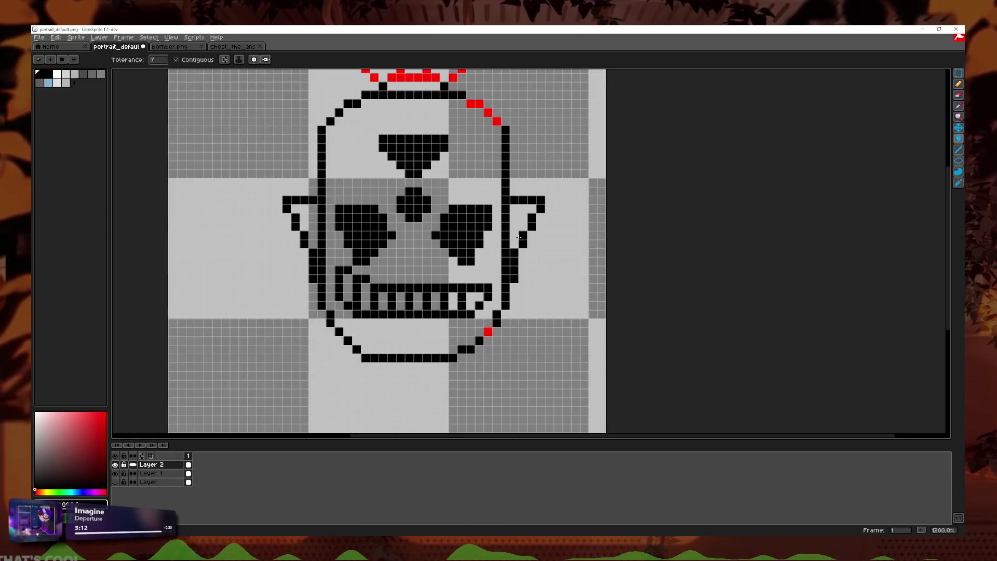
- Recolour the crown's remaining red pixels black
{"action": "scroll", "coordinate": [489, 234], "scroll_direction": "up", "scroll_amount": 1}
{"action": "scroll", "coordinate": [490, 208], "scroll_direction": "up", "scroll_amount": 2}
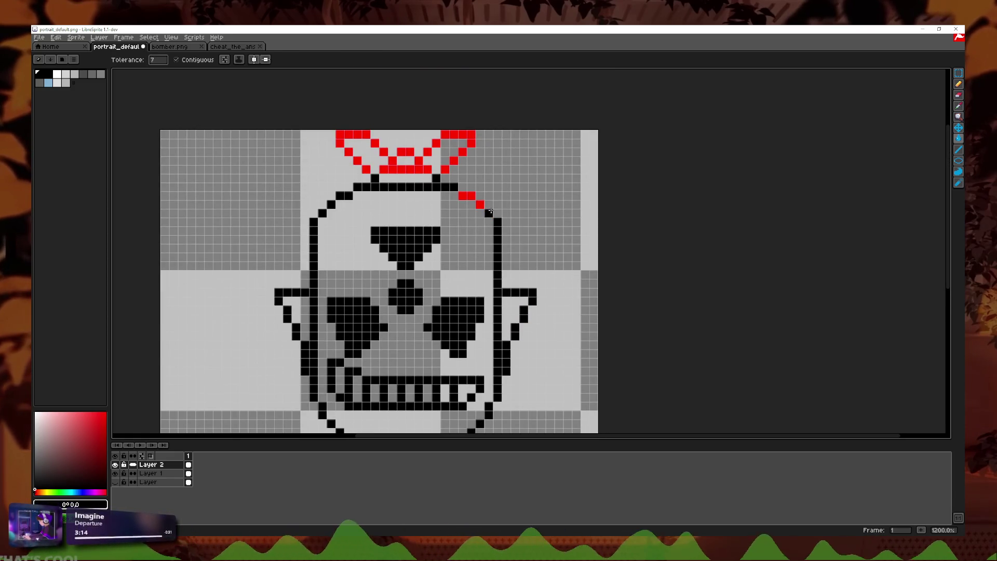
{"action": "left_click", "coordinate": [453, 161]}
{"action": "left_click", "coordinate": [444, 170]}
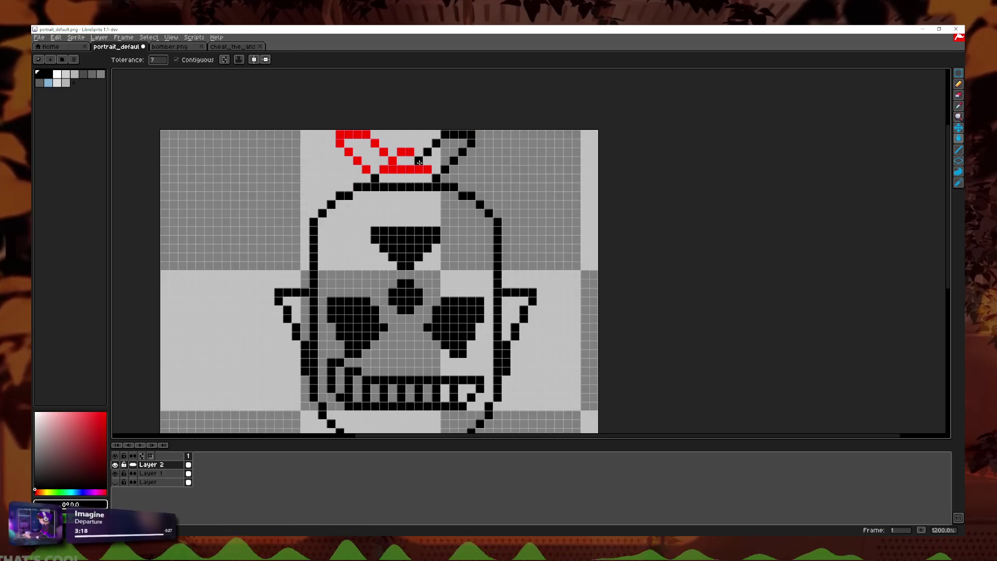
{"action": "left_click", "coordinate": [418, 170]}
{"action": "left_click", "coordinate": [406, 152]}
{"action": "left_click", "coordinate": [384, 152]}
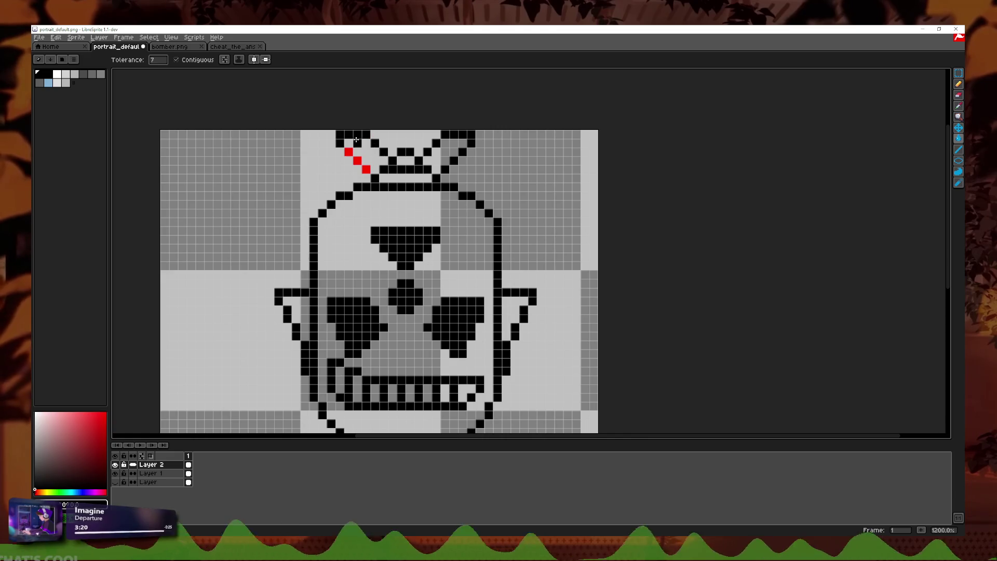
{"action": "left_click", "coordinate": [959, 72]}
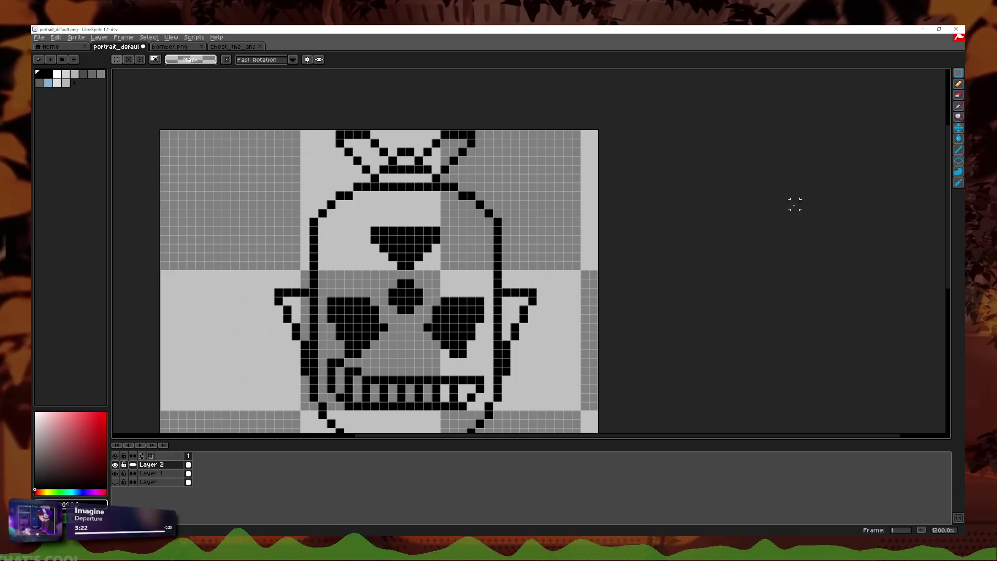
- Select the right ear on Layer 1 and delete its pixels
{"action": "left_click_drag", "start_coordinate": [600, 217], "coordinate": [512, 411]}
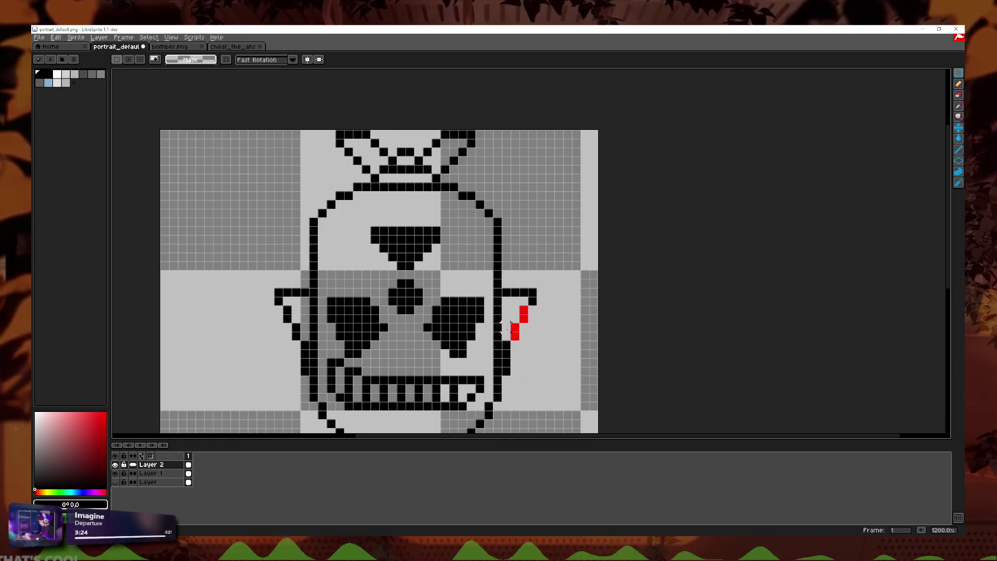
{"action": "key", "text": "ctrl+z"}
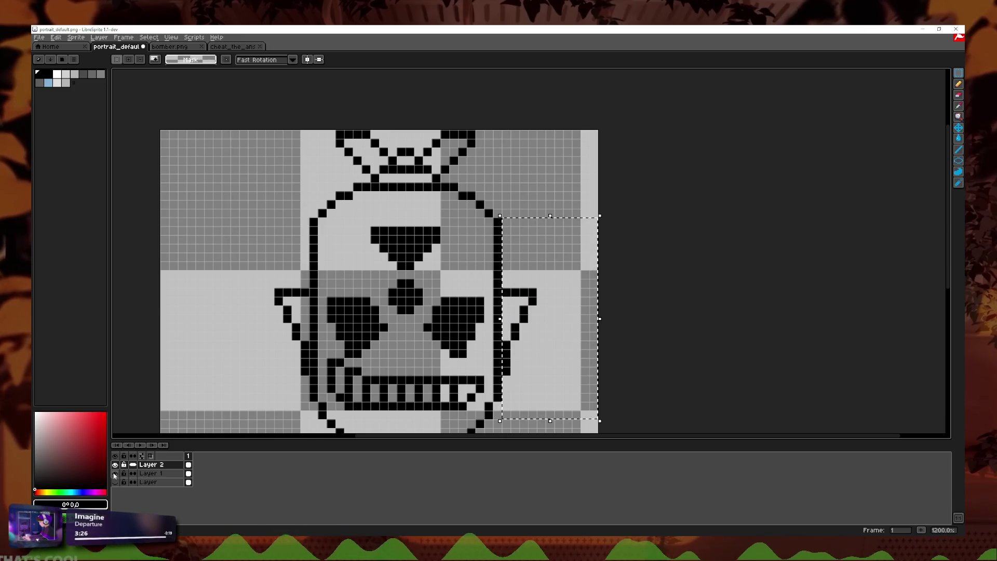
{"action": "left_click", "coordinate": [114, 473]}
{"action": "left_click", "coordinate": [115, 473]}
{"action": "key", "text": "ctrl+y"}
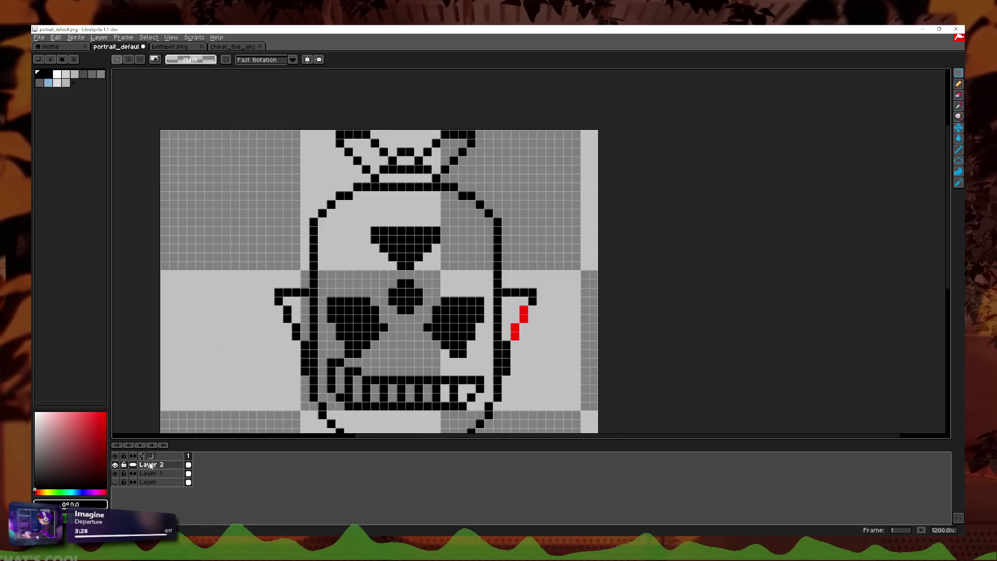
{"action": "left_click", "coordinate": [146, 474]}
{"action": "left_click_drag", "start_coordinate": [603, 218], "coordinate": [509, 358]}
{"action": "key", "text": "Delete"}
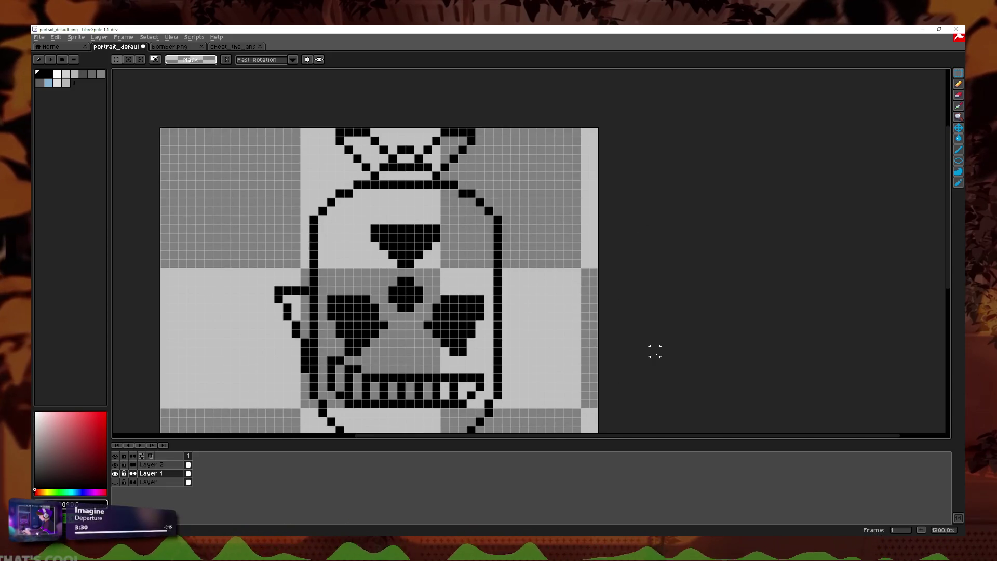
- Delete the left ear on Layer 2, then merge Layer 2 down into Layer 1
{"action": "scroll", "coordinate": [207, 216], "scroll_direction": "down", "scroll_amount": 2}
{"action": "left_click_drag", "start_coordinate": [207, 212], "coordinate": [335, 366]}
{"action": "key", "text": "ctrl+d"}
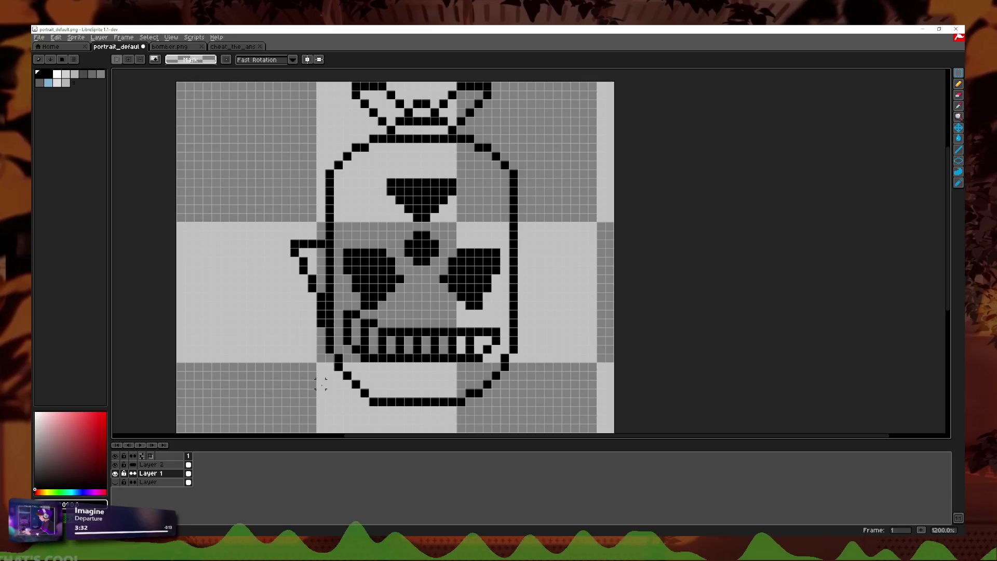
{"action": "key", "text": "alt+Up"}
{"action": "left_click_drag", "start_coordinate": [242, 217], "coordinate": [328, 382]}
{"action": "key", "text": "Delete"}
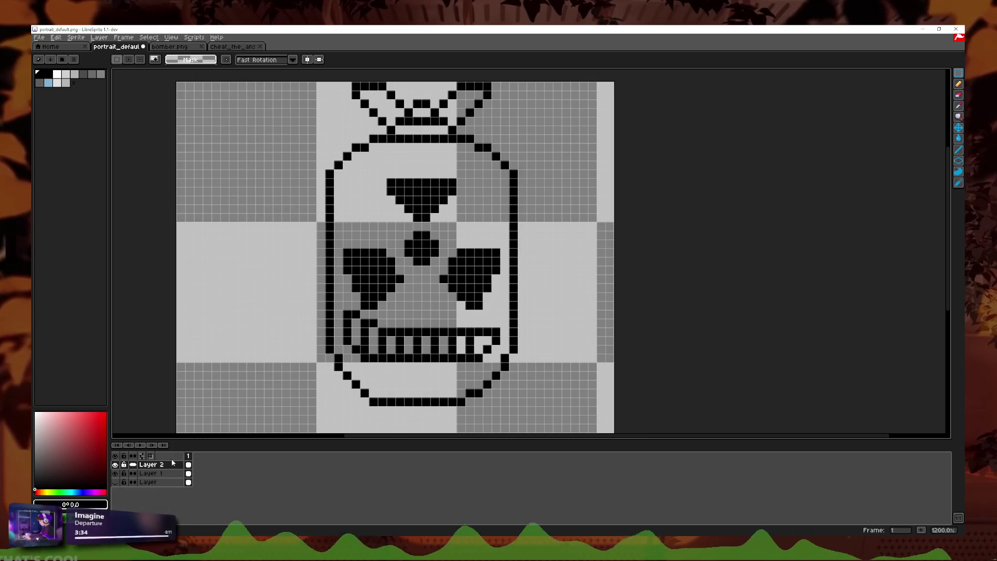
{"action": "right_click", "coordinate": [154, 465]}
{"action": "left_click", "coordinate": [186, 520]}
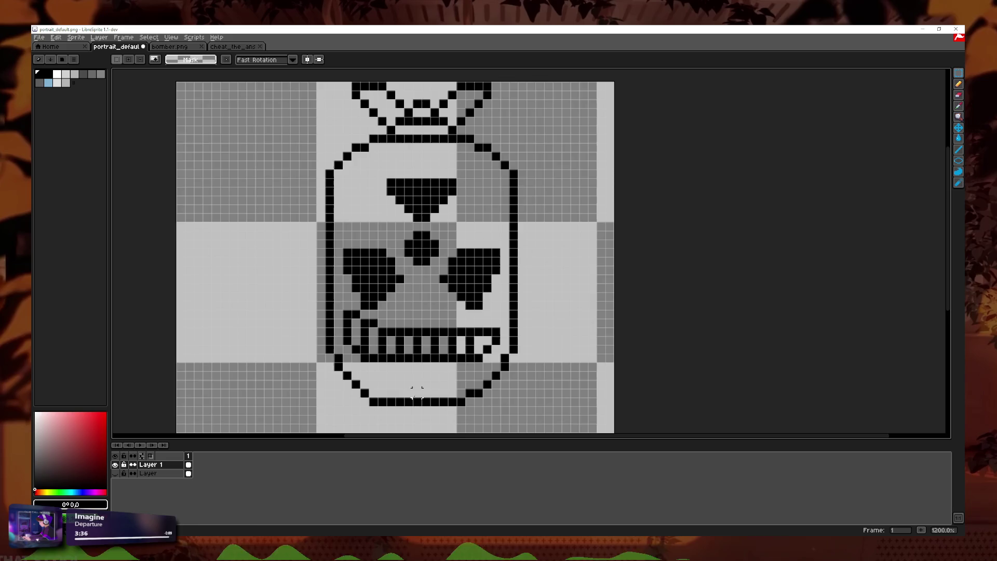
- Pick yellow #ffe529 from cheat_the_answer.png with the Eyedropper and return to portrait_default
{"action": "scroll", "coordinate": [589, 295], "scroll_direction": "down", "scroll_amount": 5}
{"action": "scroll", "coordinate": [604, 304], "scroll_direction": "down", "scroll_amount": 1}
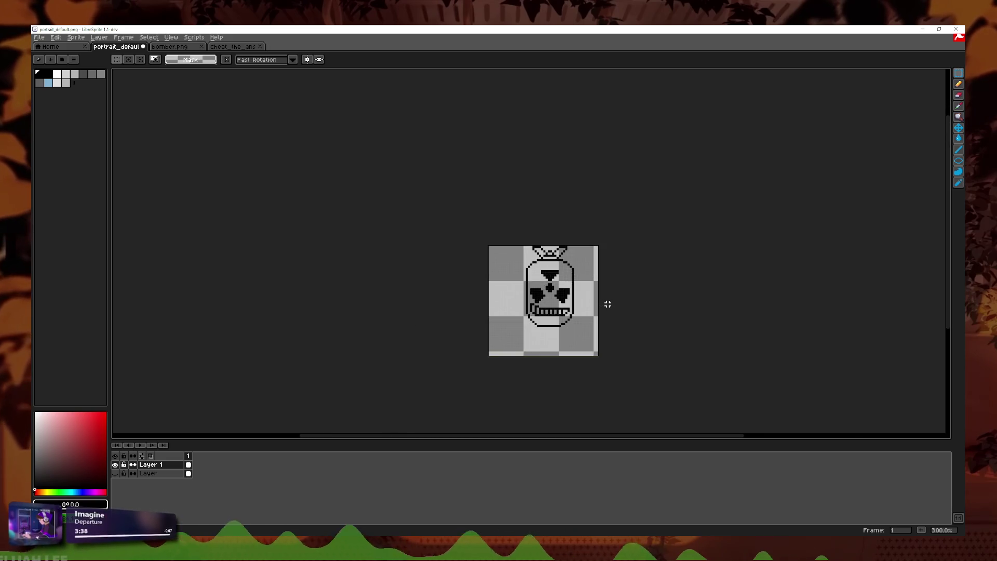
{"action": "scroll", "coordinate": [608, 296], "scroll_direction": "down", "scroll_amount": 1}
{"action": "scroll", "coordinate": [634, 306], "scroll_direction": "up", "scroll_amount": 3}
{"action": "scroll", "coordinate": [572, 317], "scroll_direction": "up", "scroll_amount": 2}
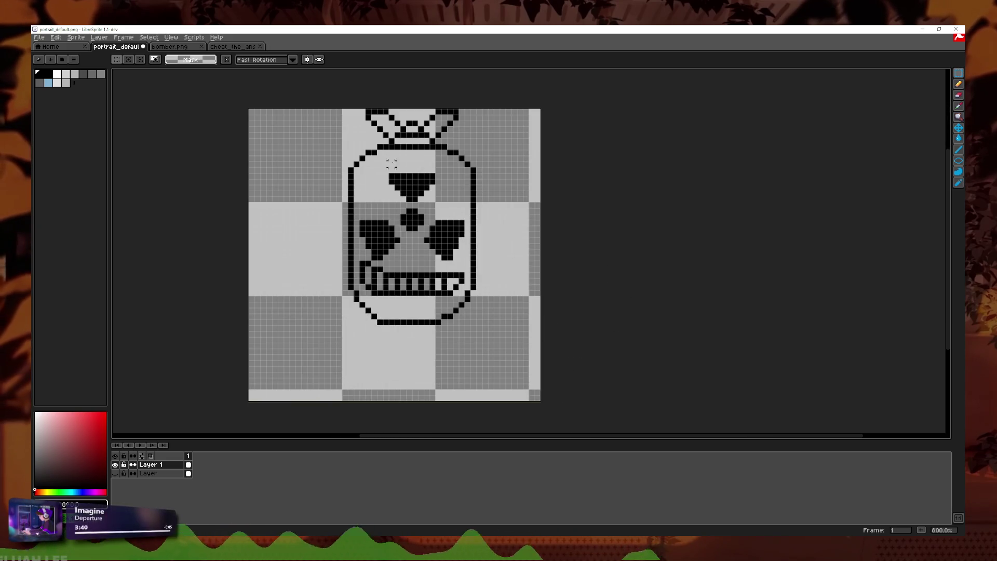
{"action": "key", "text": "ctrl+Tab"}
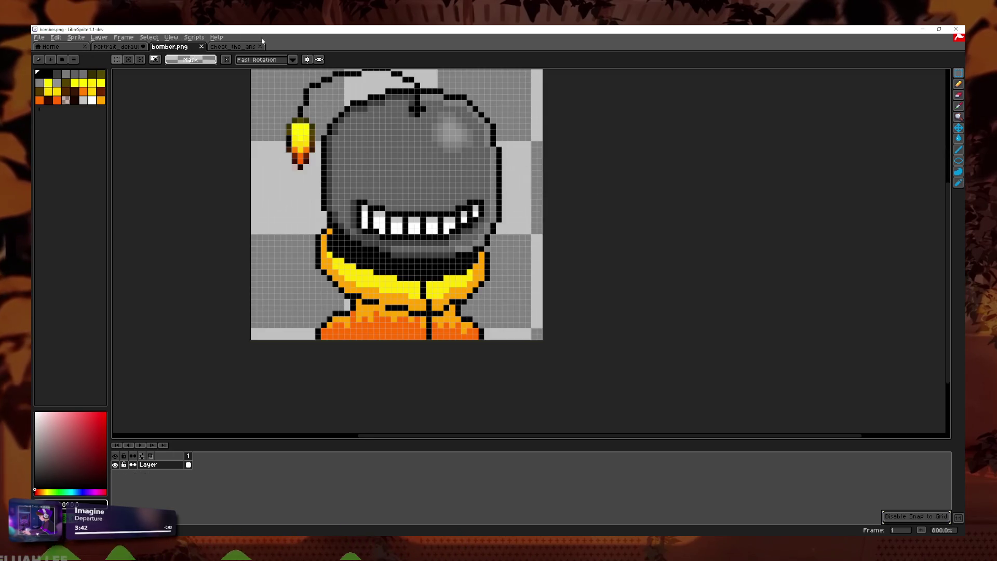
{"action": "key", "text": "ctrl+Tab"}
{"action": "key", "text": "i"}
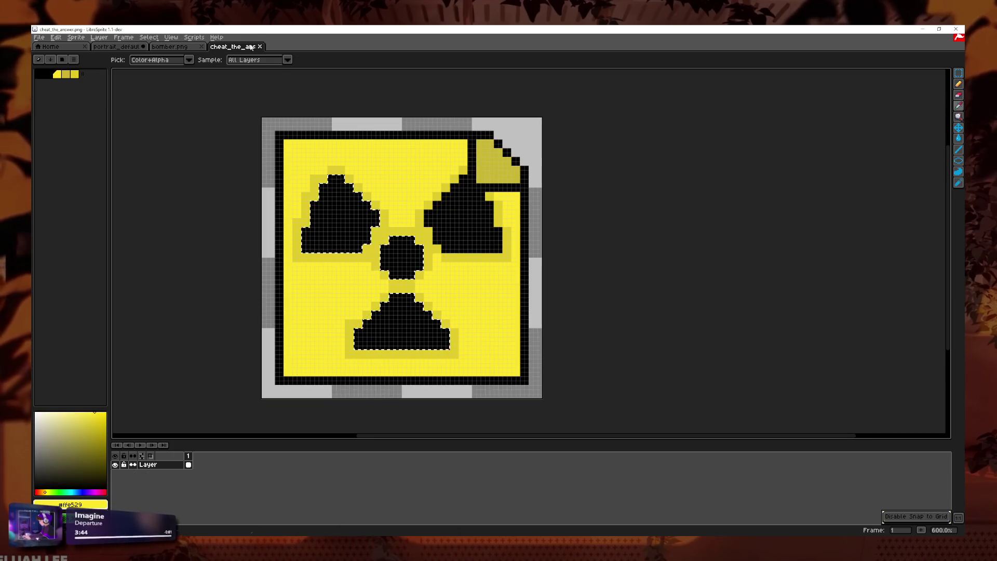
{"action": "left_click", "coordinate": [117, 47]}
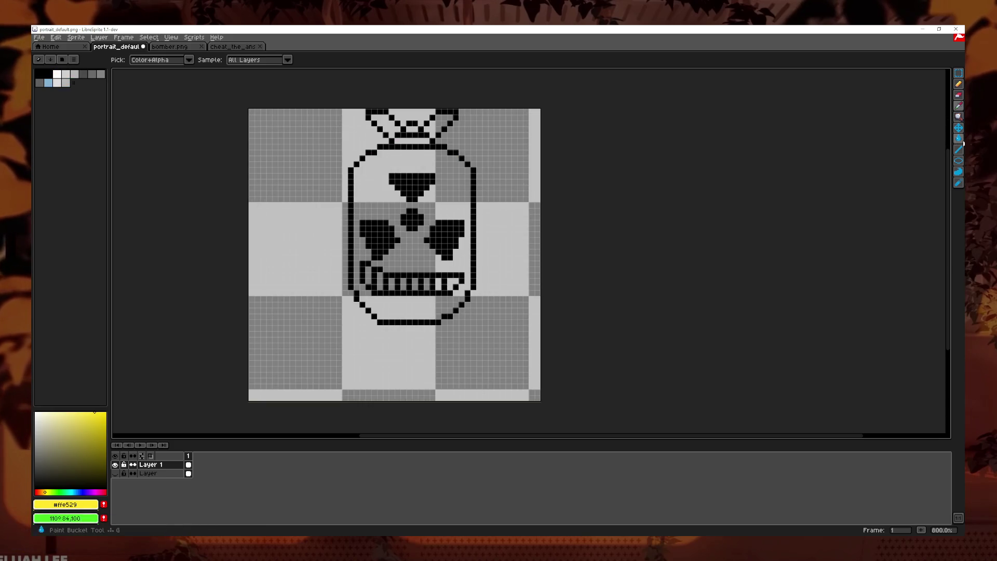
- Flood the face and neck strip yellow, then undo the neck fill and clear the face
{"action": "left_click", "coordinate": [959, 139]}
{"action": "left_click", "coordinate": [456, 251]}
{"action": "scroll", "coordinate": [468, 234], "scroll_direction": "up", "scroll_amount": 2}
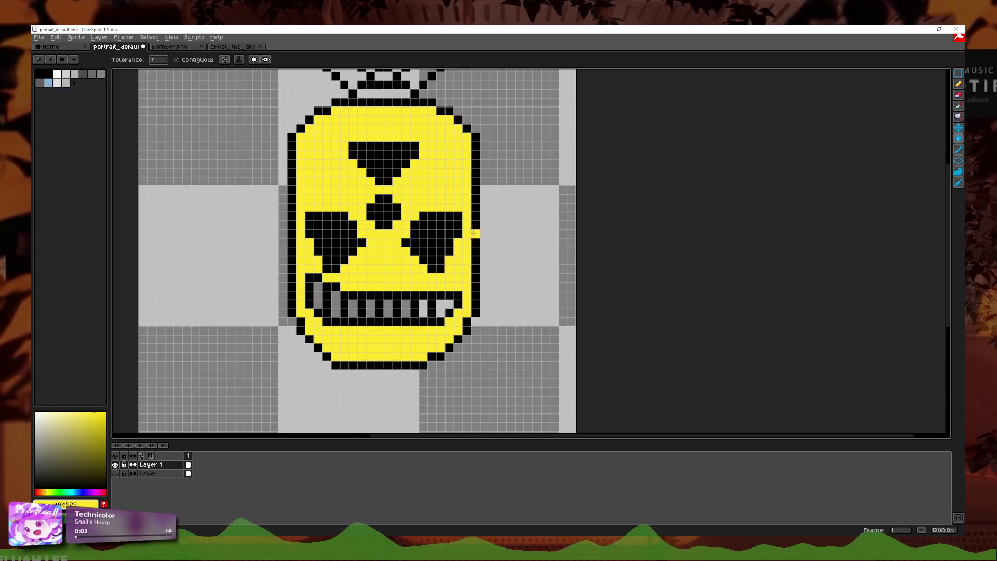
{"action": "left_click_drag", "start_coordinate": [468, 234], "coordinate": [504, 259]}
{"action": "left_click_drag", "start_coordinate": [504, 145], "coordinate": [493, 167]}
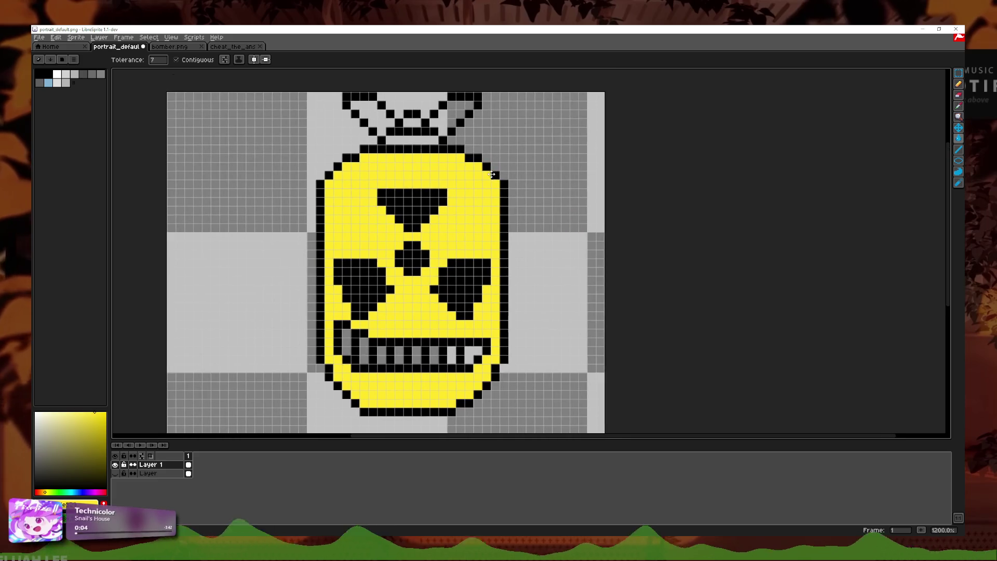
{"action": "left_click", "coordinate": [405, 140]}
{"action": "key", "text": "ctrl+z"}
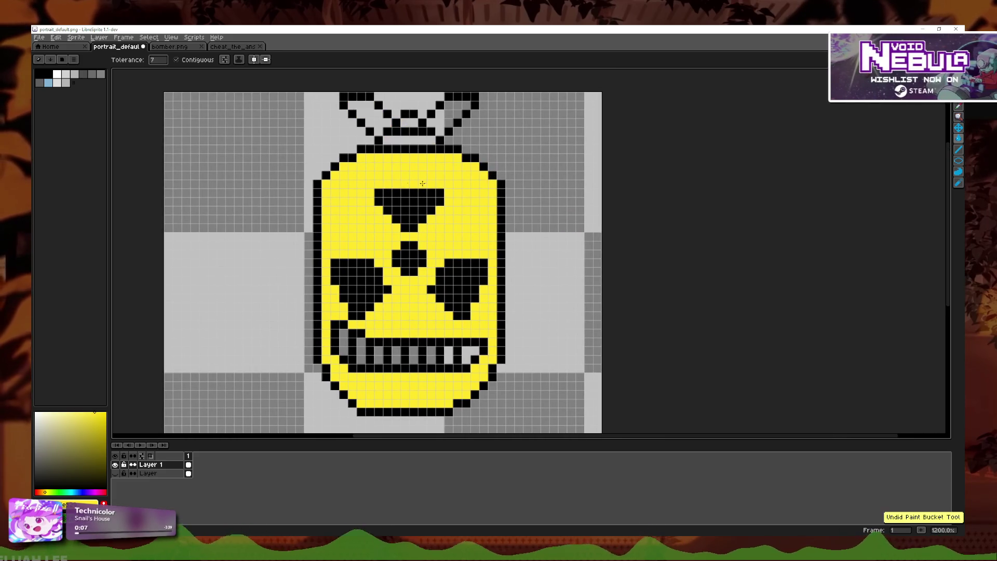
{"action": "right_click", "coordinate": [369, 325]}
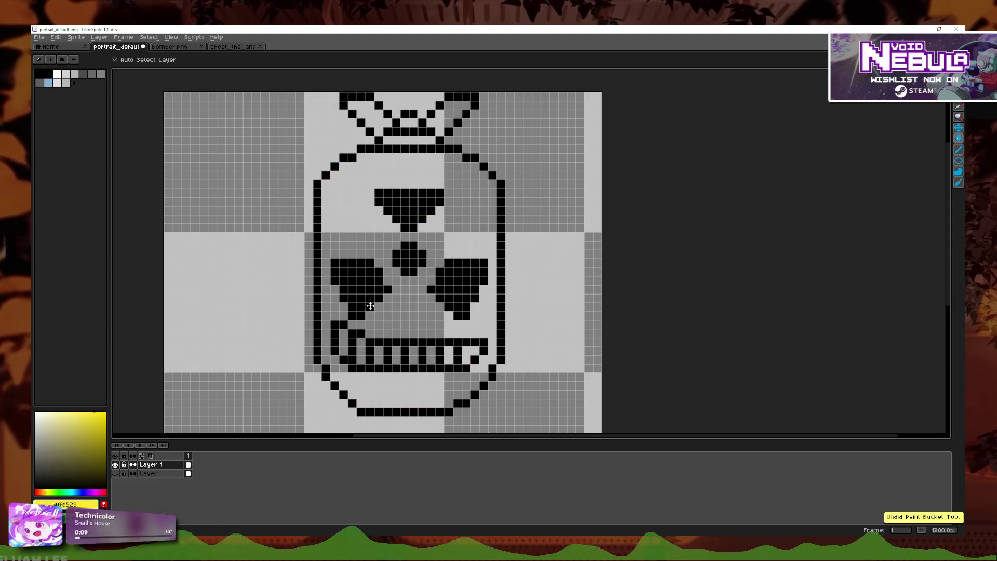
- Fill the radiation blades, centre dot and top triangle yellow
{"action": "left_click", "coordinate": [364, 283]}
{"action": "left_click", "coordinate": [409, 257]}
{"action": "left_click", "coordinate": [410, 205]}
{"action": "left_click", "coordinate": [457, 283]}
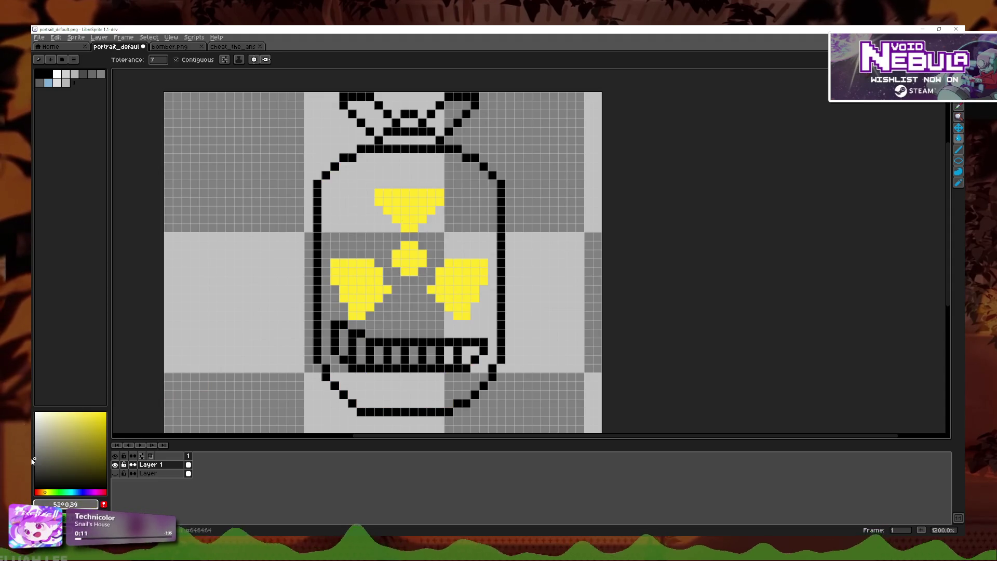
- Fill the bomb interior and the bow's centre and both loops with darker grey
{"action": "left_click", "coordinate": [414, 318]}
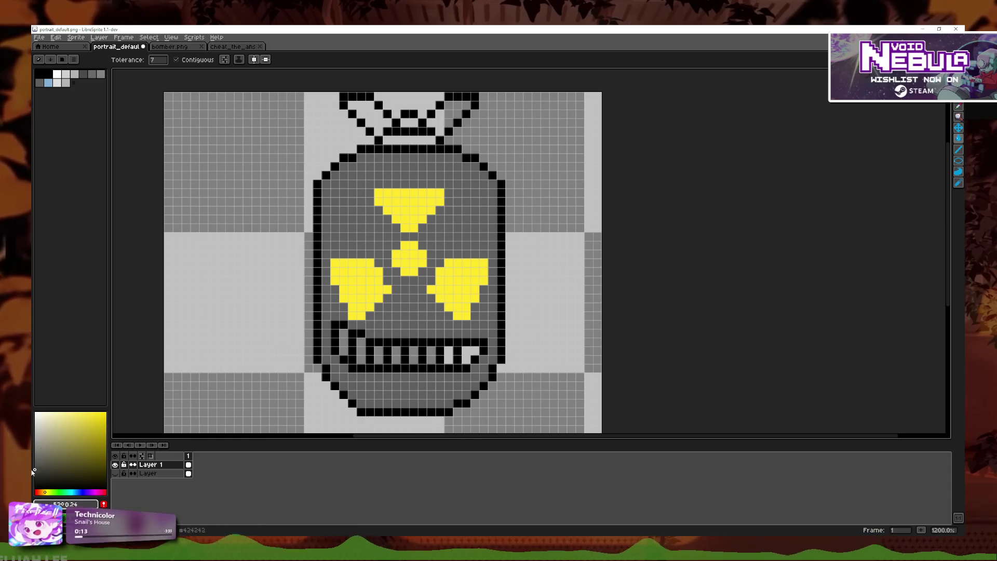
{"action": "left_click", "coordinate": [34, 470]}
{"action": "left_click", "coordinate": [400, 315]}
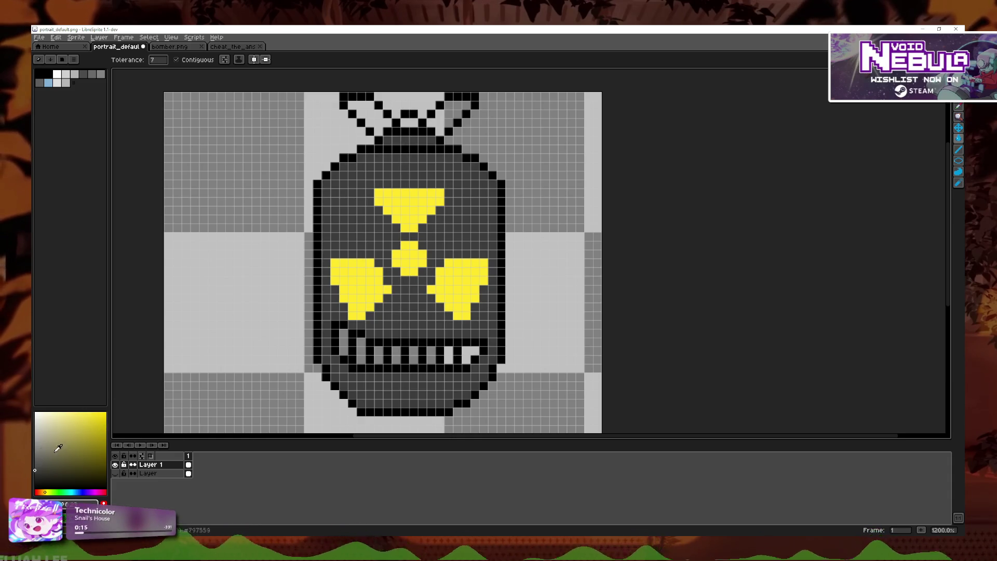
{"action": "left_click", "coordinate": [34, 475]}
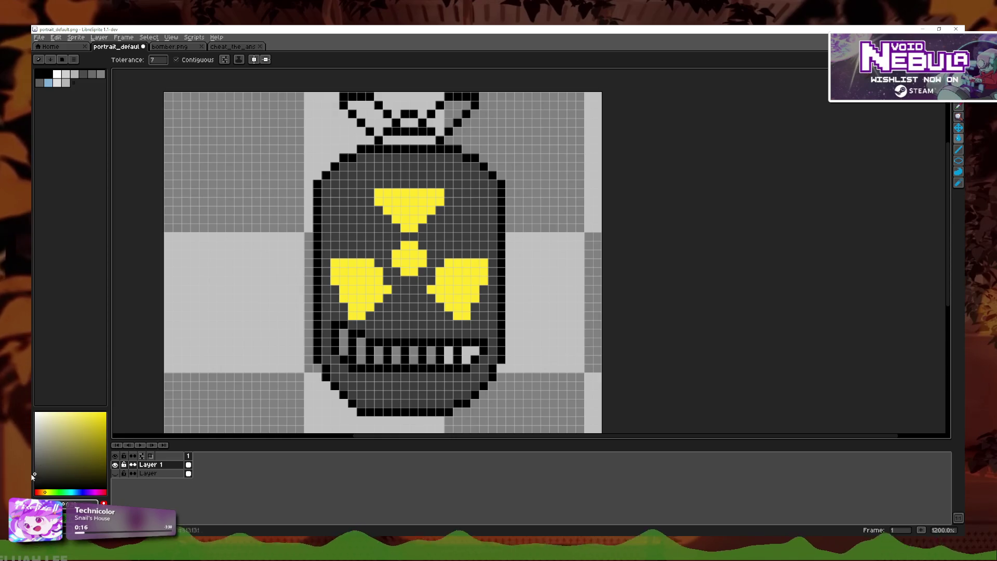
{"action": "left_click", "coordinate": [416, 127]}
{"action": "left_click", "coordinate": [366, 115]}
{"action": "left_click", "coordinate": [453, 115]}
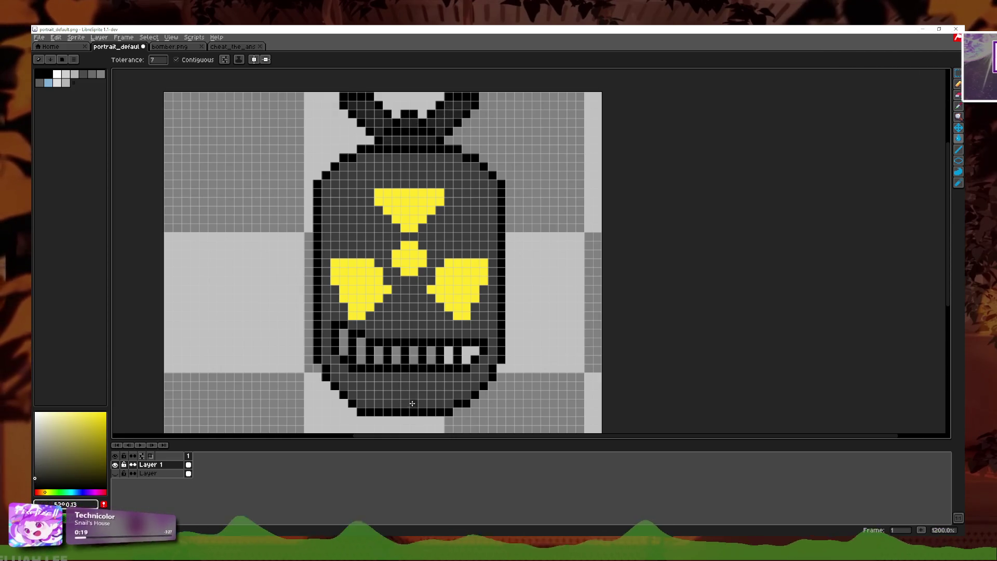
- Fill the first two teeth white
{"action": "scroll", "coordinate": [370, 384], "scroll_direction": "up", "scroll_amount": 3}
{"action": "left_click", "coordinate": [339, 312]}
{"action": "left_click", "coordinate": [374, 337]}
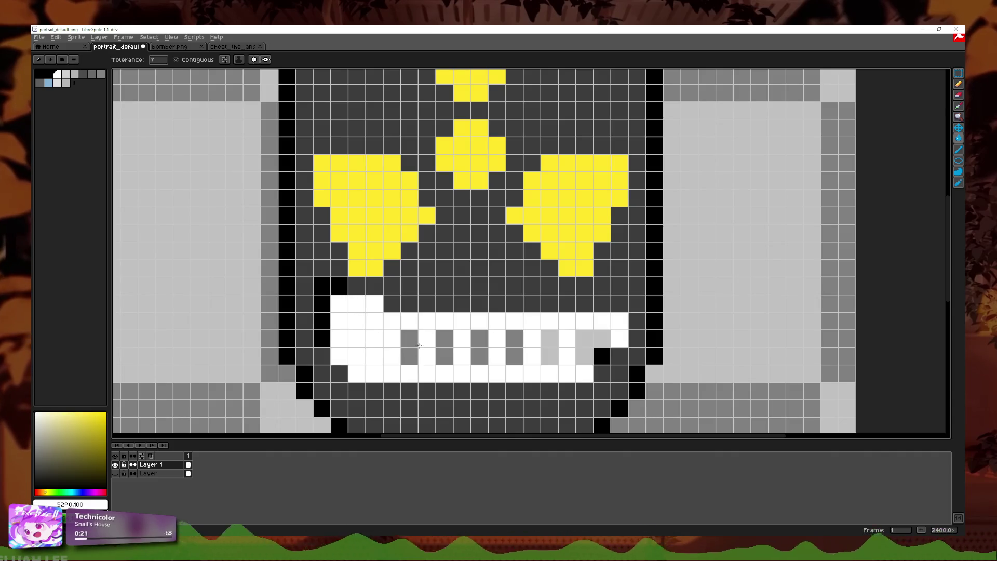
- Fill the remaining teeth white, undoing the stray white flood of the mouth
{"action": "left_click", "coordinate": [410, 356]}
{"action": "left_click", "coordinate": [444, 356]}
{"action": "left_click", "coordinate": [475, 339]}
{"action": "left_click", "coordinate": [497, 357]}
{"action": "key", "text": "ctrl+z"}
{"action": "left_click", "coordinate": [514, 353]}
{"action": "left_click", "coordinate": [549, 353]}
{"action": "left_click", "coordinate": [593, 343]}
{"action": "scroll", "coordinate": [505, 314], "scroll_direction": "down", "scroll_amount": 2}
{"action": "scroll", "coordinate": [354, 341], "scroll_direction": "up", "scroll_amount": 1}
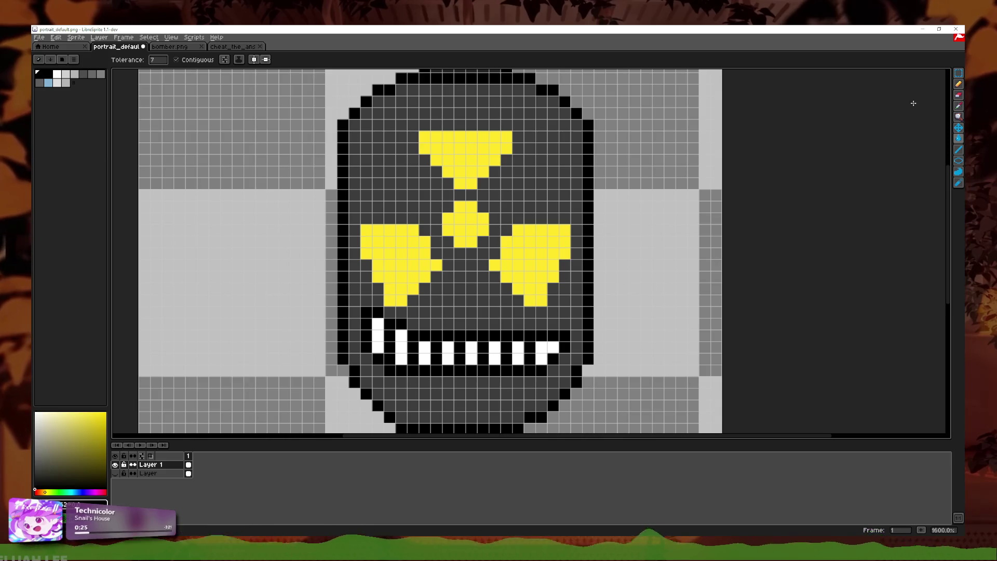
- With the Pencil, outline the right blade and the blade edge near the centre in black
{"action": "left_click", "coordinate": [959, 83]}
{"action": "scroll", "coordinate": [507, 290], "scroll_direction": "up", "scroll_amount": 1}
{"action": "left_click", "coordinate": [527, 307]}
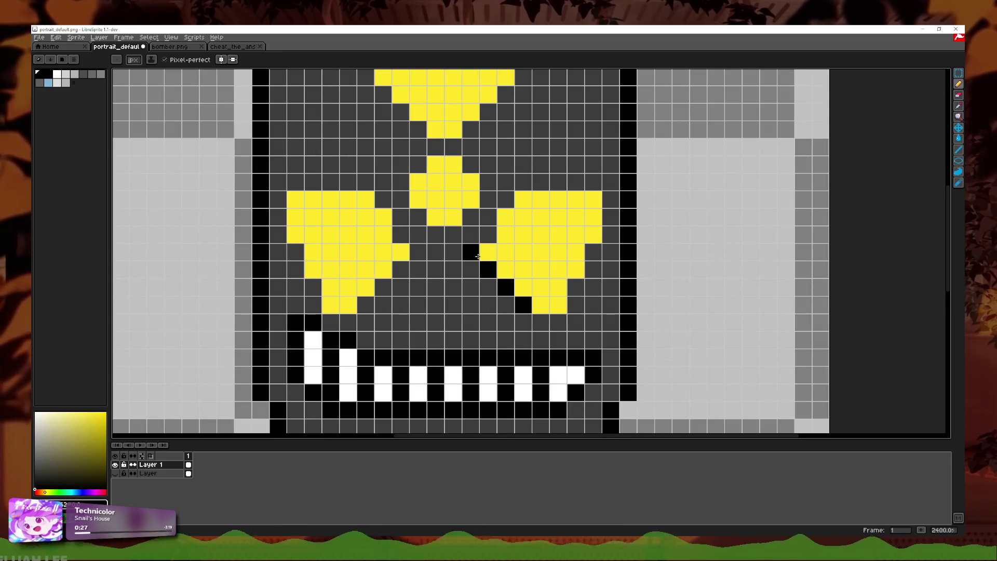
{"action": "mouse_move", "coordinate": [506, 202]}
{"action": "left_mouse_down"}
{"action": "mouse_move", "coordinate": [582, 181]}
{"action": "mouse_move", "coordinate": [603, 247]}
{"action": "mouse_move", "coordinate": [609, 187]}
{"action": "left_mouse_up"}
{"action": "key", "text": "ctrl+z"}
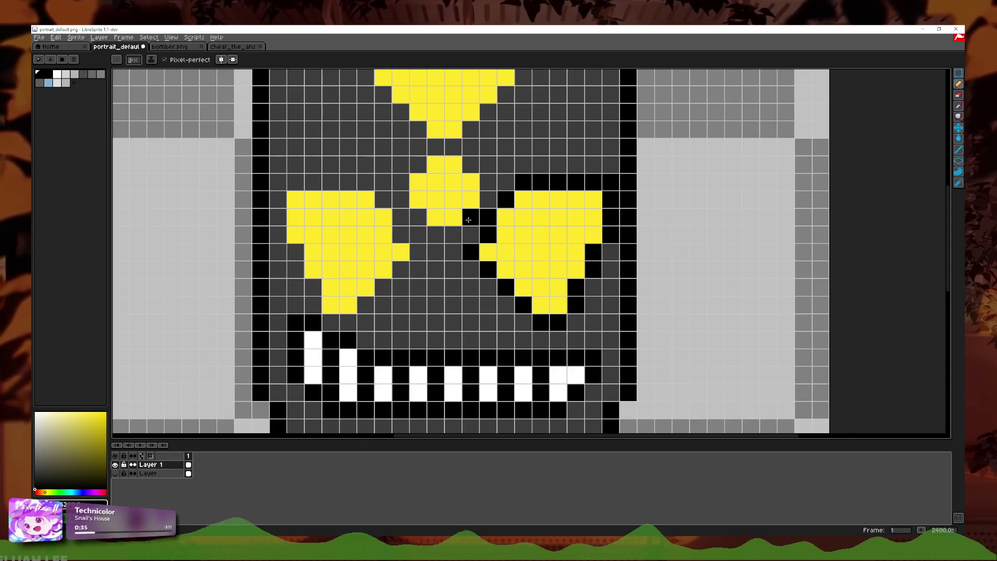
{"action": "mouse_move", "coordinate": [428, 228]}
{"action": "left_mouse_down"}
{"action": "mouse_move", "coordinate": [401, 199]}
{"action": "mouse_move", "coordinate": [427, 151]}
{"action": "mouse_move", "coordinate": [488, 200]}
{"action": "mouse_move", "coordinate": [375, 159]}
{"action": "mouse_move", "coordinate": [375, 195]}
{"action": "left_mouse_up"}
- Blacken a stray yellow cell and draw a black line above the left blade
{"action": "scroll", "coordinate": [475, 254], "scroll_direction": "up", "scroll_amount": 3}
{"action": "scroll", "coordinate": [425, 249], "scroll_direction": "left", "scroll_amount": 1}
{"action": "scroll", "coordinate": [428, 286], "scroll_direction": "down", "scroll_amount": 1}
{"action": "left_click", "coordinate": [428, 286]}
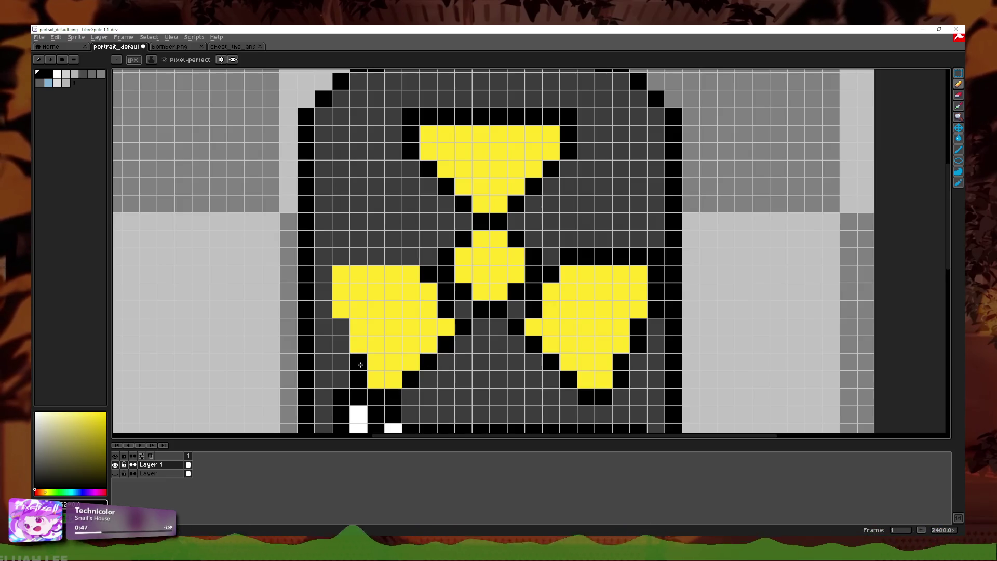
{"action": "left_click_drag", "start_coordinate": [323, 257], "coordinate": [420, 256]}
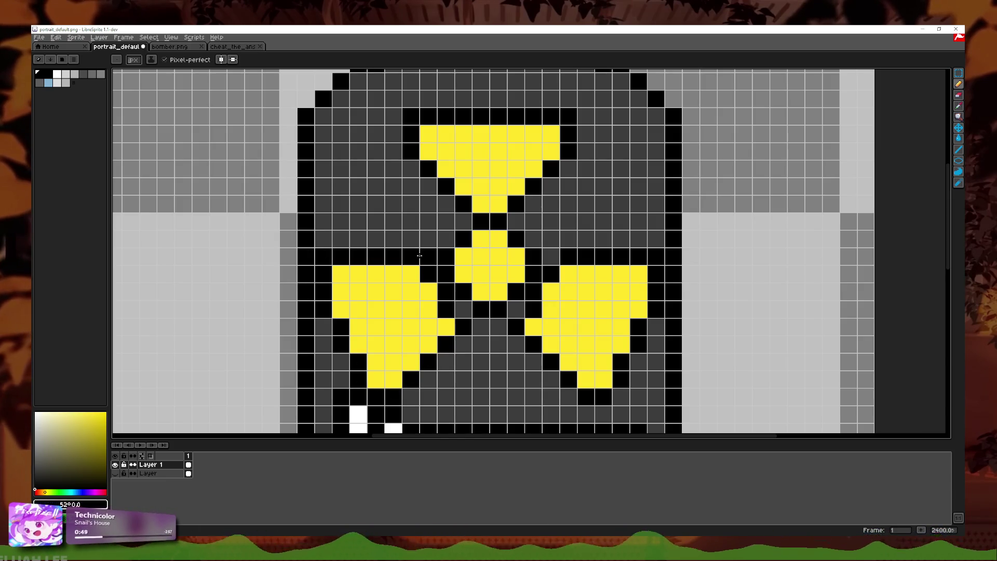
{"action": "scroll", "coordinate": [420, 262], "scroll_direction": "down", "scroll_amount": 2}
{"action": "scroll", "coordinate": [414, 264], "scroll_direction": "down", "scroll_amount": 4}
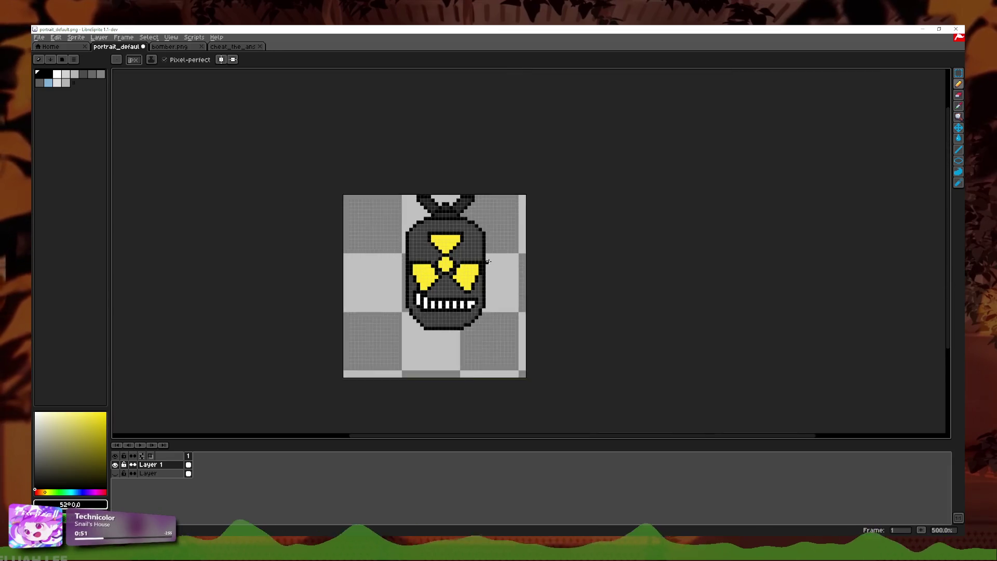
{"action": "scroll", "coordinate": [489, 261], "scroll_direction": "down", "scroll_amount": 2}
{"action": "scroll", "coordinate": [513, 269], "scroll_direction": "up", "scroll_amount": 2}
{"action": "scroll", "coordinate": [506, 273], "scroll_direction": "up", "scroll_amount": 2}
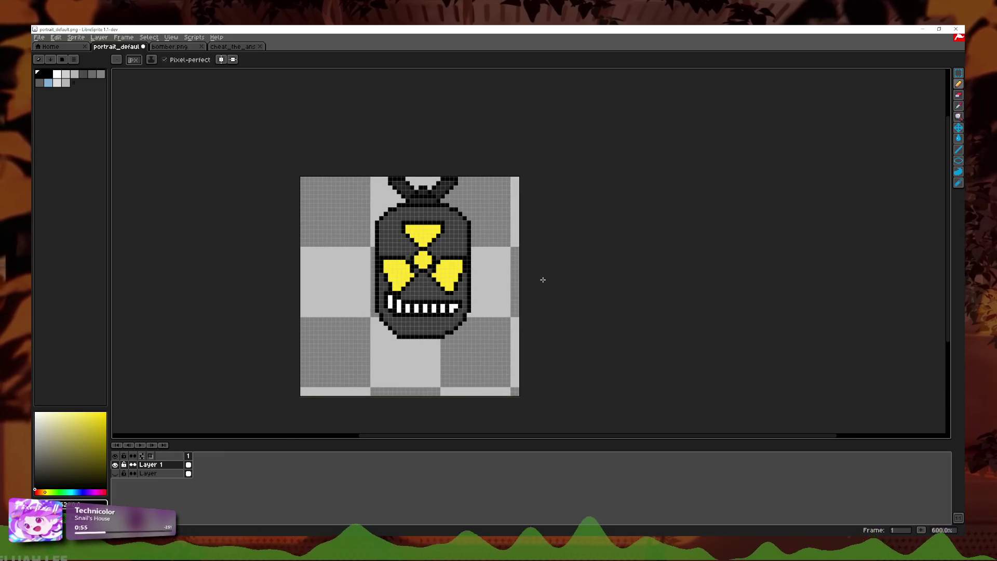
{"action": "scroll", "coordinate": [516, 266], "scroll_direction": "up", "scroll_amount": 1}
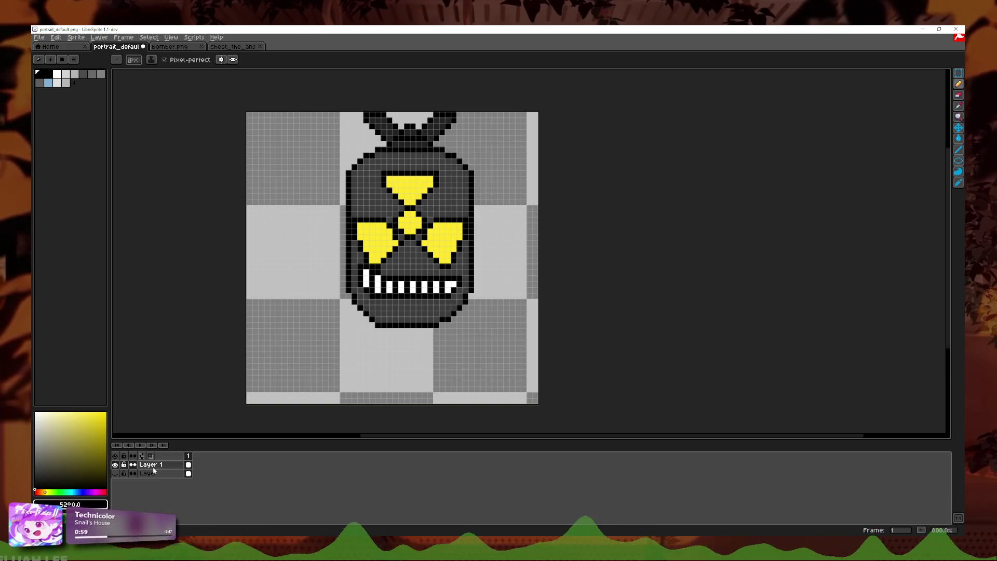
{"action": "left_click", "coordinate": [115, 474]}
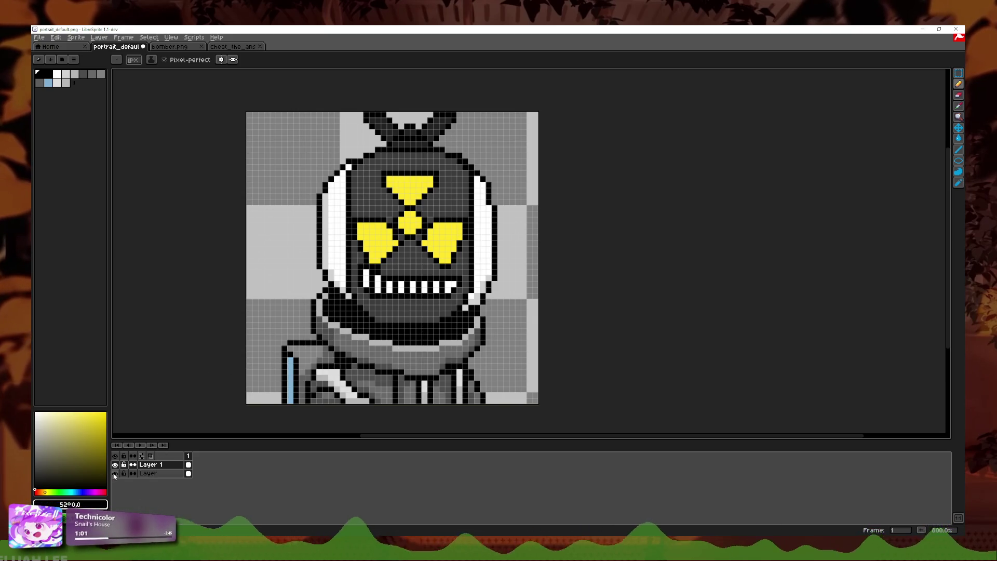
{"action": "left_click", "coordinate": [115, 473]}
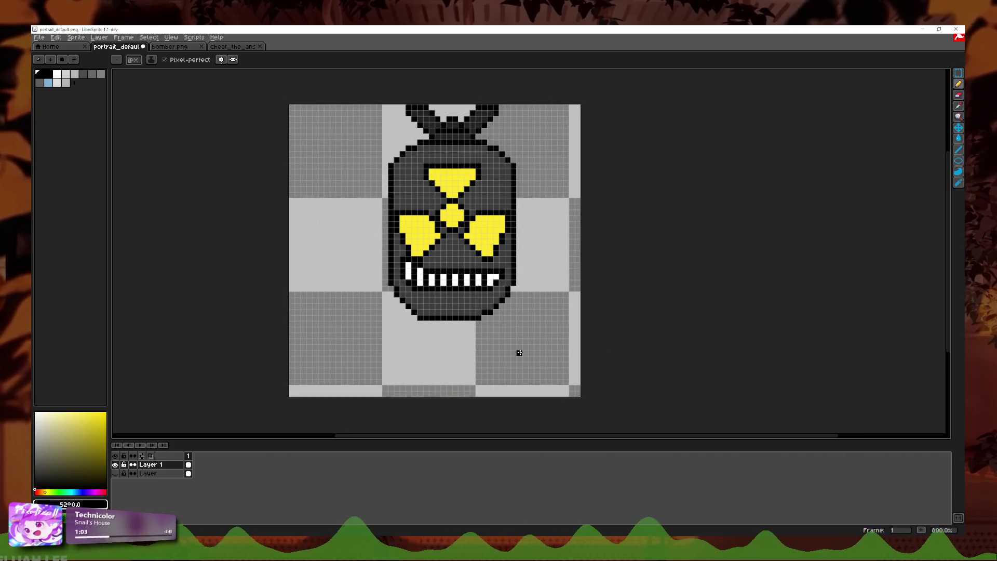
{"action": "left_click", "coordinate": [171, 46]}
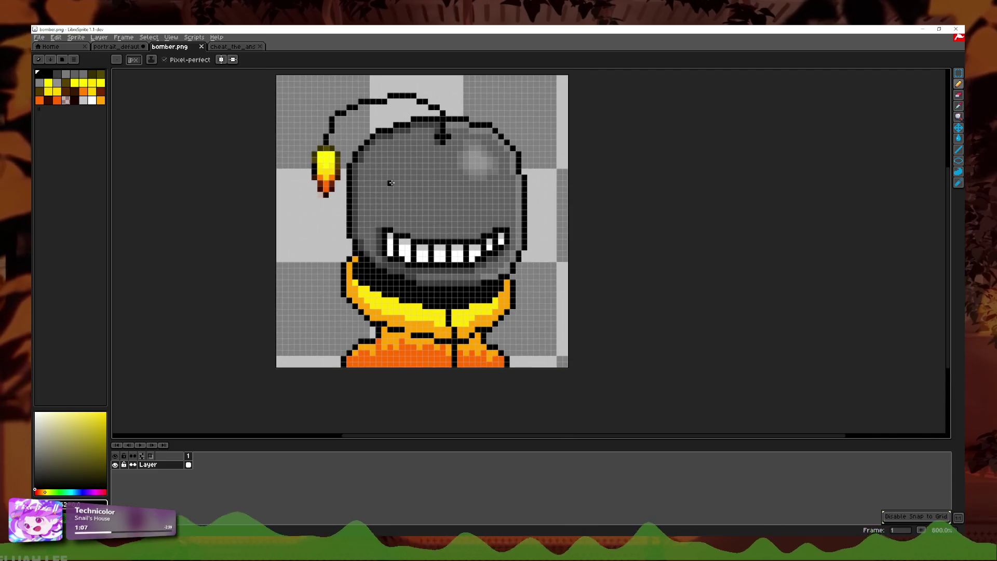
{"action": "left_click", "coordinate": [127, 47]}
{"action": "scroll", "coordinate": [443, 329], "scroll_direction": "up", "scroll_amount": 1}
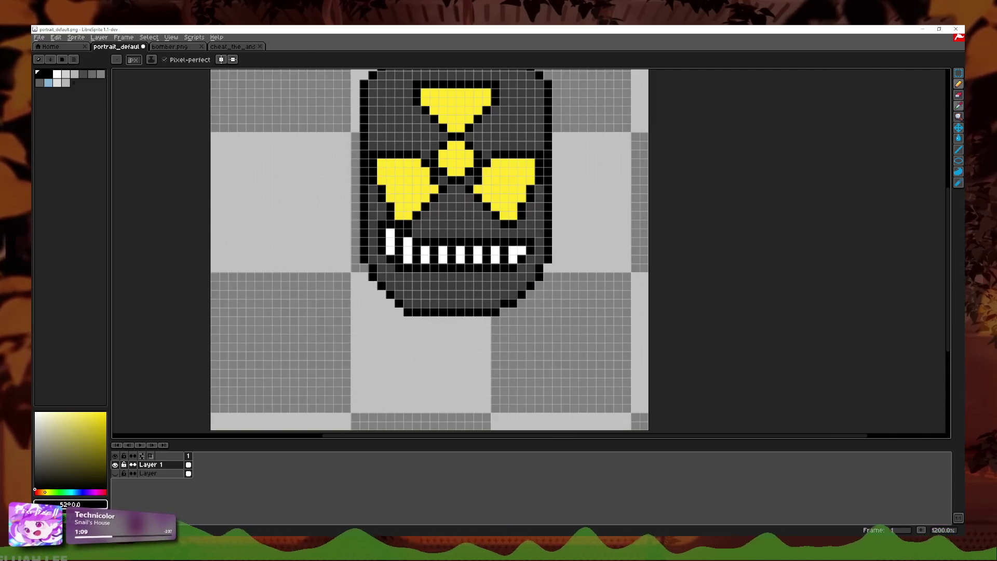
{"action": "left_click", "coordinate": [959, 110]}
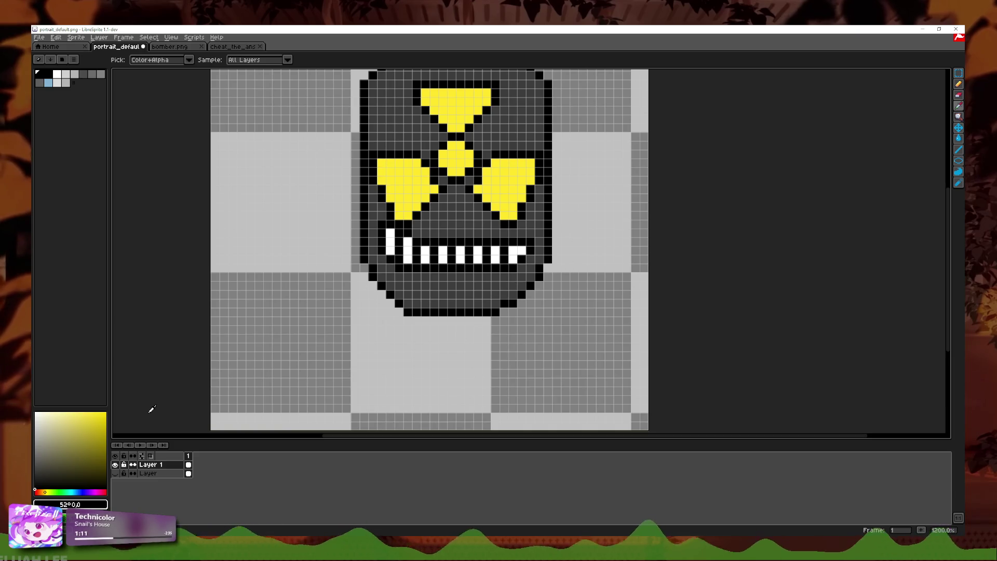
- Show the hood-and-body layer again and pick black from the canvas
{"action": "left_click", "coordinate": [114, 474]}
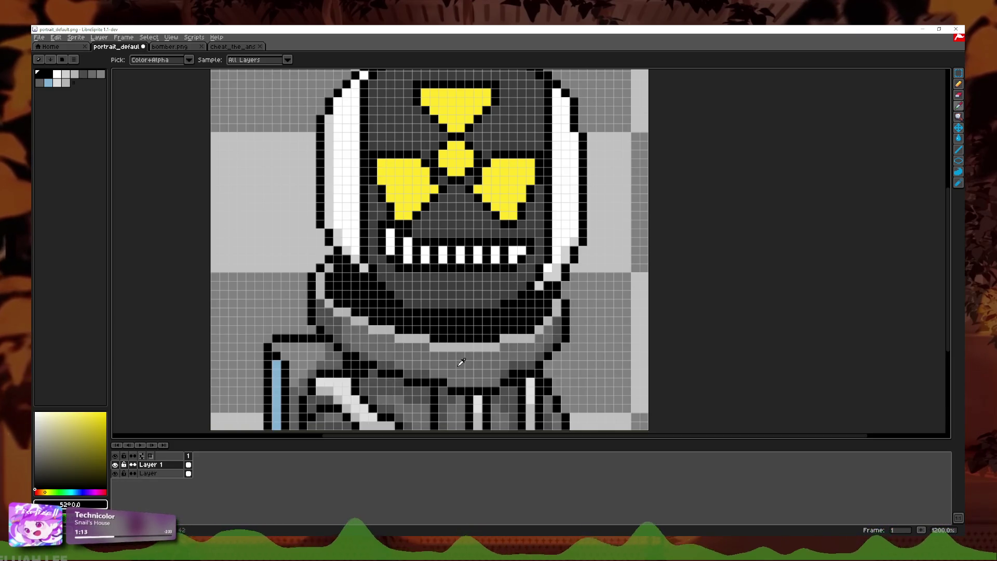
{"action": "left_click", "coordinate": [469, 385]}
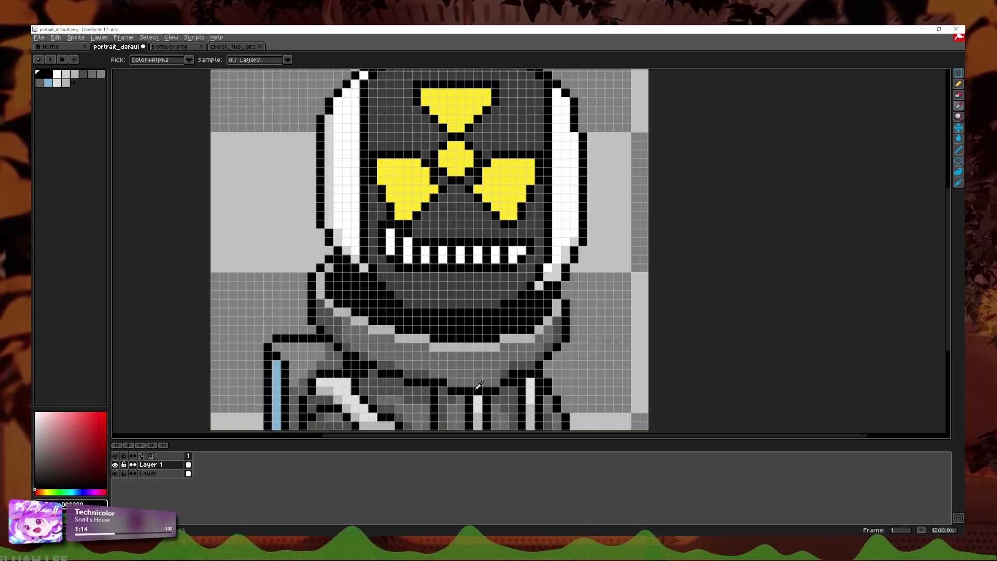
{"action": "left_click", "coordinate": [959, 85]}
{"action": "scroll", "coordinate": [540, 330], "scroll_direction": "up", "scroll_amount": 1}
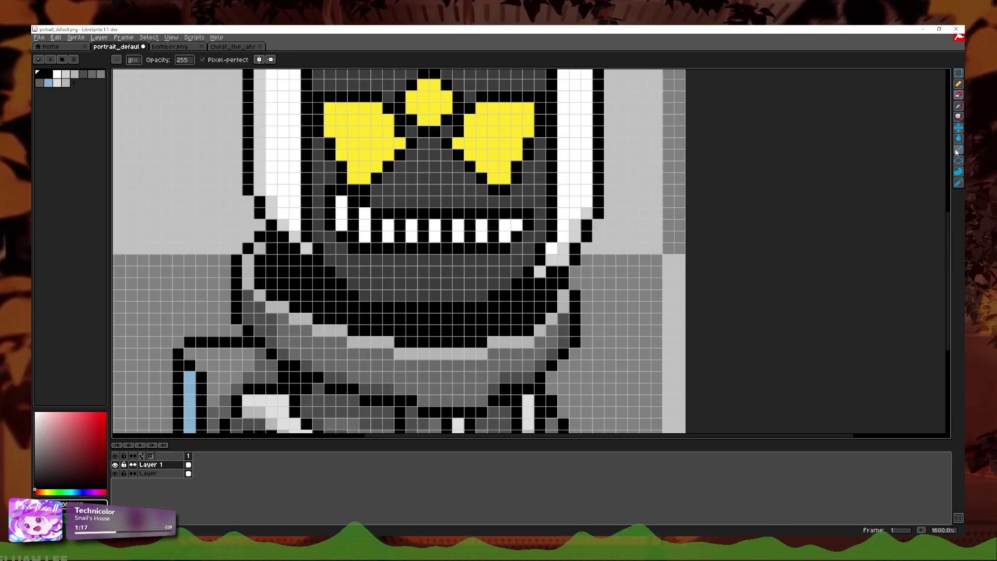
- Paint Bucket the collar band under the grin red, keeping the collar fill
{"action": "left_click", "coordinate": [957, 150]}
{"action": "left_click", "coordinate": [436, 381]}
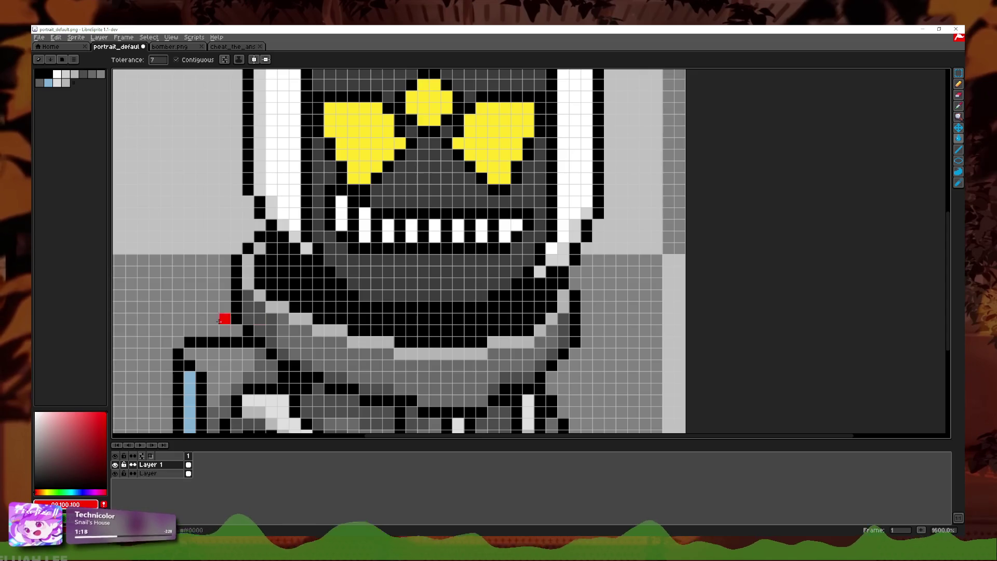
{"action": "left_click", "coordinate": [395, 334]}
{"action": "key", "text": "ctrl+z"}
{"action": "key", "text": "ctrl+z"}
{"action": "key", "text": "ctrl+y"}
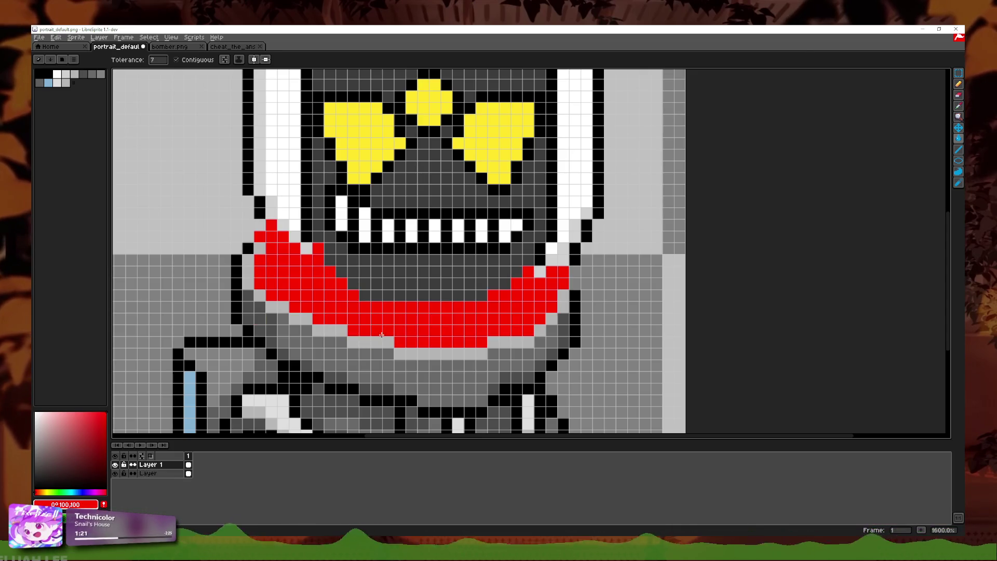
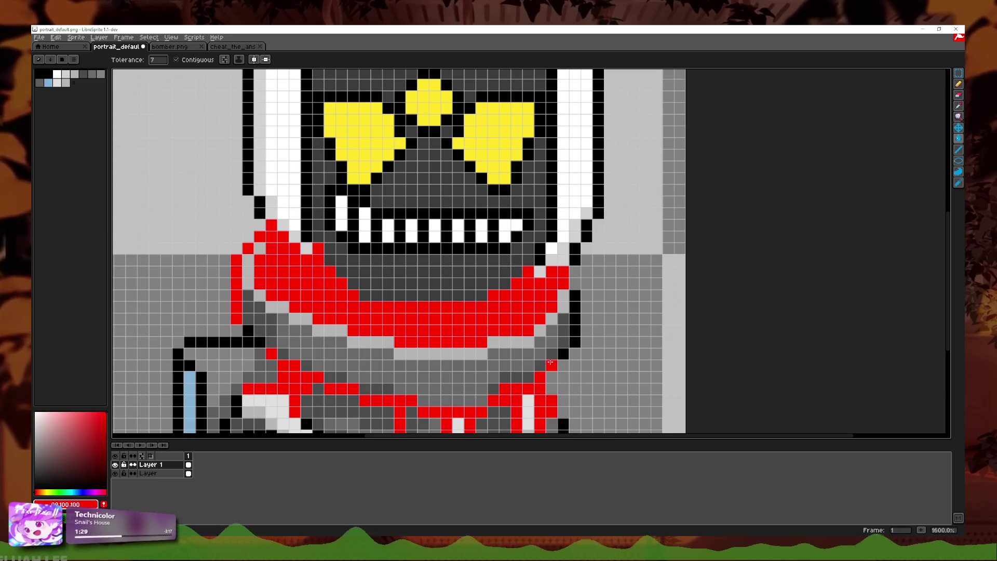
- Fill the black outline runs around the collar and body red, then hide the grey reference layer
{"action": "left_click", "coordinate": [575, 312]}
{"action": "scroll", "coordinate": [582, 363], "scroll_direction": "down", "scroll_amount": 2}
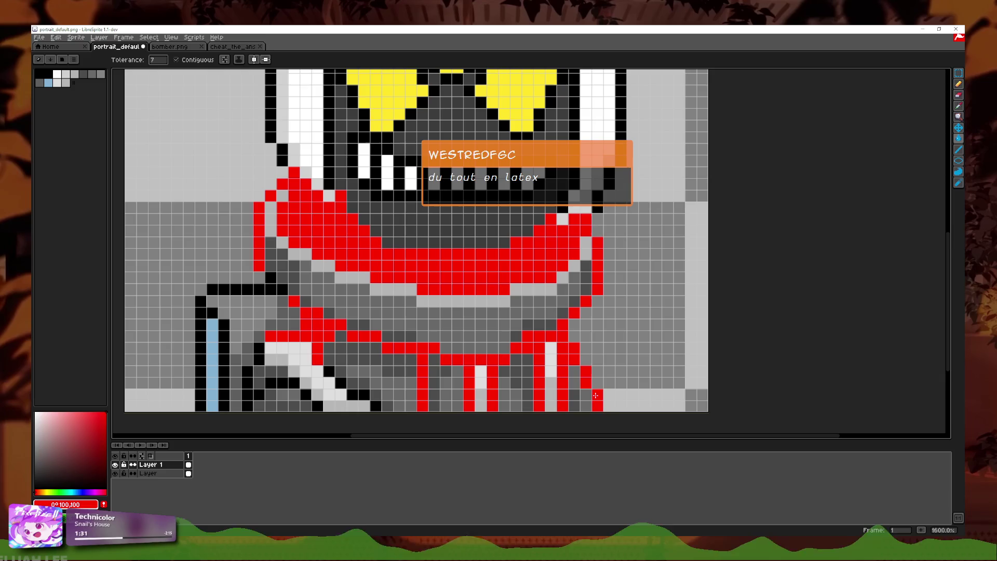
{"action": "left_click", "coordinate": [330, 371]}
{"action": "left_click", "coordinate": [305, 395]}
{"action": "left_click", "coordinate": [283, 383]}
{"action": "left_click", "coordinate": [248, 389]}
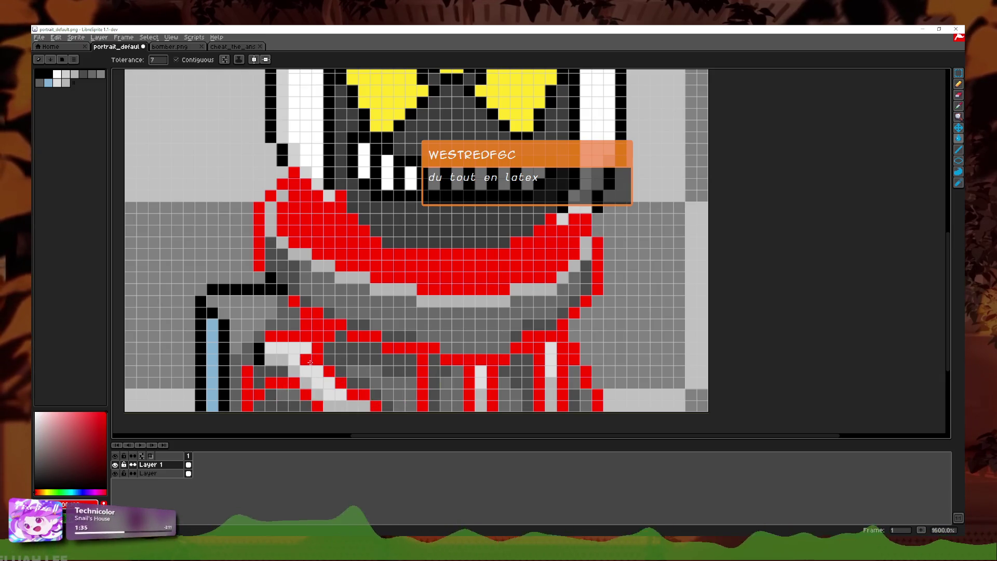
{"action": "left_click", "coordinate": [115, 473]}
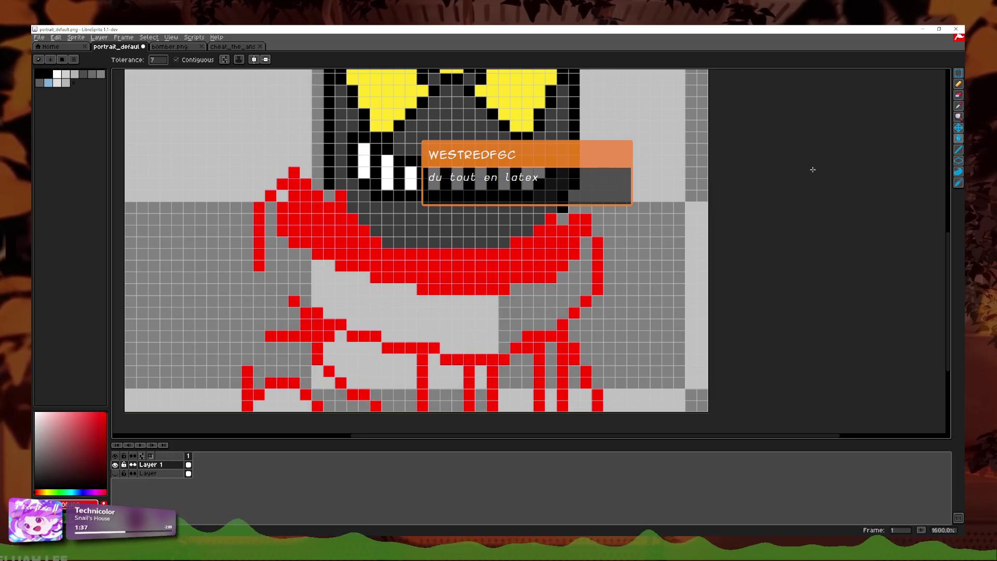
- Erase the red vertical line and diagonal leg on the right side
{"action": "left_click", "coordinate": [957, 106]}
{"action": "scroll", "coordinate": [340, 197], "scroll_direction": "up", "scroll_amount": 3}
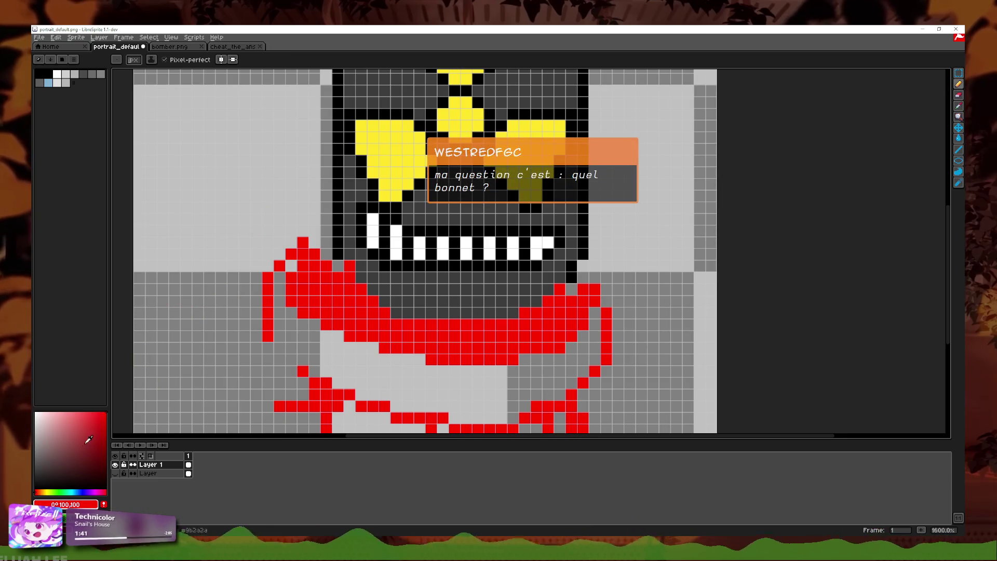
{"action": "scroll", "coordinate": [282, 300], "scroll_direction": "up", "scroll_amount": 1}
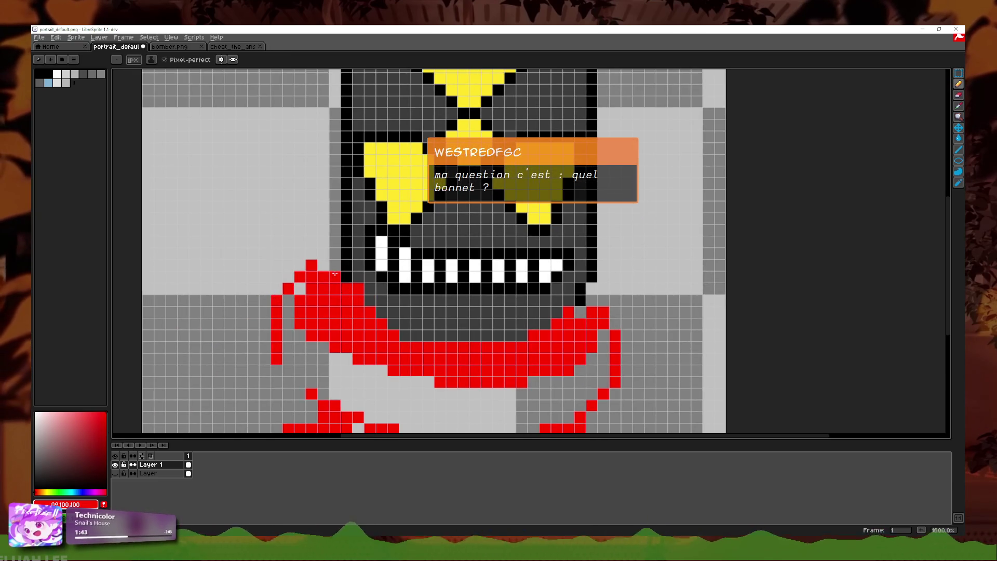
{"action": "scroll", "coordinate": [297, 298], "scroll_direction": "down", "scroll_amount": 2}
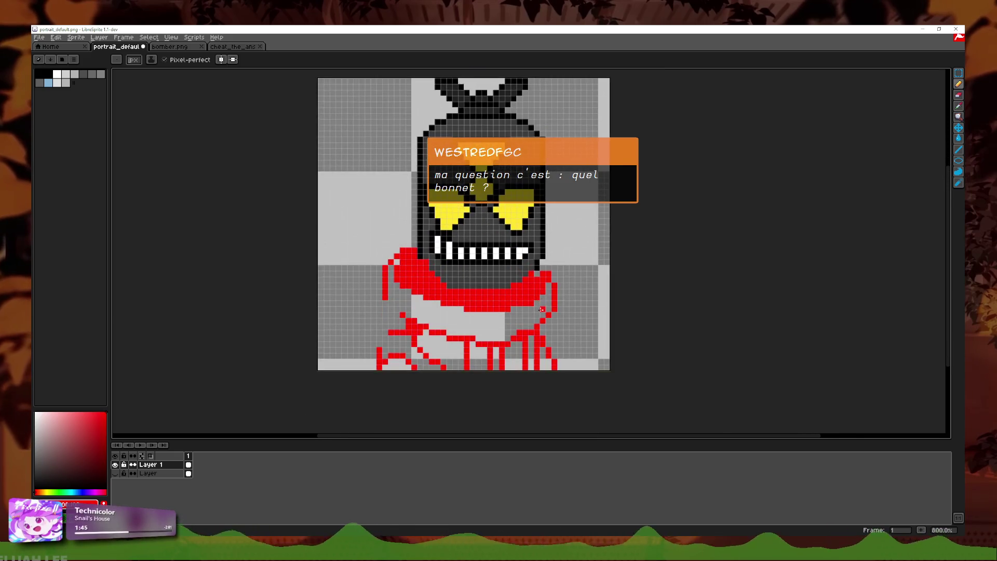
{"action": "scroll", "coordinate": [542, 268], "scroll_direction": "up", "scroll_amount": 1}
{"action": "scroll", "coordinate": [546, 247], "scroll_direction": "down", "scroll_amount": 3}
{"action": "scroll", "coordinate": [547, 249], "scroll_direction": "down", "scroll_amount": 1}
{"action": "scroll", "coordinate": [547, 252], "scroll_direction": "down", "scroll_amount": 3}
{"action": "scroll", "coordinate": [546, 257], "scroll_direction": "up", "scroll_amount": 4}
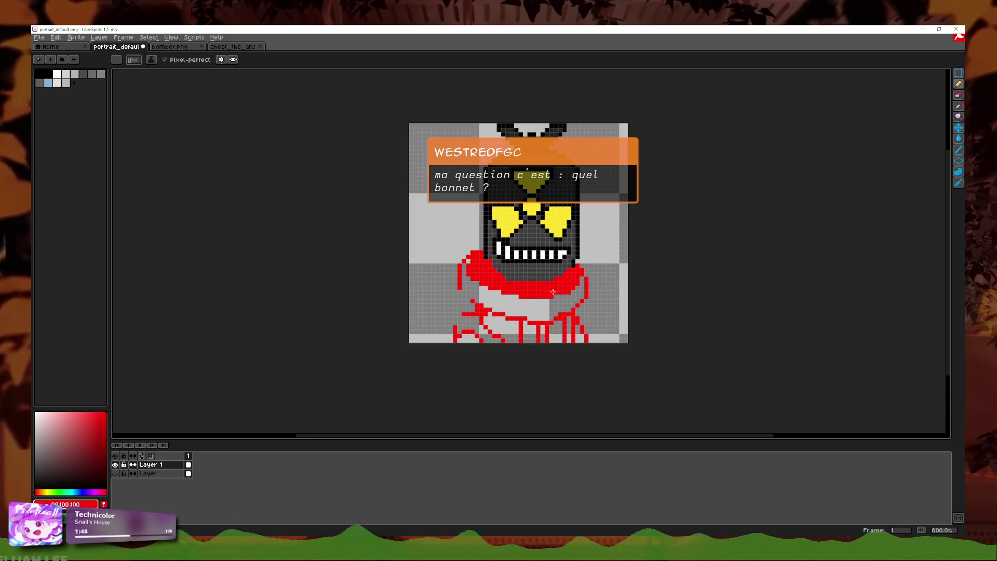
{"action": "scroll", "coordinate": [553, 292], "scroll_direction": "up", "scroll_amount": 2}
{"action": "scroll", "coordinate": [298, 256], "scroll_direction": "right", "scroll_amount": 2}
{"action": "scroll", "coordinate": [298, 255], "scroll_direction": "right", "scroll_amount": 1}
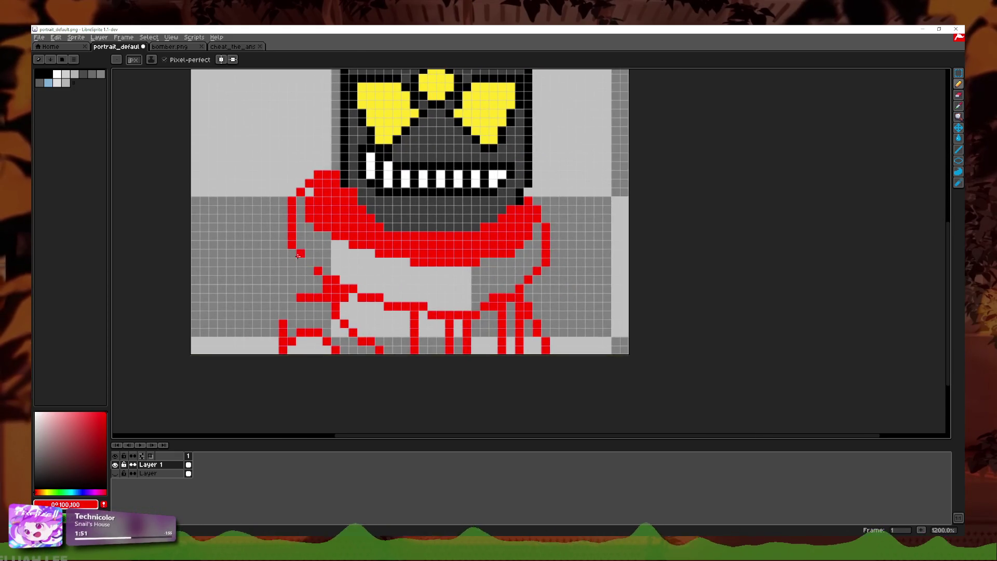
{"action": "scroll", "coordinate": [543, 286], "scroll_direction": "down", "scroll_amount": 4}
{"action": "scroll", "coordinate": [543, 286], "scroll_direction": "up", "scroll_amount": 4}
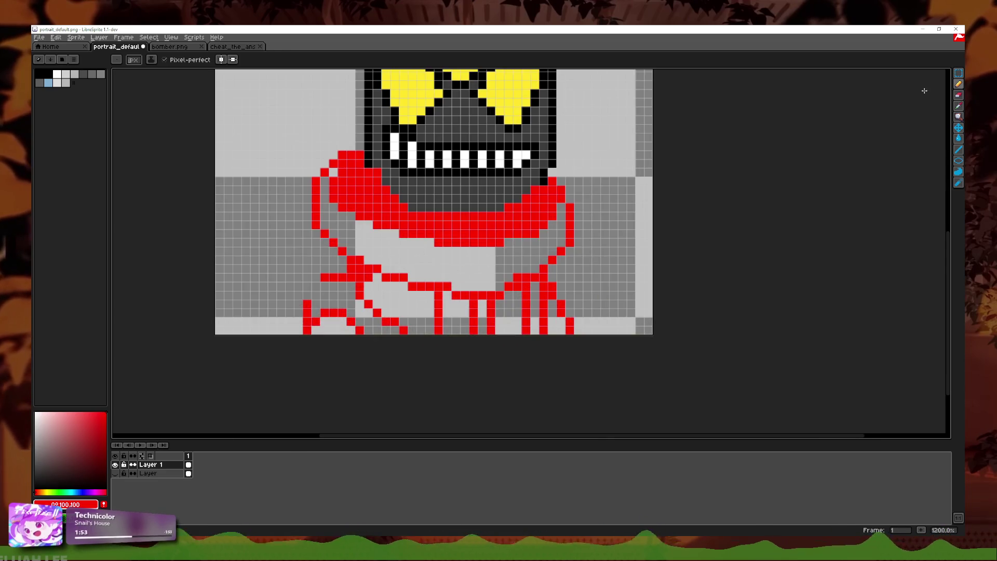
{"action": "key", "text": "e"}
{"action": "left_click_drag", "start_coordinate": [543, 287], "coordinate": [570, 331]}
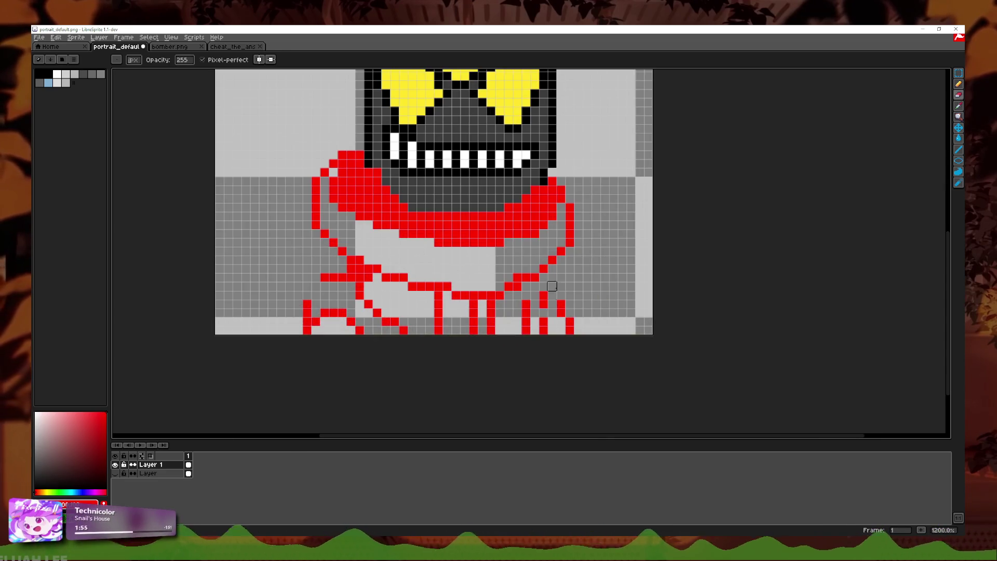
- Erase the old red vertical lines, red row and stray lower-left pixels below the figure
{"action": "mouse_move", "coordinate": [526, 303]}
{"action": "left_mouse_down"}
{"action": "mouse_move", "coordinate": [526, 324]}
{"action": "mouse_move", "coordinate": [491, 332]}
{"action": "mouse_move", "coordinate": [473, 321]}
{"action": "left_mouse_up"}
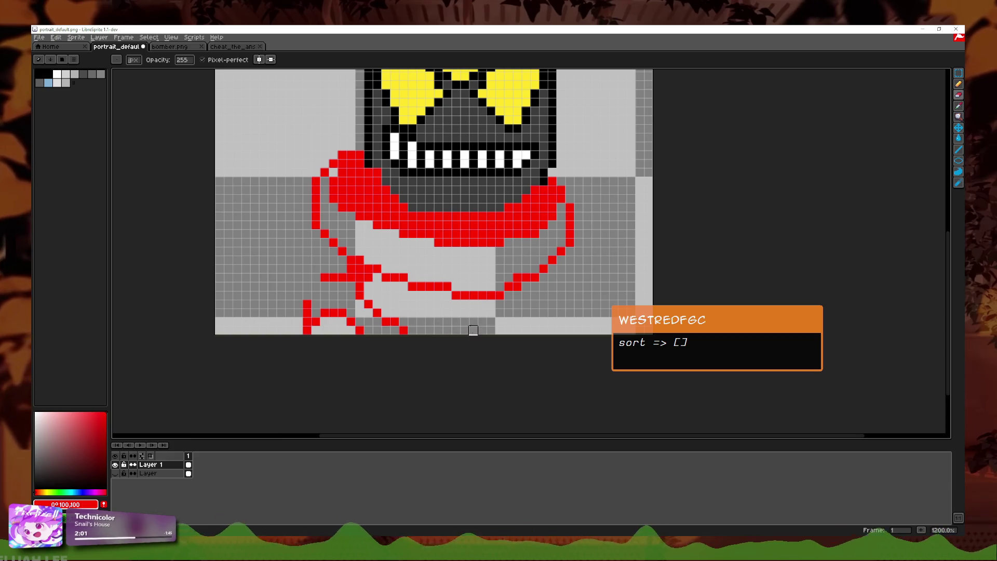
{"action": "left_click_drag", "start_coordinate": [355, 277], "coordinate": [321, 277]}
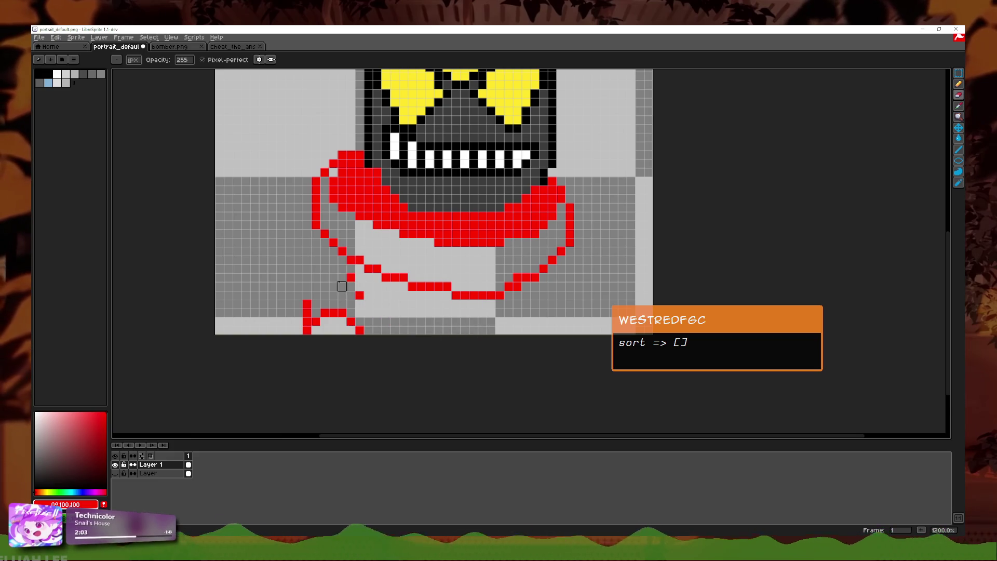
{"action": "mouse_move", "coordinate": [307, 331]}
{"action": "left_mouse_down"}
{"action": "mouse_move", "coordinate": [307, 304]}
{"action": "mouse_move", "coordinate": [363, 335]}
{"action": "left_mouse_up"}
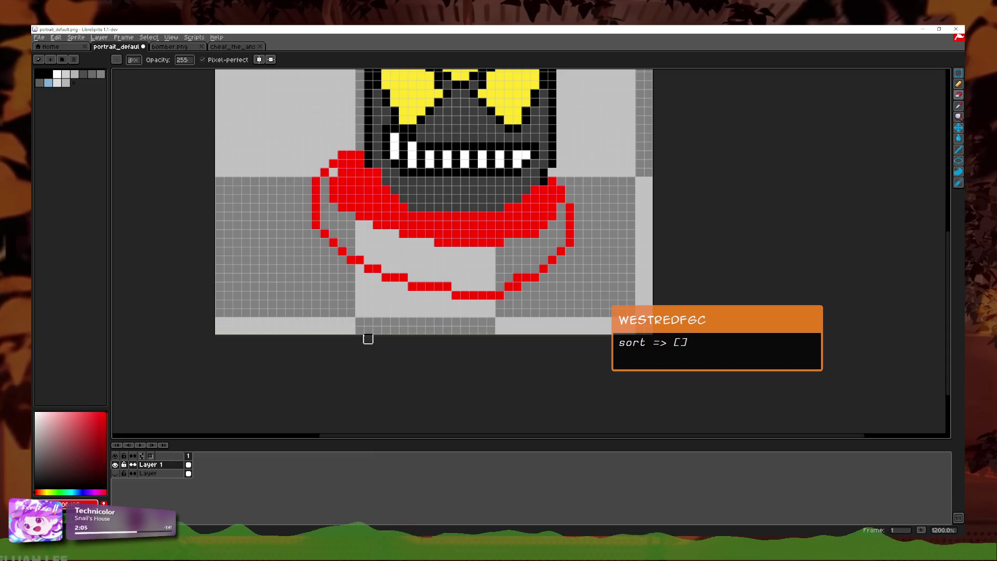
{"action": "scroll", "coordinate": [435, 323], "scroll_direction": "down", "scroll_amount": 1}
{"action": "scroll", "coordinate": [436, 325], "scroll_direction": "down", "scroll_amount": 1}
{"action": "scroll", "coordinate": [438, 328], "scroll_direction": "up", "scroll_amount": 2}
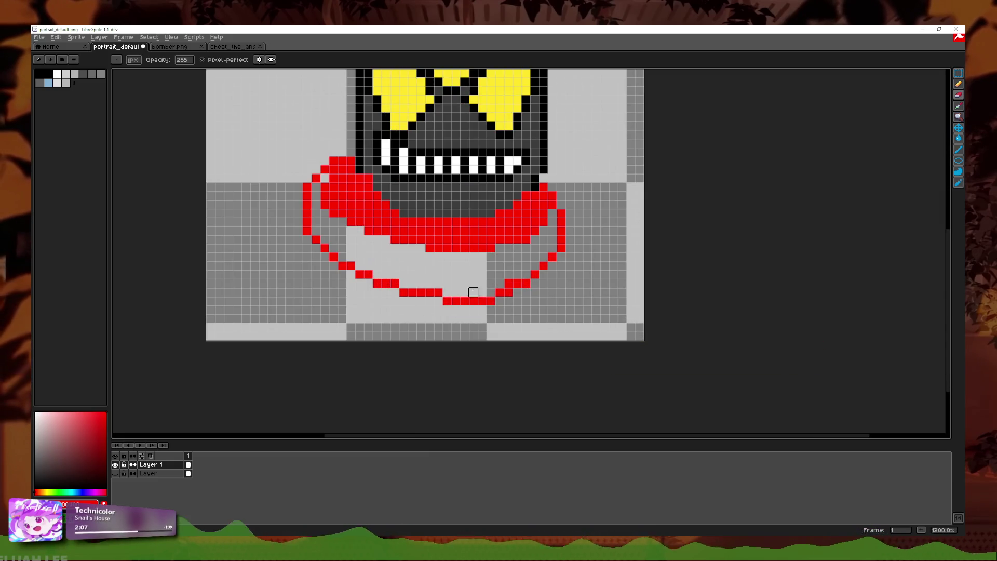
{"action": "scroll", "coordinate": [310, 307], "scroll_direction": "up", "scroll_amount": 1}
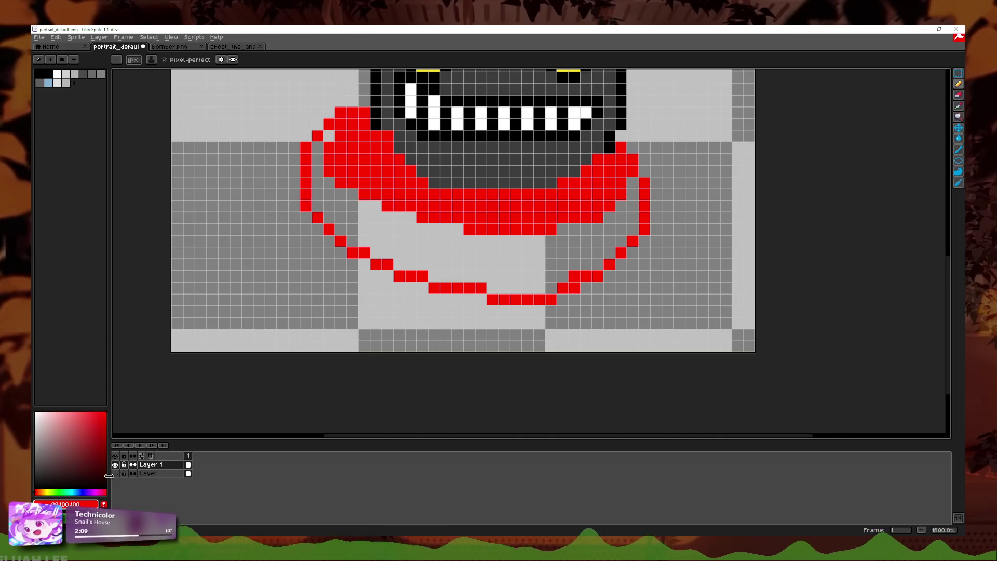
- Against the reference, draw a red row under the collar and red pixels down the right side
{"action": "left_click", "coordinate": [115, 473]}
{"action": "mouse_move", "coordinate": [314, 275]}
{"action": "left_mouse_down"}
{"action": "mouse_move", "coordinate": [357, 275]}
{"action": "mouse_move", "coordinate": [294, 346]}
{"action": "left_mouse_up"}
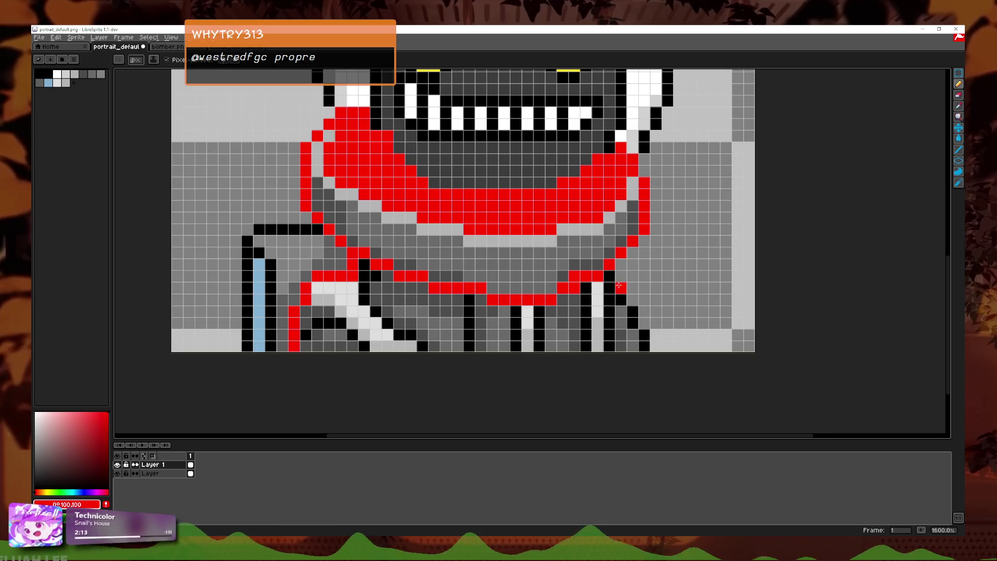
{"action": "left_click_drag", "start_coordinate": [621, 287], "coordinate": [644, 347]}
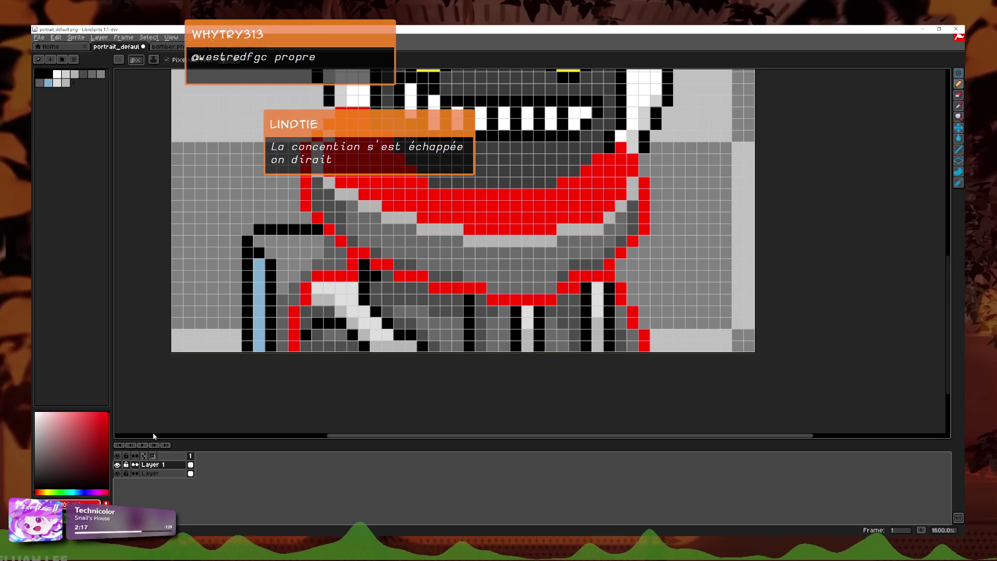
{"action": "left_click", "coordinate": [117, 473]}
{"action": "scroll", "coordinate": [570, 300], "scroll_direction": "down", "scroll_amount": 2}
{"action": "scroll", "coordinate": [570, 300], "scroll_direction": "down", "scroll_amount": 2}
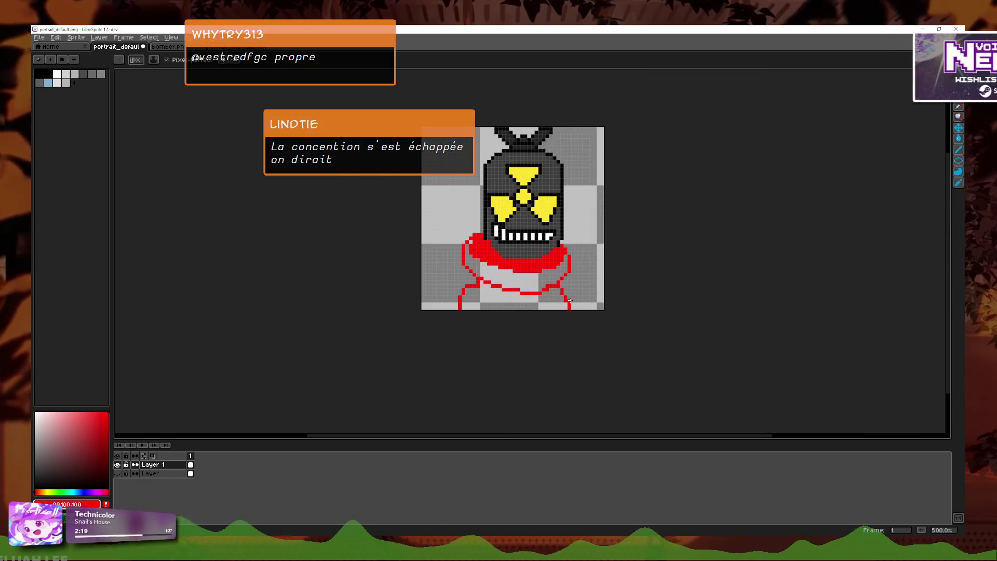
{"action": "scroll", "coordinate": [570, 300], "scroll_direction": "down", "scroll_amount": 2}
{"action": "scroll", "coordinate": [570, 300], "scroll_direction": "up", "scroll_amount": 7}
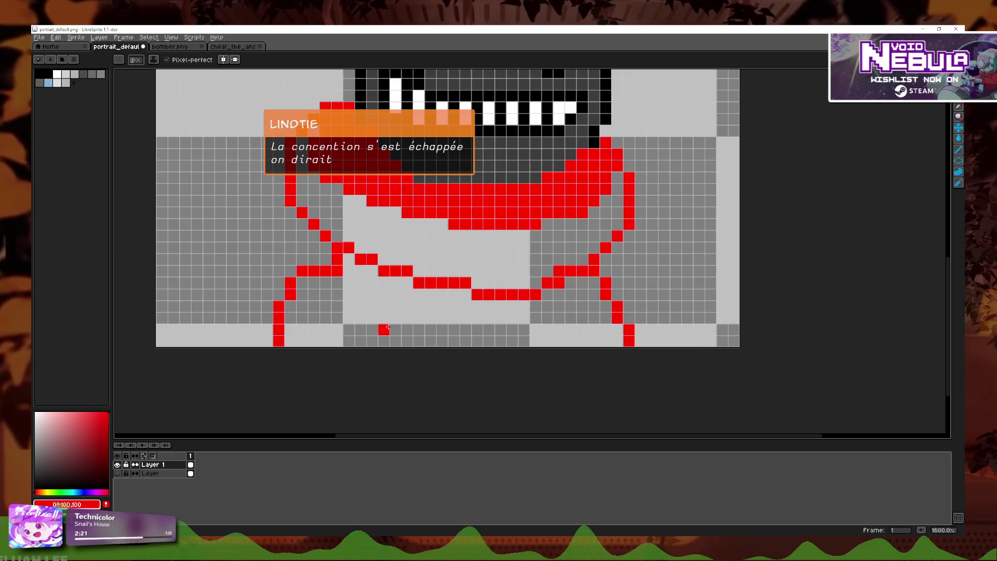
- Redraw the lower-left red line one column over and add a red pixel near the bottom
{"action": "key", "text": "ctrl+z"}
{"action": "left_click_drag", "start_coordinate": [325, 330], "coordinate": [325, 342]}
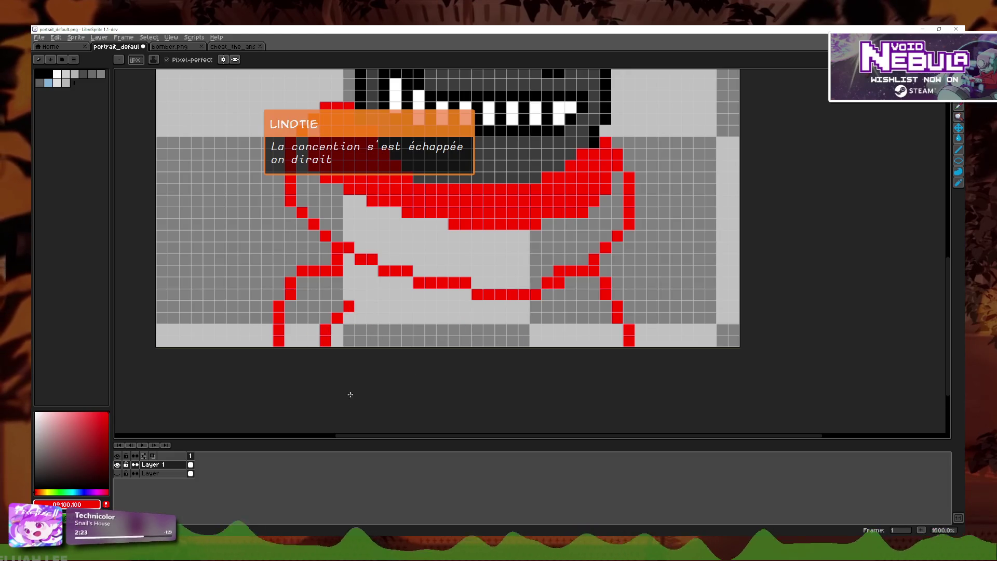
{"action": "left_click", "coordinate": [457, 333]}
{"action": "scroll", "coordinate": [587, 335], "scroll_direction": "down", "scroll_amount": 3}
{"action": "scroll", "coordinate": [628, 344], "scroll_direction": "down", "scroll_amount": 4}
{"action": "scroll", "coordinate": [627, 332], "scroll_direction": "up", "scroll_amount": 4}
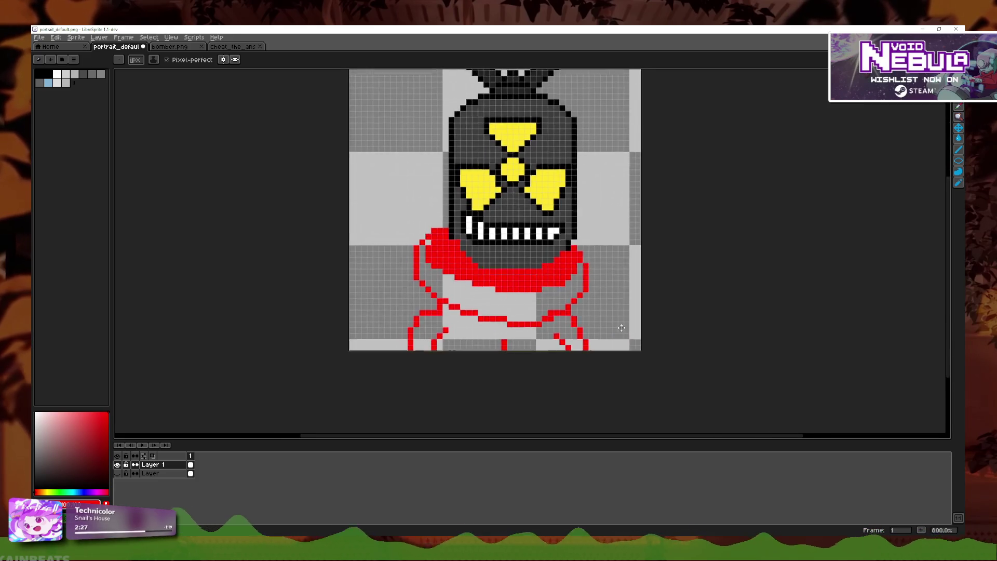
- Try a curved red stroke at lower left, undoing it and the other recent strokes
{"action": "key", "text": "ctrl+z"}
{"action": "left_click_drag", "start_coordinate": [456, 276], "coordinate": [387, 335]}
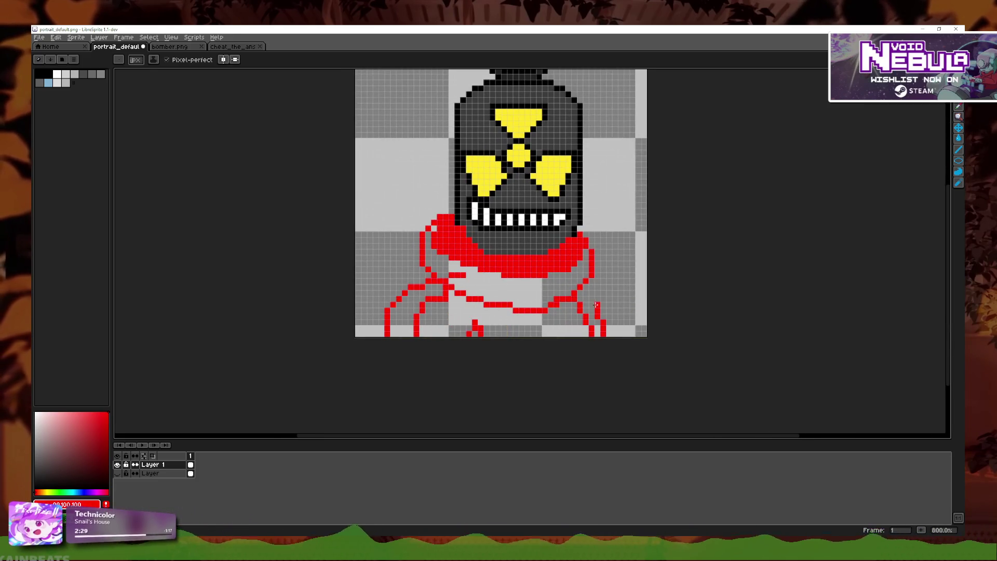
{"action": "key", "text": "ctrl+z"}
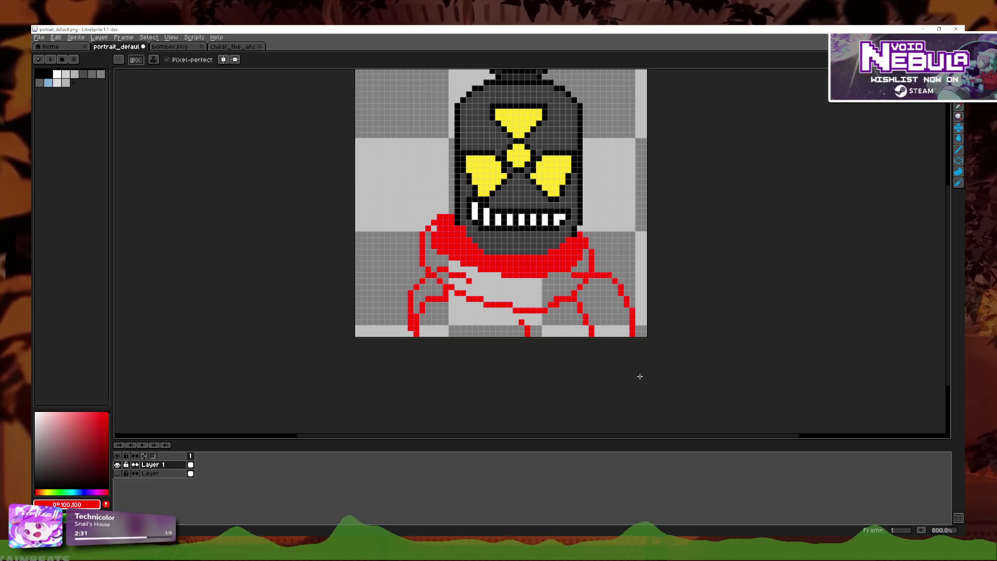
{"action": "scroll", "coordinate": [639, 376], "scroll_direction": "down", "scroll_amount": 3}
{"action": "scroll", "coordinate": [643, 377], "scroll_direction": "up", "scroll_amount": 5}
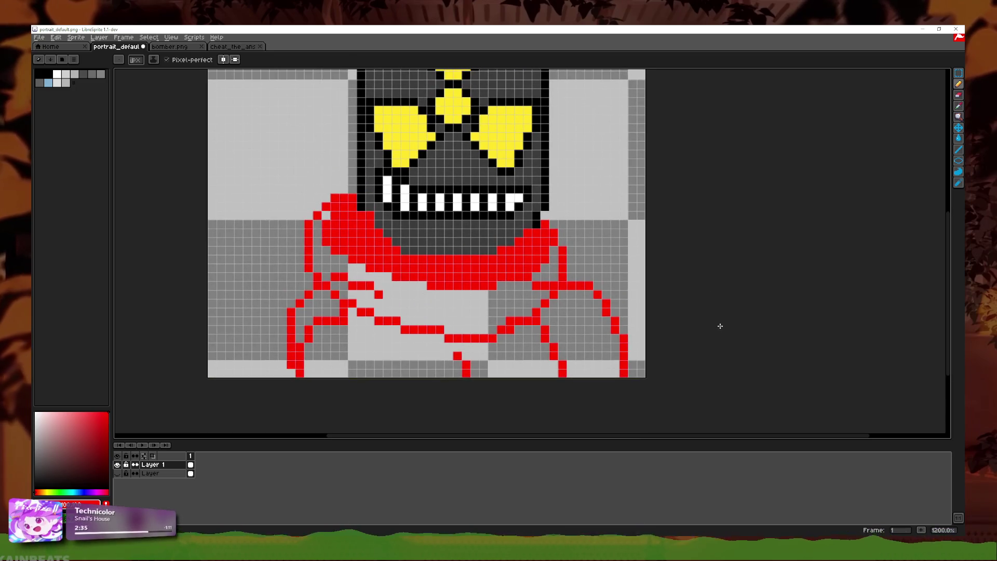
{"action": "scroll", "coordinate": [588, 351], "scroll_direction": "down", "scroll_amount": 1}
{"action": "scroll", "coordinate": [588, 351], "scroll_direction": "down", "scroll_amount": 1}
{"action": "scroll", "coordinate": [589, 351], "scroll_direction": "down", "scroll_amount": 2}
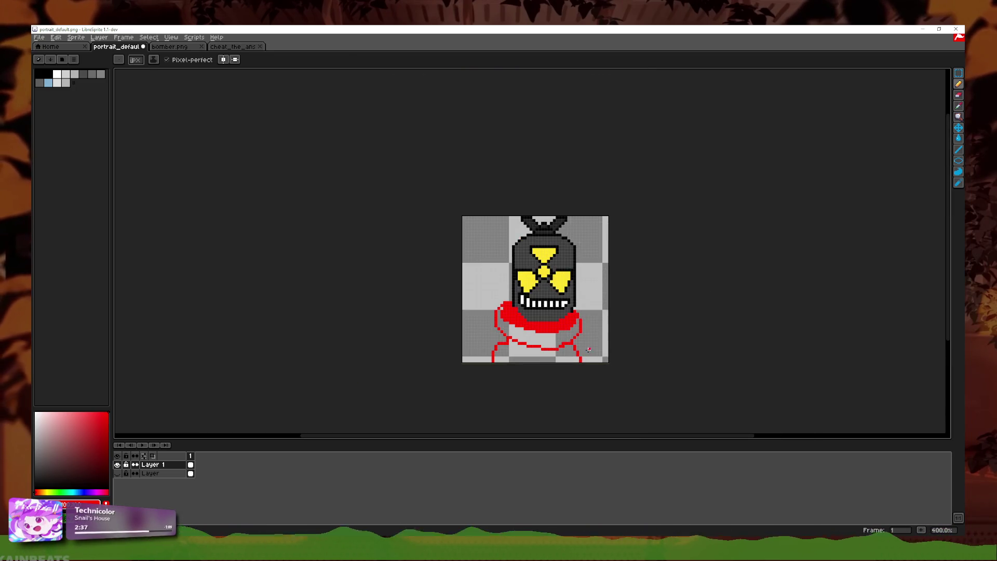
{"action": "scroll", "coordinate": [584, 334], "scroll_direction": "up", "scroll_amount": 3}
{"action": "scroll", "coordinate": [584, 334], "scroll_direction": "up", "scroll_amount": 2}
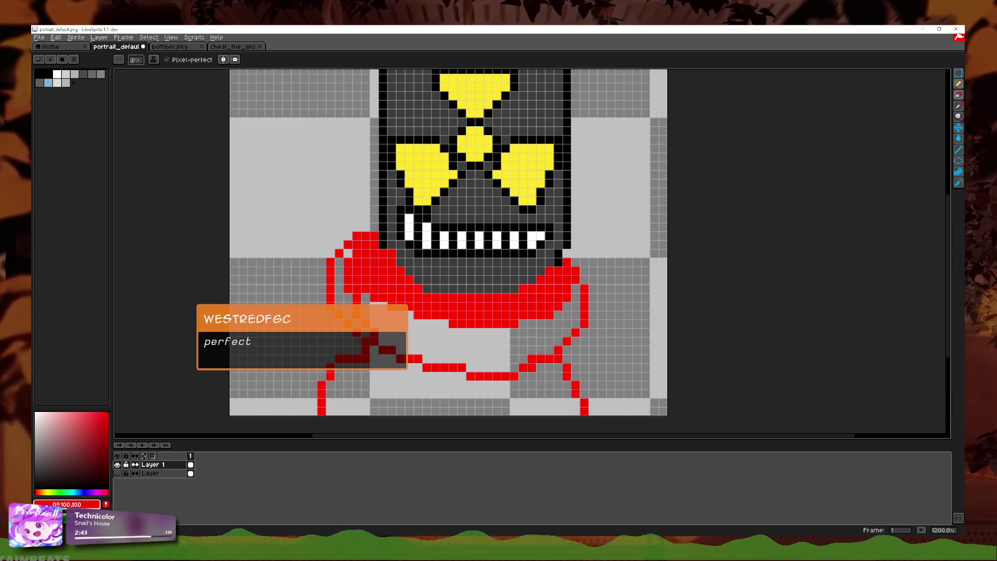
- Erase the stray red pixels left of the collar
{"action": "key", "text": "b"}
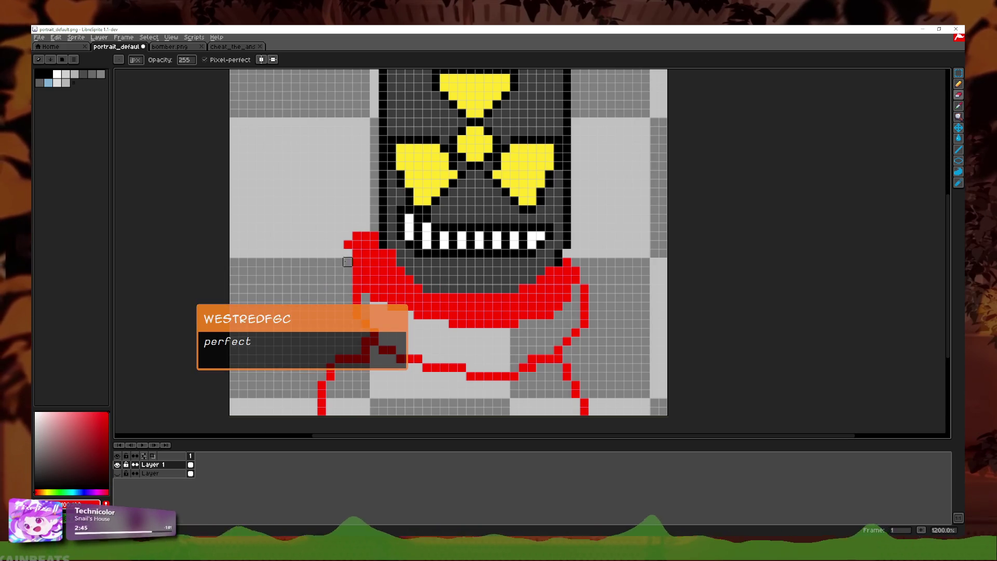
{"action": "left_click_drag", "start_coordinate": [366, 235], "coordinate": [338, 244]}
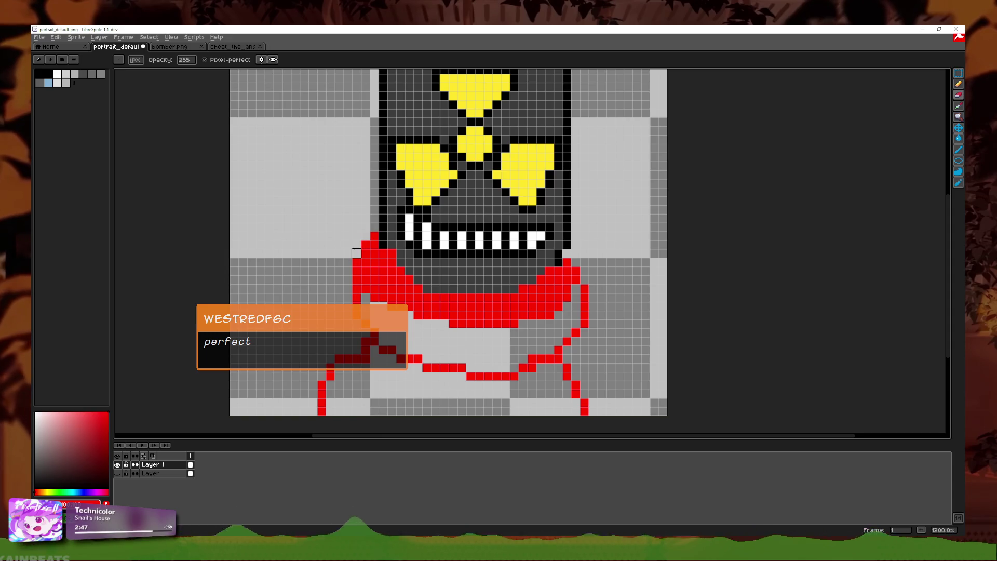
{"action": "scroll", "coordinate": [339, 253], "scroll_direction": "down", "scroll_amount": 5}
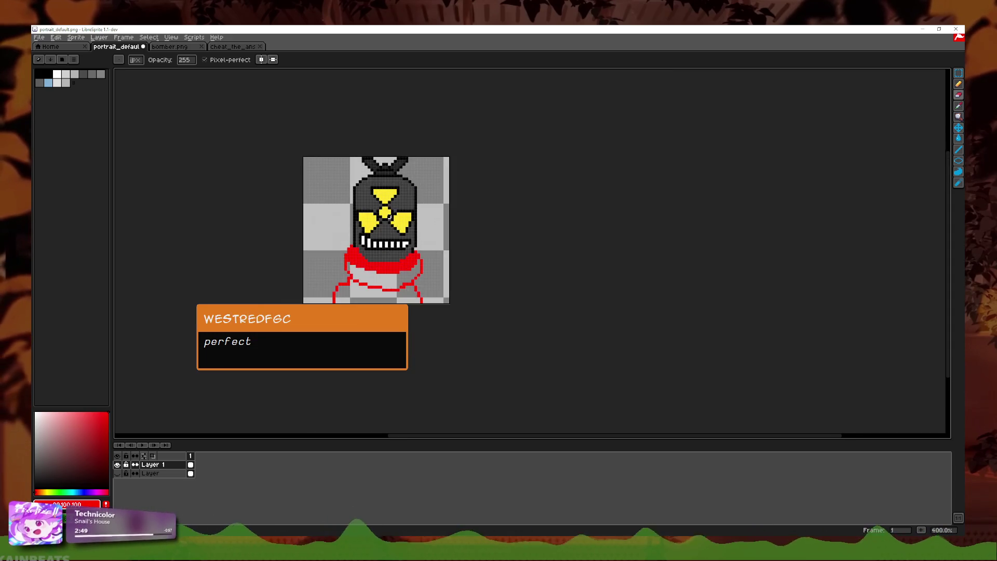
{"action": "scroll", "coordinate": [438, 211], "scroll_direction": "down", "scroll_amount": 2}
{"action": "scroll", "coordinate": [470, 244], "scroll_direction": "up", "scroll_amount": 1}
{"action": "scroll", "coordinate": [430, 266], "scroll_direction": "up", "scroll_amount": 4}
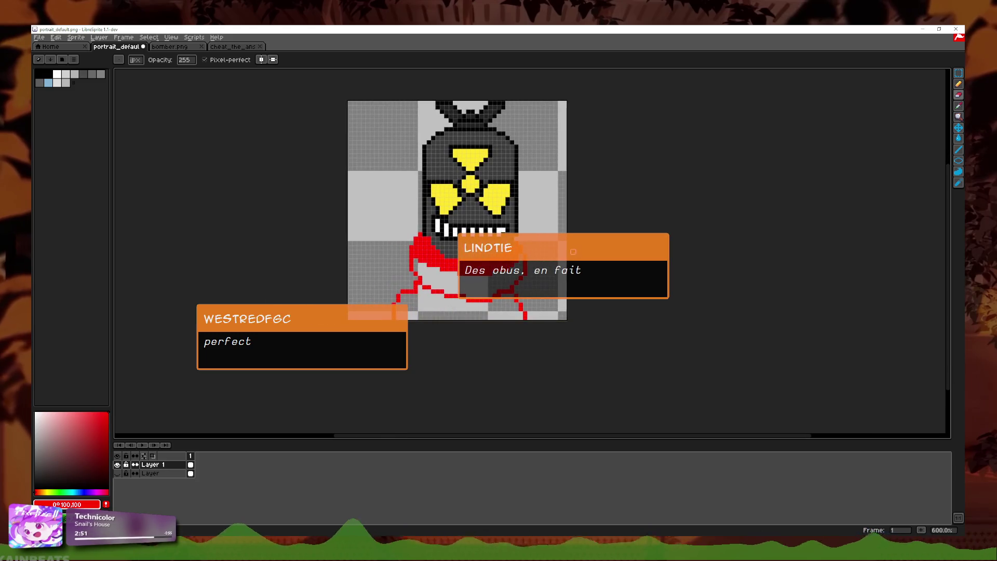
{"action": "scroll", "coordinate": [446, 273], "scroll_direction": "up", "scroll_amount": 1}
- Draw red lines from the collar and across the face, then undo the stray strokes
{"action": "key", "text": "e"}
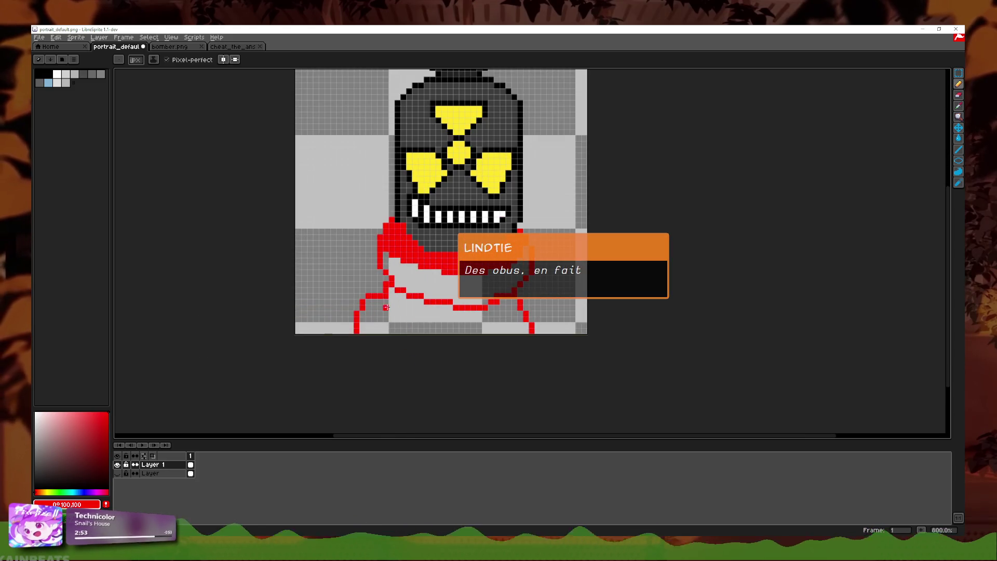
{"action": "left_click_drag", "start_coordinate": [386, 307], "coordinate": [321, 335]}
{"action": "key", "text": "ctrl+z"}
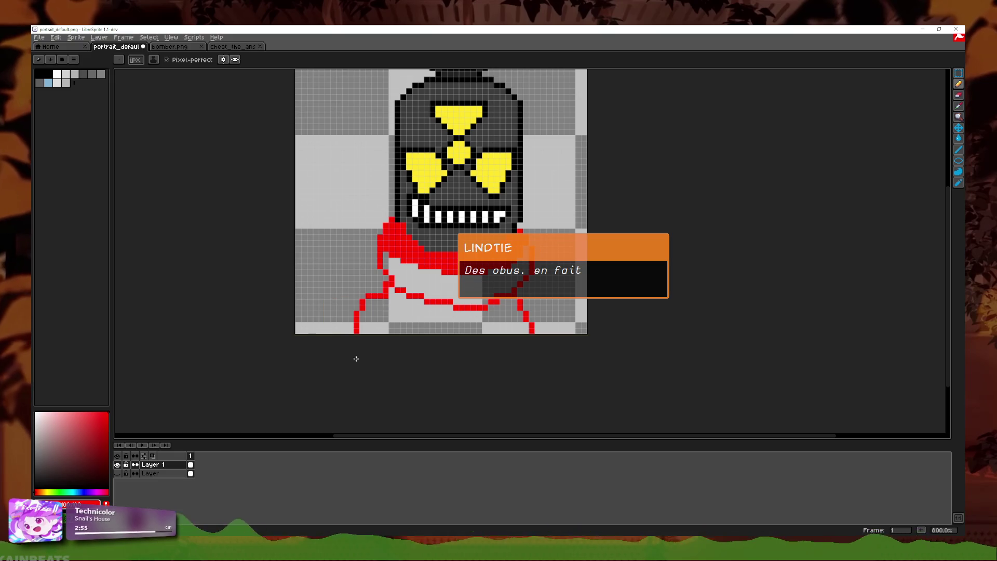
{"action": "key", "text": "ctrl+z"}
{"action": "left_click_drag", "start_coordinate": [295, 154], "coordinate": [488, 214]}
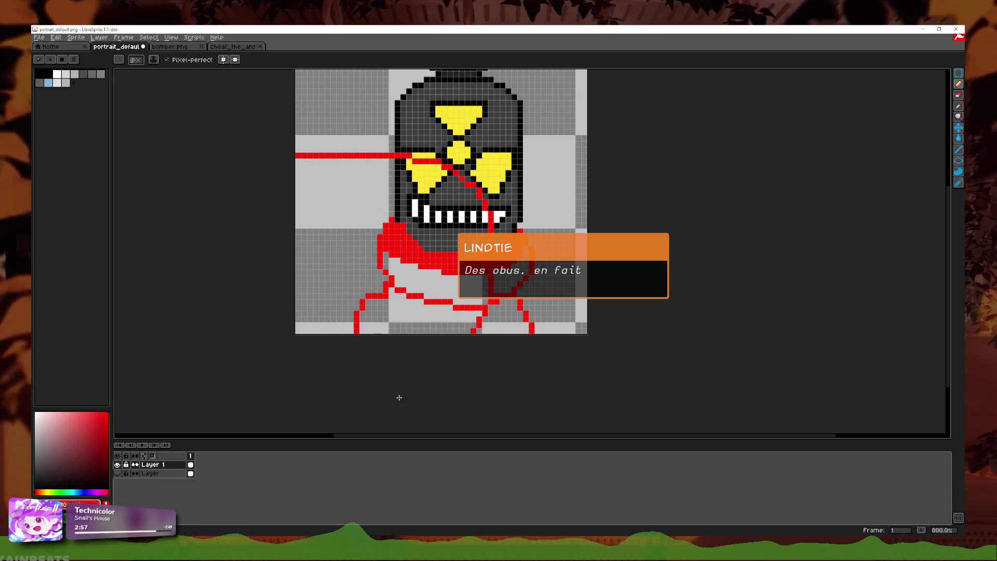
{"action": "mouse_move", "coordinate": [743, 271]}
{"action": "left_mouse_down"}
{"action": "mouse_move", "coordinate": [787, 372]}
{"action": "mouse_move", "coordinate": [799, 343]}
{"action": "left_mouse_up"}
{"action": "key", "text": "ctrl+z"}
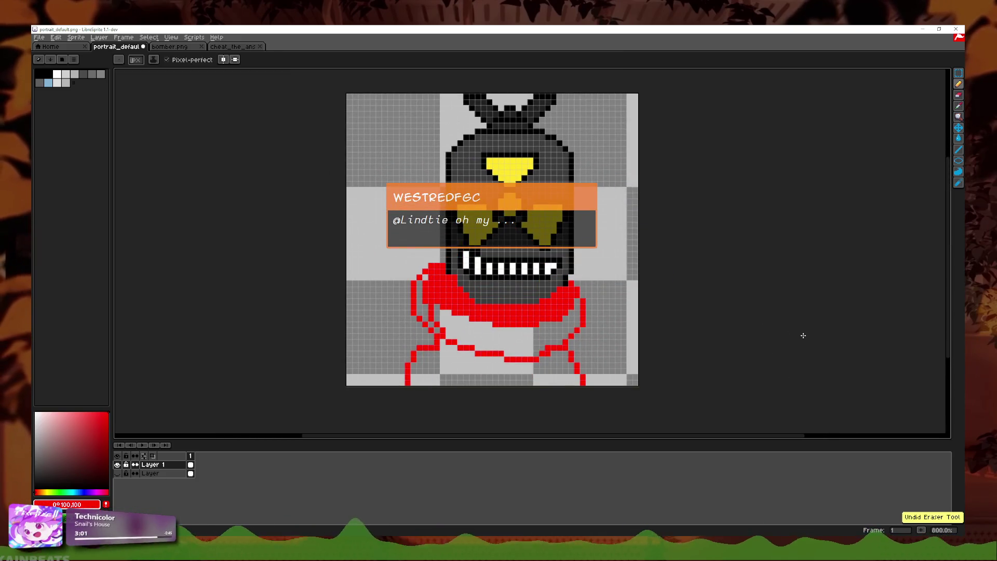
- Pan and zoom the canvas to recentre the sprite
{"action": "scroll", "coordinate": [722, 348], "scroll_direction": "up", "scroll_amount": 1}
{"action": "scroll", "coordinate": [563, 345], "scroll_direction": "up", "scroll_amount": 1}
{"action": "scroll", "coordinate": [536, 344], "scroll_direction": "down", "scroll_amount": 1}
{"action": "scroll", "coordinate": [536, 344], "scroll_direction": "down", "scroll_amount": 1}
{"action": "scroll", "coordinate": [538, 347], "scroll_direction": "up", "scroll_amount": 2}
{"action": "left_click_drag", "start_coordinate": [538, 350], "coordinate": [569, 376]}
{"action": "left_click_drag", "start_coordinate": [529, 221], "coordinate": [527, 255]}
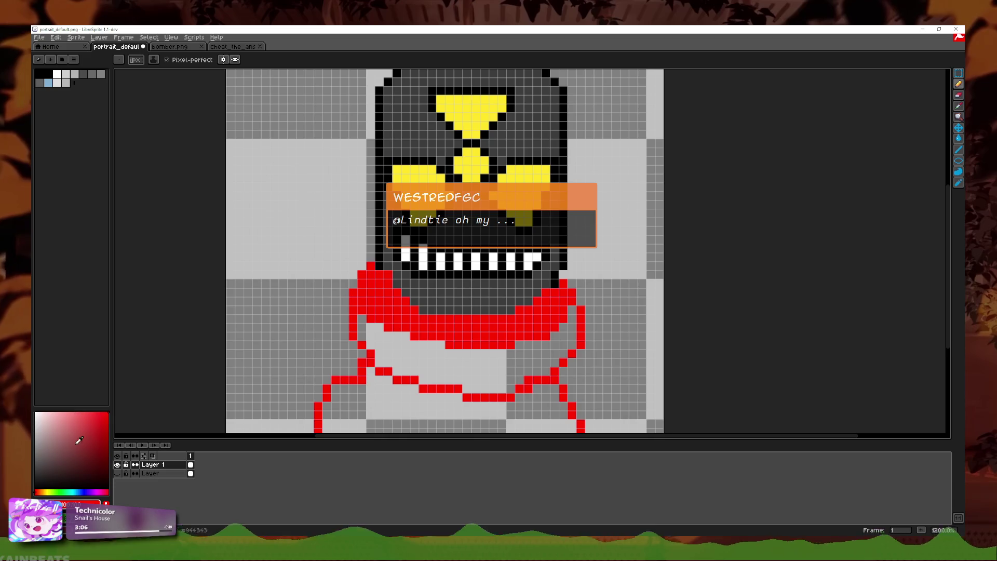
{"action": "scroll", "coordinate": [485, 317], "scroll_direction": "down", "scroll_amount": 1}
{"action": "scroll", "coordinate": [485, 317], "scroll_direction": "down", "scroll_amount": 2}
{"action": "scroll", "coordinate": [485, 317], "scroll_direction": "down", "scroll_amount": 1}
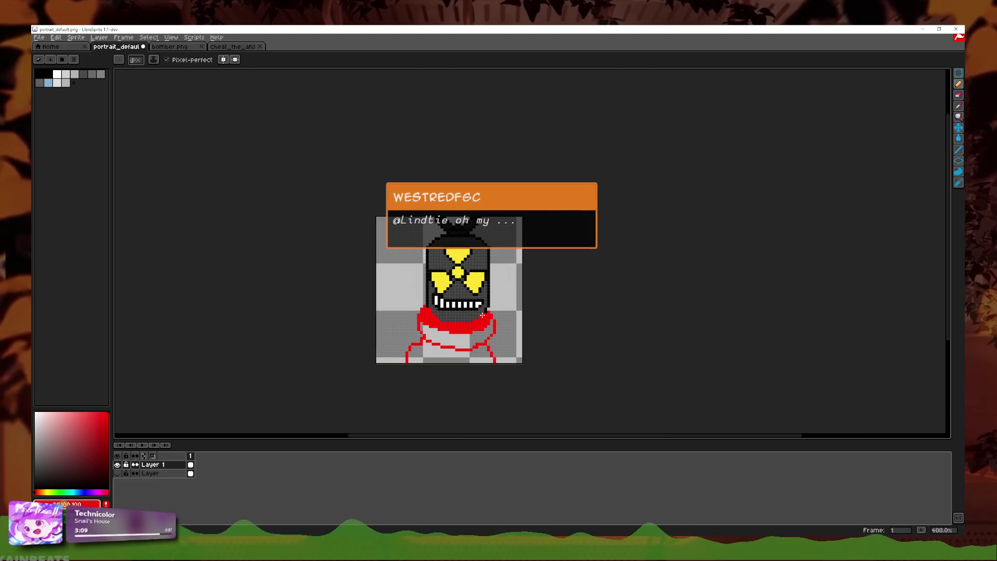
{"action": "scroll", "coordinate": [485, 317], "scroll_direction": "up", "scroll_amount": 4}
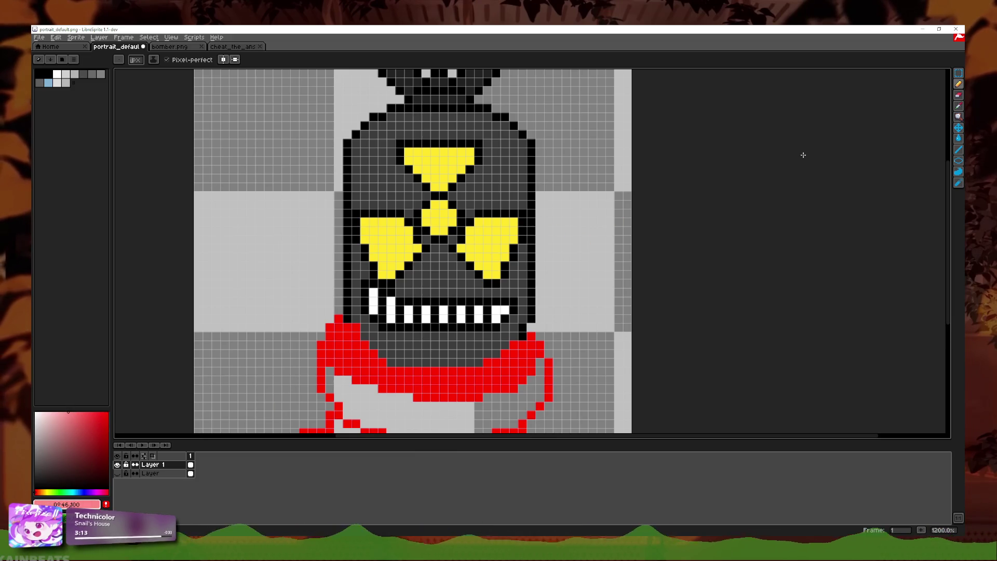
{"action": "left_click", "coordinate": [960, 107]}
{"action": "key", "text": "m"}
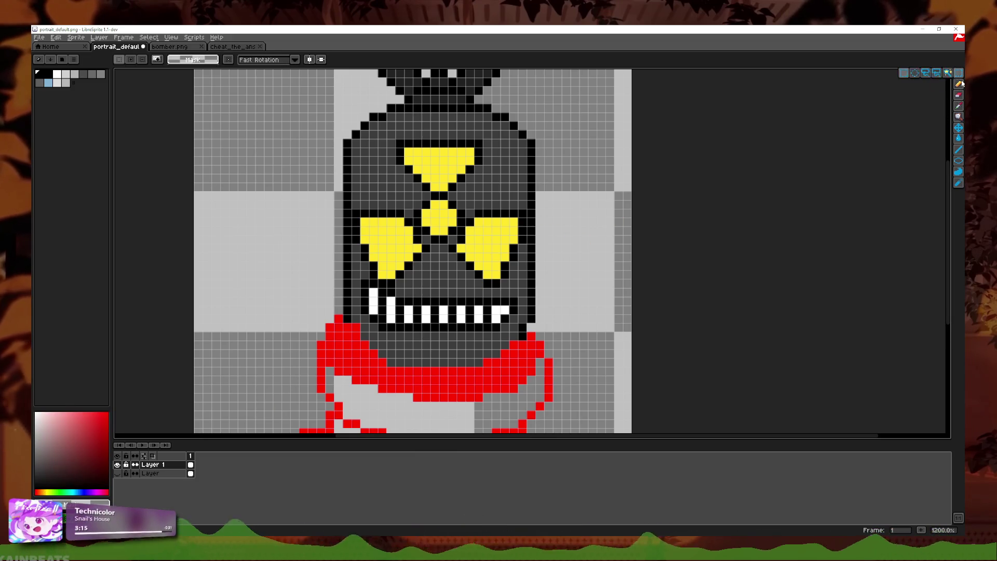
{"action": "scroll", "coordinate": [598, 249], "scroll_direction": "up", "scroll_amount": 1}
{"action": "left_click", "coordinate": [960, 95]}
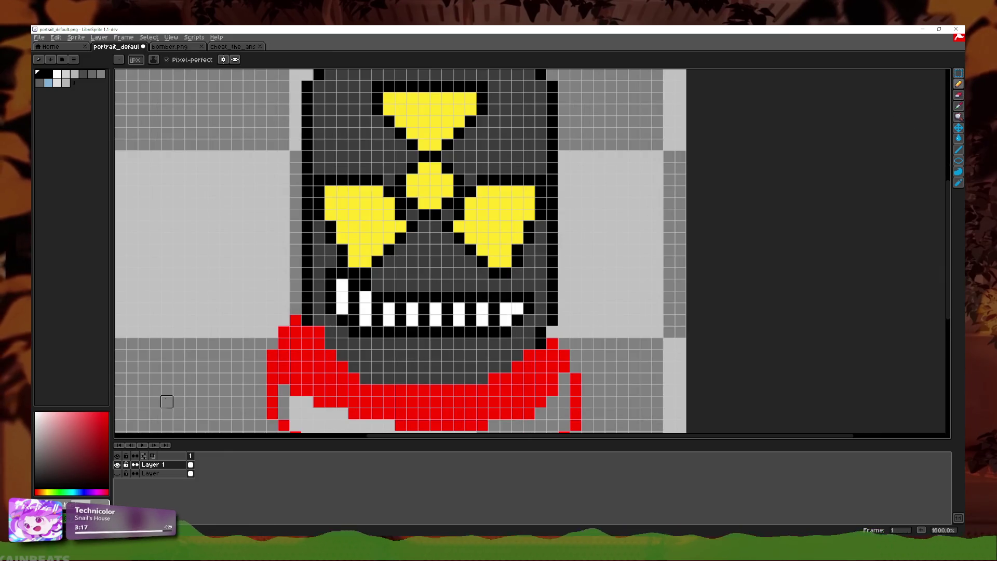
{"action": "right_click", "coordinate": [159, 465]}
{"action": "left_click", "coordinate": [160, 465]}
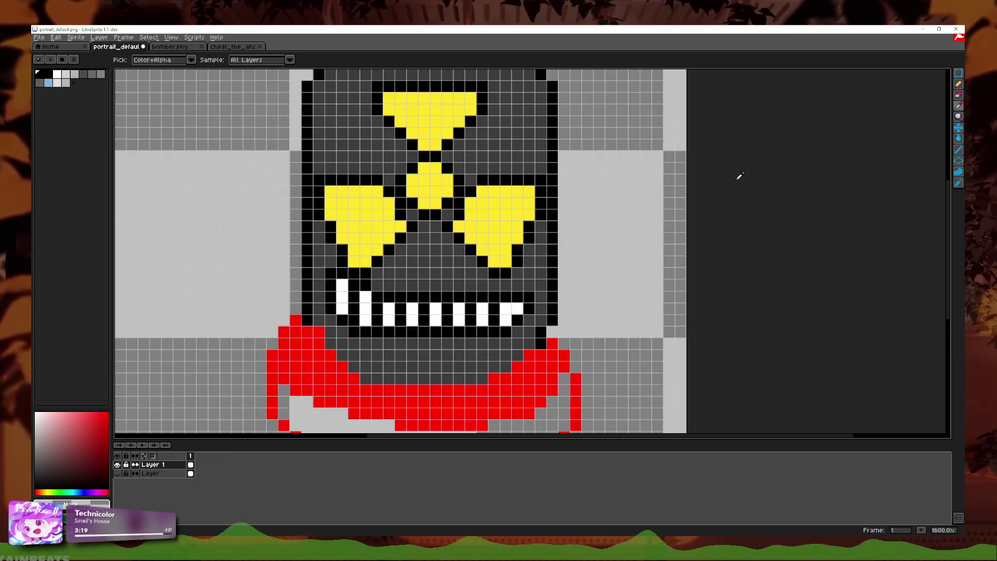
{"action": "key", "text": "x"}
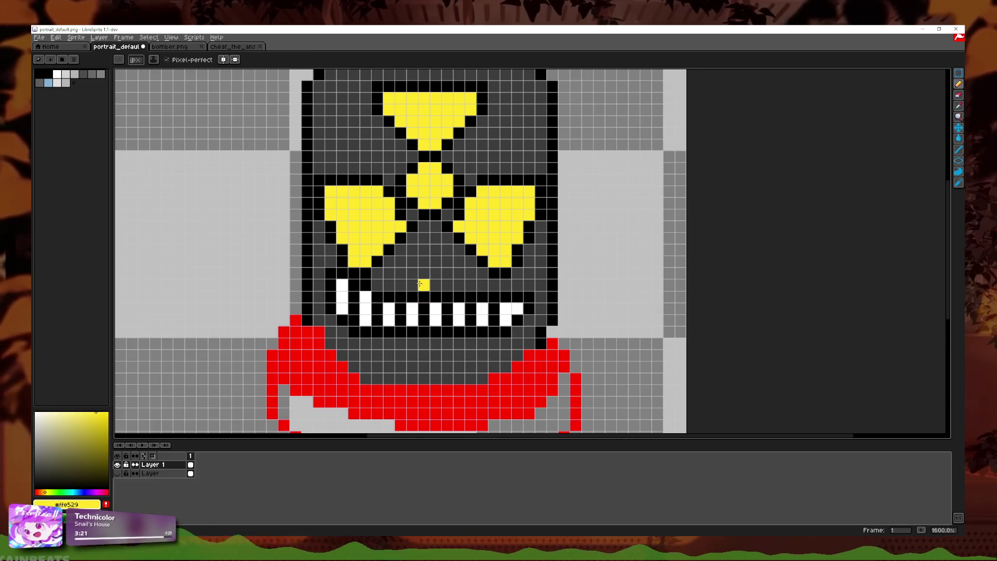
{"action": "left_click", "coordinate": [424, 285]}
{"action": "left_click", "coordinate": [424, 344]}
{"action": "scroll", "coordinate": [421, 342], "scroll_direction": "down", "scroll_amount": 3}
{"action": "scroll", "coordinate": [421, 342], "scroll_direction": "down", "scroll_amount": 3}
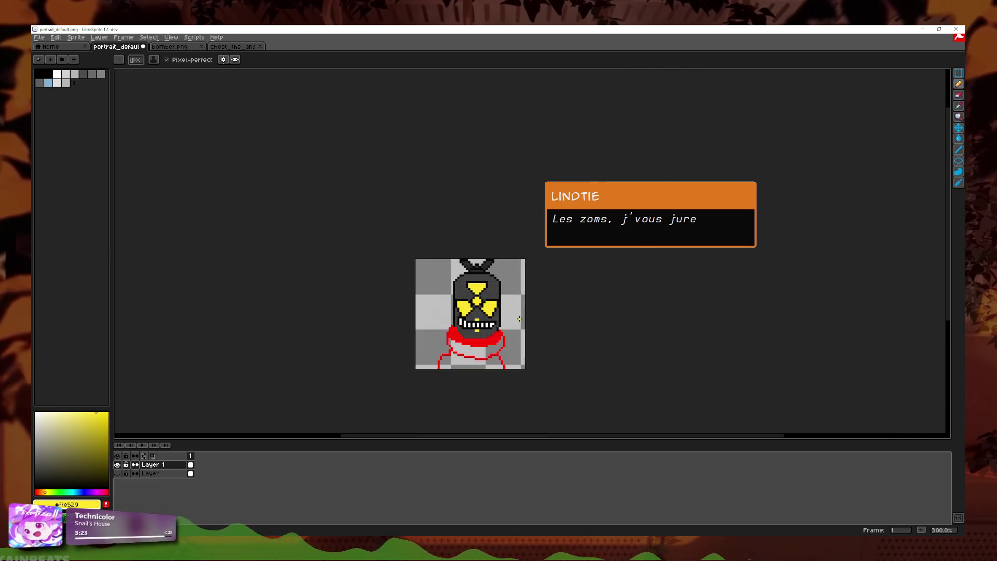
{"action": "scroll", "coordinate": [527, 312], "scroll_direction": "up", "scroll_amount": 6}
{"action": "left_click", "coordinate": [527, 312]}
{"action": "scroll", "coordinate": [527, 312], "scroll_direction": "up", "scroll_amount": 1}
{"action": "key", "text": "ctrl+z"}
{"action": "left_click", "coordinate": [479, 282]}
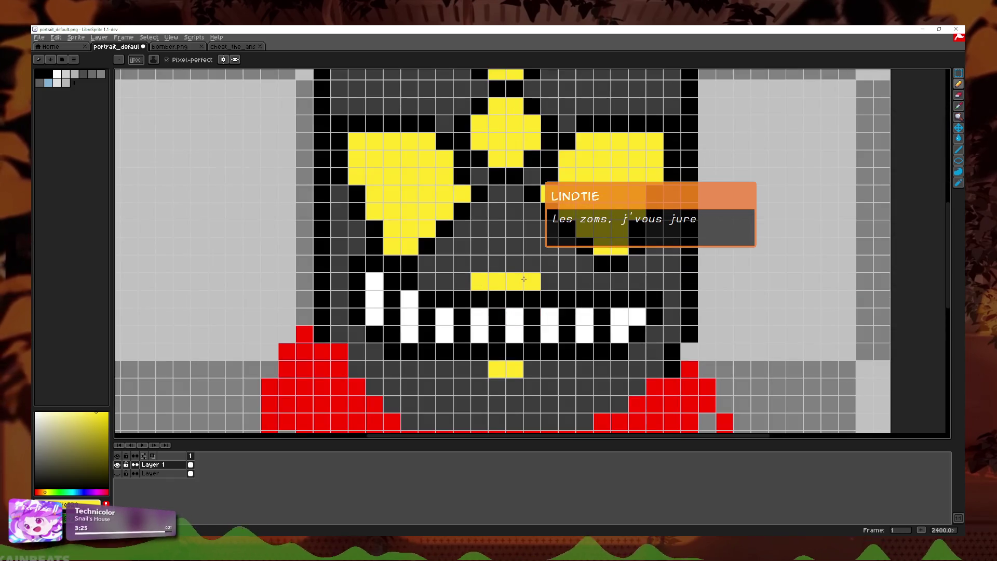
{"action": "left_click", "coordinate": [532, 282]}
{"action": "key", "text": "v"}
{"action": "key", "text": "ctrl+z"}
{"action": "key", "text": "b"}
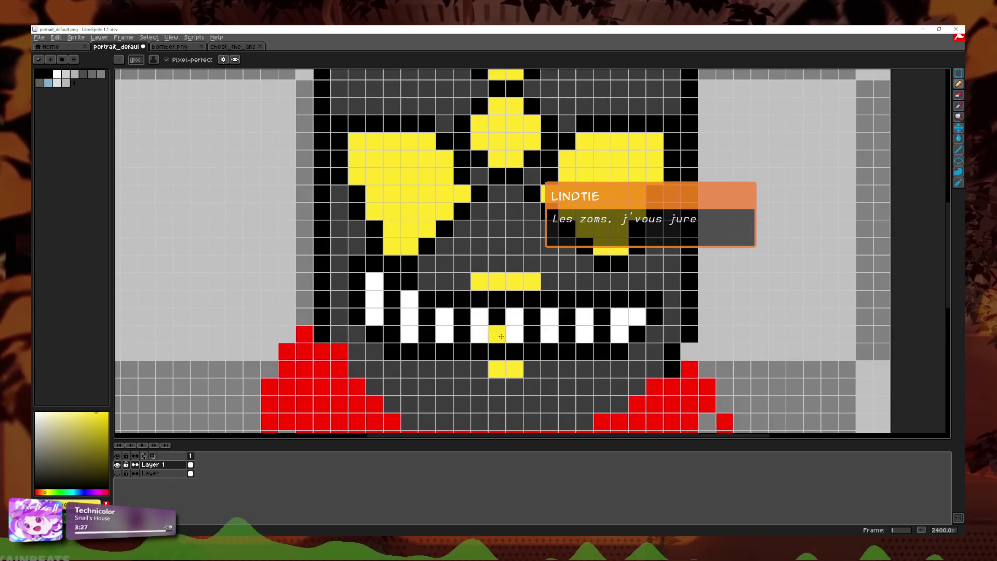
{"action": "scroll", "coordinate": [585, 345], "scroll_direction": "down", "scroll_amount": 5}
{"action": "scroll", "coordinate": [637, 293], "scroll_direction": "down", "scroll_amount": 1}
{"action": "key", "text": "v"}
{"action": "key", "text": "ctrl+z"}
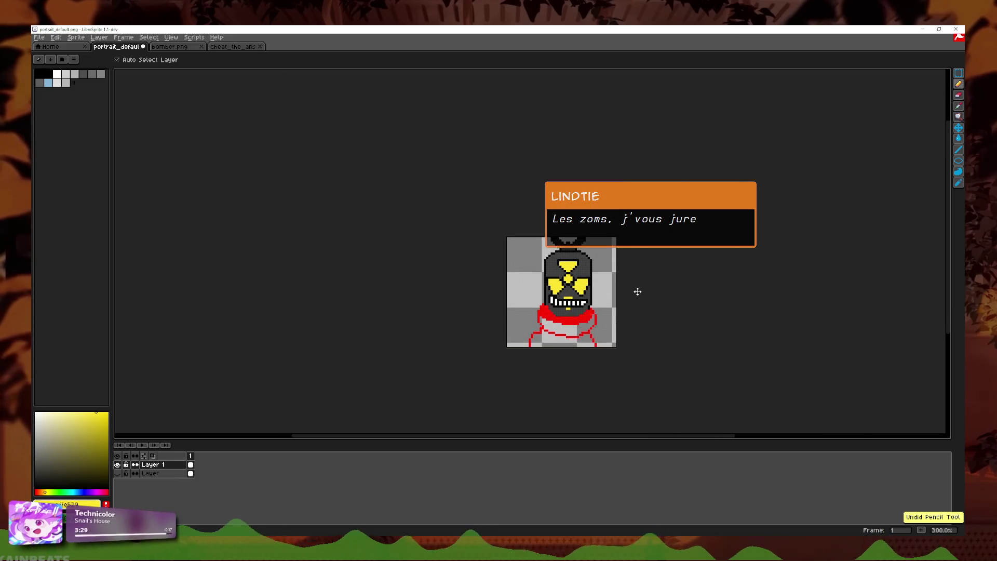
{"action": "key", "text": "b"}
{"action": "scroll", "coordinate": [650, 302], "scroll_direction": "down", "scroll_amount": 2}
{"action": "key", "text": "v"}
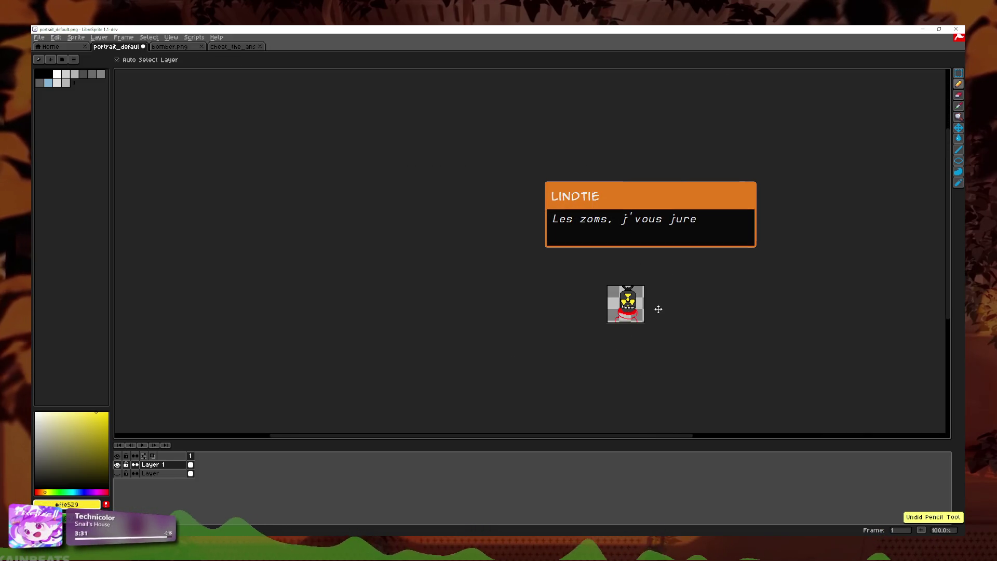
{"action": "key", "text": "ctrl+z"}
{"action": "key", "text": "b"}
{"action": "scroll", "coordinate": [658, 310], "scroll_direction": "up", "scroll_amount": 4}
{"action": "scroll", "coordinate": [644, 324], "scroll_direction": "up", "scroll_amount": 1}
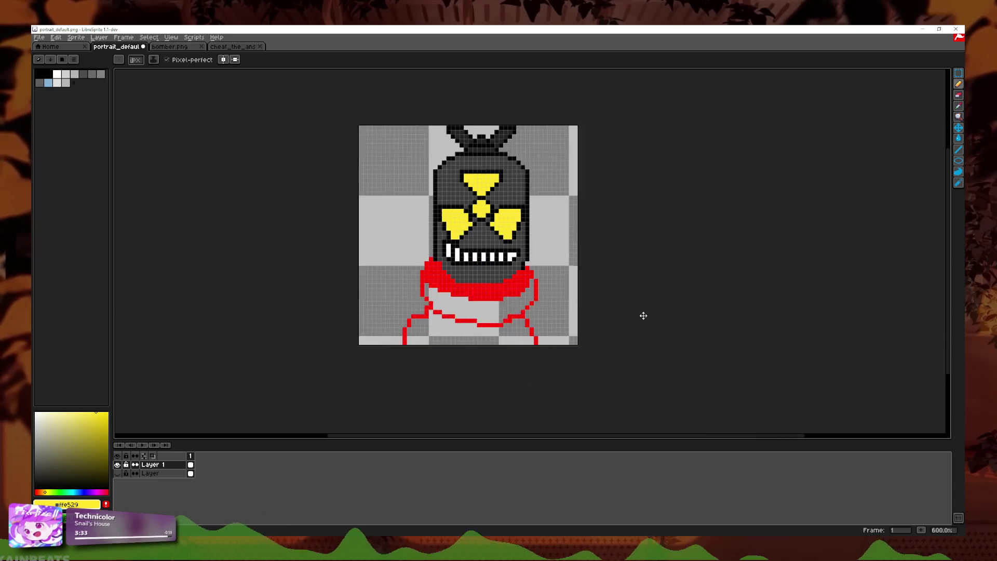
{"action": "left_click", "coordinate": [960, 106]}
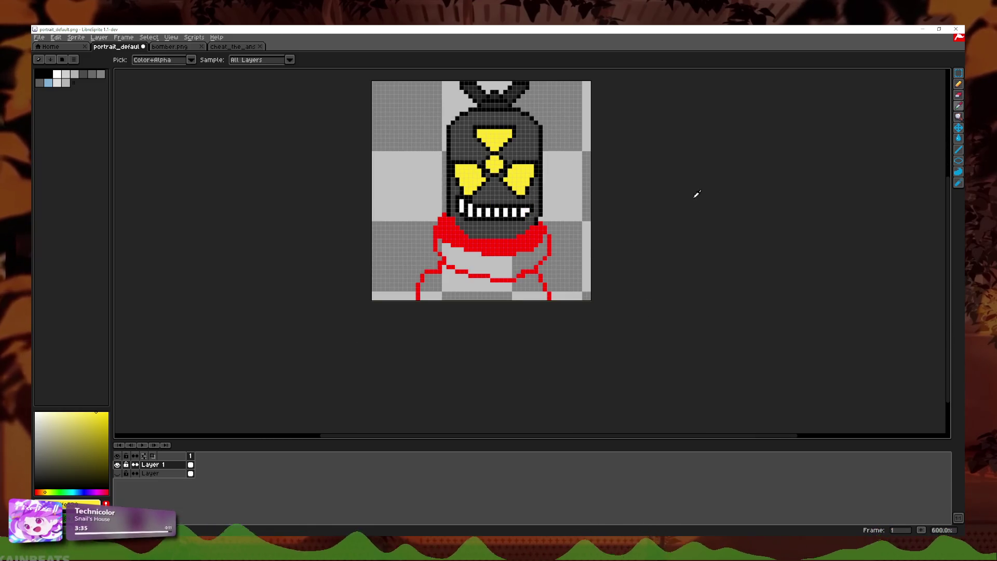
- Sample the collar red, then erase the red outline pixels and stray lines below the collar
{"action": "key", "text": "plus"}
{"action": "key", "text": "plus"}
{"action": "key", "text": "plus"}
{"action": "key", "text": "e"}
{"action": "mouse_move", "coordinate": [522, 254]}
{"action": "left_mouse_down"}
{"action": "mouse_move", "coordinate": [574, 193]}
{"action": "mouse_move", "coordinate": [408, 271]}
{"action": "mouse_move", "coordinate": [318, 207]}
{"action": "left_mouse_up"}
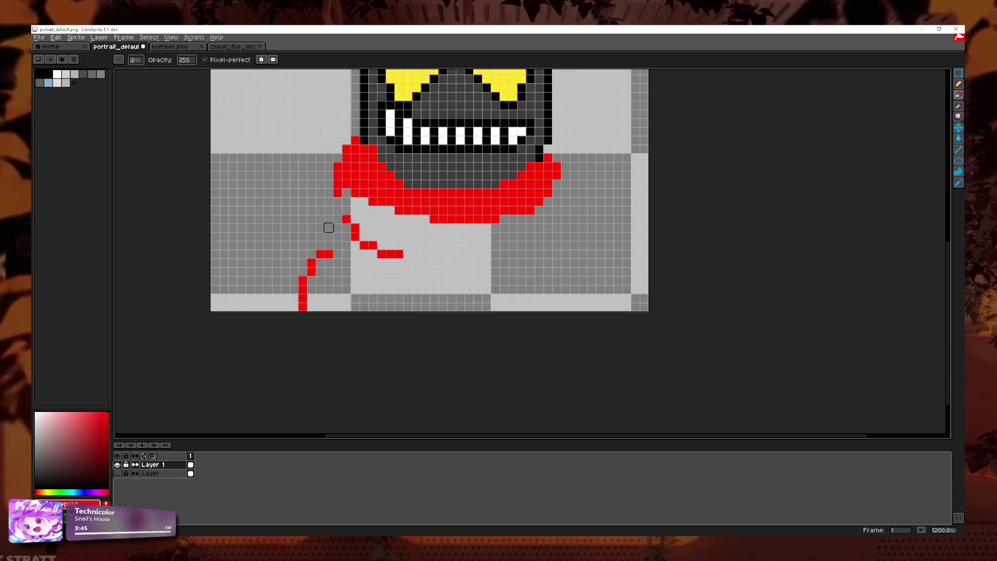
{"action": "left_click_drag", "start_coordinate": [346, 219], "coordinate": [311, 262]}
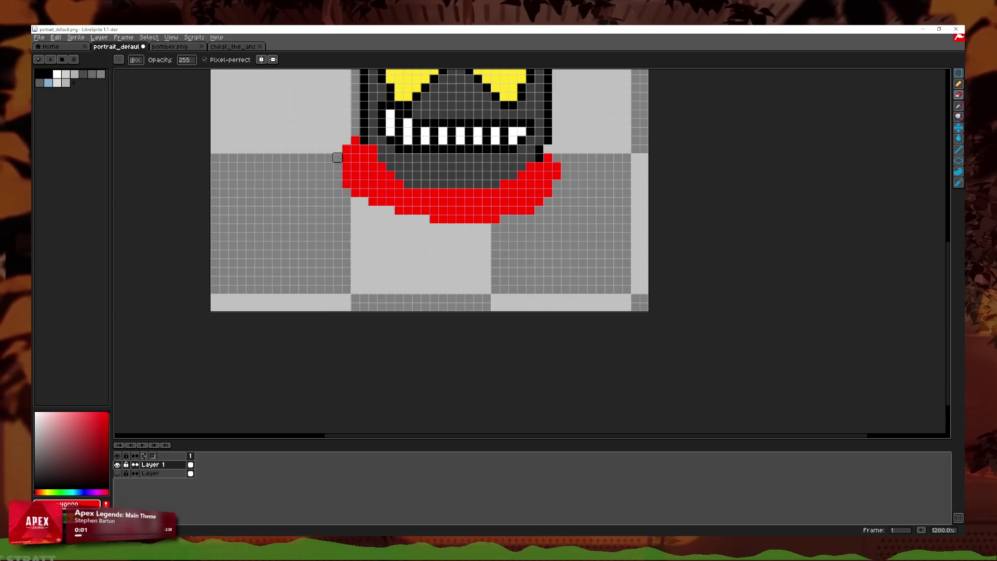
{"action": "left_click_drag", "start_coordinate": [303, 309], "coordinate": [329, 253]}
{"action": "left_click_drag", "start_coordinate": [363, 245], "coordinate": [400, 254]}
- Erase the remaining short red lines and leftover pixels, undoing the accidental collar-edge erase
{"action": "left_click", "coordinate": [346, 218]}
{"action": "mouse_move", "coordinate": [346, 219]}
{"action": "left_mouse_down"}
{"action": "mouse_move", "coordinate": [389, 251]}
{"action": "mouse_move", "coordinate": [364, 245]}
{"action": "mouse_move", "coordinate": [303, 281]}
{"action": "mouse_move", "coordinate": [303, 310]}
{"action": "left_mouse_up"}
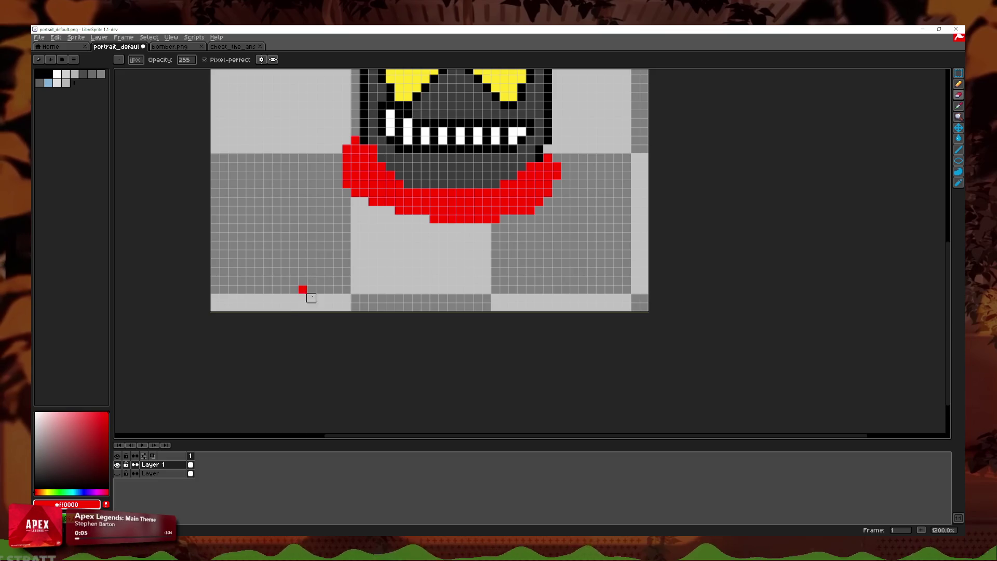
{"action": "left_click", "coordinate": [303, 287]}
{"action": "left_click_drag", "start_coordinate": [554, 254], "coordinate": [562, 322]}
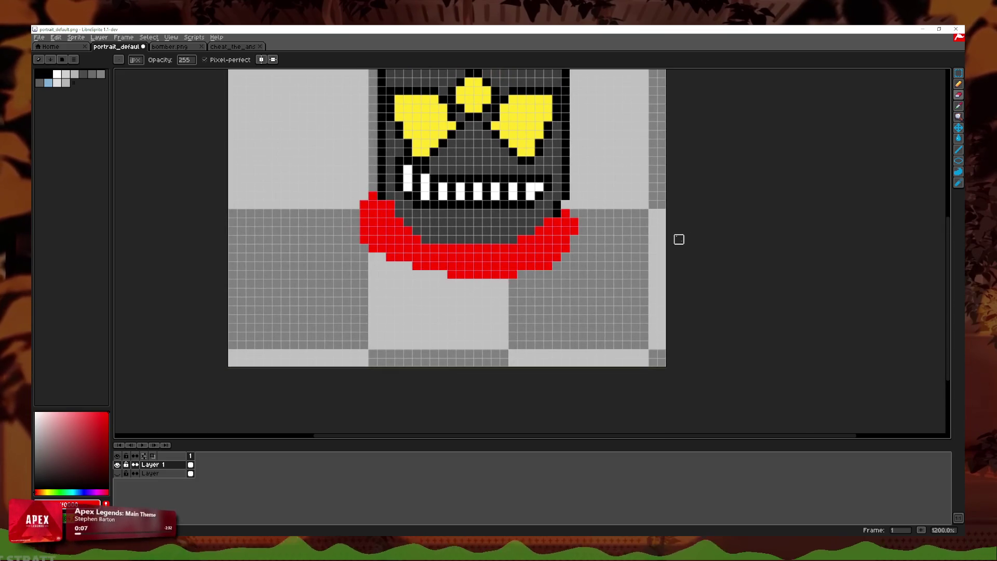
{"action": "left_click_drag", "start_coordinate": [354, 217], "coordinate": [362, 253]}
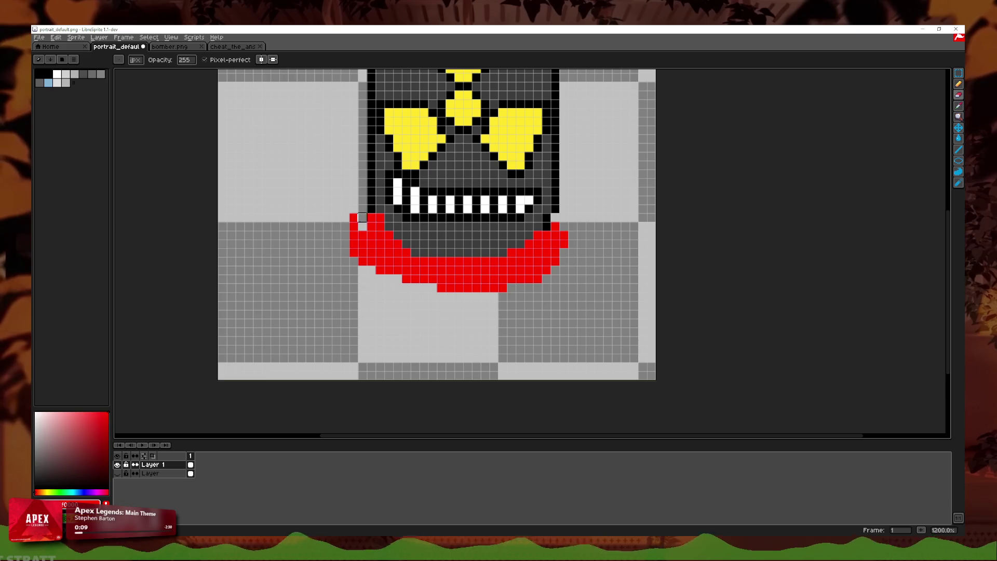
{"action": "key", "text": "ctrl+z"}
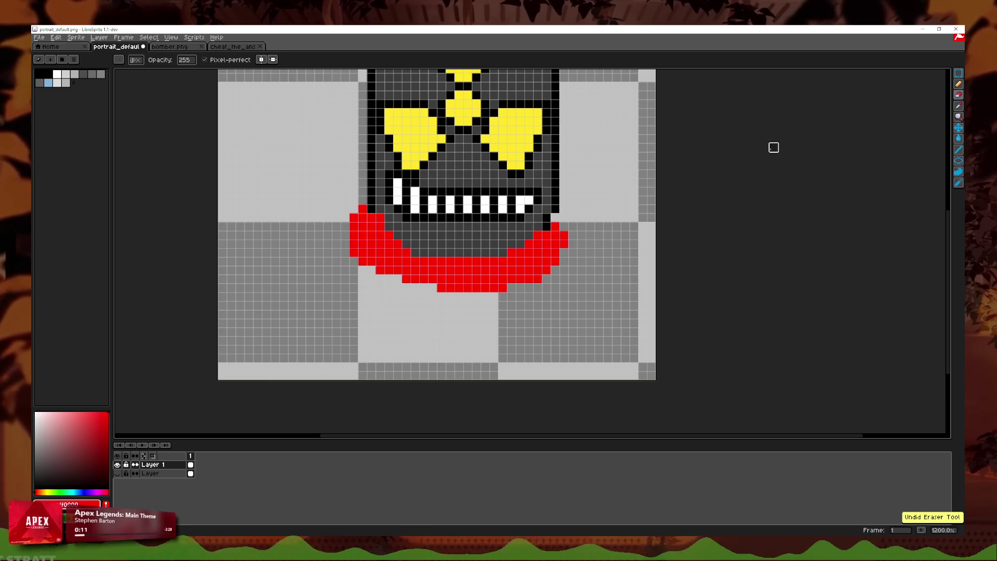
{"action": "key", "text": "ctrl+z"}
{"action": "key", "text": "ctrl+z"}
- Undo back to before the red collar and sample black from the outline
{"action": "key", "text": "ctrl+z"}
{"action": "key", "text": "ctrl+z"}
{"action": "key", "text": "ctrl+z"}
{"action": "key", "text": "ctrl+z"}
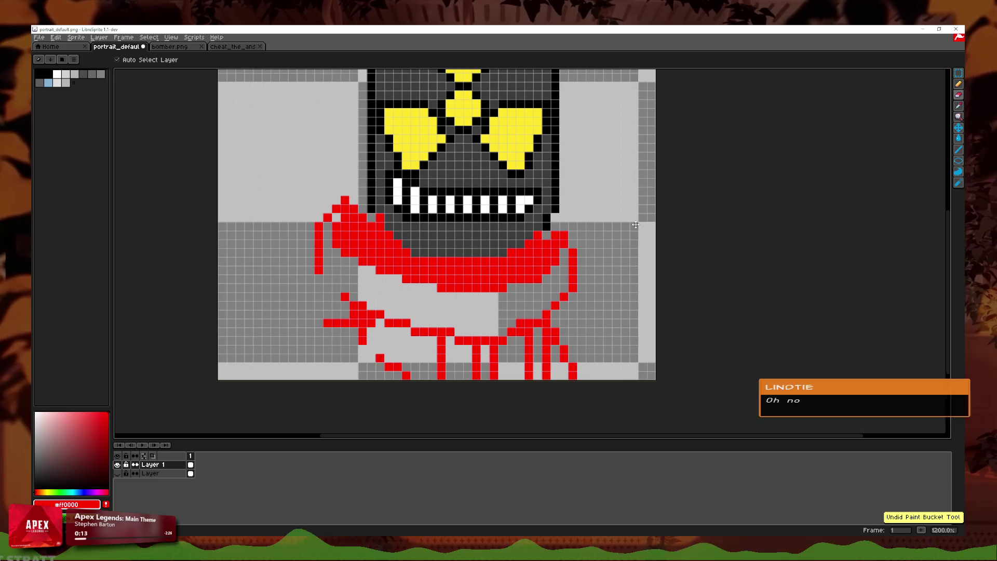
{"action": "key", "text": "ctrl+z"}
{"action": "key", "text": "ctrl+z"}
{"action": "key", "text": "ctrl+z"}
{"action": "key", "text": "ctrl+z"}
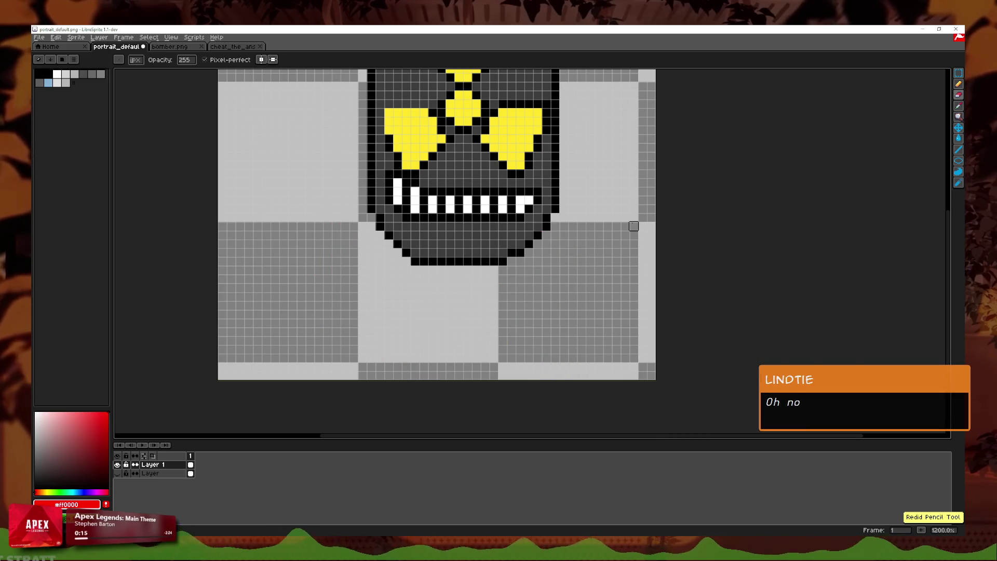
{"action": "key", "text": "ctrl+y"}
{"action": "key", "text": "ctrl+z"}
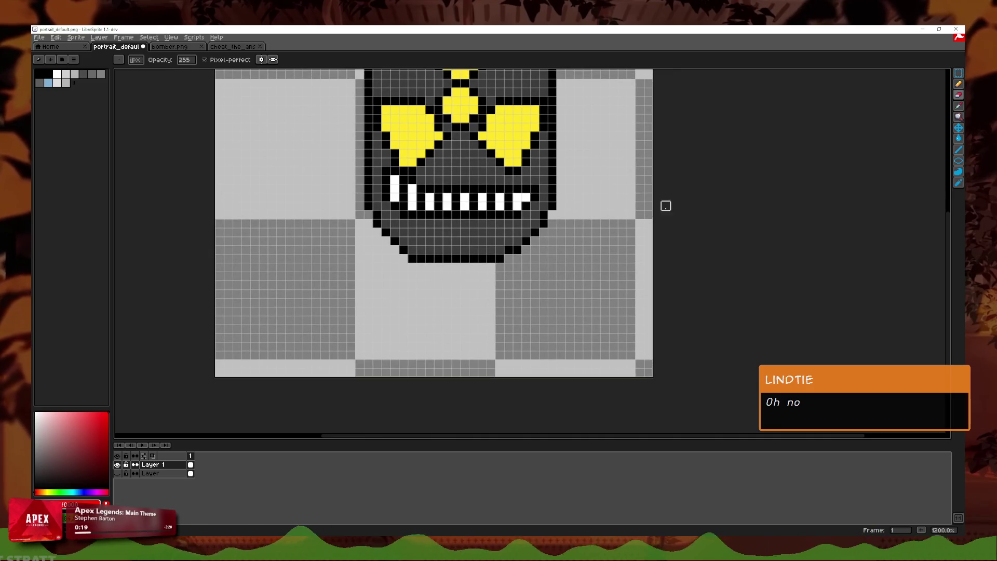
{"action": "key", "text": "i"}
{"action": "left_click", "coordinate": [483, 268]}
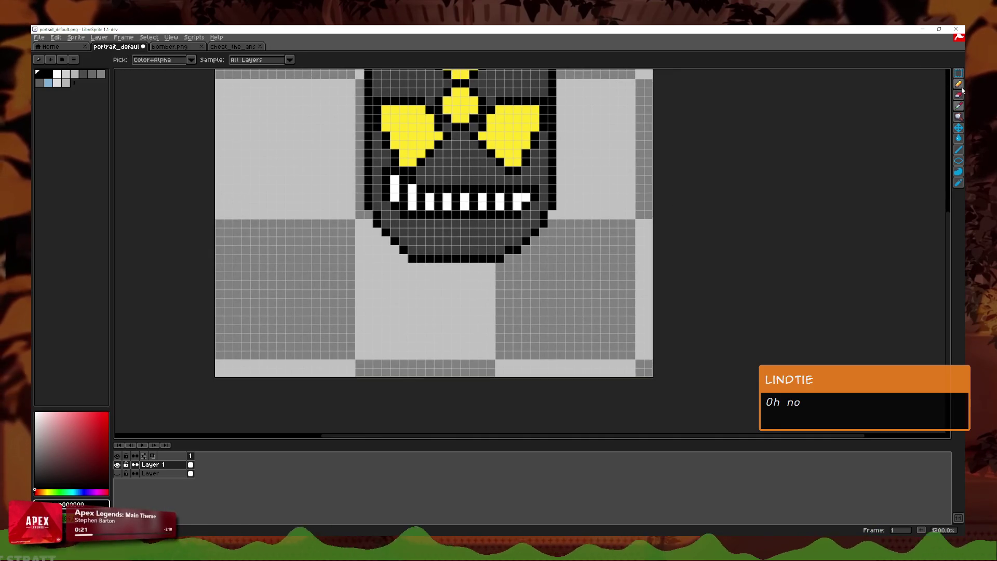
- Show the grey body reference at about 124 opacity and add Layer 2 with a red mark
{"action": "key", "text": "b"}
{"action": "left_click", "coordinate": [118, 473]}
{"action": "key", "text": "x"}
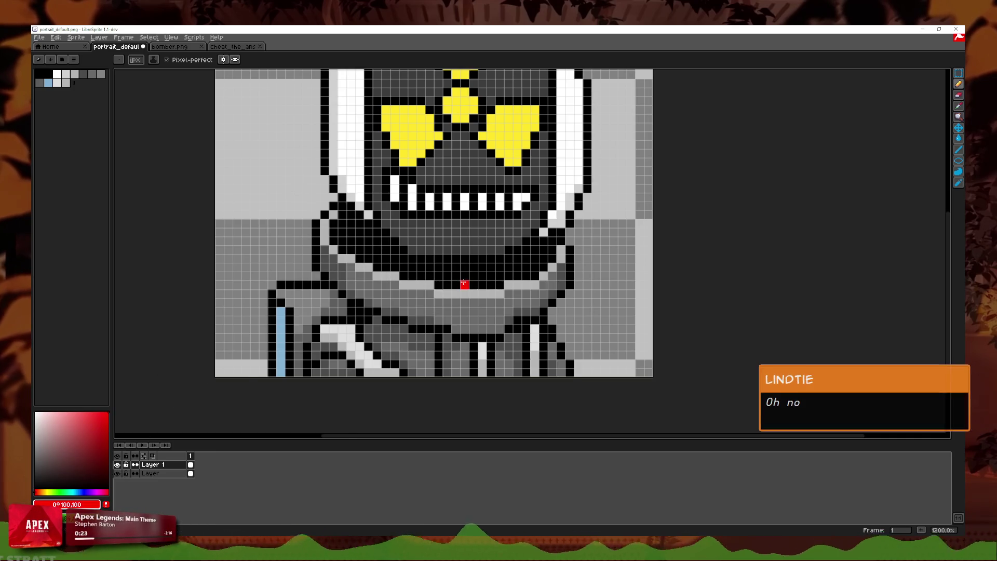
{"action": "scroll", "coordinate": [460, 283], "scroll_direction": "up", "scroll_amount": 1}
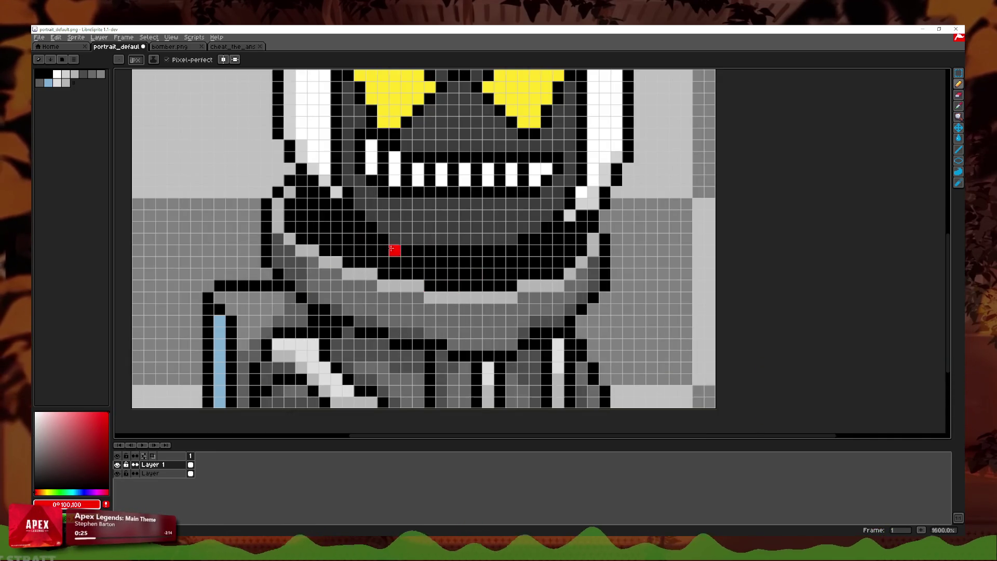
{"action": "double_click", "coordinate": [153, 476]}
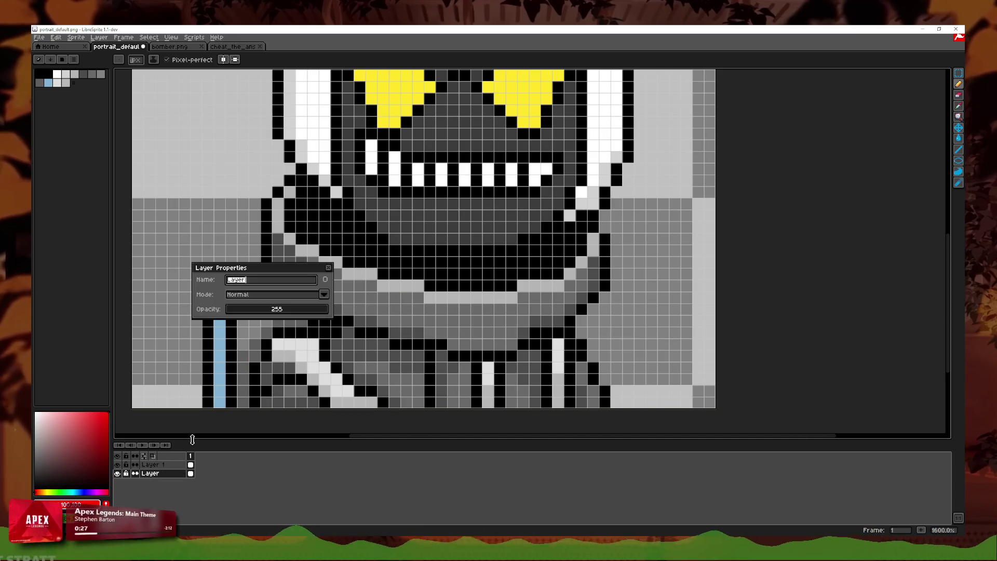
{"action": "left_click", "coordinate": [277, 309]}
{"action": "left_click", "coordinate": [329, 268]}
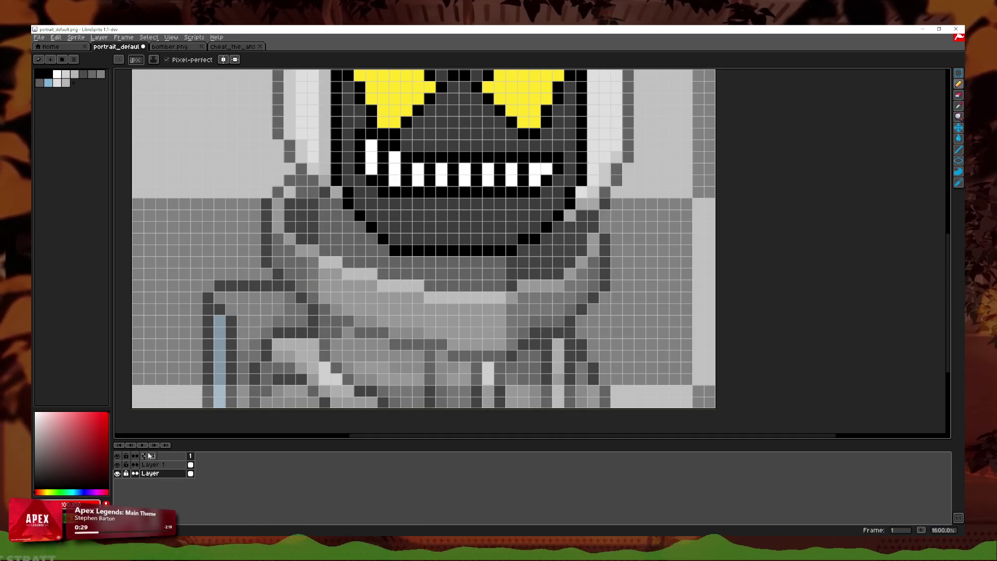
{"action": "key", "text": "shift+n"}
{"action": "left_click", "coordinate": [441, 297]}
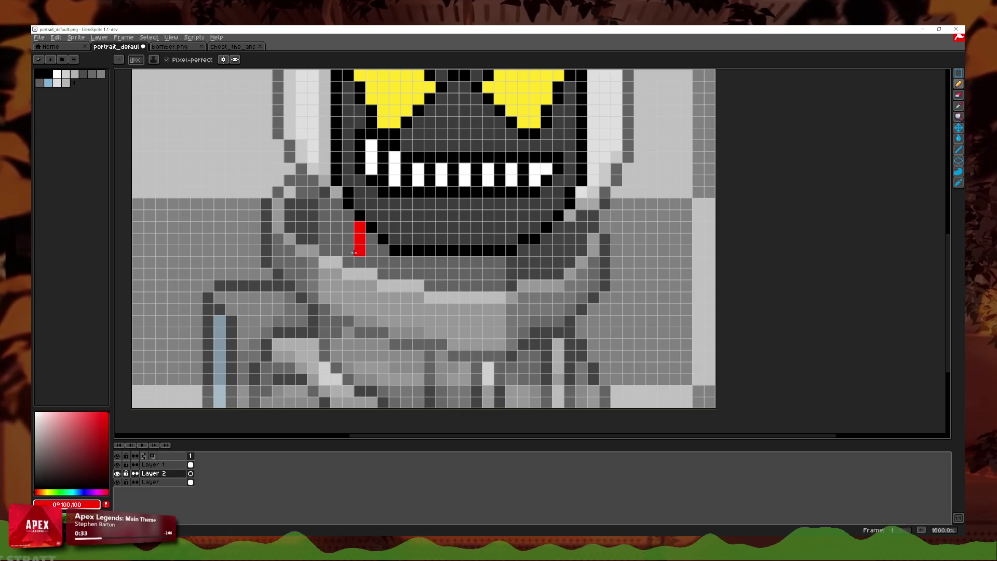
- Sketch a red line down the neck left of the jaw, retrying misplaced strokes
{"action": "left_click_drag", "start_coordinate": [354, 253], "coordinate": [351, 255]}
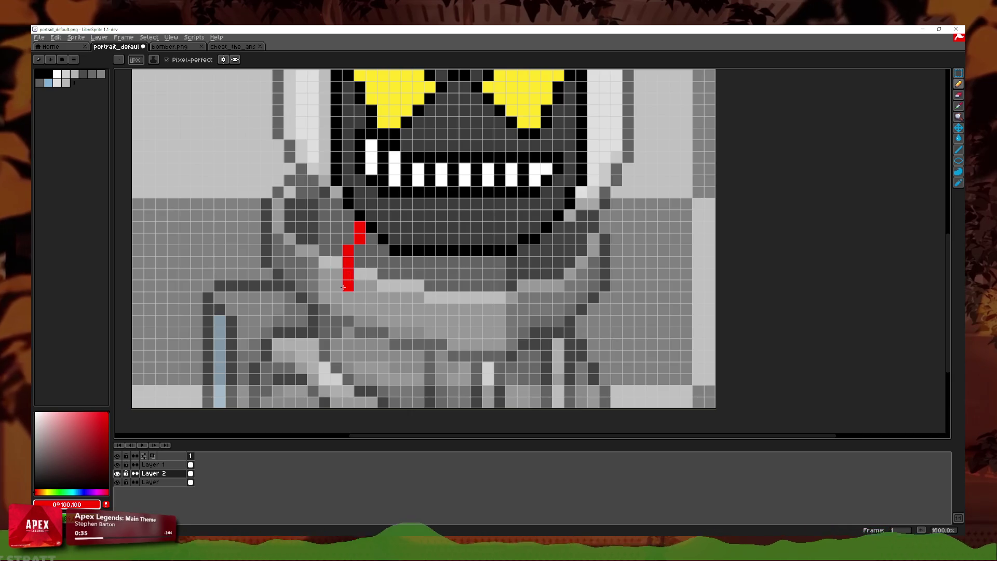
{"action": "key", "text": "ctrl+z"}
{"action": "left_click_drag", "start_coordinate": [360, 226], "coordinate": [360, 251]}
{"action": "scroll", "coordinate": [333, 301], "scroll_direction": "down", "scroll_amount": 3}
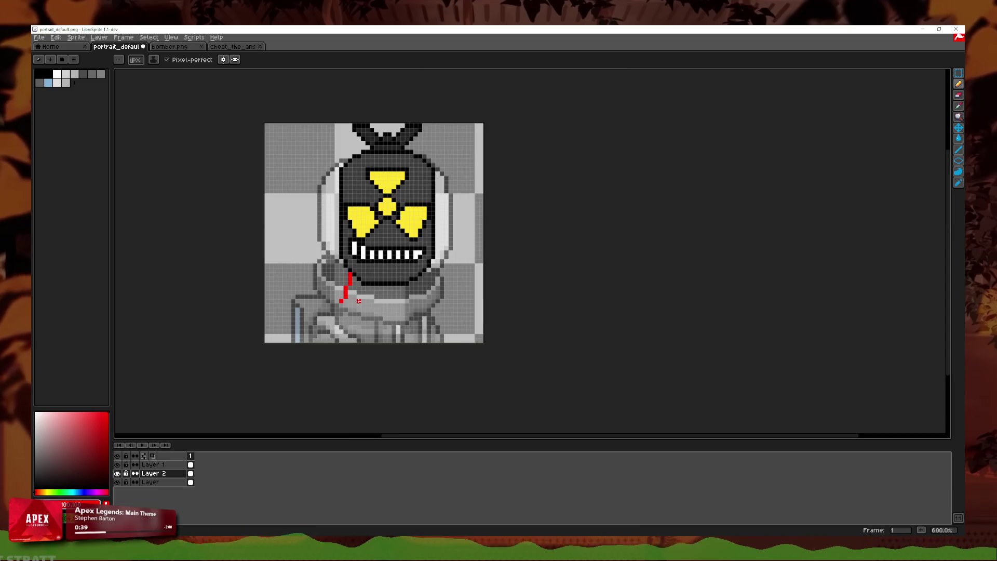
{"action": "scroll", "coordinate": [381, 301], "scroll_direction": "up", "scroll_amount": 4}
{"action": "key", "text": "ctrl+z"}
{"action": "left_click_drag", "start_coordinate": [291, 288], "coordinate": [256, 342]}
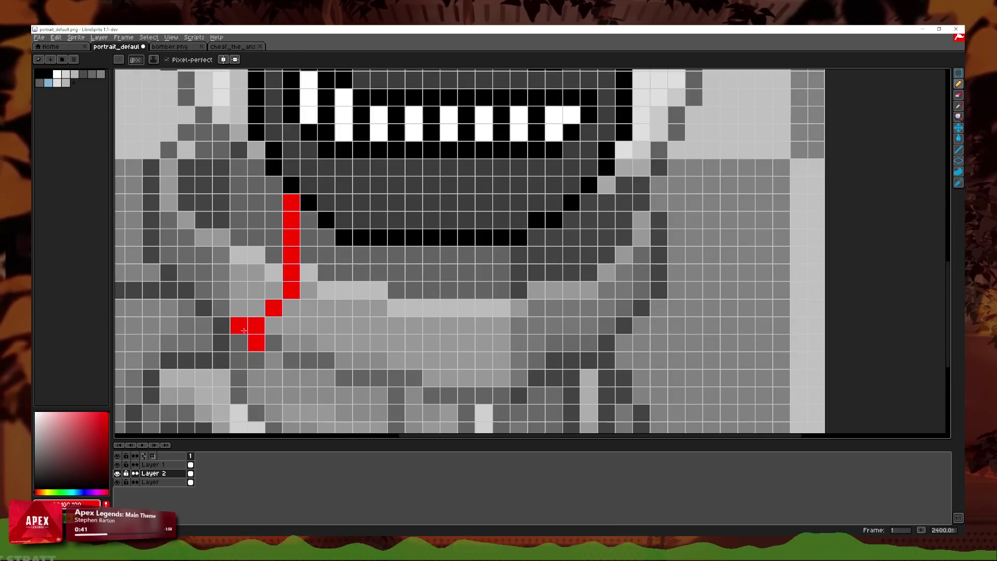
{"action": "scroll", "coordinate": [269, 320], "scroll_direction": "down", "scroll_amount": 2}
{"action": "scroll", "coordinate": [433, 226], "scroll_direction": "down", "scroll_amount": 1}
- Clear the stray pixel and diagonal, then draw the left red strap down from the jaw corner
{"action": "left_click", "coordinate": [433, 226]}
{"action": "scroll", "coordinate": [433, 227], "scroll_direction": "up", "scroll_amount": 2}
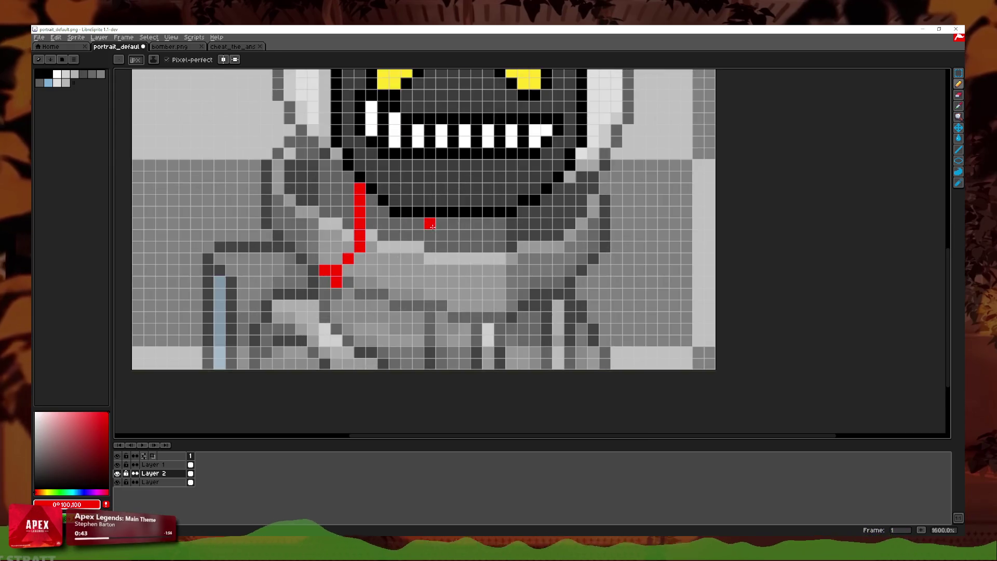
{"action": "key", "text": "ctrl+z"}
{"action": "scroll", "coordinate": [430, 226], "scroll_direction": "down", "scroll_amount": 1}
{"action": "scroll", "coordinate": [374, 217], "scroll_direction": "up", "scroll_amount": 3}
{"action": "key", "text": "ctrl+z"}
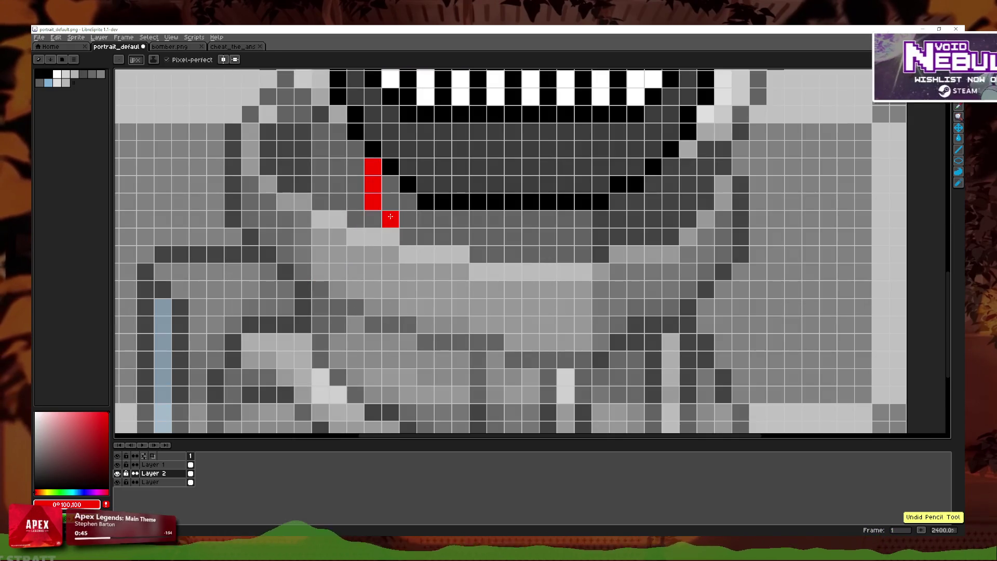
{"action": "left_click", "coordinate": [373, 217]}
{"action": "key", "text": "ctrl+z"}
{"action": "left_click_drag", "start_coordinate": [390, 184], "coordinate": [373, 307]}
- Draw the right red strap down beside the jaw
{"action": "left_click", "coordinate": [644, 197]}
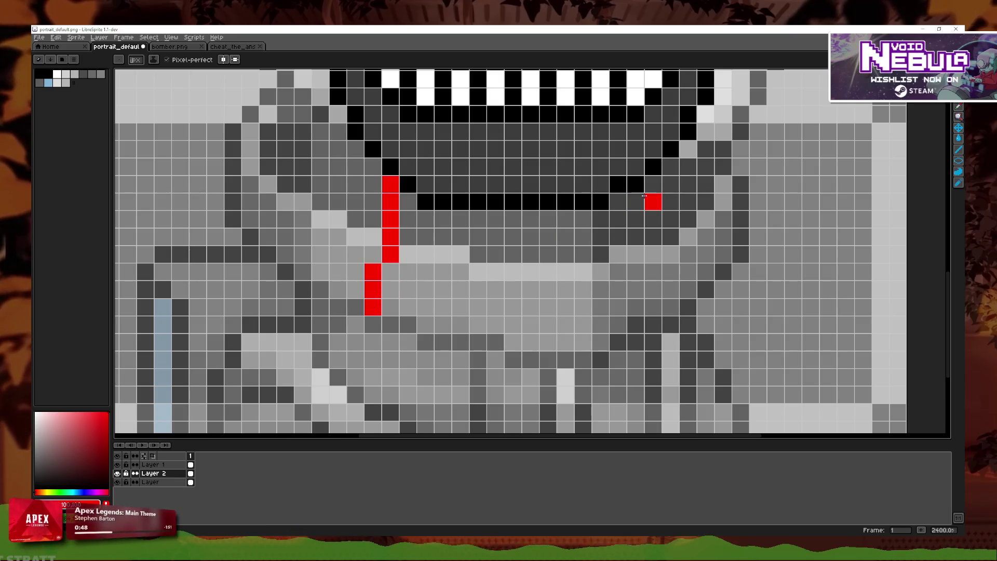
{"action": "left_click", "coordinate": [636, 255]}
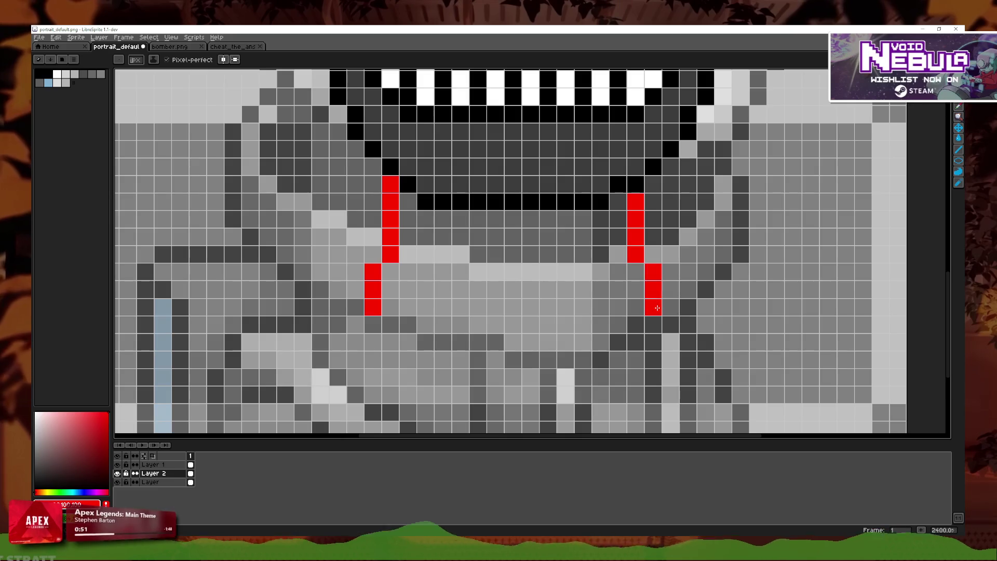
{"action": "scroll", "coordinate": [657, 308], "scroll_direction": "down", "scroll_amount": 4}
{"action": "scroll", "coordinate": [571, 270], "scroll_direction": "down", "scroll_amount": 1}
{"action": "scroll", "coordinate": [533, 275], "scroll_direction": "up", "scroll_amount": 4}
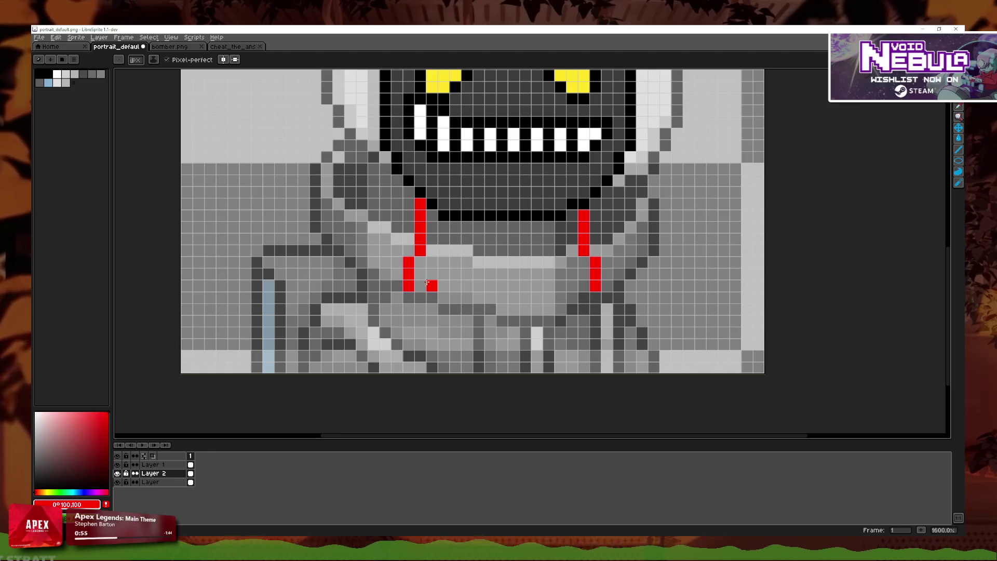
- Sketch red diagonal lines from both straps toward the chin, undoing the unwanted ones
{"action": "left_click_drag", "start_coordinate": [427, 283], "coordinate": [442, 345]}
{"action": "key", "text": "ctrl+z"}
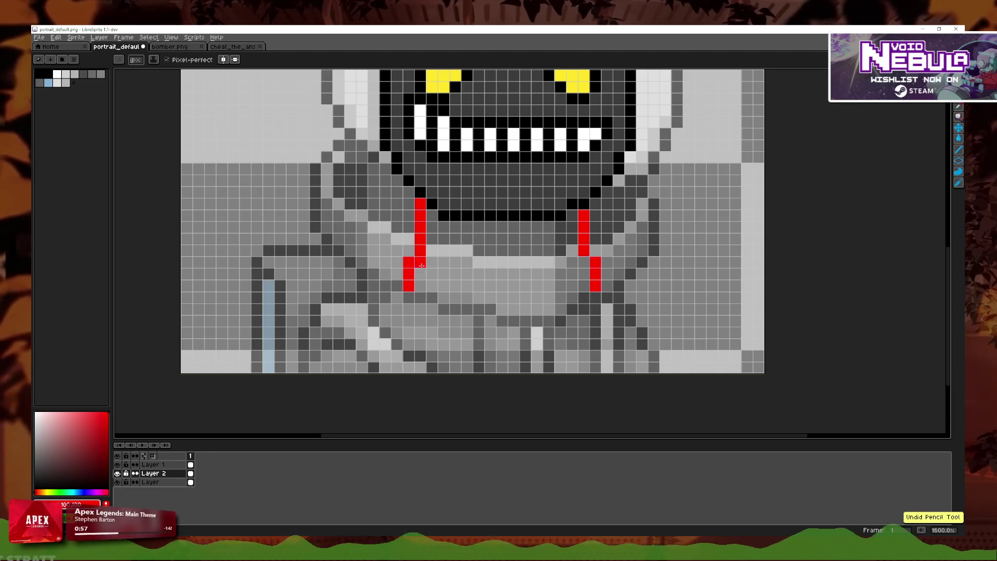
{"action": "left_click_drag", "start_coordinate": [421, 273], "coordinate": [500, 344]}
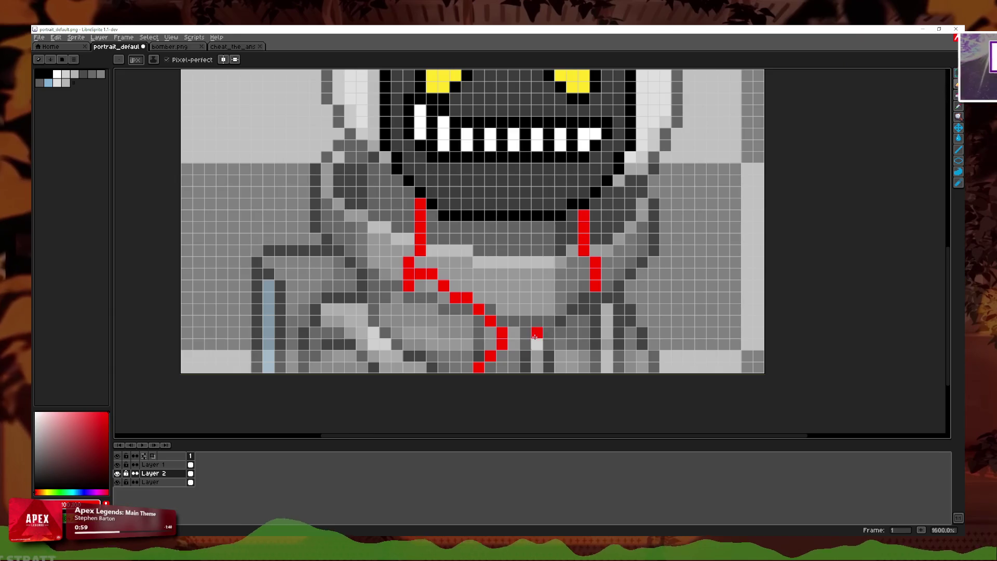
{"action": "left_click_drag", "start_coordinate": [583, 286], "coordinate": [525, 367]}
{"action": "key", "text": "ctrl+z"}
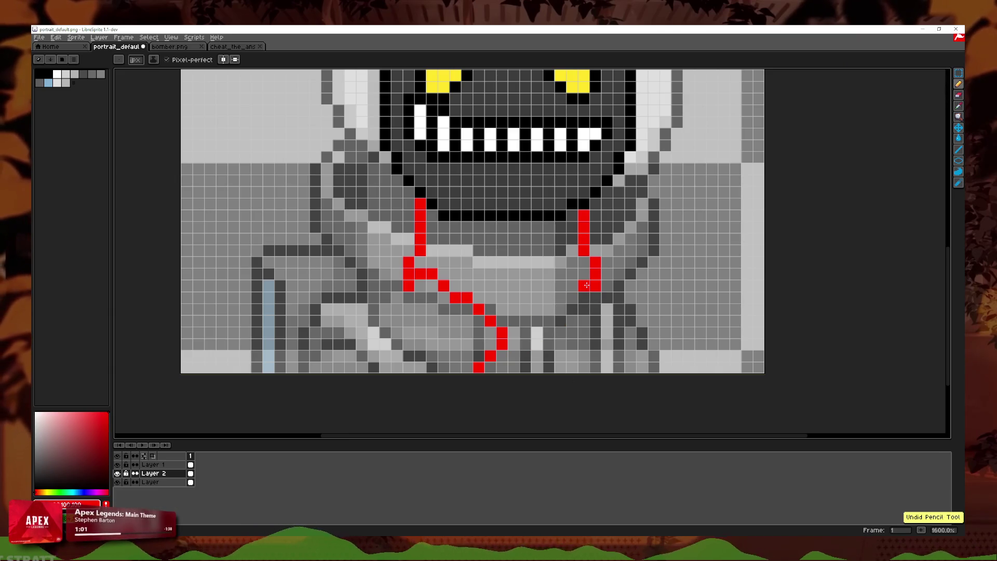
{"action": "left_click_drag", "start_coordinate": [584, 285], "coordinate": [525, 367]}
{"action": "key", "text": "ctrl+z"}
- Extend both straps inward and add red pixels along the collar loop's bottom curve
{"action": "key", "text": "ctrl+z"}
{"action": "key", "text": "b"}
{"action": "left_click_drag", "start_coordinate": [438, 285], "coordinate": [421, 285]}
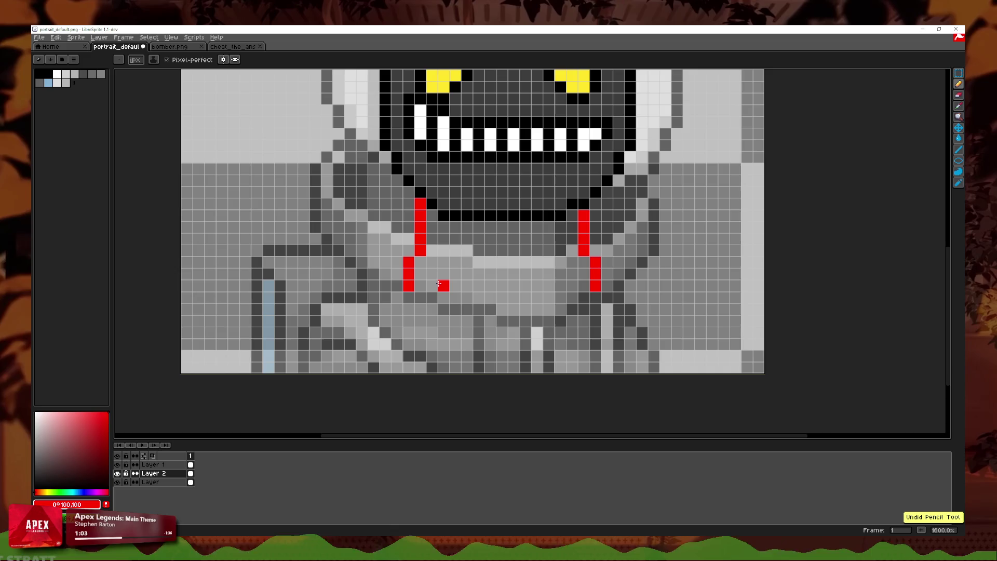
{"action": "mouse_move", "coordinate": [583, 285]}
{"action": "left_mouse_down"}
{"action": "mouse_move", "coordinate": [561, 285]}
{"action": "mouse_move", "coordinate": [572, 285]}
{"action": "left_mouse_up"}
{"action": "key", "text": "ctrl+z"}
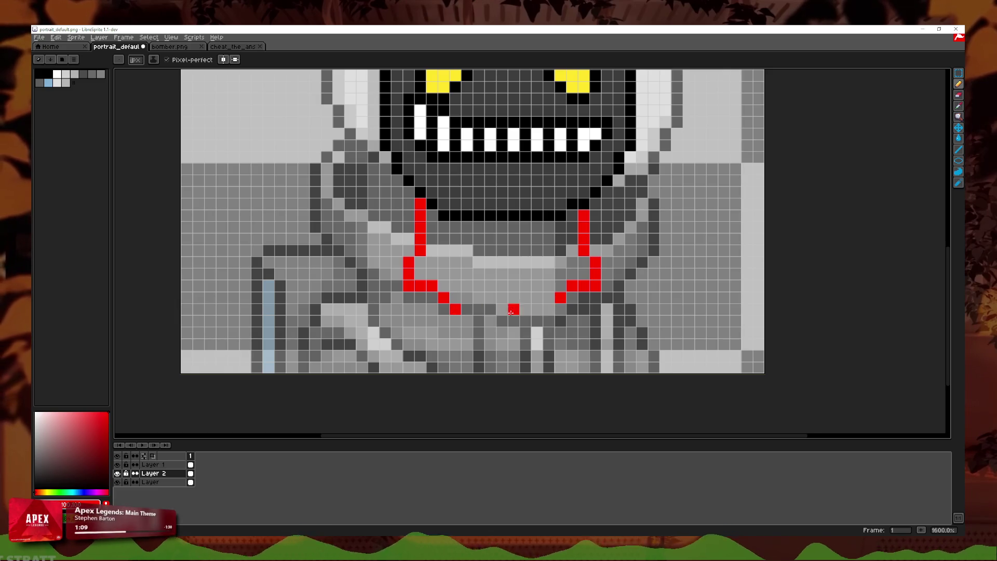
{"action": "left_click", "coordinate": [466, 310]}
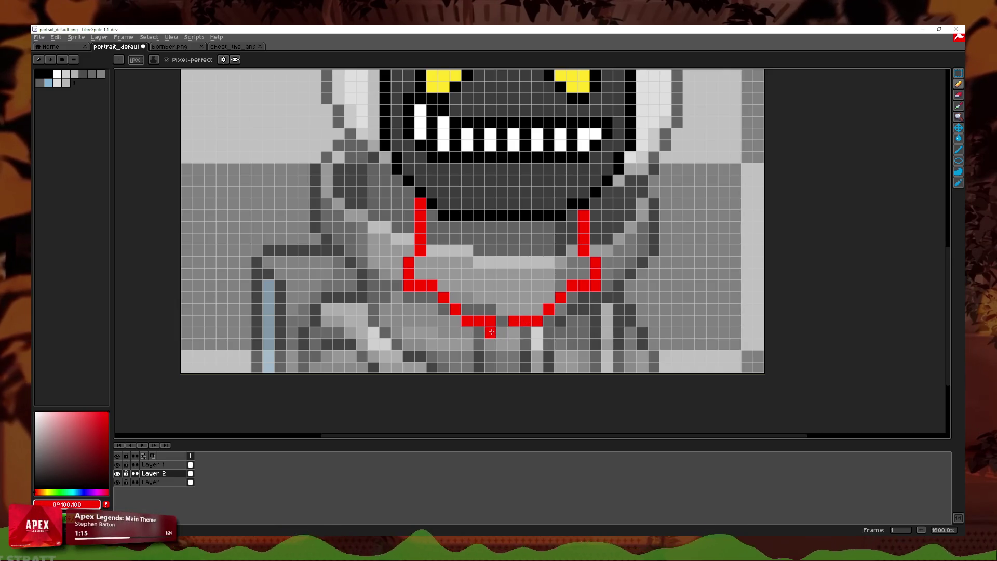
{"action": "left_click", "coordinate": [491, 331]}
{"action": "left_click", "coordinate": [513, 344]}
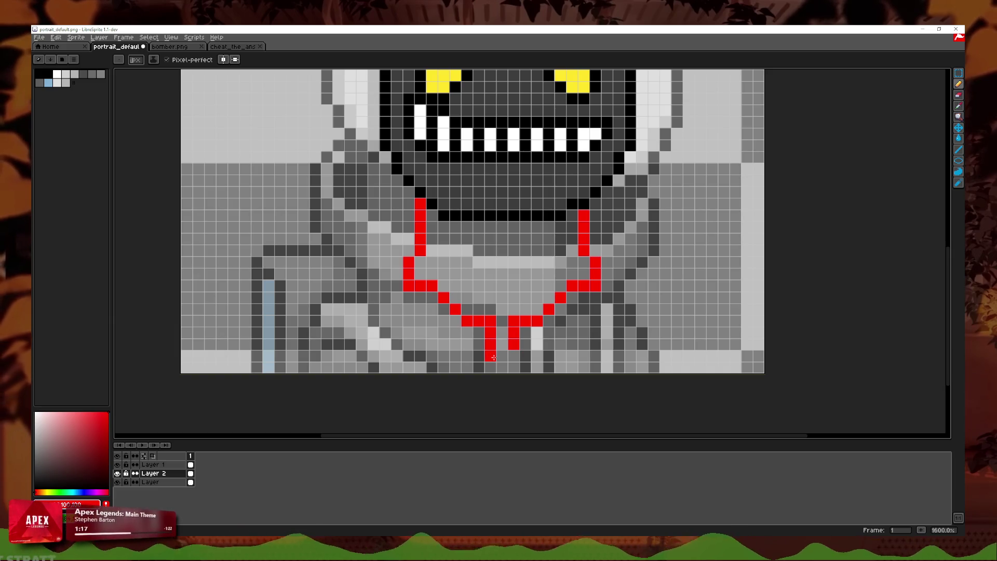
{"action": "key", "text": "ctrl+z"}
{"action": "key", "text": "ctrl+z"}
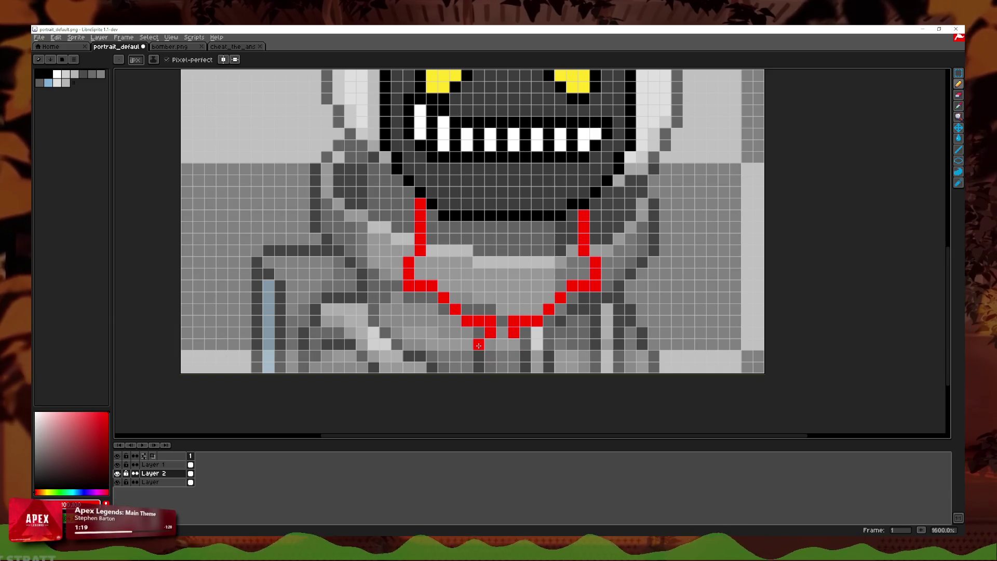
{"action": "left_click", "coordinate": [467, 356]}
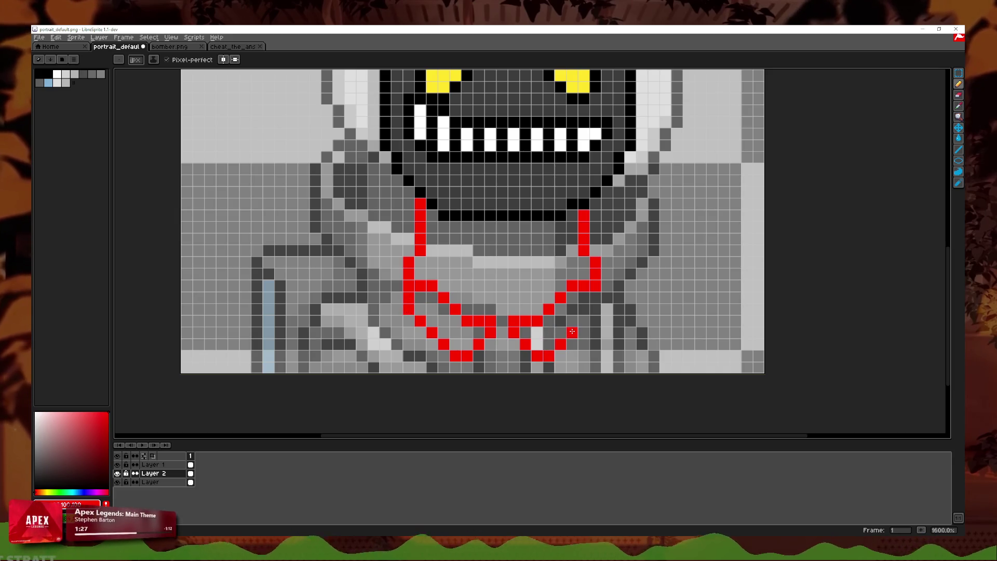
{"action": "scroll", "coordinate": [596, 299], "scroll_direction": "down", "scroll_amount": 4}
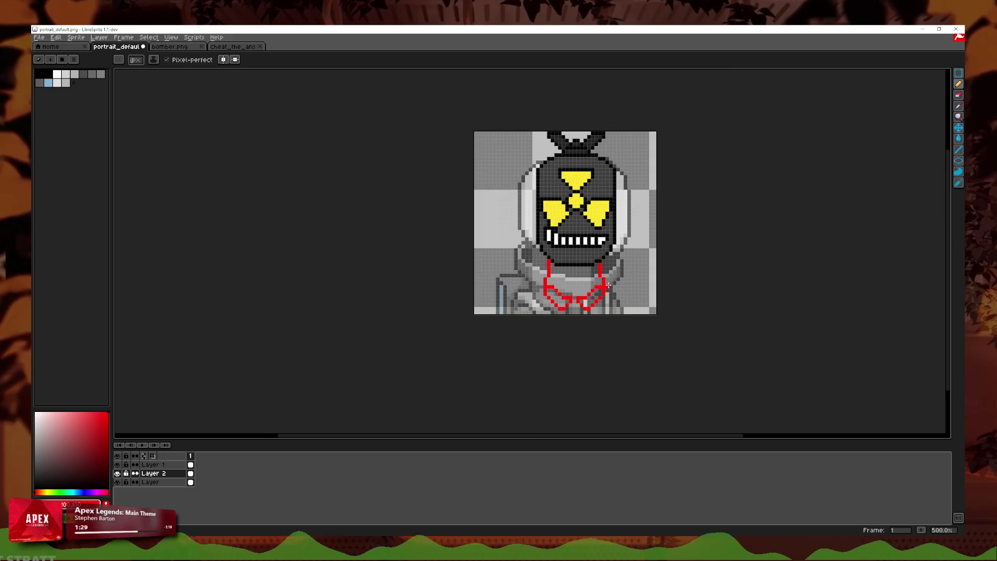
- Try red strokes down the collar's left side and from the left strap, undoing the rejected ones
{"action": "scroll", "coordinate": [602, 286], "scroll_direction": "up", "scroll_amount": 4}
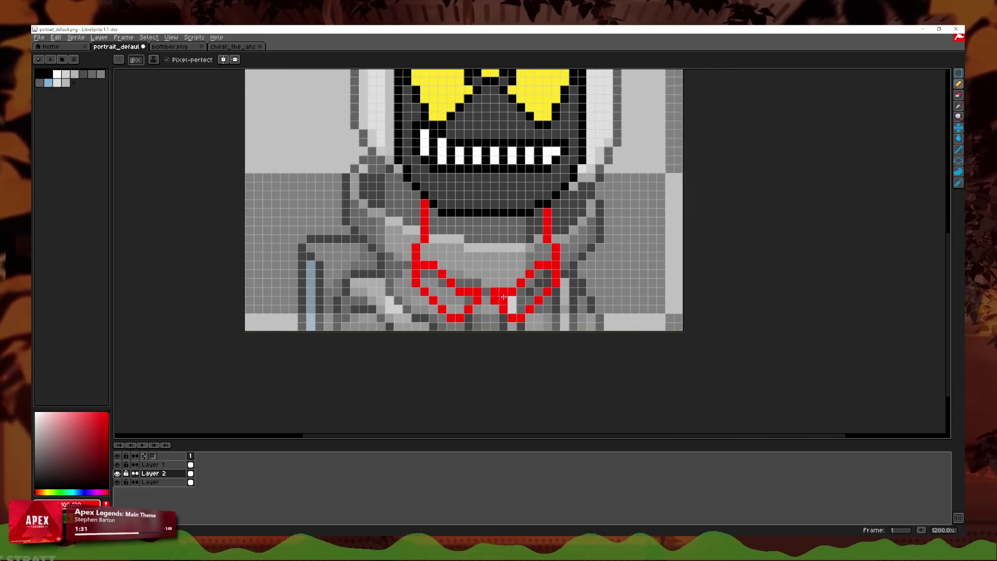
{"action": "scroll", "coordinate": [477, 289], "scroll_direction": "up", "scroll_amount": 1}
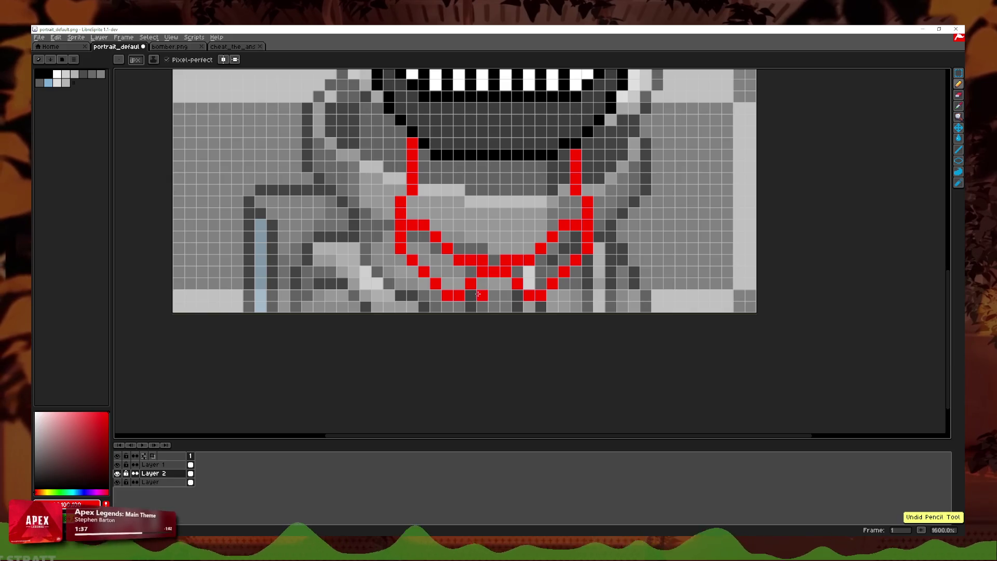
{"action": "scroll", "coordinate": [507, 309], "scroll_direction": "down", "scroll_amount": 5}
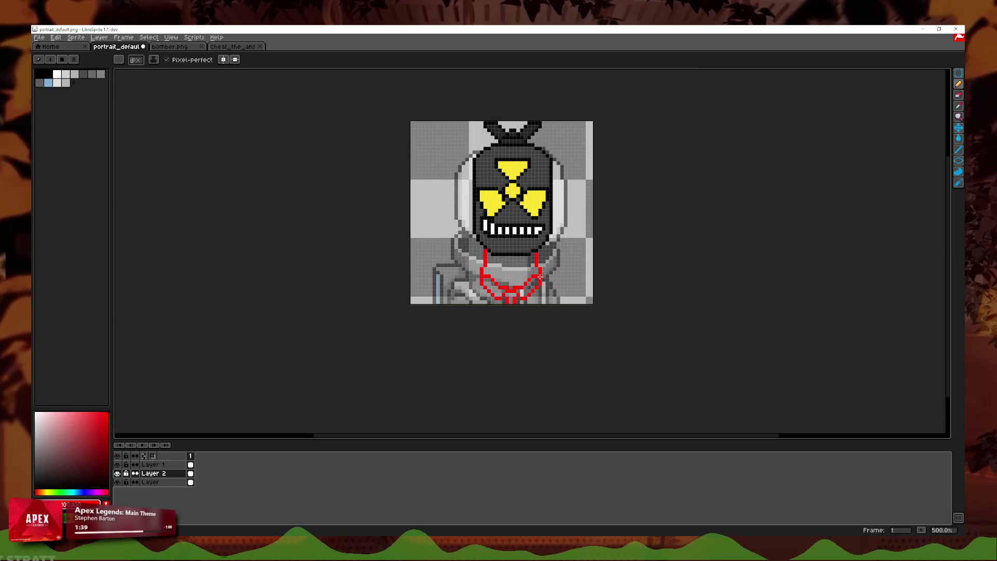
{"action": "scroll", "coordinate": [507, 288], "scroll_direction": "up", "scroll_amount": 4}
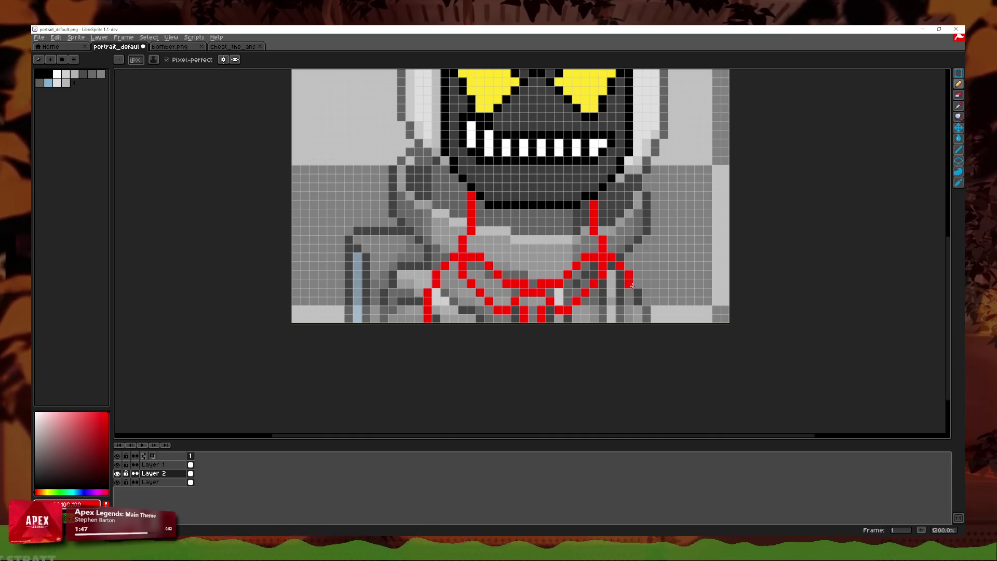
{"action": "scroll", "coordinate": [645, 301], "scroll_direction": "down", "scroll_amount": 5}
{"action": "scroll", "coordinate": [523, 268], "scroll_direction": "up", "scroll_amount": 3}
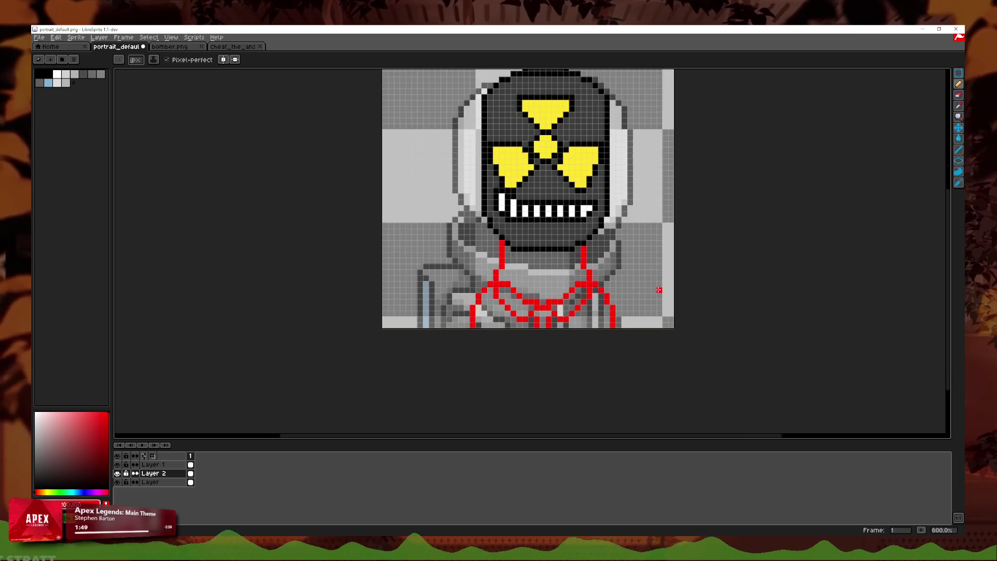
{"action": "scroll", "coordinate": [523, 269], "scroll_direction": "up", "scroll_amount": 1}
{"action": "scroll", "coordinate": [479, 281], "scroll_direction": "up", "scroll_amount": 1}
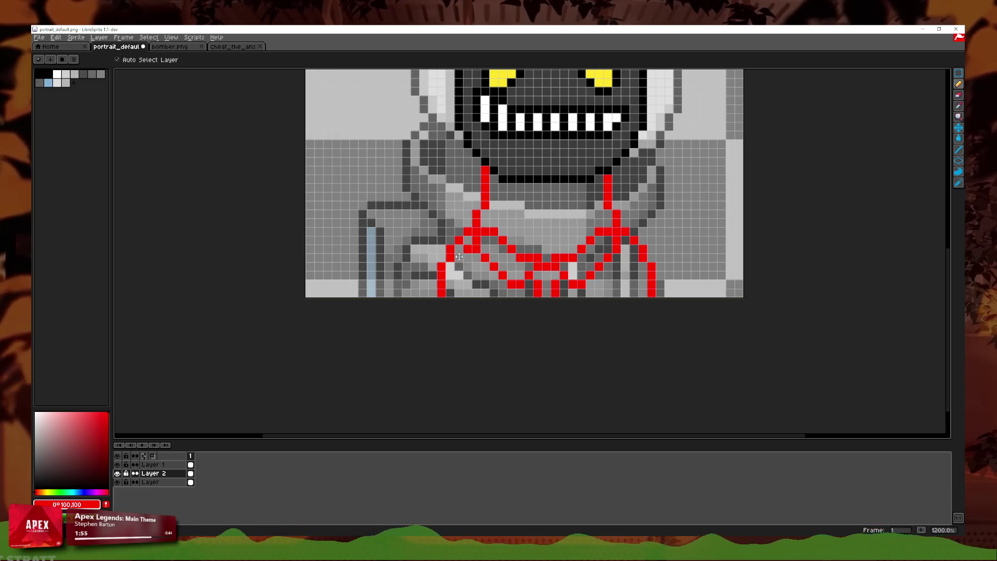
{"action": "left_click_drag", "start_coordinate": [468, 268], "coordinate": [461, 291]}
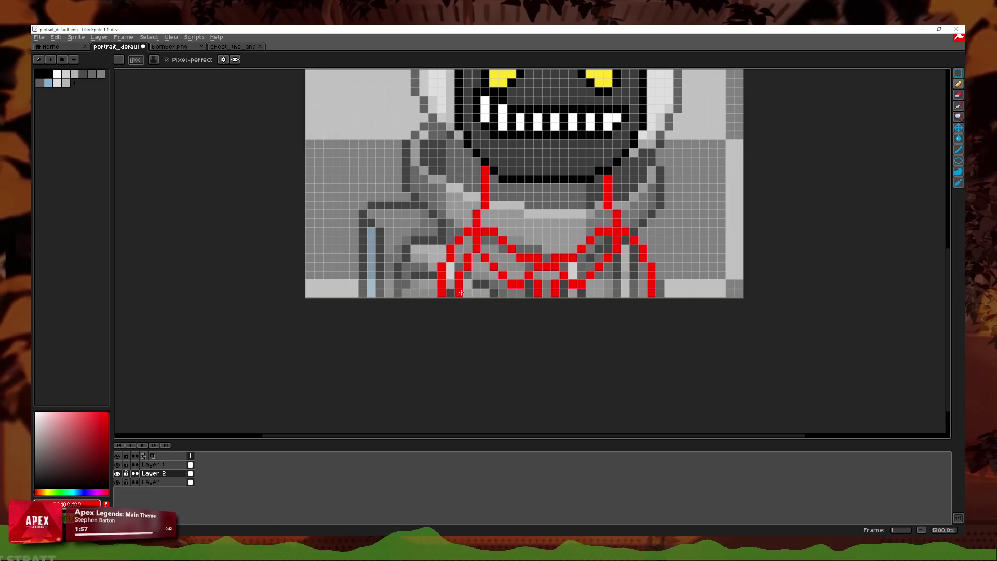
{"action": "left_click", "coordinate": [610, 266]}
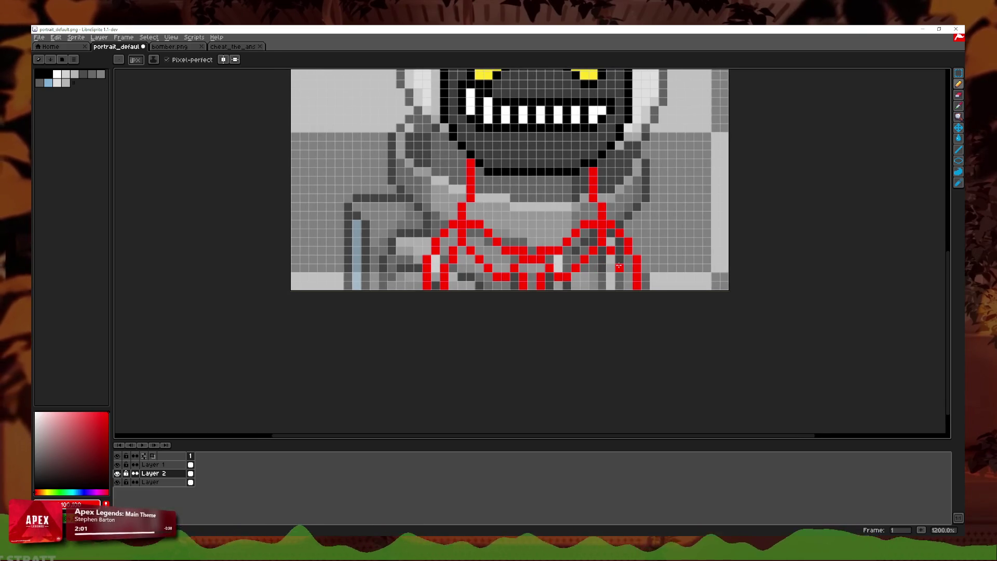
{"action": "scroll", "coordinate": [613, 260], "scroll_direction": "down", "scroll_amount": 4}
{"action": "scroll", "coordinate": [531, 234], "scroll_direction": "up", "scroll_amount": 2}
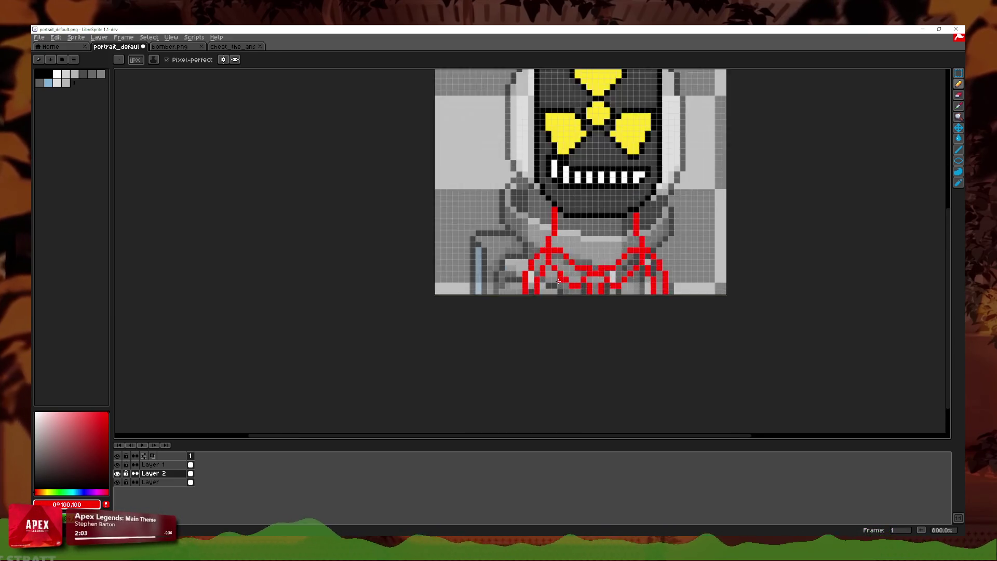
{"action": "scroll", "coordinate": [532, 234], "scroll_direction": "up", "scroll_amount": 2}
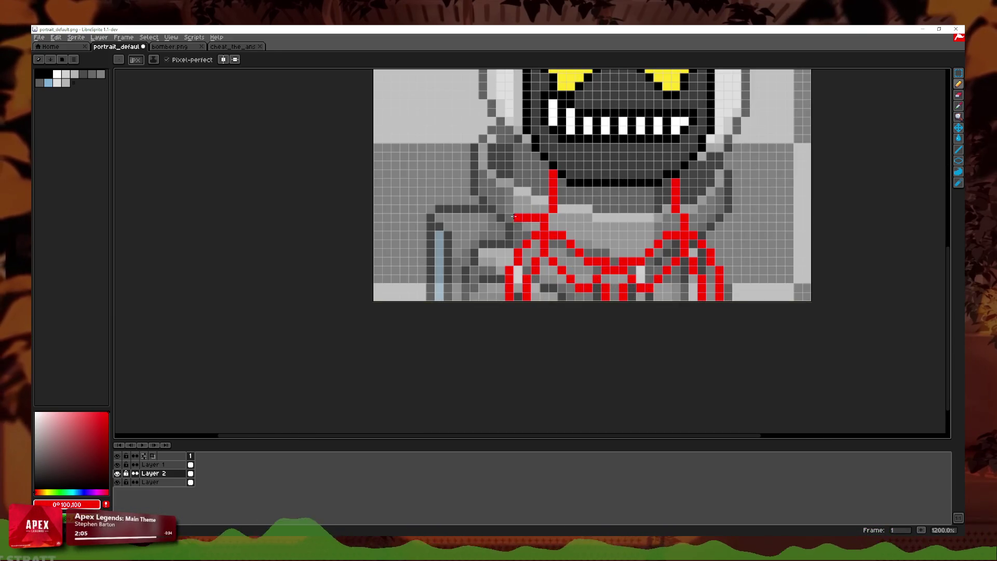
{"action": "key", "text": "ctrl+z"}
{"action": "key", "text": "v"}
{"action": "key", "text": "b"}
{"action": "left_click", "coordinate": [535, 217]}
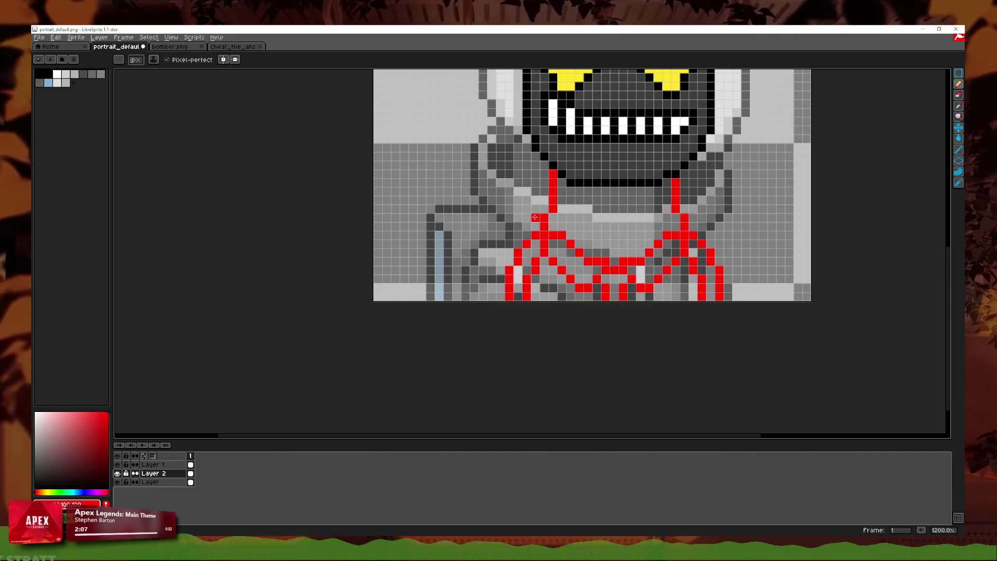
{"action": "key", "text": "ctrl+z"}
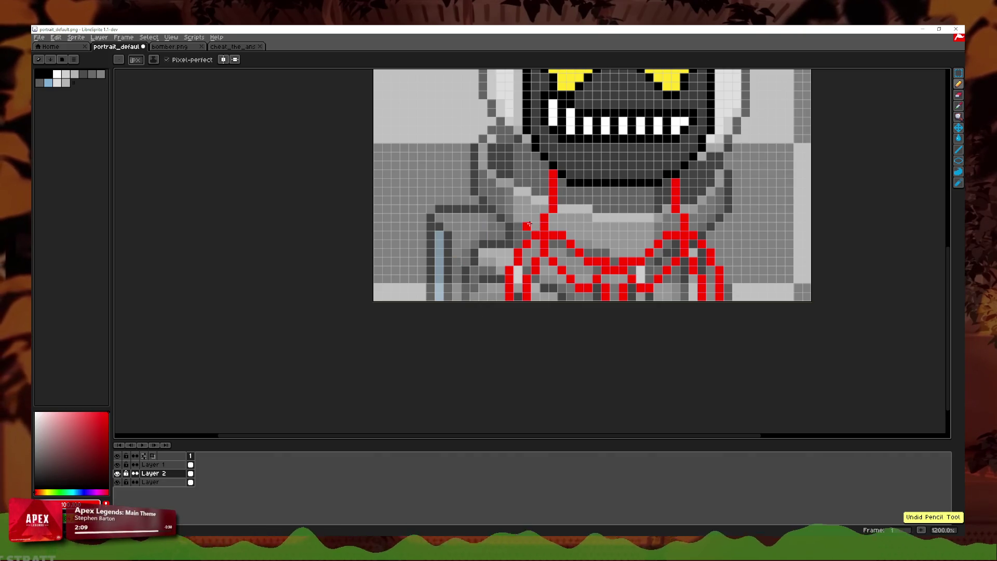
{"action": "key", "text": "ctrl+z"}
{"action": "left_click_drag", "start_coordinate": [535, 218], "coordinate": [500, 234]}
{"action": "key", "text": "ctrl+z"}
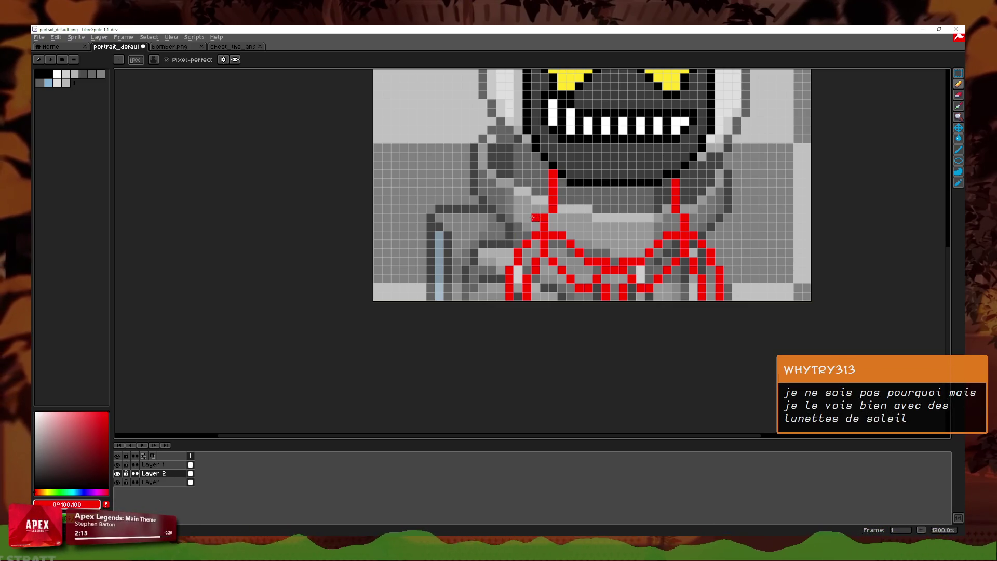
- Draw a red line running down-left across the chest
{"action": "scroll", "coordinate": [578, 244], "scroll_direction": "down", "scroll_amount": 3}
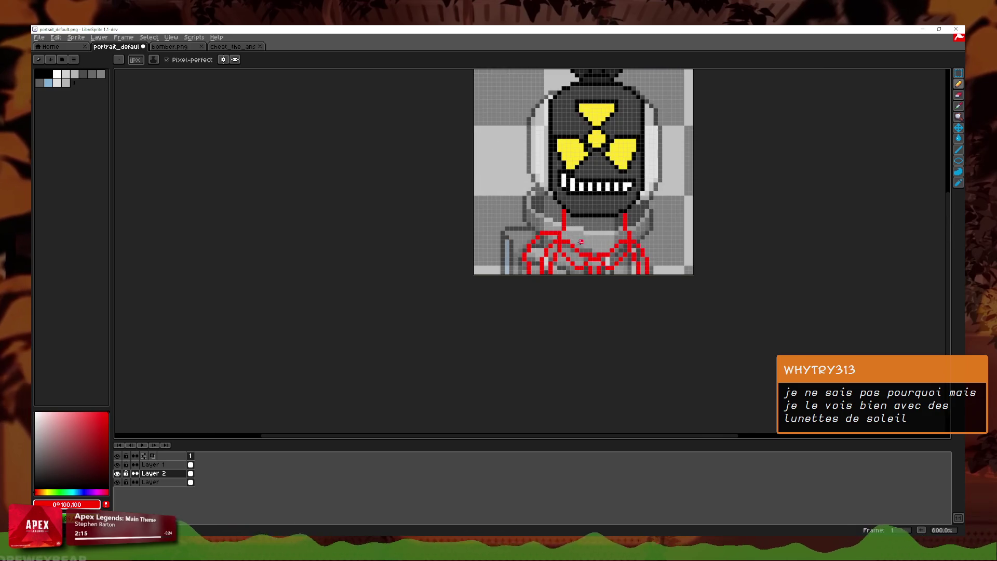
{"action": "scroll", "coordinate": [613, 219], "scroll_direction": "up", "scroll_amount": 1}
{"action": "scroll", "coordinate": [582, 223], "scroll_direction": "up", "scroll_amount": 1}
{"action": "scroll", "coordinate": [546, 227], "scroll_direction": "up", "scroll_amount": 1}
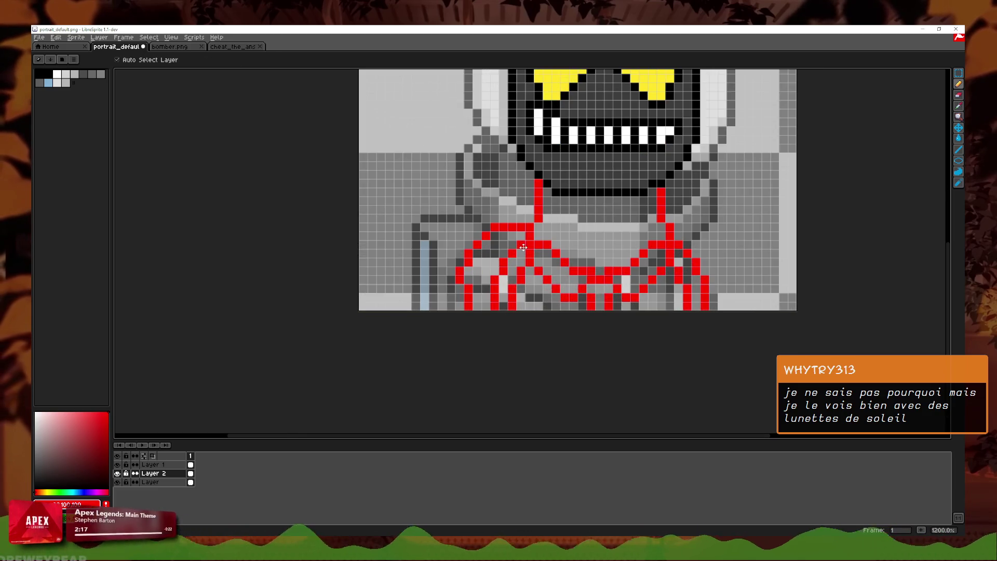
{"action": "key", "text": "ctrl+z"}
{"action": "mouse_move", "coordinate": [520, 229]}
{"action": "left_mouse_down"}
{"action": "mouse_move", "coordinate": [459, 254]}
{"action": "mouse_move", "coordinate": [458, 311]}
{"action": "left_mouse_up"}
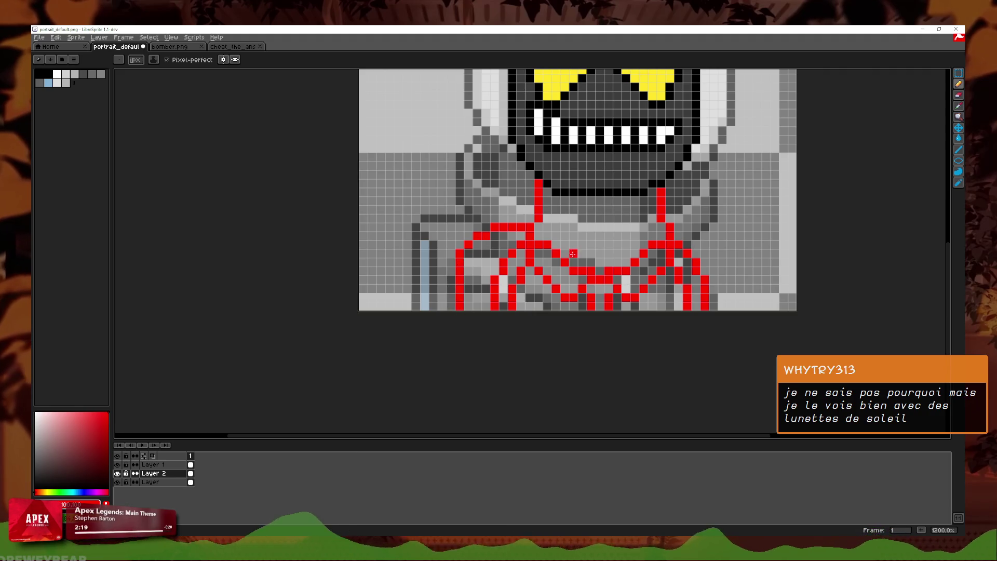
{"action": "scroll", "coordinate": [558, 265], "scroll_direction": "up", "scroll_amount": 1}
{"action": "scroll", "coordinate": [561, 254], "scroll_direction": "down", "scroll_amount": 2}
{"action": "scroll", "coordinate": [562, 249], "scroll_direction": "up", "scroll_amount": 1}
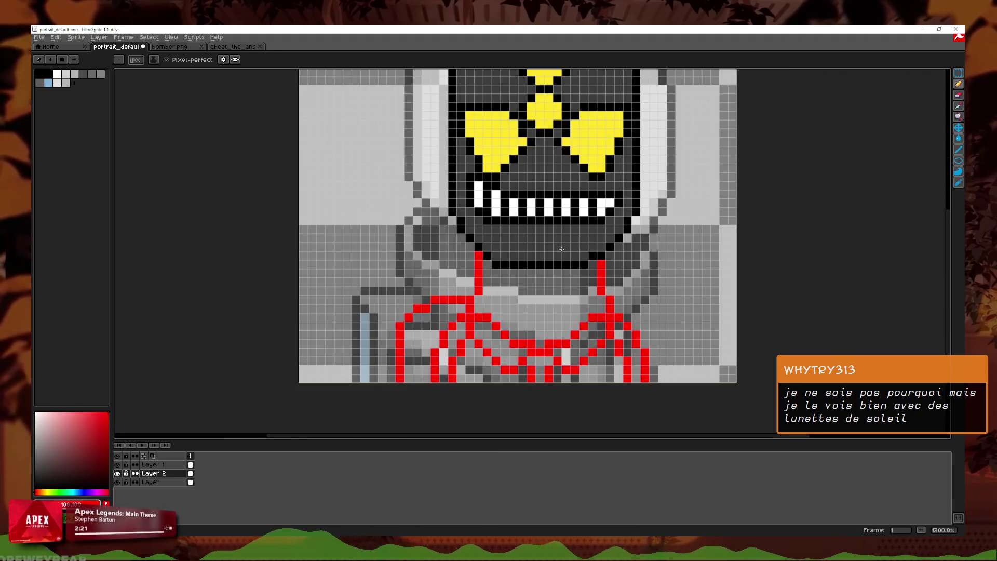
- Pick the sketch red from the canvas with the Eyedropper and return to the Pencil
{"action": "left_click", "coordinate": [525, 235], "text": "alt"}
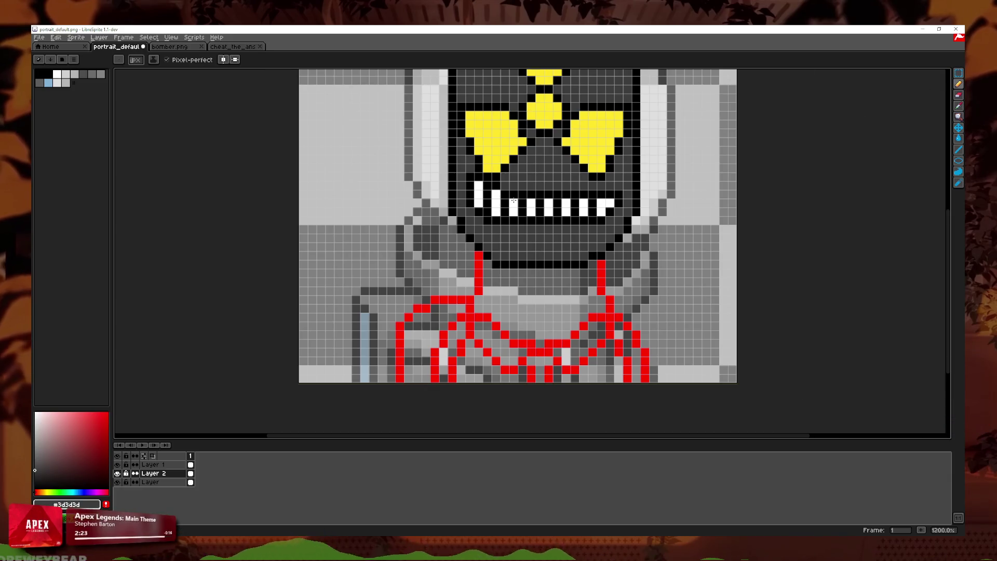
{"action": "scroll", "coordinate": [514, 200], "scroll_direction": "up", "scroll_amount": 1}
{"action": "scroll", "coordinate": [514, 200], "scroll_direction": "down", "scroll_amount": 2}
{"action": "key", "text": "ctrl+z"}
{"action": "left_click", "coordinate": [959, 106]}
{"action": "left_click", "coordinate": [570, 306]}
{"action": "scroll", "coordinate": [570, 305], "scroll_direction": "up", "scroll_amount": 1}
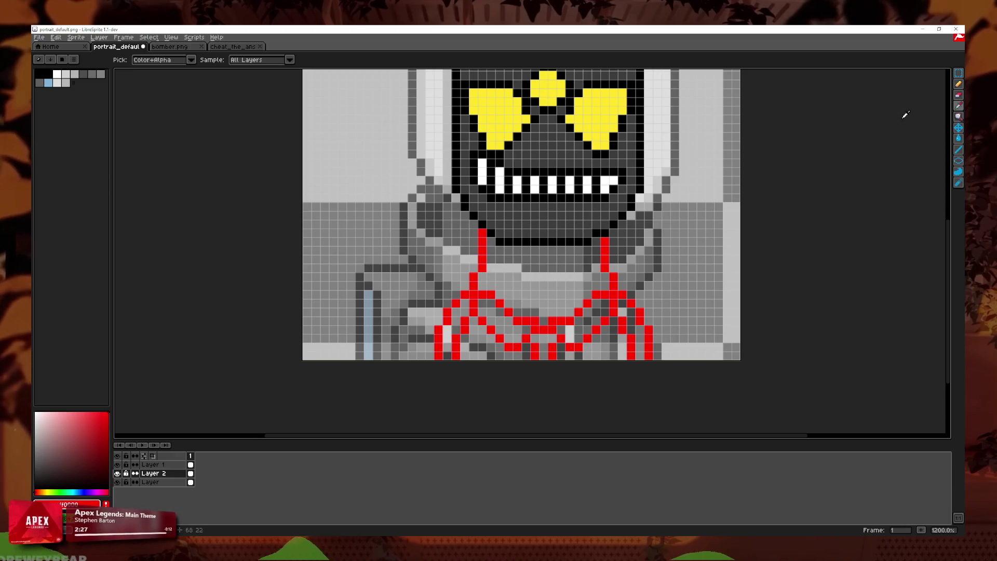
{"action": "key", "text": "b"}
- Draw a long red diagonal down-left on the chest and a short stroke on the right chest
{"action": "scroll", "coordinate": [569, 202], "scroll_direction": "up", "scroll_amount": 1}
{"action": "scroll", "coordinate": [570, 203], "scroll_direction": "up", "scroll_amount": 2}
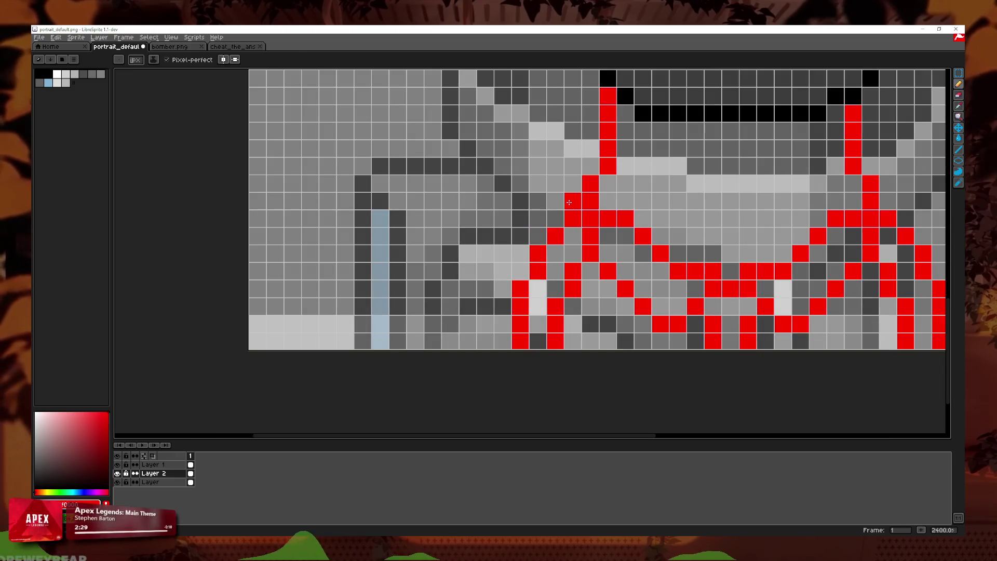
{"action": "left_click_drag", "start_coordinate": [569, 203], "coordinate": [437, 391]}
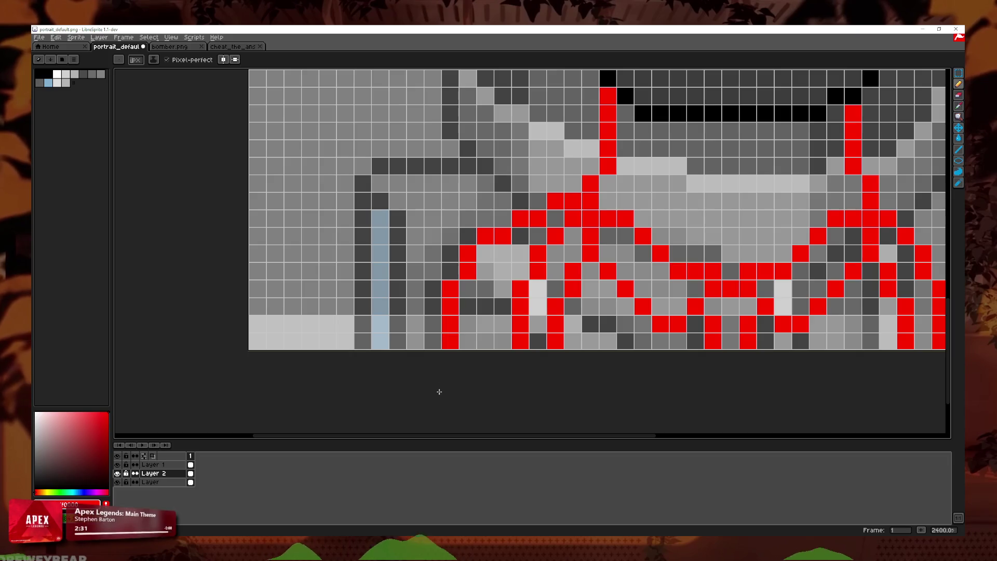
{"action": "scroll", "coordinate": [438, 392], "scroll_direction": "down", "scroll_amount": 4}
{"action": "scroll", "coordinate": [571, 233], "scroll_direction": "up", "scroll_amount": 1}
{"action": "scroll", "coordinate": [526, 240], "scroll_direction": "up", "scroll_amount": 1}
{"action": "left_click", "coordinate": [526, 240]}
{"action": "key", "text": "ctrl+z"}
{"action": "left_click_drag", "start_coordinate": [615, 232], "coordinate": [643, 239]}
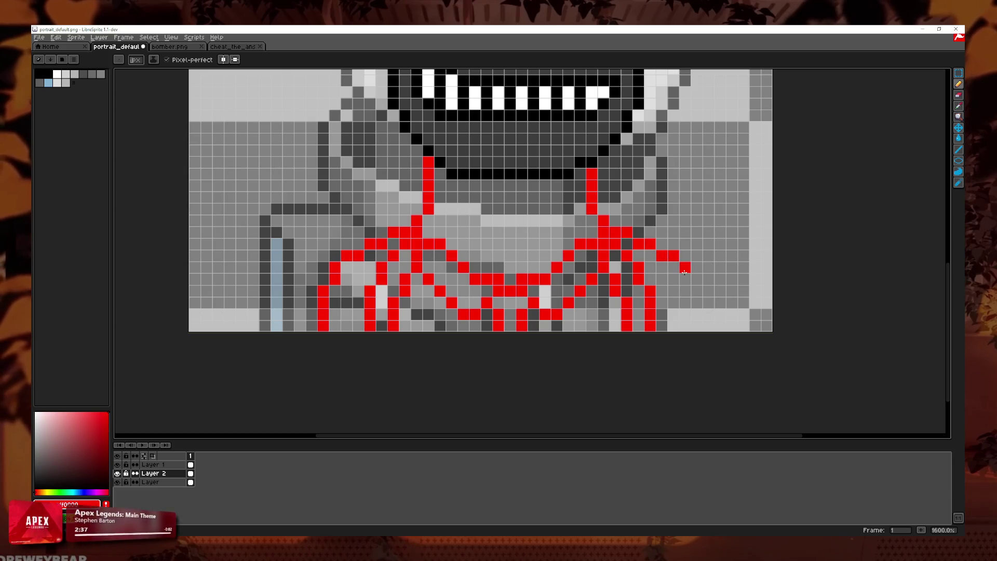
{"action": "scroll", "coordinate": [699, 340], "scroll_direction": "down", "scroll_amount": 1}
{"action": "scroll", "coordinate": [701, 283], "scroll_direction": "down", "scroll_amount": 1}
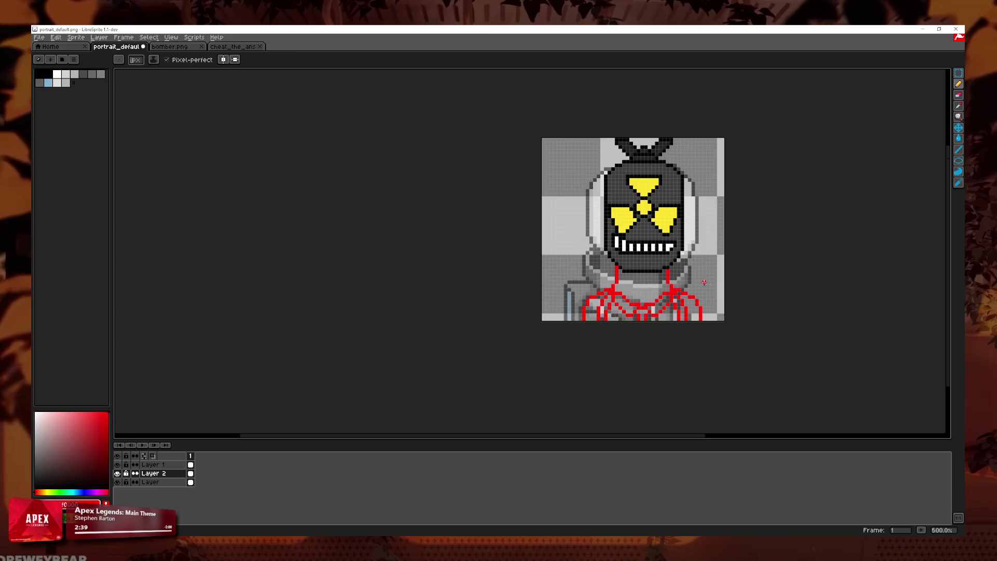
{"action": "scroll", "coordinate": [701, 282], "scroll_direction": "up", "scroll_amount": 1}
{"action": "scroll", "coordinate": [721, 311], "scroll_direction": "down", "scroll_amount": 2}
{"action": "scroll", "coordinate": [716, 310], "scroll_direction": "down", "scroll_amount": 2}
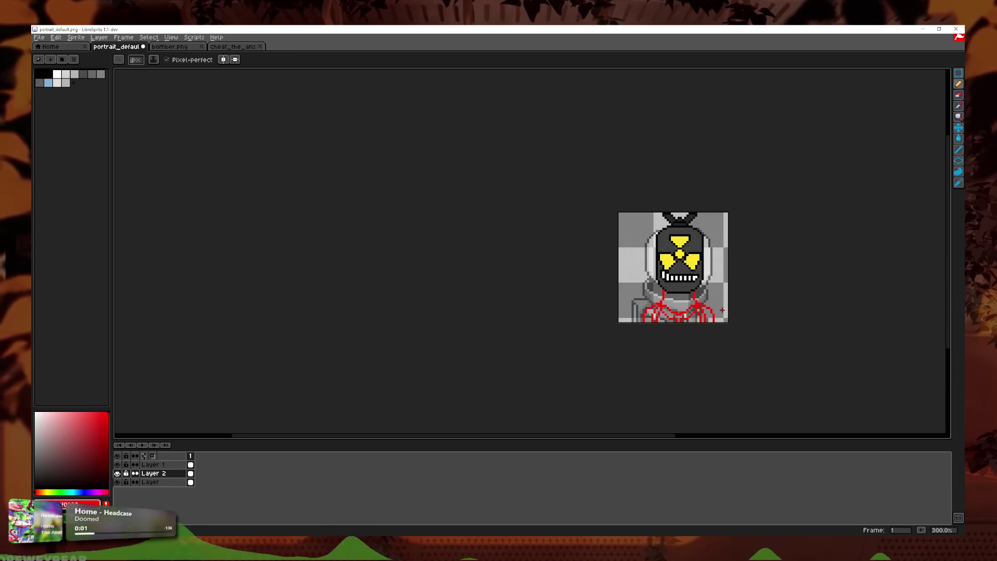
{"action": "scroll", "coordinate": [711, 310], "scroll_direction": "up", "scroll_amount": 2}
{"action": "scroll", "coordinate": [710, 310], "scroll_direction": "up", "scroll_amount": 1}
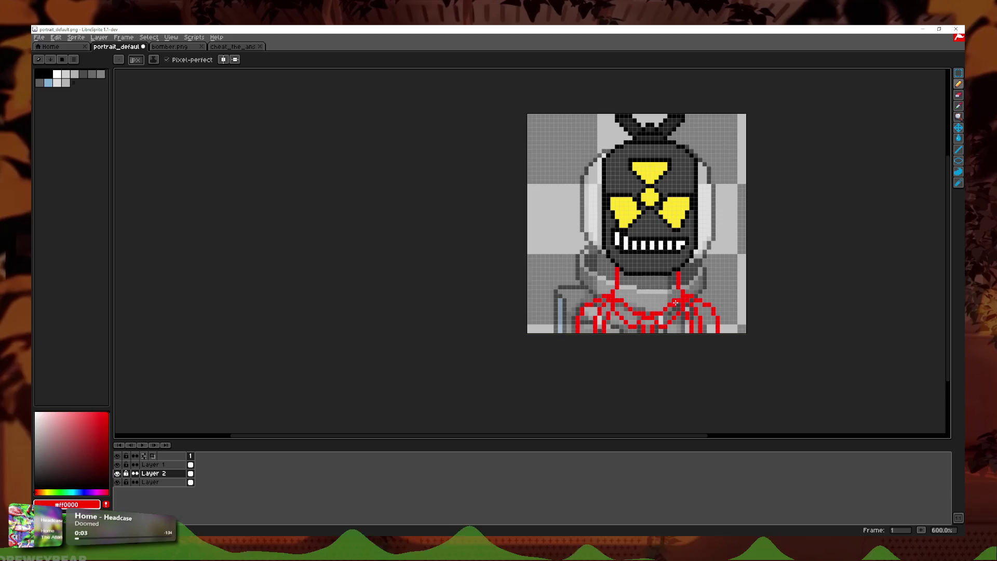
{"action": "scroll", "coordinate": [692, 282], "scroll_direction": "up", "scroll_amount": 1}
{"action": "scroll", "coordinate": [624, 288], "scroll_direction": "up", "scroll_amount": 1}
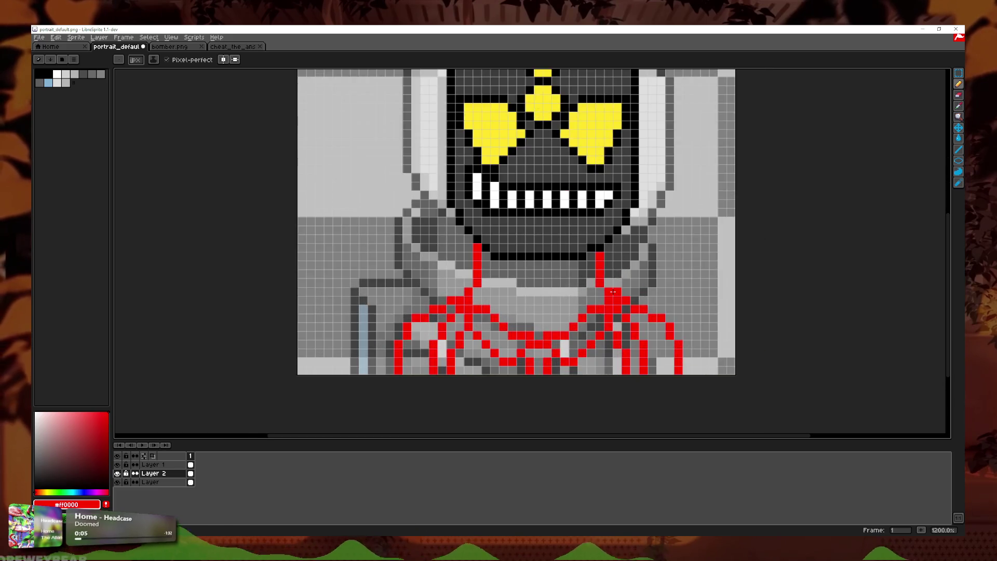
{"action": "scroll", "coordinate": [545, 294], "scroll_direction": "up", "scroll_amount": 1}
- Draw red lines down both sides of the neck below the chin
{"action": "key", "text": "ctrl+z"}
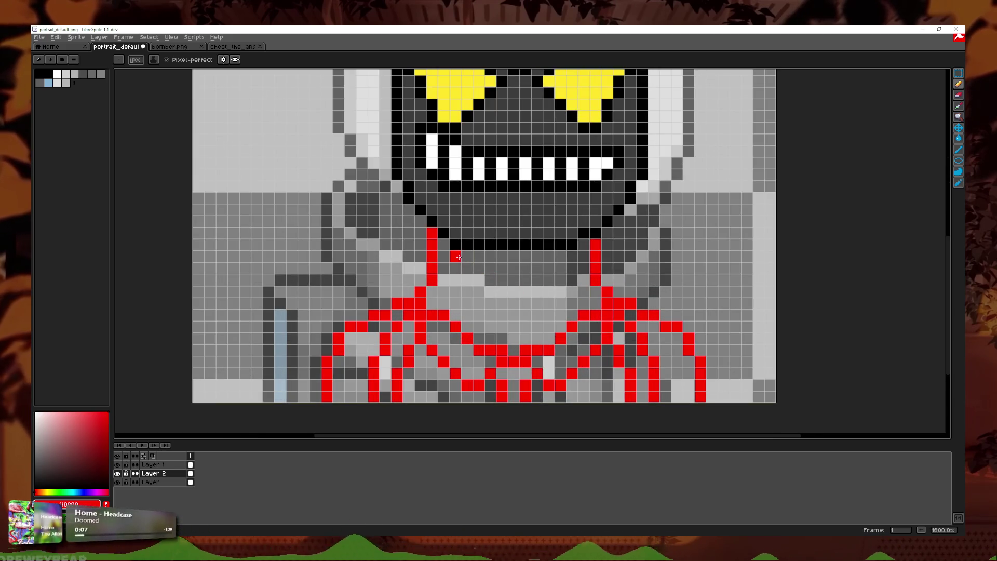
{"action": "left_click_drag", "start_coordinate": [455, 256], "coordinate": [445, 302]}
{"action": "left_click", "coordinate": [557, 270]}
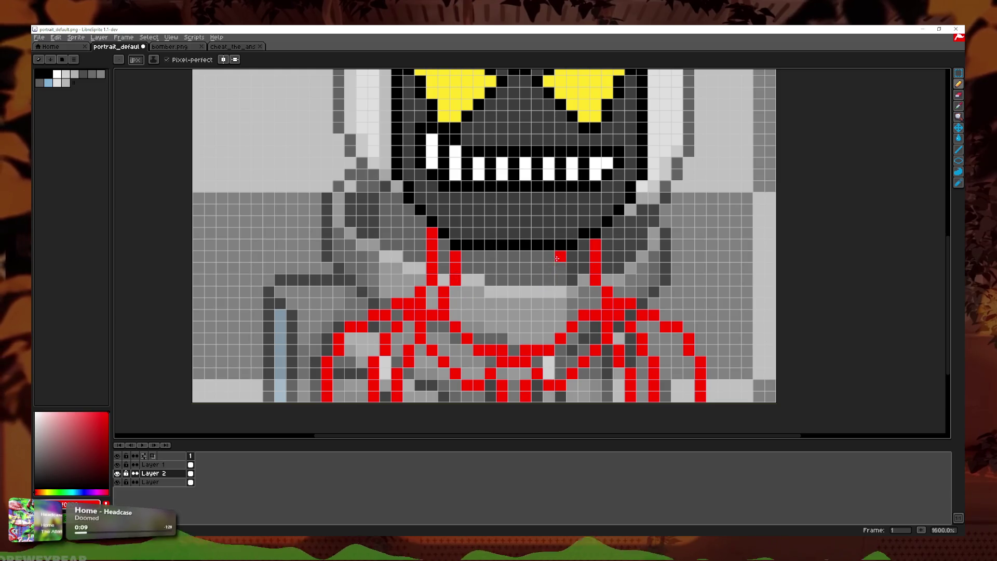
{"action": "left_click_drag", "start_coordinate": [557, 258], "coordinate": [571, 280]}
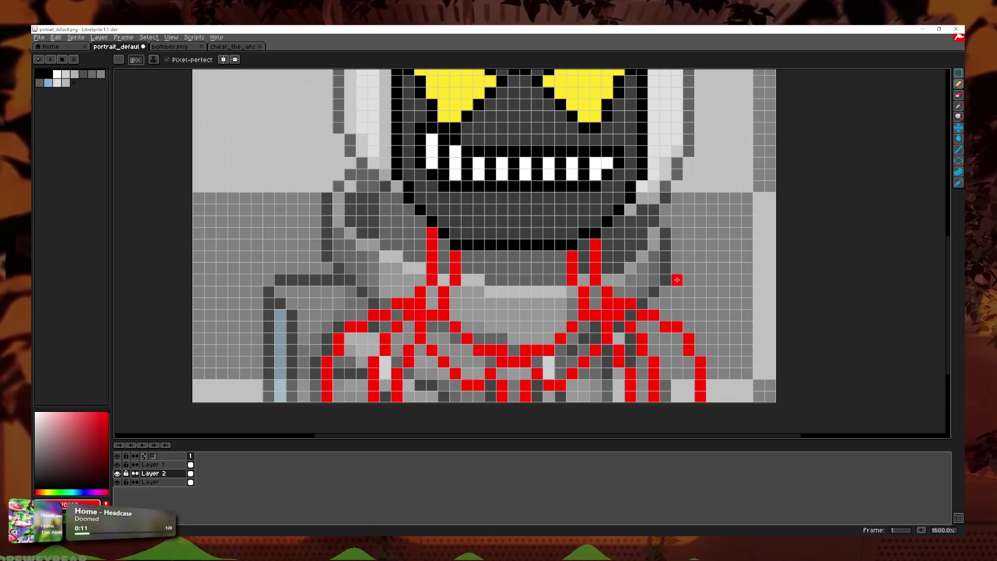
- Erase the red line running down-left from the neck with the Eraser
{"action": "key", "text": "b"}
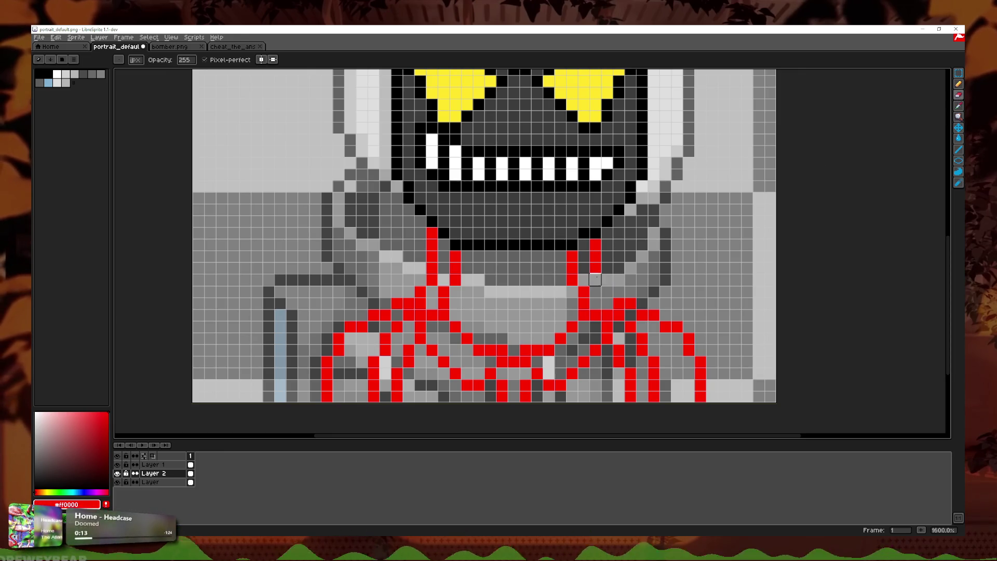
{"action": "scroll", "coordinate": [678, 285], "scroll_direction": "down", "scroll_amount": 3}
{"action": "scroll", "coordinate": [678, 285], "scroll_direction": "up", "scroll_amount": 2}
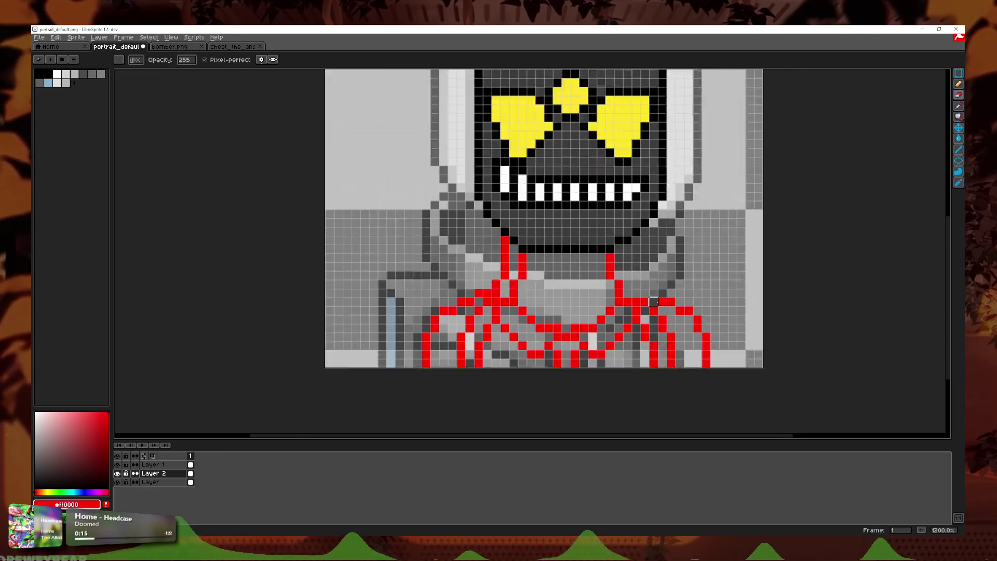
{"action": "scroll", "coordinate": [664, 284], "scroll_direction": "up", "scroll_amount": 1}
{"action": "left_click_drag", "start_coordinate": [454, 231], "coordinate": [419, 290]}
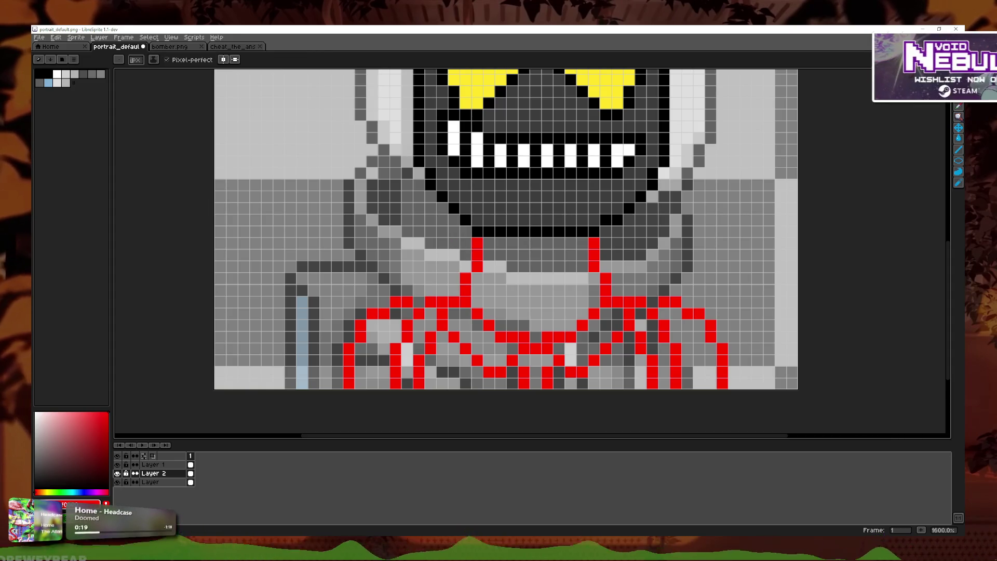
{"action": "key", "text": "b"}
{"action": "scroll", "coordinate": [420, 307], "scroll_direction": "down", "scroll_amount": 3}
{"action": "scroll", "coordinate": [519, 291], "scroll_direction": "down", "scroll_amount": 1}
{"action": "scroll", "coordinate": [545, 283], "scroll_direction": "down", "scroll_amount": 1}
{"action": "scroll", "coordinate": [559, 279], "scroll_direction": "down", "scroll_amount": 1}
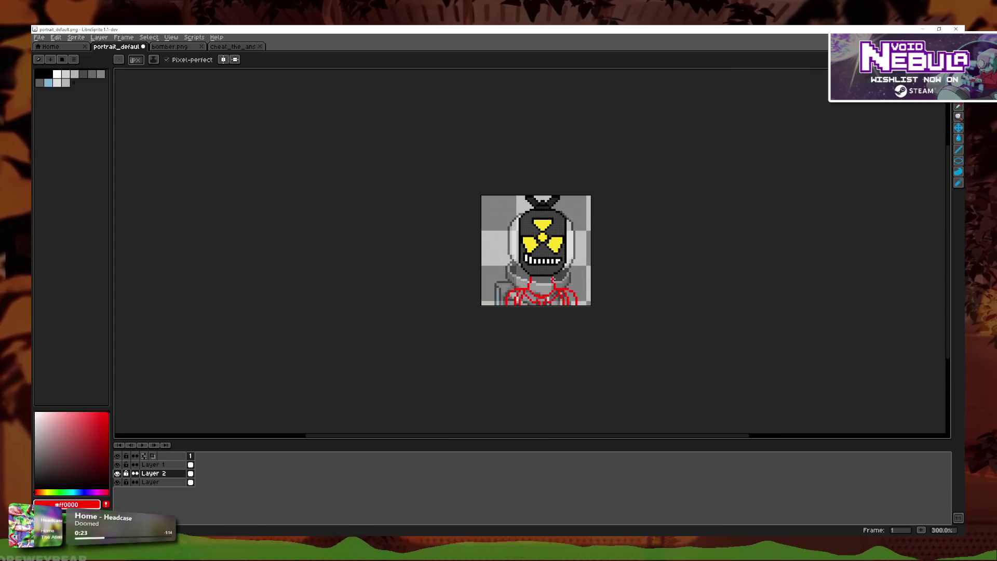
{"action": "scroll", "coordinate": [558, 278], "scroll_direction": "down", "scroll_amount": 1}
{"action": "scroll", "coordinate": [559, 278], "scroll_direction": "down", "scroll_amount": 1}
{"action": "scroll", "coordinate": [561, 281], "scroll_direction": "up", "scroll_amount": 4}
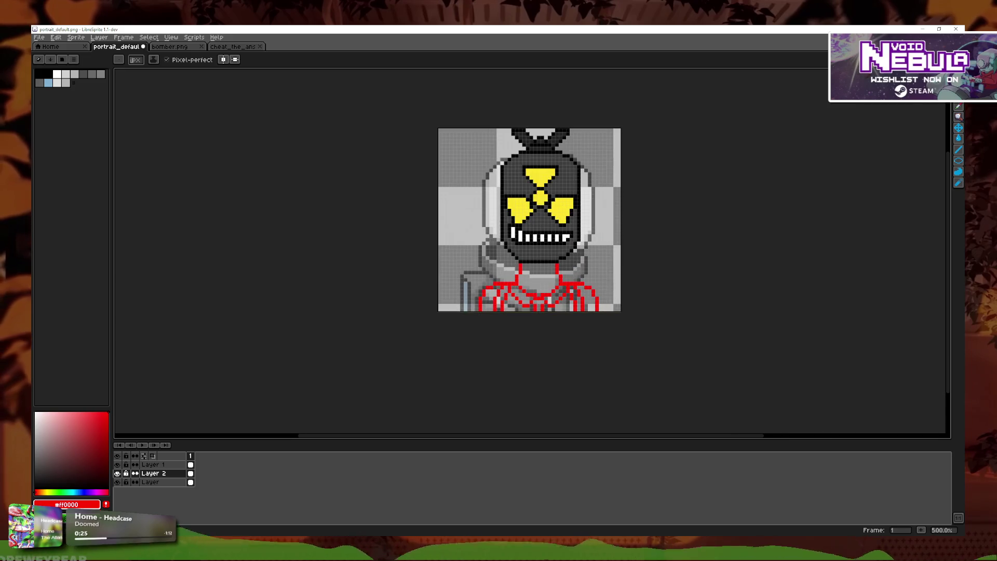
- Marquee-select the lower chest area, then clear the selection
{"action": "key", "text": "m"}
{"action": "scroll", "coordinate": [629, 295], "scroll_direction": "up", "scroll_amount": 1}
{"action": "scroll", "coordinate": [626, 296], "scroll_direction": "up", "scroll_amount": 1}
{"action": "left_click_drag", "start_coordinate": [315, 267], "coordinate": [620, 327]}
{"action": "left_click", "coordinate": [657, 265]}
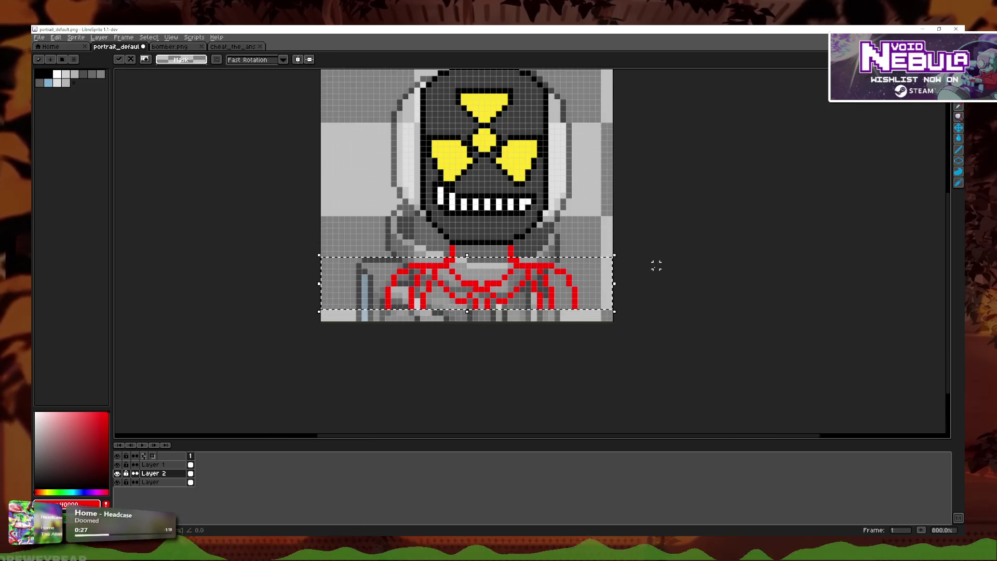
{"action": "scroll", "coordinate": [663, 290], "scroll_direction": "down", "scroll_amount": 1}
{"action": "scroll", "coordinate": [669, 294], "scroll_direction": "down", "scroll_amount": 3}
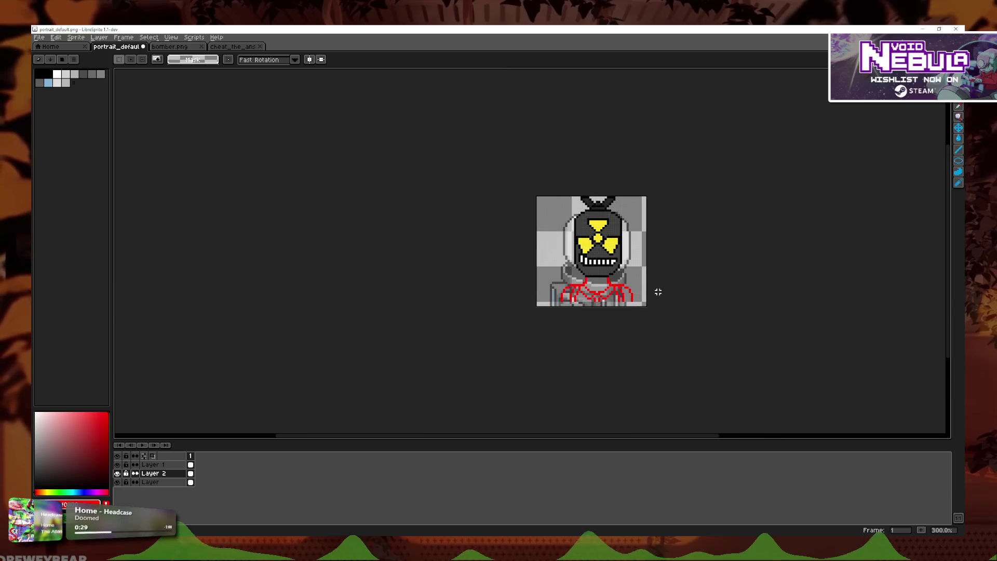
{"action": "scroll", "coordinate": [655, 289], "scroll_direction": "up", "scroll_amount": 4}
{"action": "scroll", "coordinate": [648, 280], "scroll_direction": "down", "scroll_amount": 1}
{"action": "scroll", "coordinate": [645, 276], "scroll_direction": "down", "scroll_amount": 1}
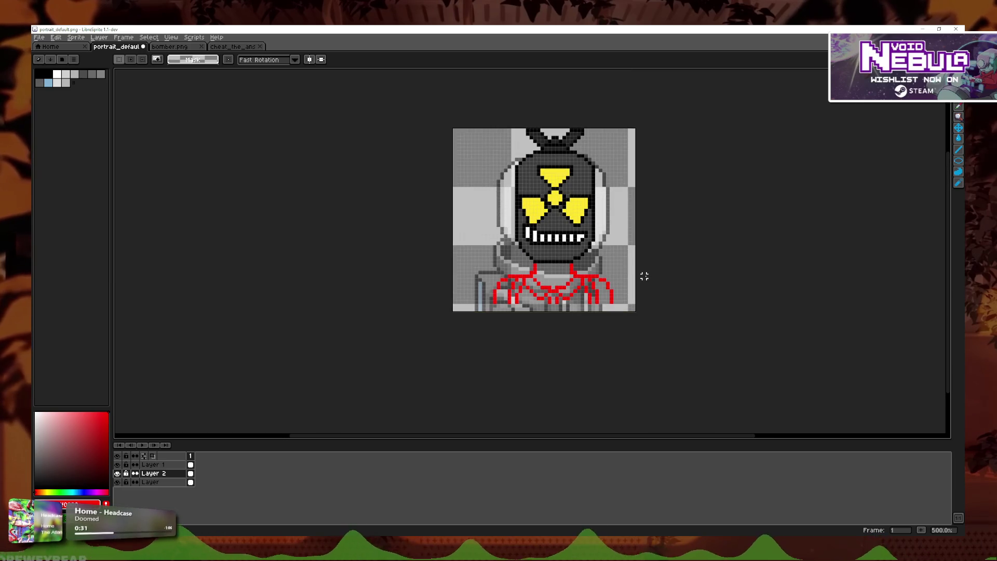
{"action": "scroll", "coordinate": [644, 277], "scroll_direction": "up", "scroll_amount": 5}
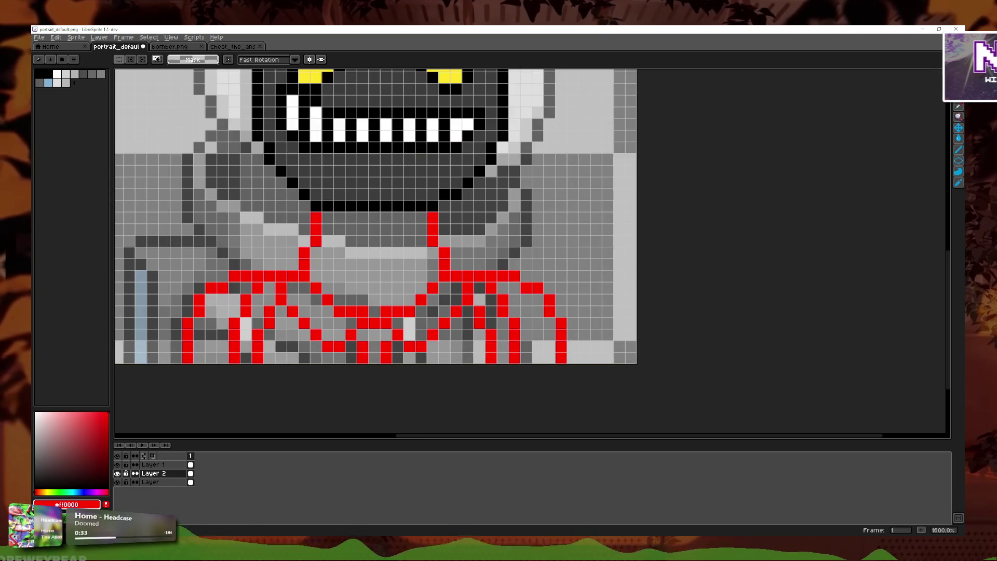
- Draw a red column one pixel left of the old line and erase the old column
{"action": "left_click", "coordinate": [958, 83]}
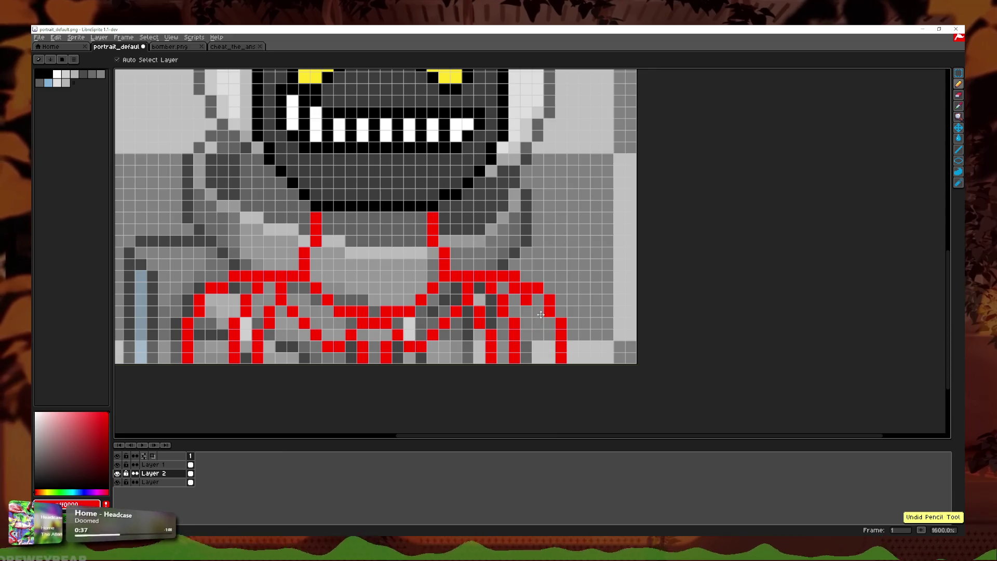
{"action": "left_click", "coordinate": [540, 332]}
{"action": "mouse_move", "coordinate": [547, 338]}
{"action": "left_mouse_down"}
{"action": "mouse_move", "coordinate": [549, 358]}
{"action": "mouse_move", "coordinate": [561, 318]}
{"action": "left_mouse_up"}
{"action": "left_click", "coordinate": [959, 95]}
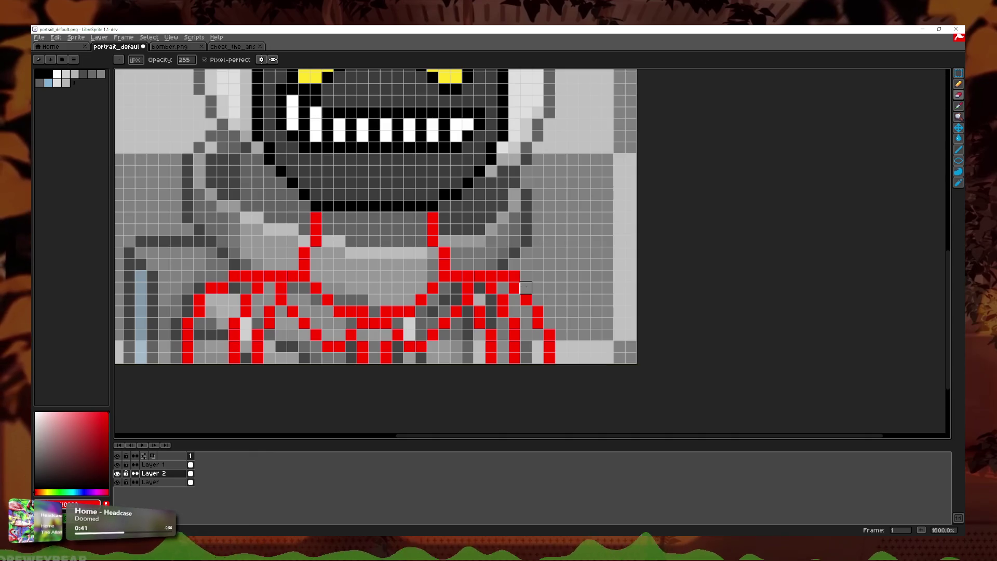
{"action": "scroll", "coordinate": [514, 275], "scroll_direction": "down", "scroll_amount": 6}
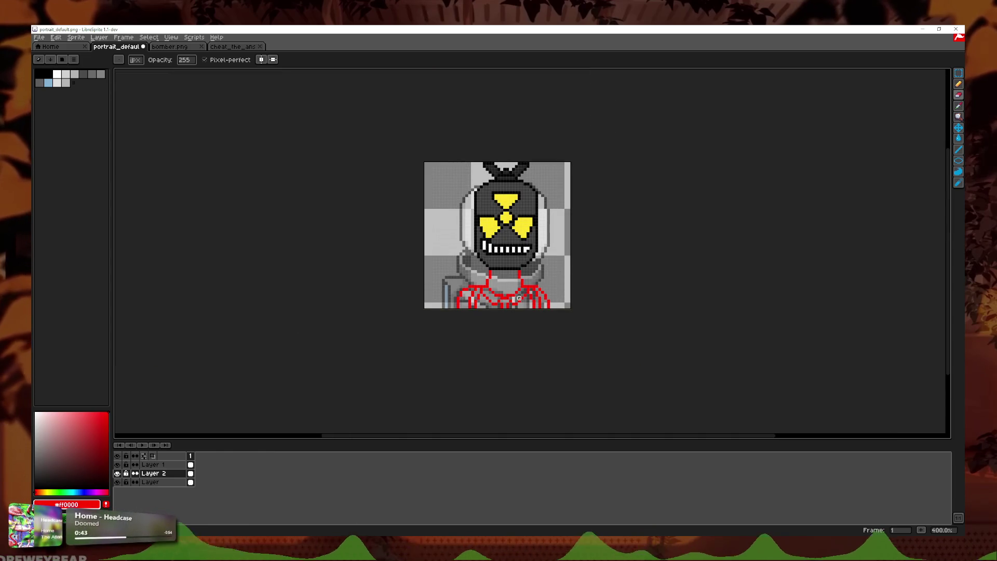
{"action": "scroll", "coordinate": [513, 299], "scroll_direction": "down", "scroll_amount": 1}
{"action": "scroll", "coordinate": [468, 296], "scroll_direction": "up", "scroll_amount": 3}
{"action": "scroll", "coordinate": [415, 295], "scroll_direction": "up", "scroll_amount": 4}
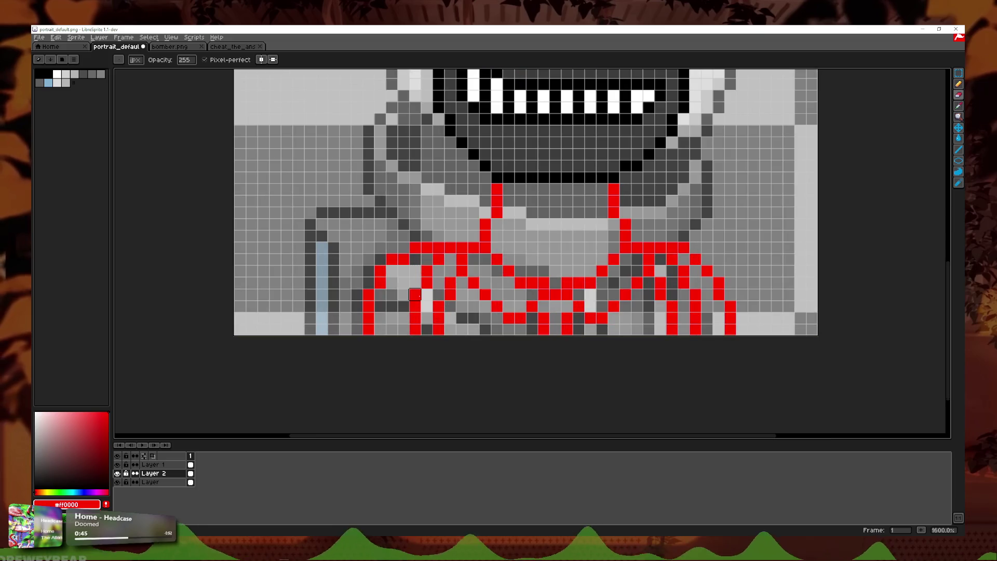
{"action": "scroll", "coordinate": [494, 276], "scroll_direction": "down", "scroll_amount": 2}
{"action": "scroll", "coordinate": [567, 253], "scroll_direction": "down", "scroll_amount": 2}
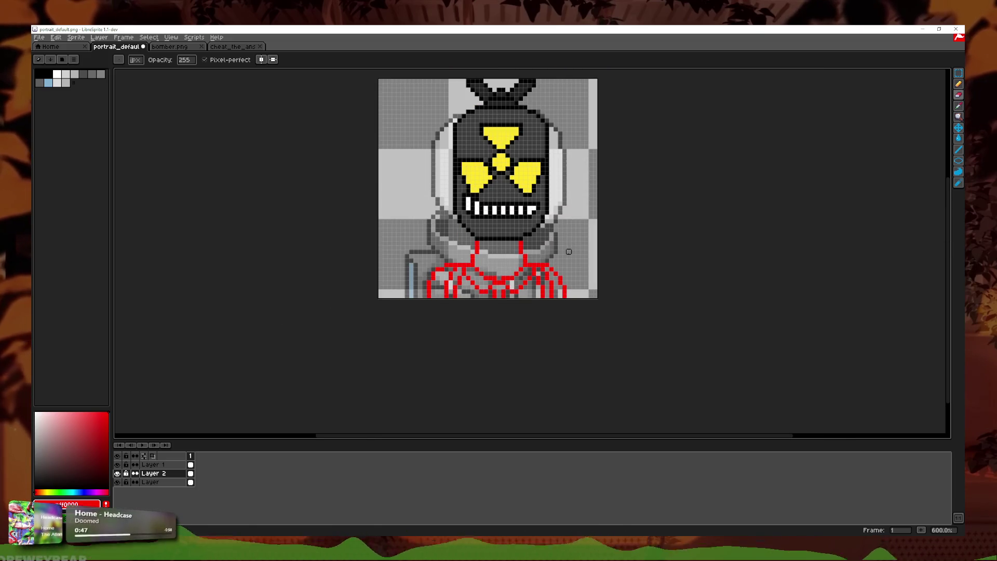
{"action": "scroll", "coordinate": [539, 252], "scroll_direction": "up", "scroll_amount": 1}
{"action": "scroll", "coordinate": [538, 251], "scroll_direction": "up", "scroll_amount": 3}
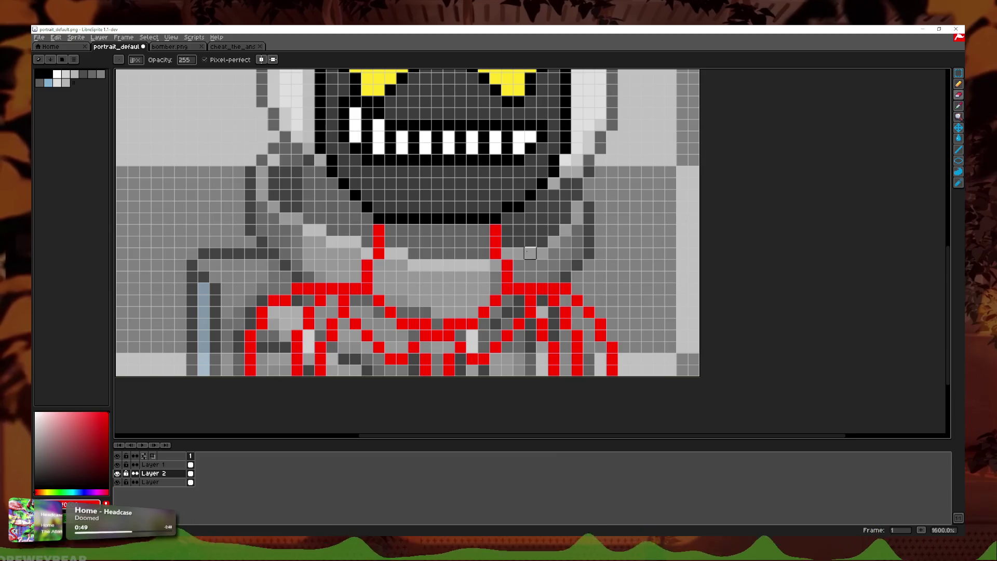
{"action": "key", "text": "ctrl+z"}
{"action": "key", "text": "ctrl+z"}
{"action": "key", "text": "ctrl+z"}
{"action": "key", "text": "ctrl+z"}
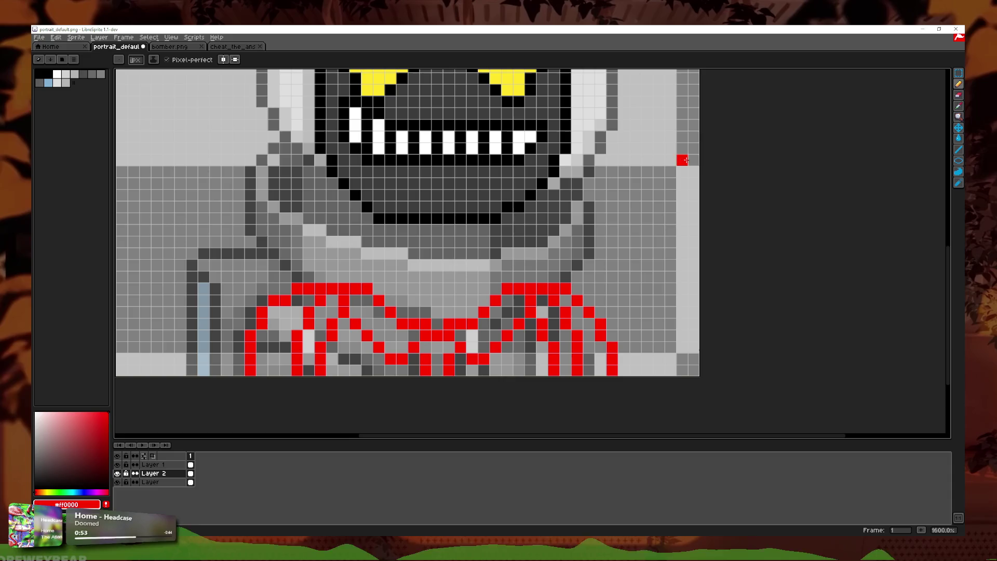
- Place red strokes beside the left of the neck and jaw, undoing the stray ones
{"action": "left_click", "coordinate": [413, 265]}
{"action": "left_click_drag", "start_coordinate": [398, 231], "coordinate": [403, 303]}
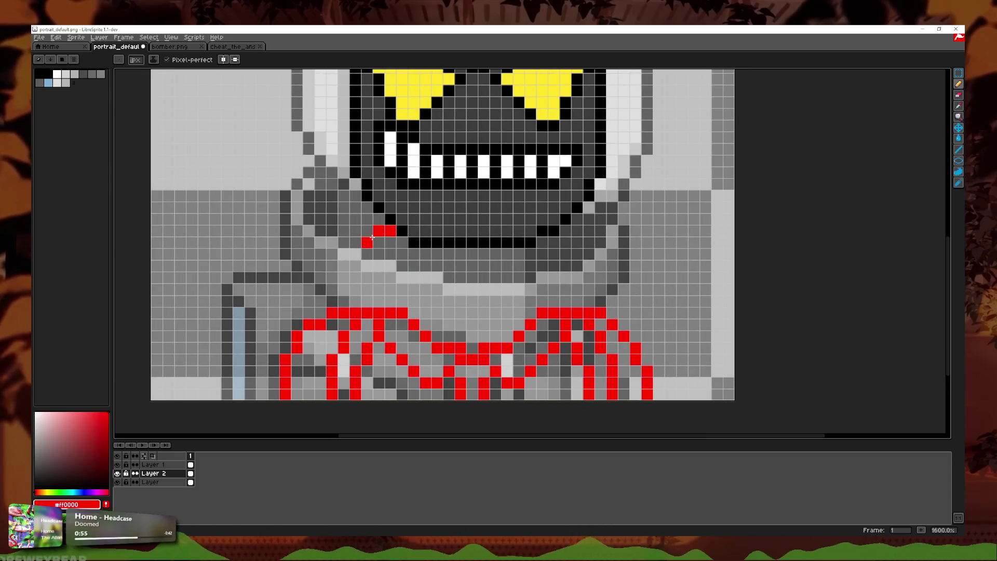
{"action": "key", "text": "ctrl+z"}
{"action": "left_click_drag", "start_coordinate": [390, 230], "coordinate": [413, 277]}
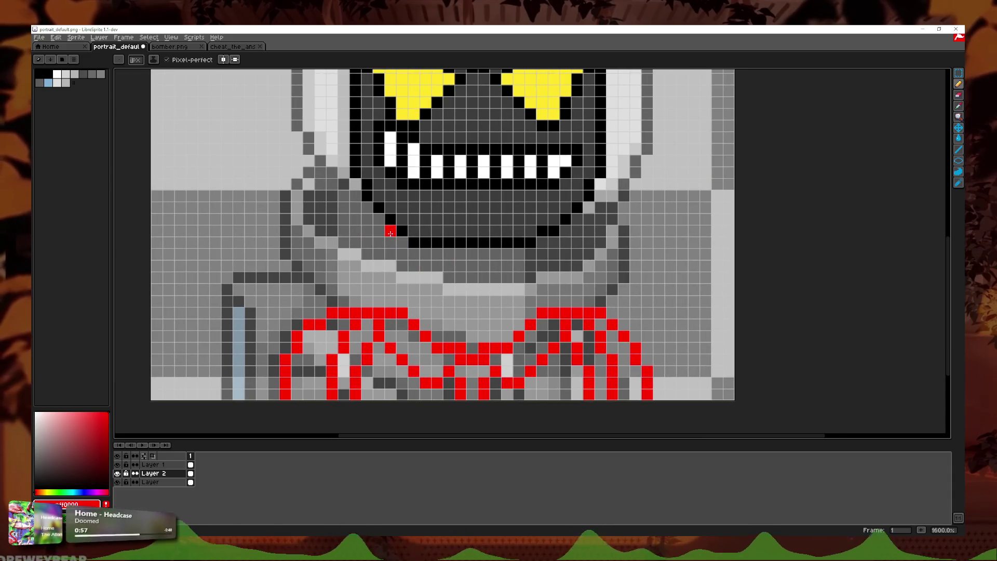
{"action": "key", "text": "ctrl+z"}
{"action": "mouse_move", "coordinate": [379, 218]}
{"action": "left_mouse_down"}
{"action": "mouse_move", "coordinate": [390, 230]}
{"action": "mouse_move", "coordinate": [574, 219]}
{"action": "left_mouse_up"}
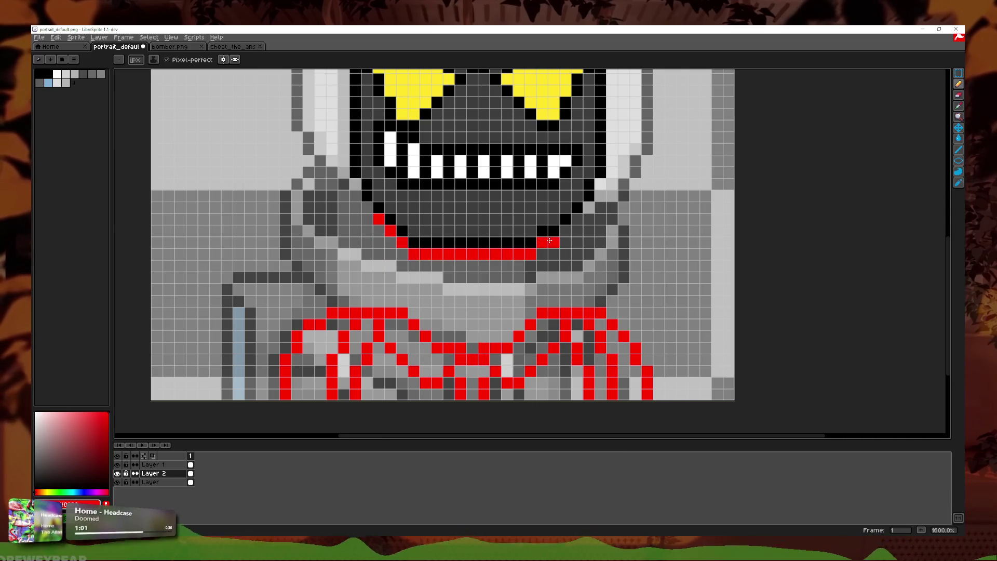
{"action": "scroll", "coordinate": [574, 219], "scroll_direction": "down", "scroll_amount": 3}
{"action": "scroll", "coordinate": [274, 202], "scroll_direction": "up", "scroll_amount": 4}
- Draw a red line down from the left jaw and tidy the red pixels beside the mouth
{"action": "left_click", "coordinate": [271, 201]}
{"action": "key", "text": "ctrl+z"}
{"action": "left_click", "coordinate": [286, 201]}
{"action": "scroll", "coordinate": [458, 240], "scroll_direction": "down", "scroll_amount": 2}
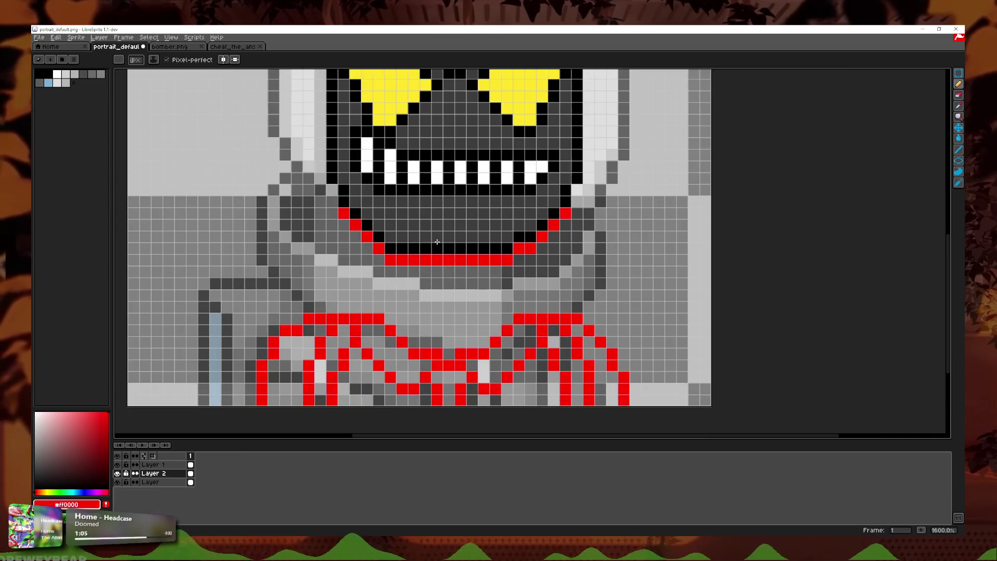
{"action": "right_click", "coordinate": [380, 260]}
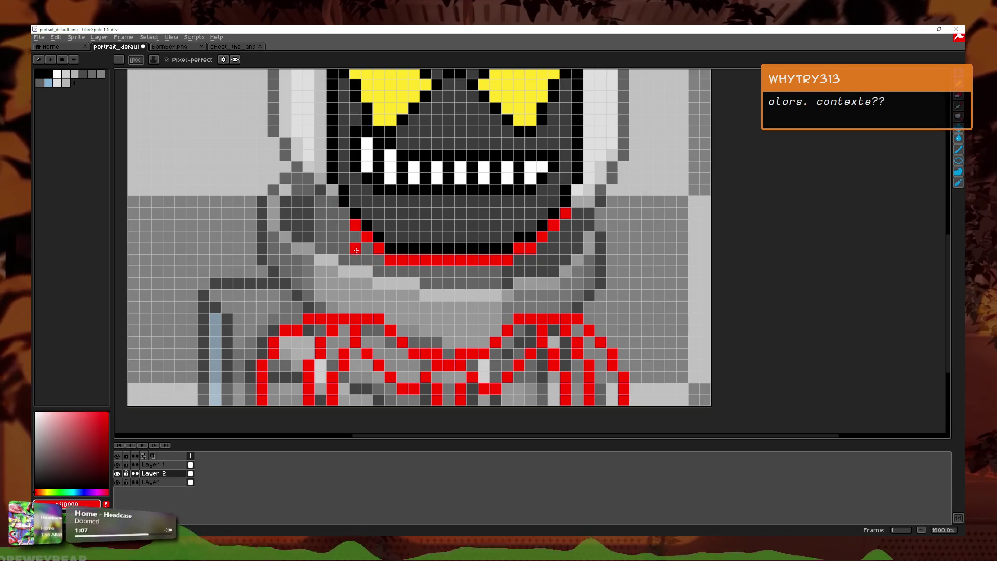
{"action": "left_click_drag", "start_coordinate": [355, 237], "coordinate": [357, 310]}
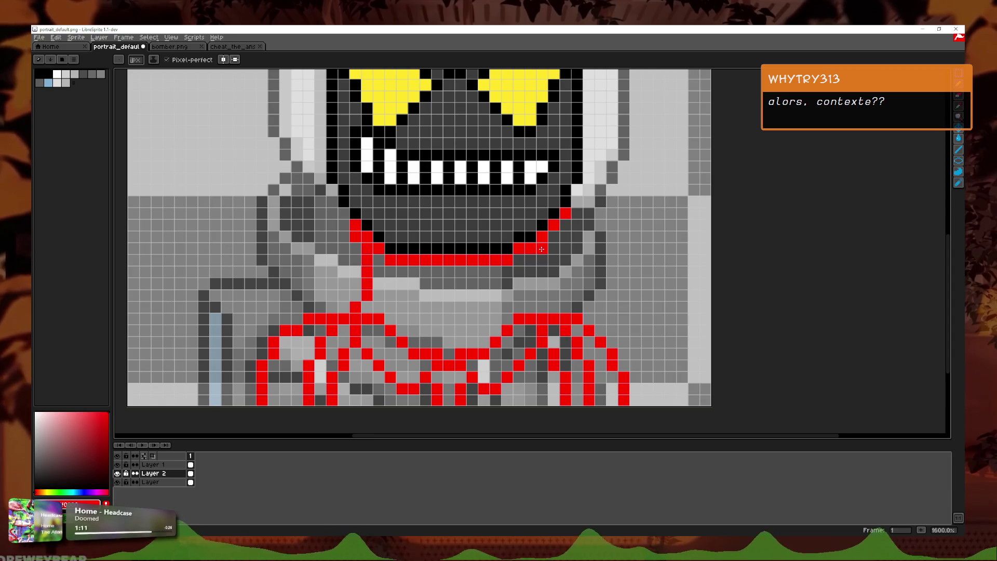
{"action": "left_click", "coordinate": [554, 237]}
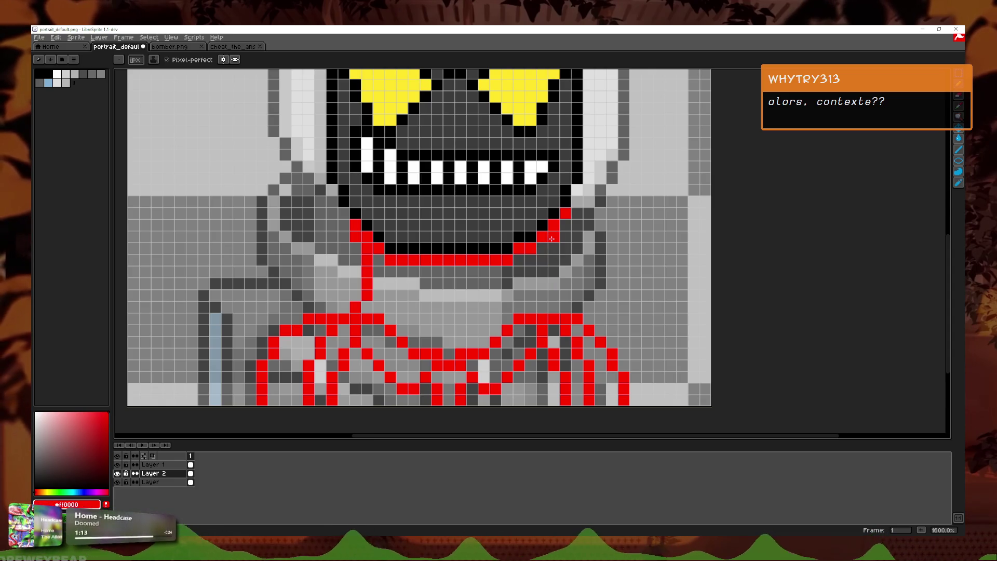
{"action": "left_click_drag", "start_coordinate": [551, 287], "coordinate": [556, 284]}
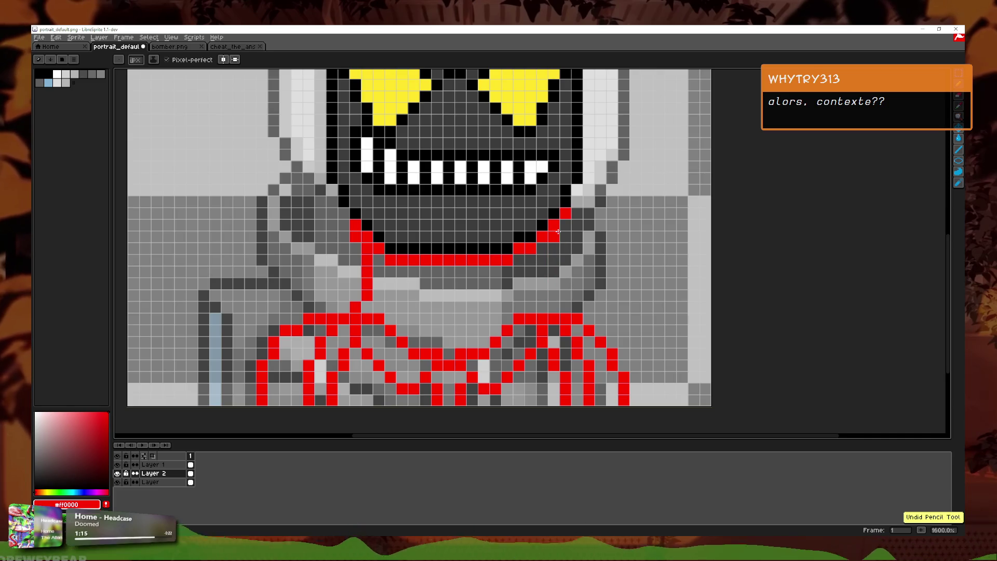
{"action": "scroll", "coordinate": [568, 293], "scroll_direction": "down", "scroll_amount": 6}
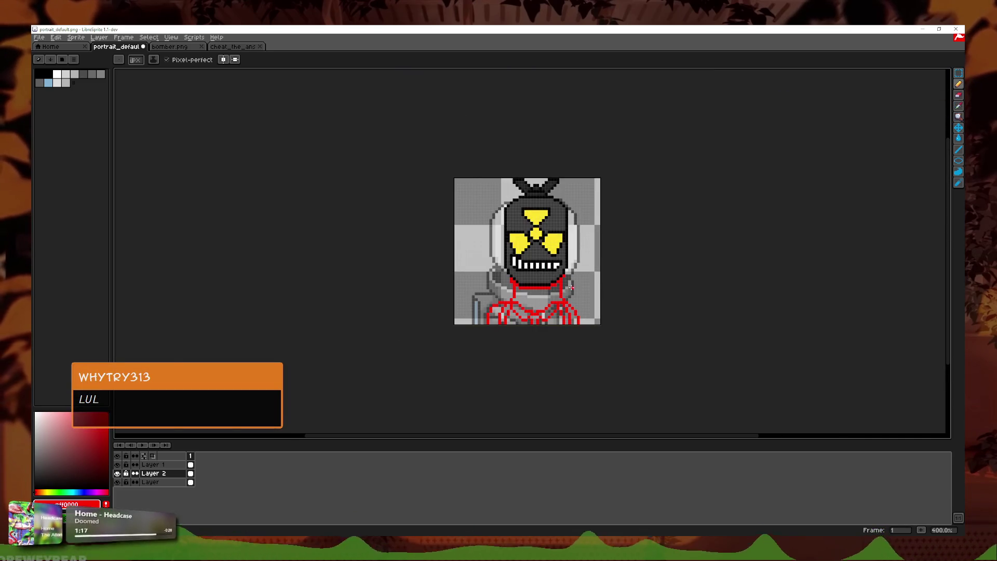
- Sketch trial red lines and a red cell below the mouth, then undo them
{"action": "scroll", "coordinate": [570, 287], "scroll_direction": "up", "scroll_amount": 6}
{"action": "key", "text": "ctrl+z"}
{"action": "left_click_drag", "start_coordinate": [504, 294], "coordinate": [509, 335]}
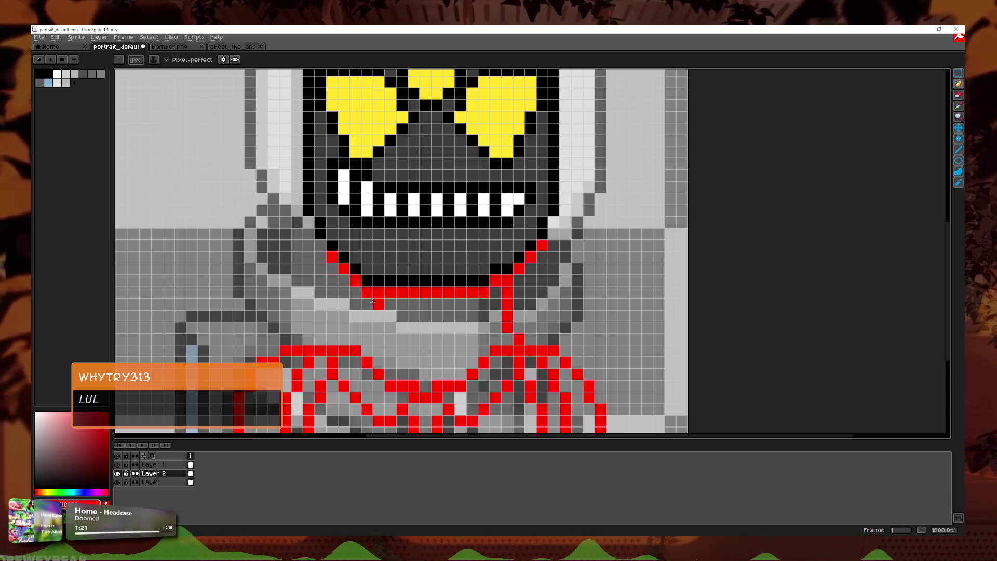
{"action": "left_click_drag", "start_coordinate": [376, 303], "coordinate": [378, 347]}
{"action": "scroll", "coordinate": [407, 283], "scroll_direction": "down", "scroll_amount": 5}
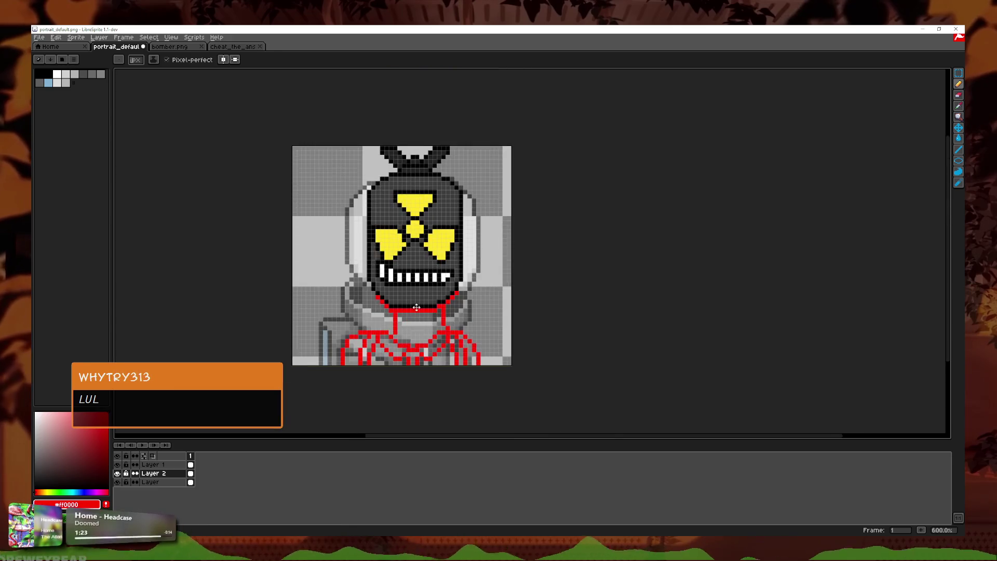
{"action": "scroll", "coordinate": [408, 283], "scroll_direction": "up", "scroll_amount": 5}
{"action": "key", "text": "ctrl+z"}
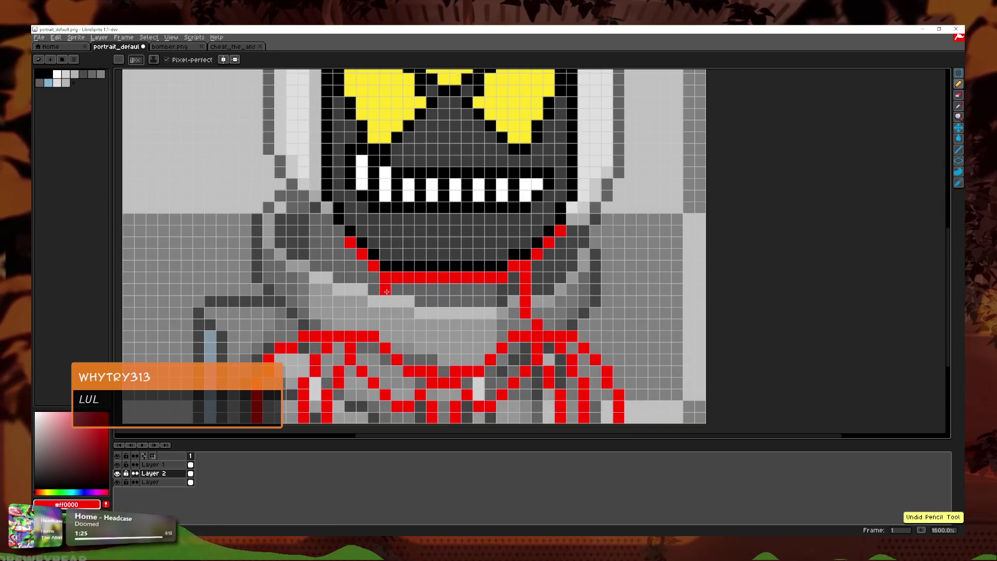
{"action": "scroll", "coordinate": [412, 308], "scroll_direction": "down", "scroll_amount": 5}
{"action": "scroll", "coordinate": [412, 308], "scroll_direction": "up", "scroll_amount": 4}
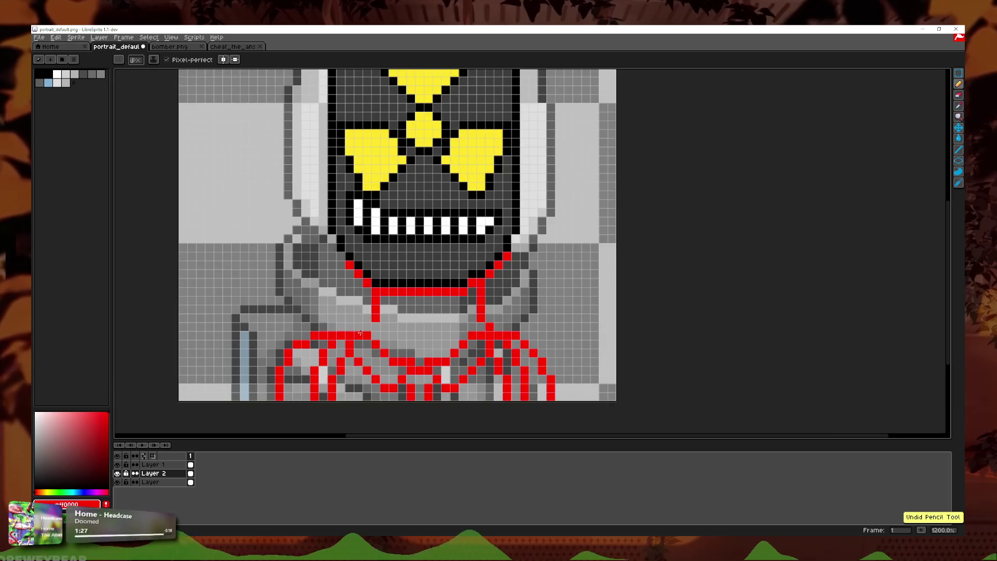
{"action": "scroll", "coordinate": [470, 327], "scroll_direction": "up", "scroll_amount": 2}
{"action": "left_click", "coordinate": [495, 325]}
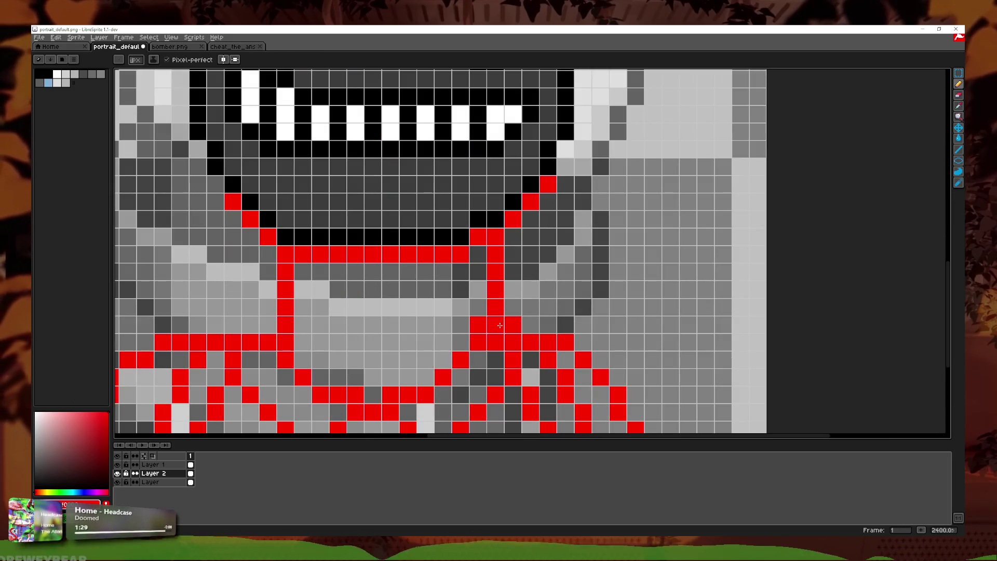
{"action": "left_click", "coordinate": [961, 105]}
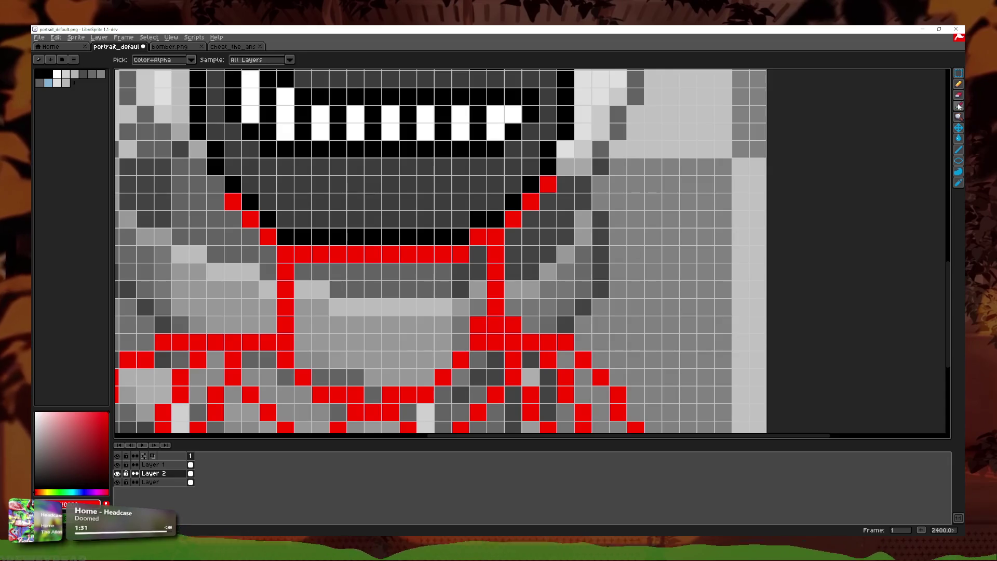
{"action": "left_click", "coordinate": [959, 84]}
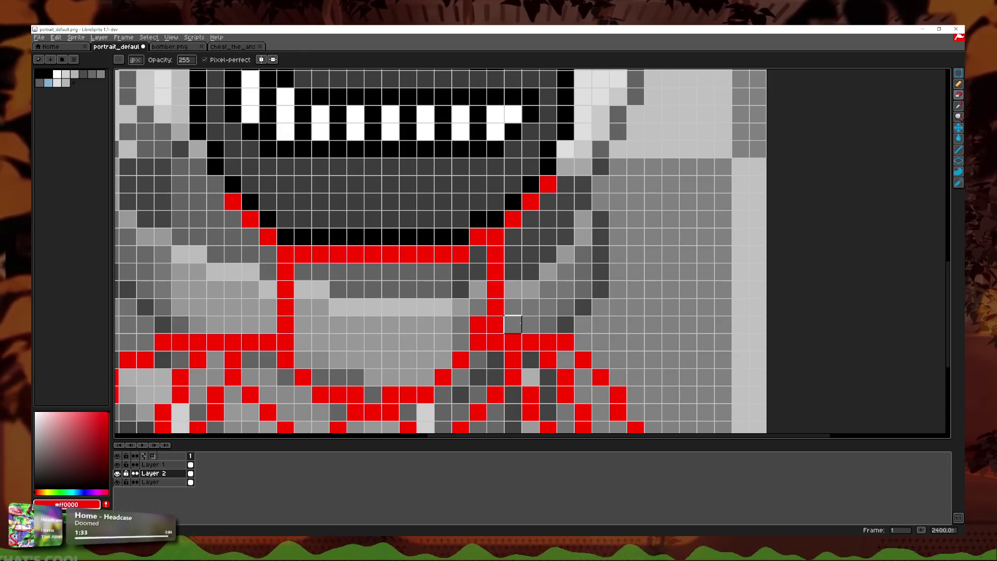
{"action": "scroll", "coordinate": [495, 325], "scroll_direction": "down", "scroll_amount": 4}
{"action": "scroll", "coordinate": [477, 297], "scroll_direction": "up", "scroll_amount": 2}
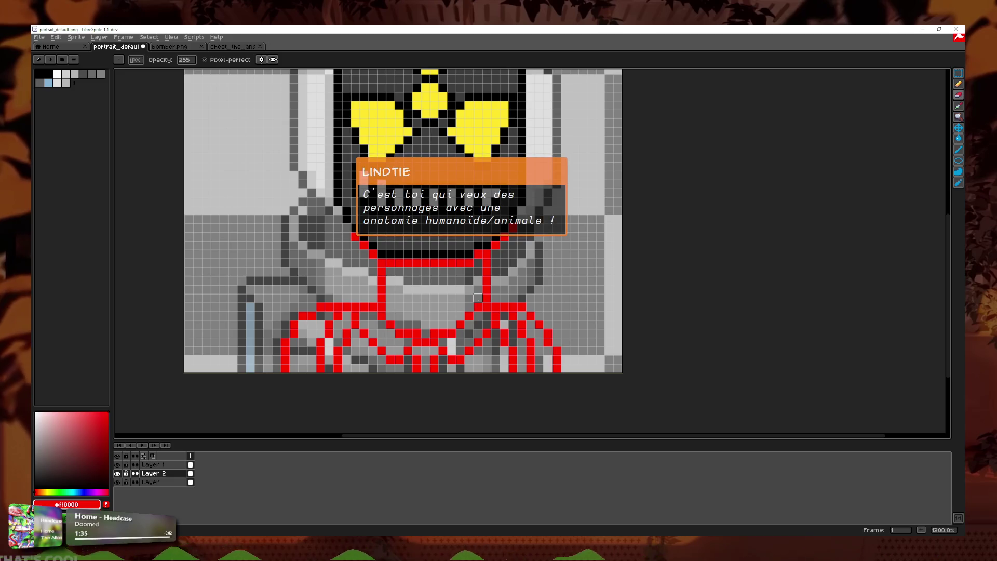
{"action": "scroll", "coordinate": [478, 298], "scroll_direction": "down", "scroll_amount": 3}
{"action": "scroll", "coordinate": [480, 290], "scroll_direction": "down", "scroll_amount": 1}
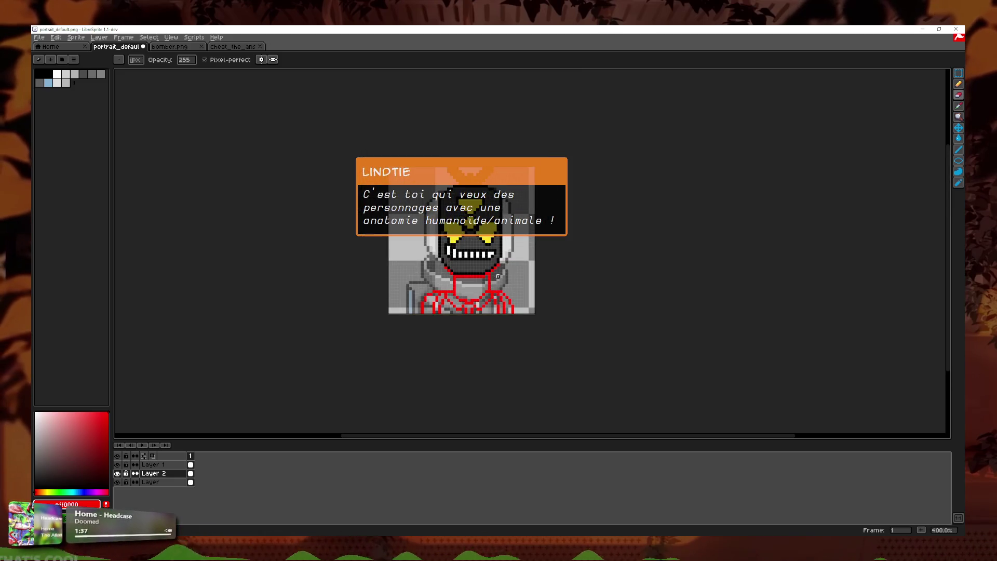
{"action": "scroll", "coordinate": [488, 281], "scroll_direction": "up", "scroll_amount": 5}
{"action": "key", "text": "v"}
{"action": "key", "text": "ctrl+z"}
{"action": "key", "text": "ctrl+z"}
{"action": "key", "text": "ctrl+z"}
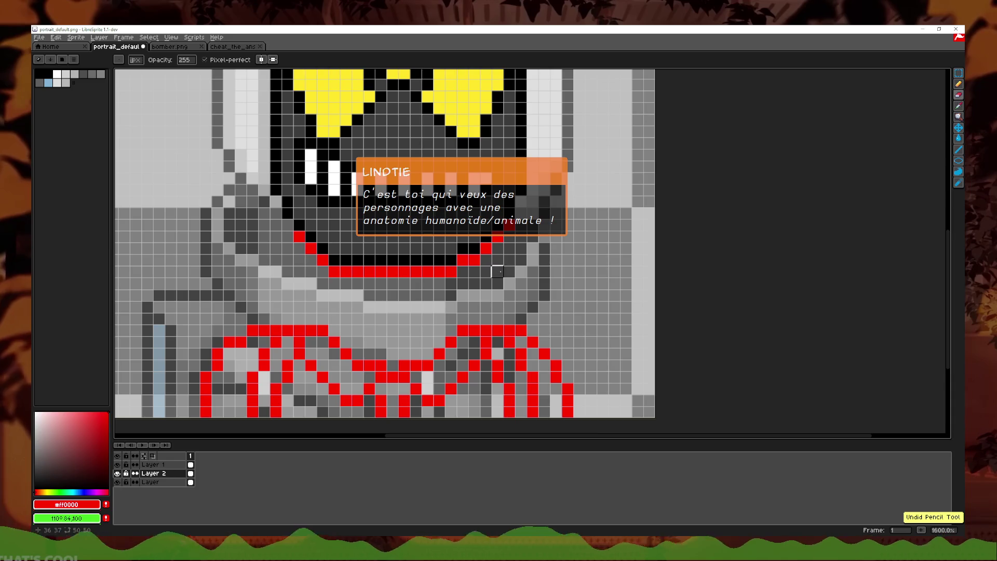
{"action": "scroll", "coordinate": [497, 271], "scroll_direction": "down", "scroll_amount": 4}
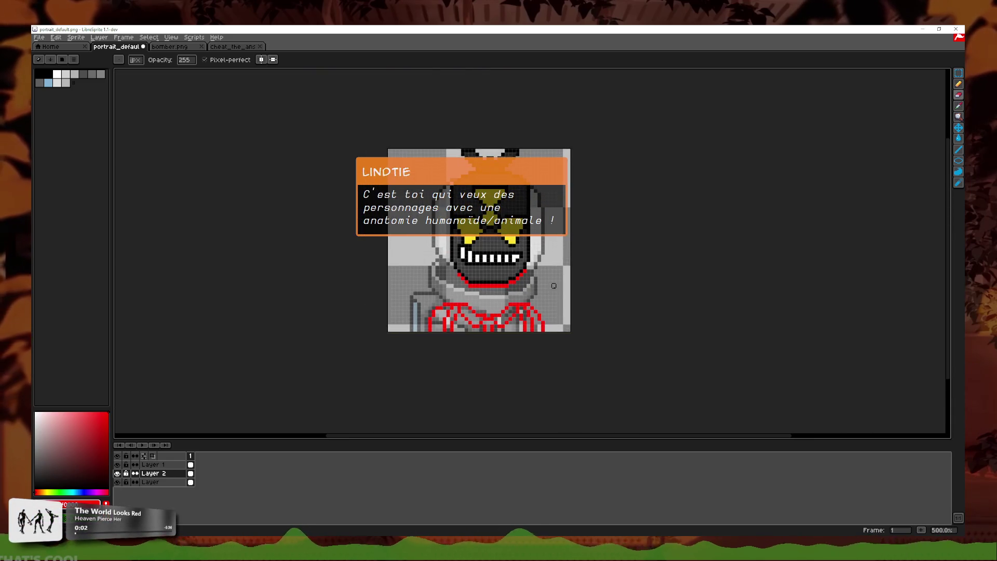
- Select the red lower-body lines with a rectangular marquee and nudge them up
{"action": "left_click", "coordinate": [958, 93]}
{"action": "key", "text": "m"}
{"action": "scroll", "coordinate": [558, 352], "scroll_direction": "up", "scroll_amount": 1}
{"action": "key", "text": "Up"}
{"action": "key", "text": "Up"}
{"action": "key", "text": "Up"}
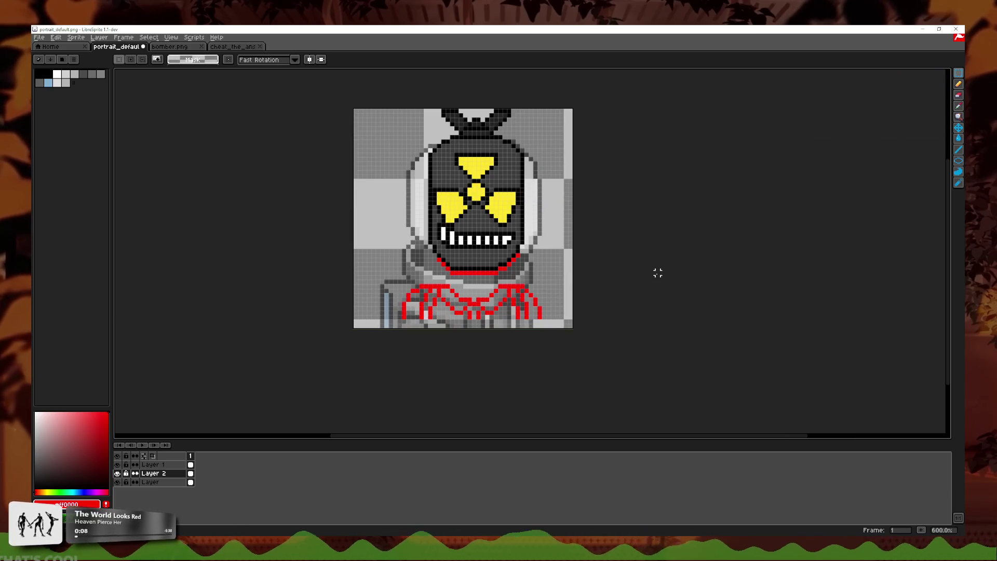
{"action": "key", "text": "b"}
- Try a vertical red line down from the mouth, then undo it
{"action": "scroll", "coordinate": [491, 312], "scroll_direction": "up", "scroll_amount": 1}
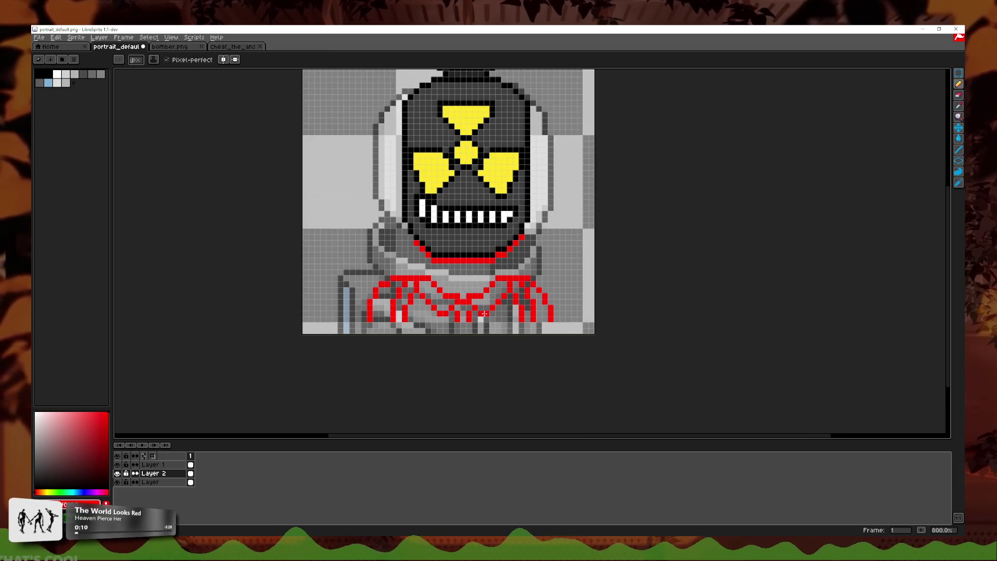
{"action": "scroll", "coordinate": [487, 313], "scroll_direction": "up", "scroll_amount": 2}
{"action": "scroll", "coordinate": [486, 314], "scroll_direction": "up", "scroll_amount": 1}
{"action": "left_click_drag", "start_coordinate": [445, 221], "coordinate": [450, 257]}
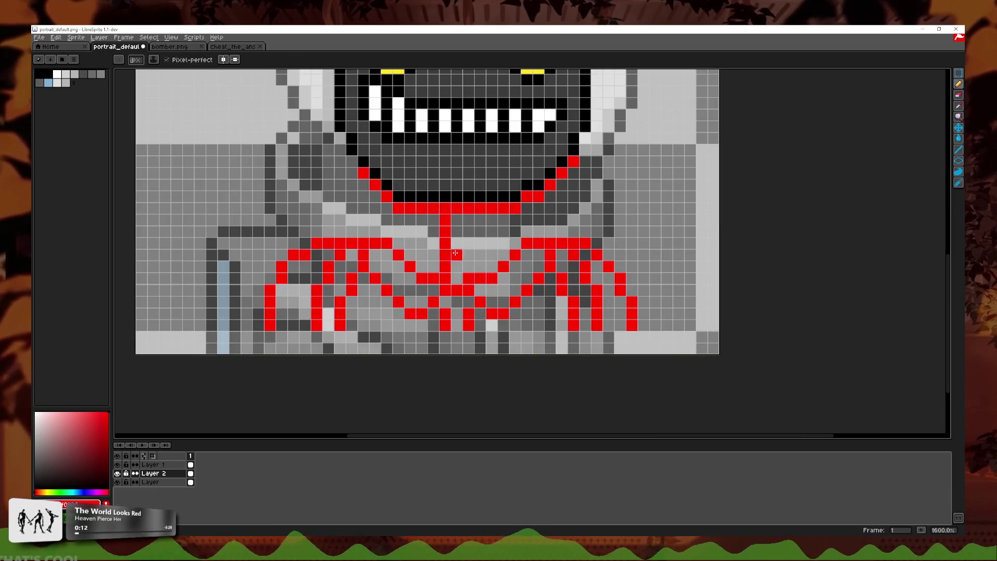
{"action": "key", "text": "ctrl+z"}
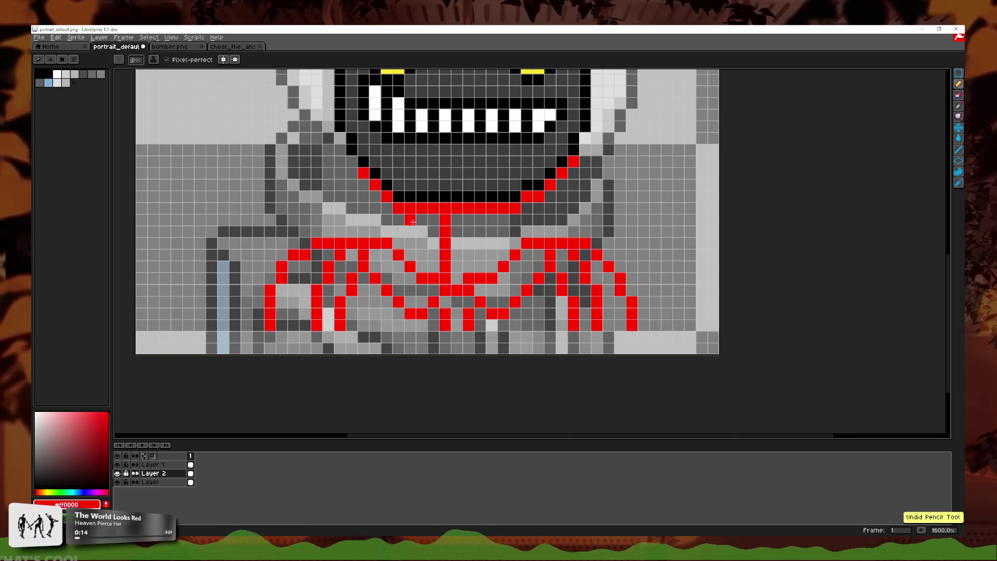
{"action": "key", "text": "ctrl+z"}
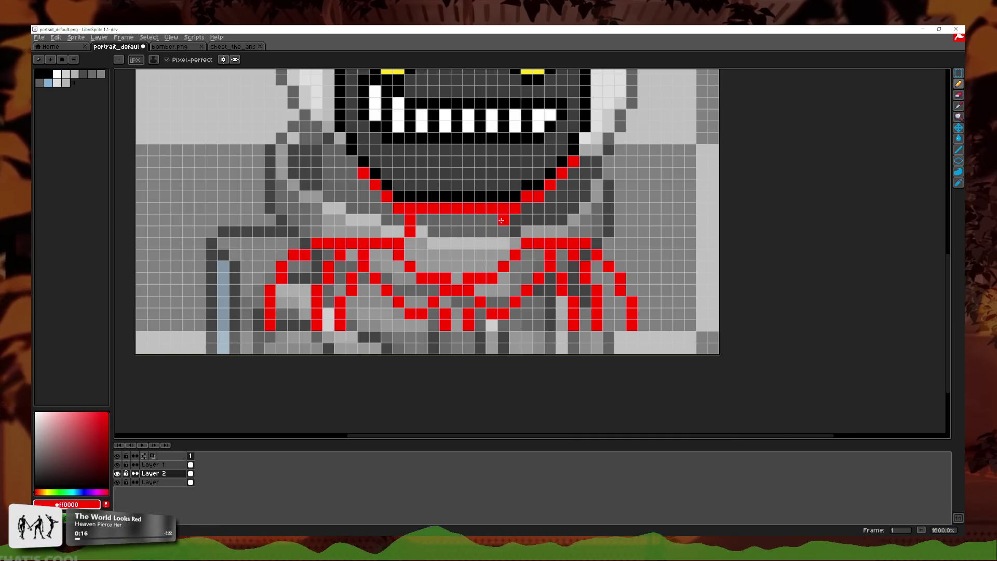
{"action": "scroll", "coordinate": [507, 237], "scroll_direction": "down", "scroll_amount": 3}
{"action": "scroll", "coordinate": [508, 238], "scroll_direction": "down", "scroll_amount": 3}
{"action": "scroll", "coordinate": [546, 239], "scroll_direction": "down", "scroll_amount": 1}
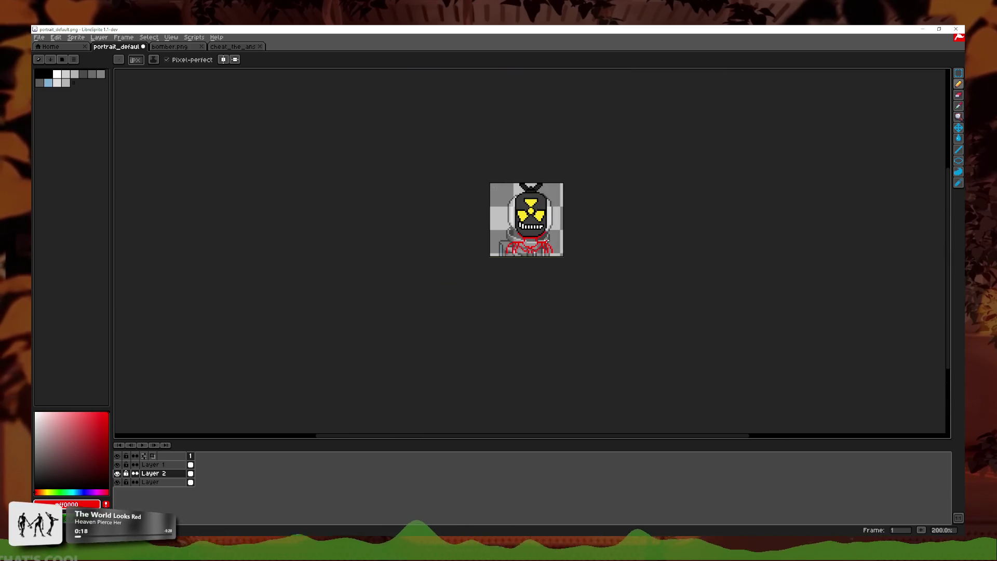
{"action": "scroll", "coordinate": [547, 239], "scroll_direction": "up", "scroll_amount": 4}
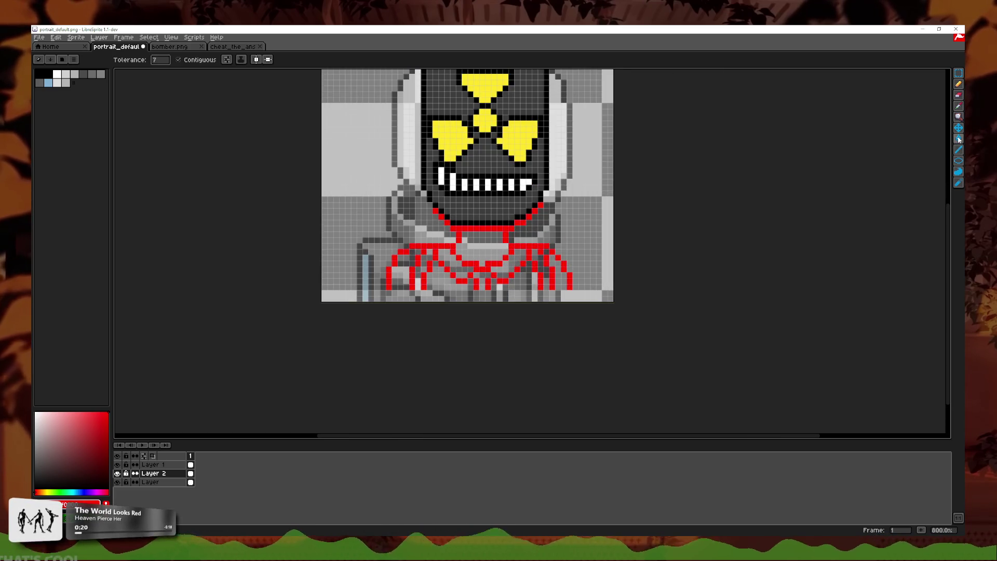
- Try bucket-filling the red jaw line and right jaw pixel black, then undo it
{"action": "key", "text": "g"}
{"action": "scroll", "coordinate": [675, 234], "scroll_direction": "up", "scroll_amount": 1}
{"action": "scroll", "coordinate": [519, 260], "scroll_direction": "up", "scroll_amount": 2}
{"action": "scroll", "coordinate": [246, 399], "scroll_direction": "down", "scroll_amount": 5}
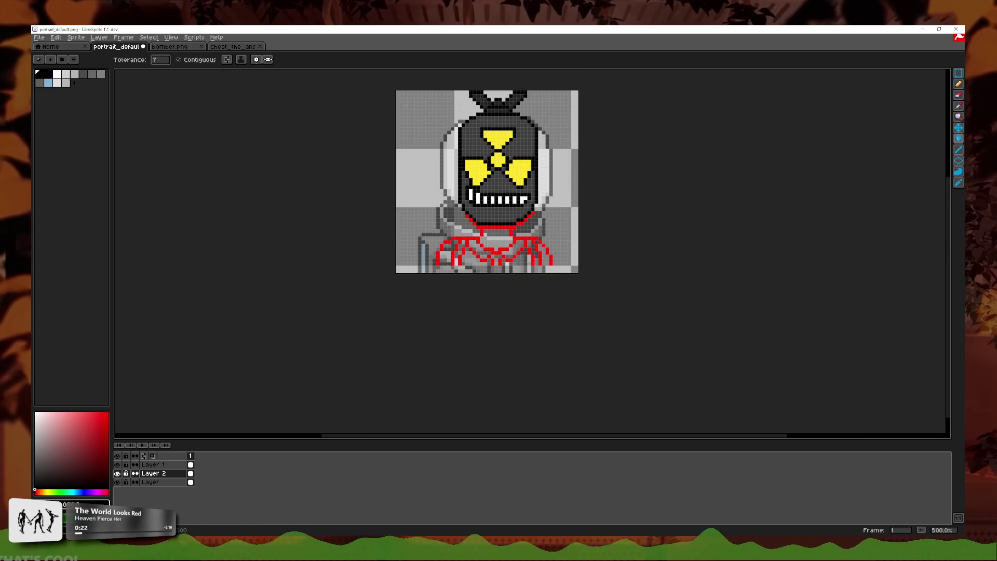
{"action": "scroll", "coordinate": [514, 256], "scroll_direction": "up", "scroll_amount": 2}
{"action": "left_click", "coordinate": [504, 209]}
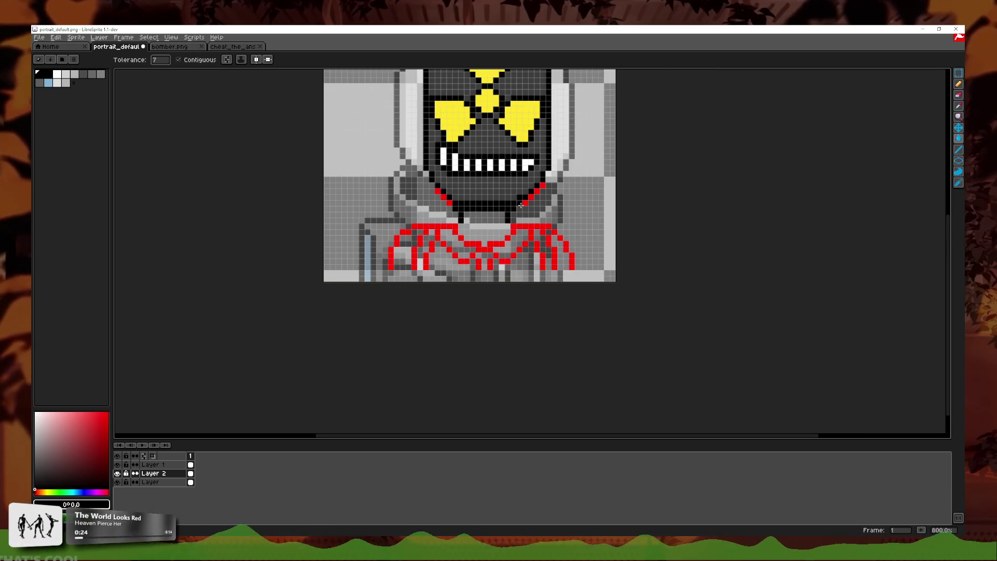
{"action": "left_click", "coordinate": [541, 187]}
{"action": "scroll", "coordinate": [573, 196], "scroll_direction": "down", "scroll_amount": 3}
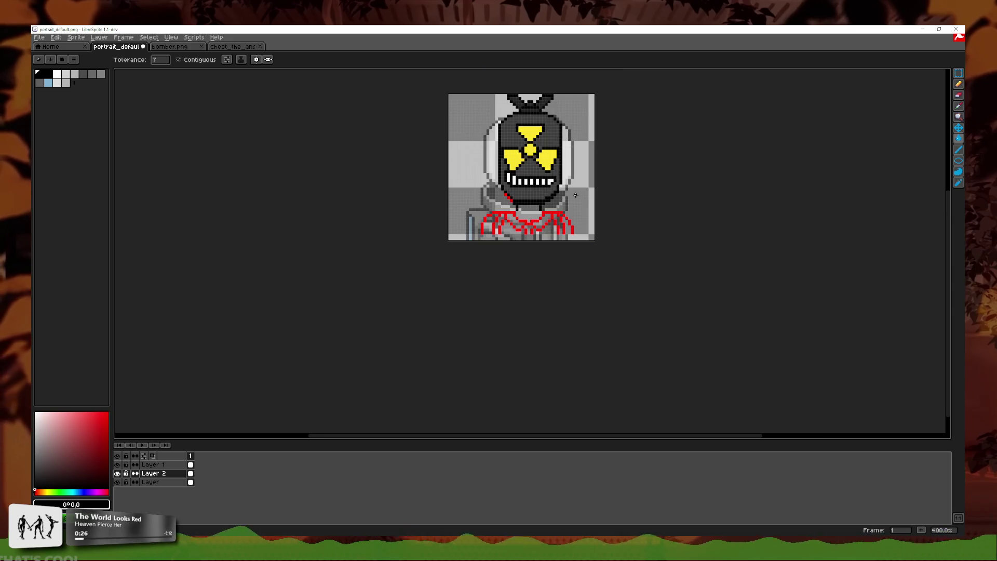
{"action": "scroll", "coordinate": [506, 195], "scroll_direction": "up", "scroll_amount": 6}
{"action": "scroll", "coordinate": [504, 220], "scroll_direction": "down", "scroll_amount": 1}
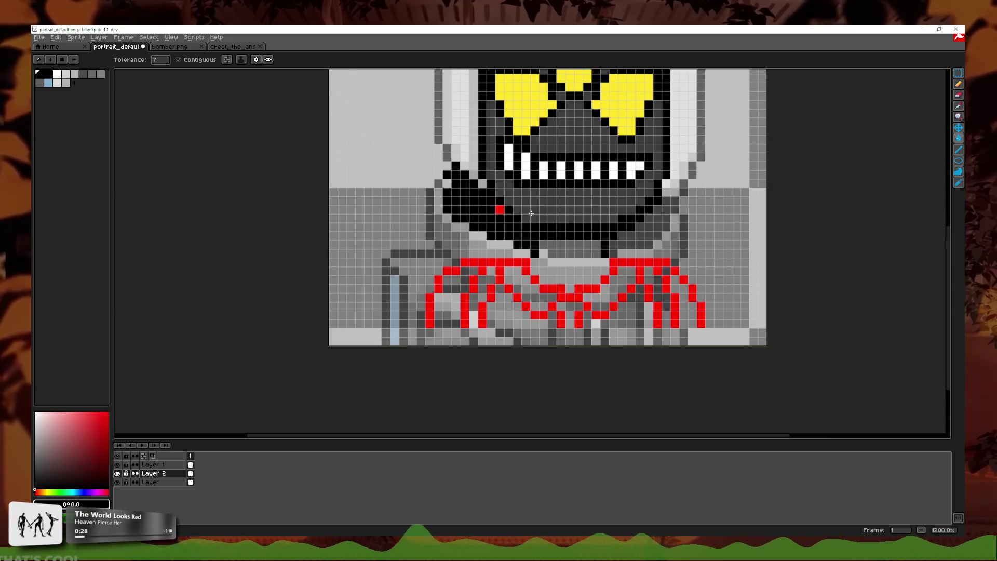
{"action": "scroll", "coordinate": [649, 225], "scroll_direction": "down", "scroll_amount": 5}
{"action": "scroll", "coordinate": [649, 225], "scroll_direction": "down", "scroll_amount": 1}
{"action": "scroll", "coordinate": [649, 225], "scroll_direction": "up", "scroll_amount": 1}
{"action": "scroll", "coordinate": [646, 222], "scroll_direction": "up", "scroll_amount": 5}
{"action": "key", "text": "ctrl+z"}
{"action": "key", "text": "ctrl+z"}
{"action": "key", "text": "ctrl+z"}
{"action": "key", "text": "ctrl+z"}
{"action": "key", "text": "ctrl+z"}
- Remove the red bar under the head, leaving two short red straps
{"action": "key", "text": "b"}
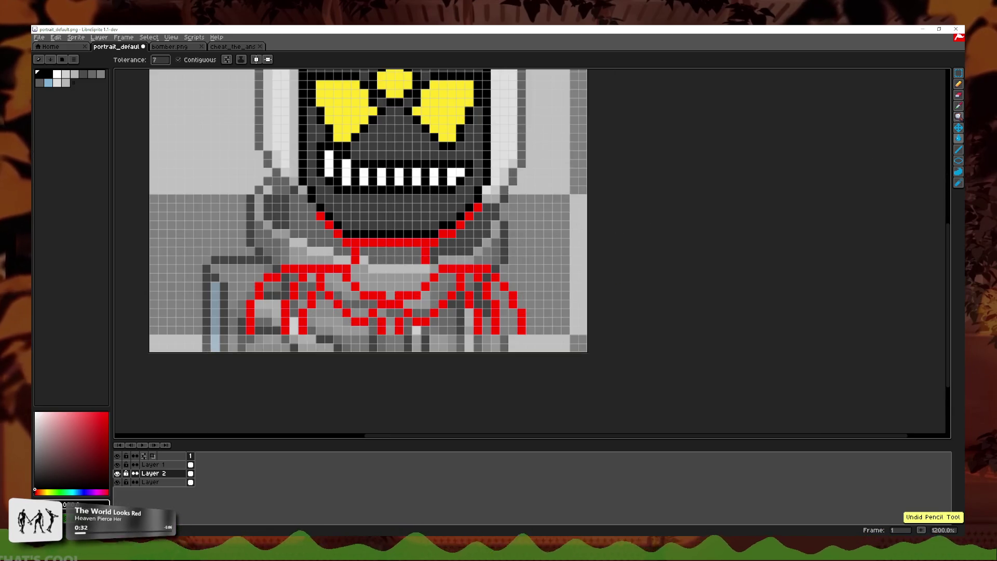
{"action": "scroll", "coordinate": [497, 229], "scroll_direction": "up", "scroll_amount": 1}
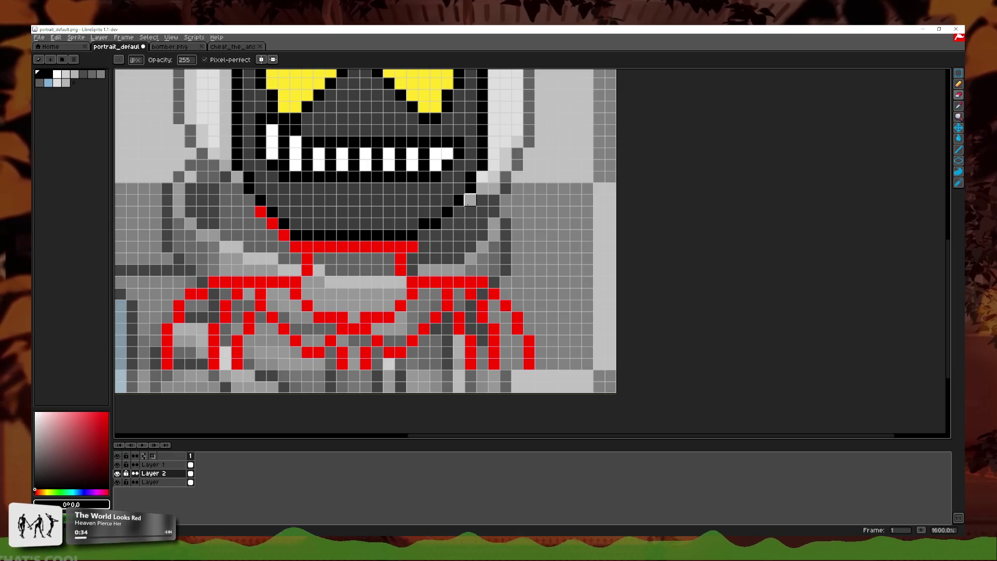
{"action": "key", "text": "ctrl+z"}
{"action": "key", "text": "ctrl+z"}
{"action": "scroll", "coordinate": [390, 245], "scroll_direction": "down", "scroll_amount": 4}
{"action": "left_click_drag", "start_coordinate": [398, 247], "coordinate": [456, 262]}
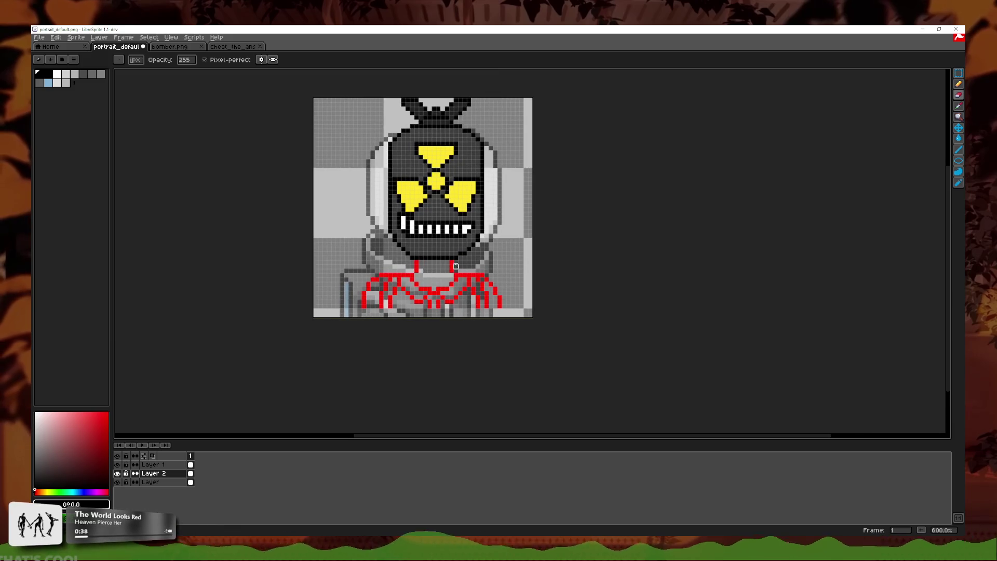
{"action": "scroll", "coordinate": [456, 268], "scroll_direction": "down", "scroll_amount": 1}
{"action": "scroll", "coordinate": [458, 281], "scroll_direction": "down", "scroll_amount": 1}
{"action": "scroll", "coordinate": [459, 292], "scroll_direction": "down", "scroll_amount": 1}
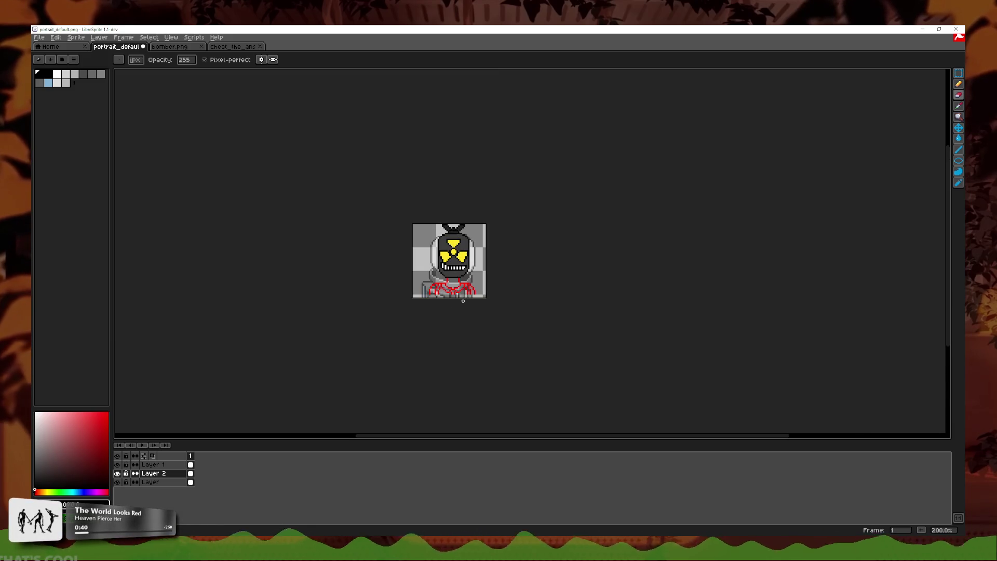
{"action": "scroll", "coordinate": [463, 301], "scroll_direction": "up", "scroll_amount": 4}
{"action": "scroll", "coordinate": [418, 275], "scroll_direction": "up", "scroll_amount": 3}
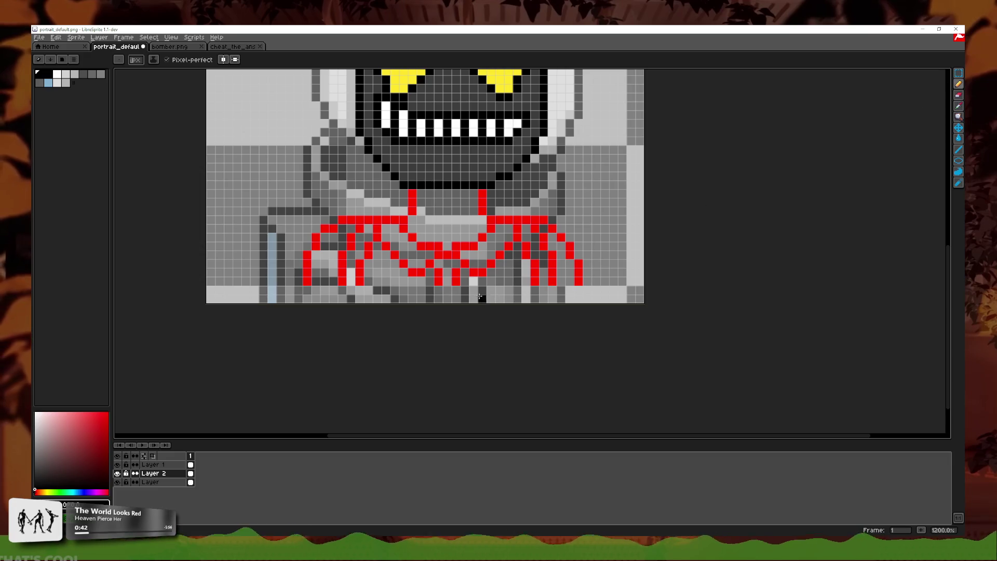
{"action": "key", "text": "ctrl+z"}
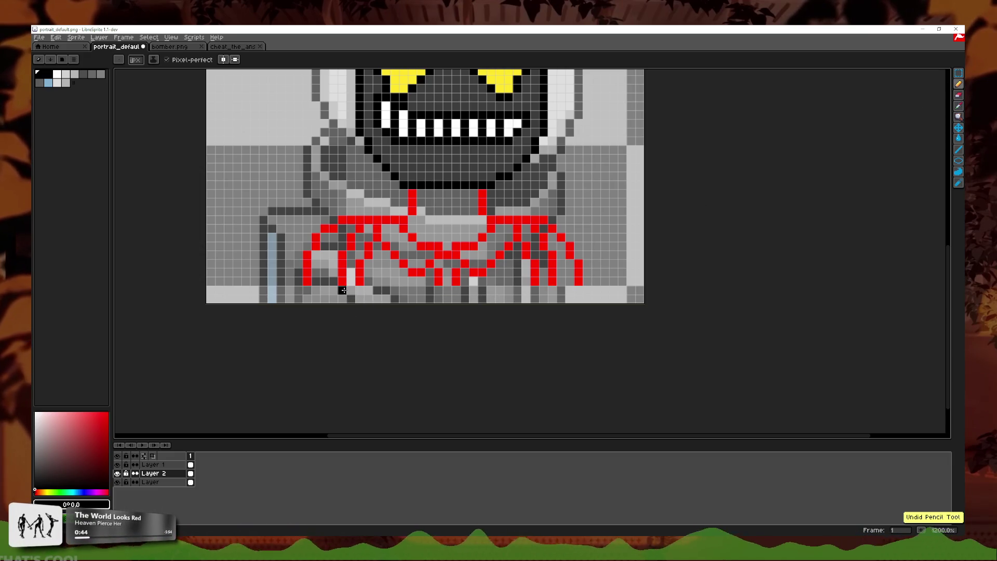
- Add black pixels below a collar line at the bottom edge
{"action": "left_click", "coordinate": [334, 291]}
{"action": "left_click_drag", "start_coordinate": [336, 291], "coordinate": [340, 300]}
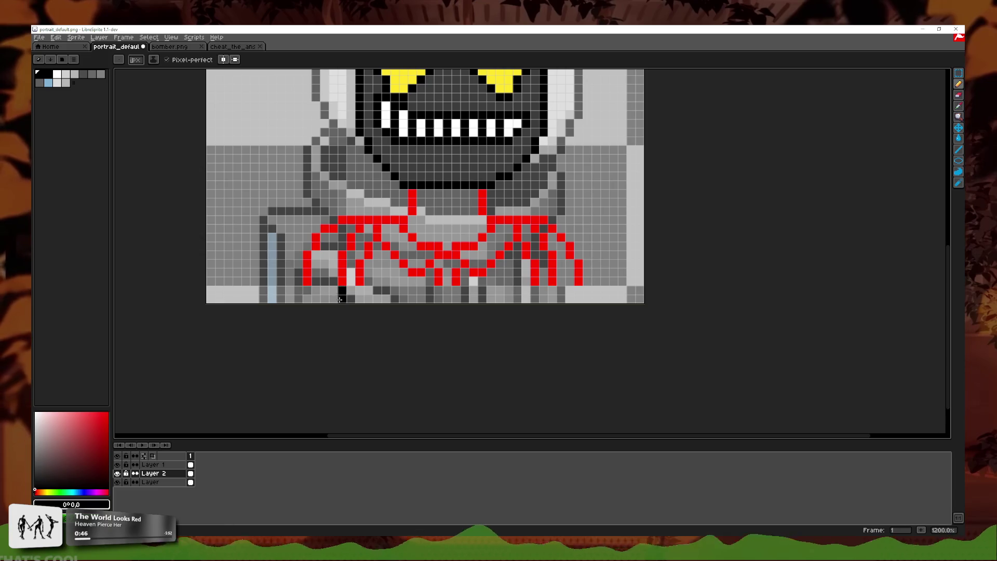
{"action": "scroll", "coordinate": [488, 289], "scroll_direction": "up", "scroll_amount": 1}
- Paint two-pixel black tips under each red collar line along the bottom edge
{"action": "left_click_drag", "start_coordinate": [437, 296], "coordinate": [420, 303]}
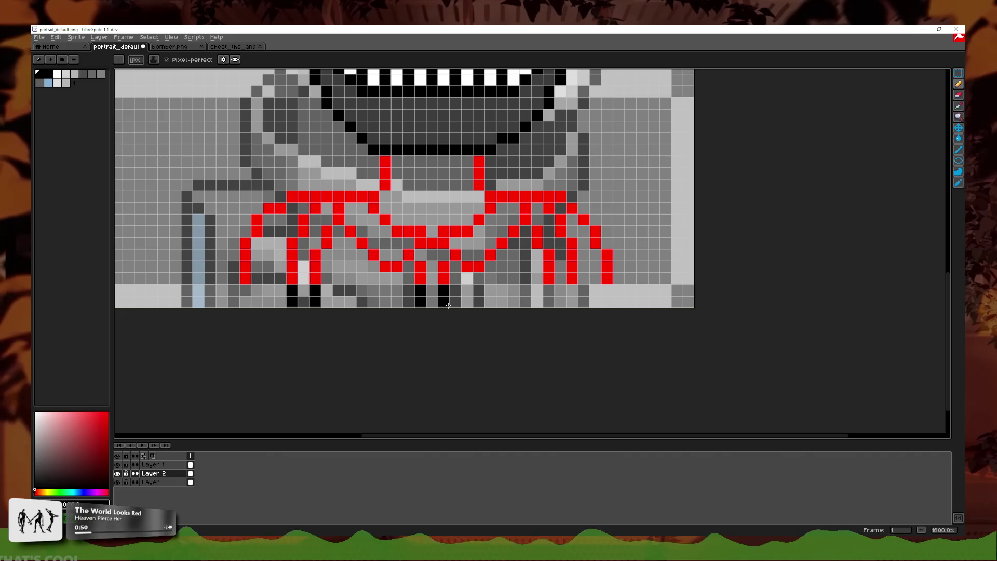
{"action": "left_click_drag", "start_coordinate": [396, 277], "coordinate": [397, 290]}
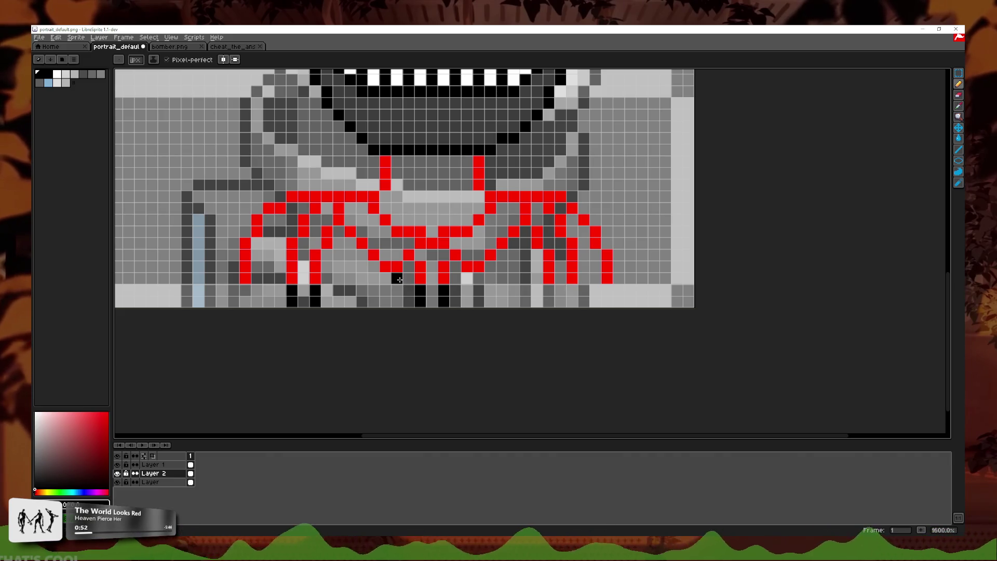
{"action": "left_click", "coordinate": [409, 301]}
{"action": "left_click", "coordinate": [479, 290]}
{"action": "left_click", "coordinate": [479, 277]}
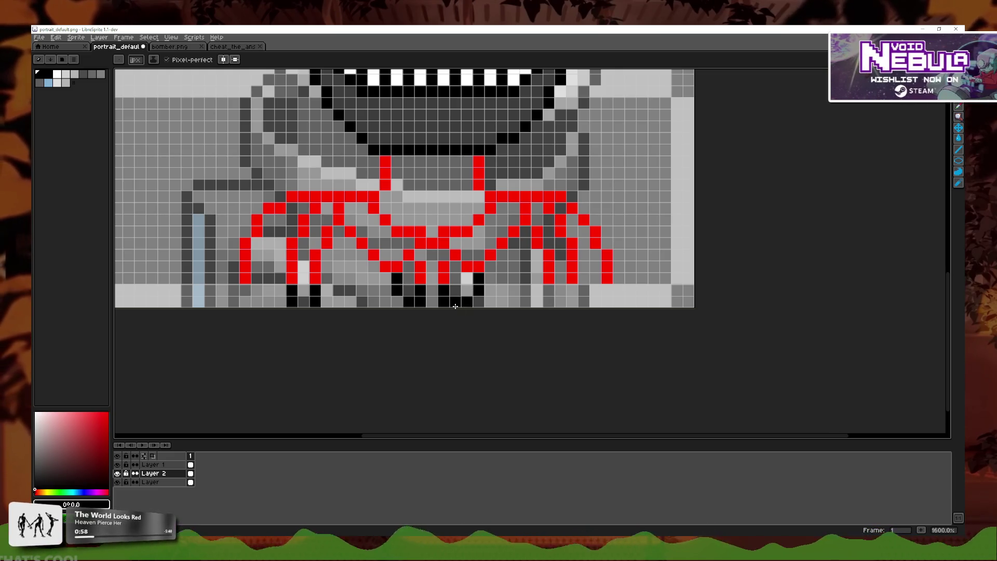
{"action": "scroll", "coordinate": [455, 306], "scroll_direction": "down", "scroll_amount": 4}
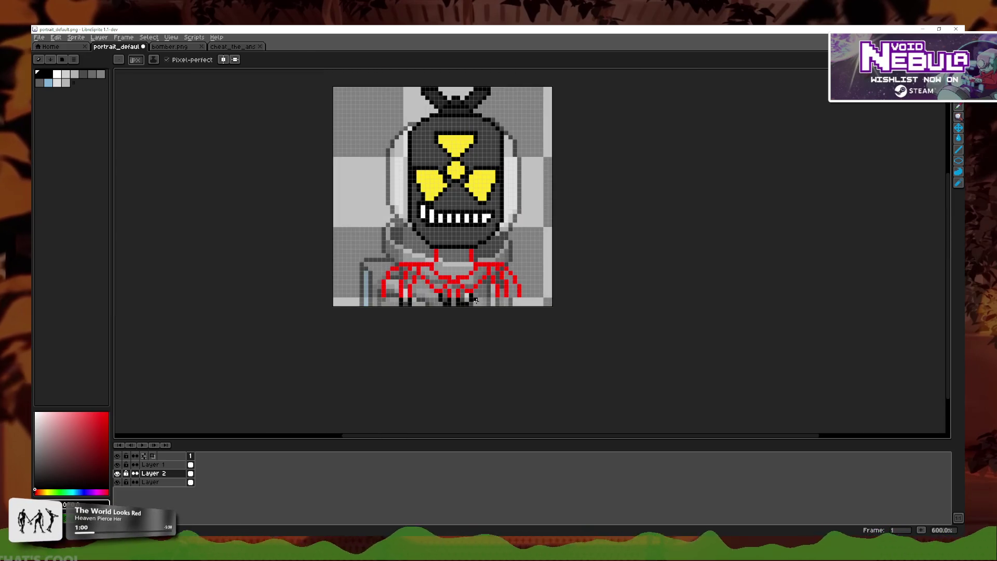
{"action": "scroll", "coordinate": [475, 300], "scroll_direction": "up", "scroll_amount": 4}
{"action": "key", "text": "ctrl+z"}
{"action": "key", "text": "b"}
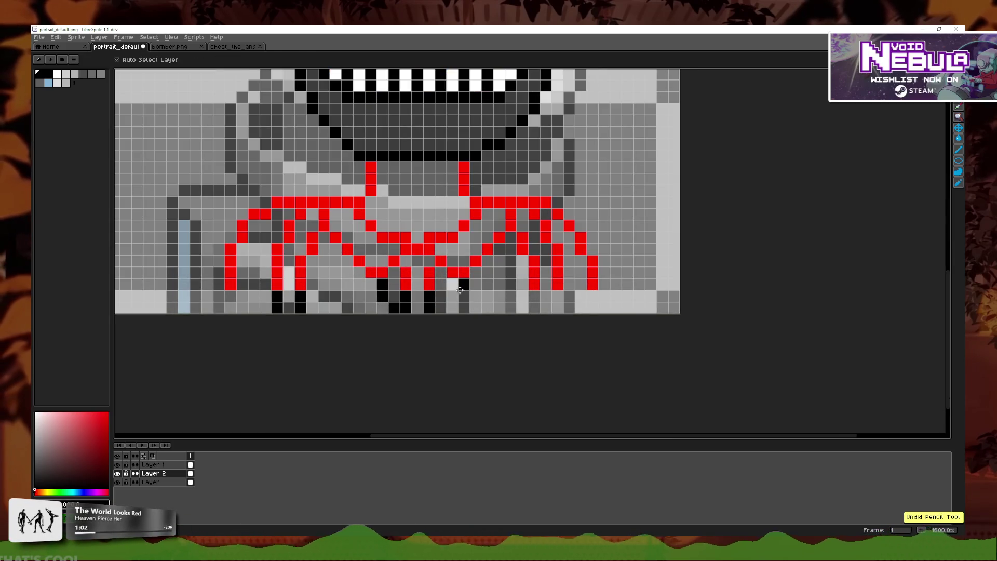
{"action": "left_click", "coordinate": [453, 286]}
{"action": "mouse_move", "coordinate": [533, 296]}
{"action": "left_mouse_down"}
{"action": "mouse_move", "coordinate": [534, 307]}
{"action": "mouse_move", "coordinate": [590, 312]}
{"action": "left_mouse_up"}
{"action": "scroll", "coordinate": [589, 313], "scroll_direction": "down", "scroll_amount": 3}
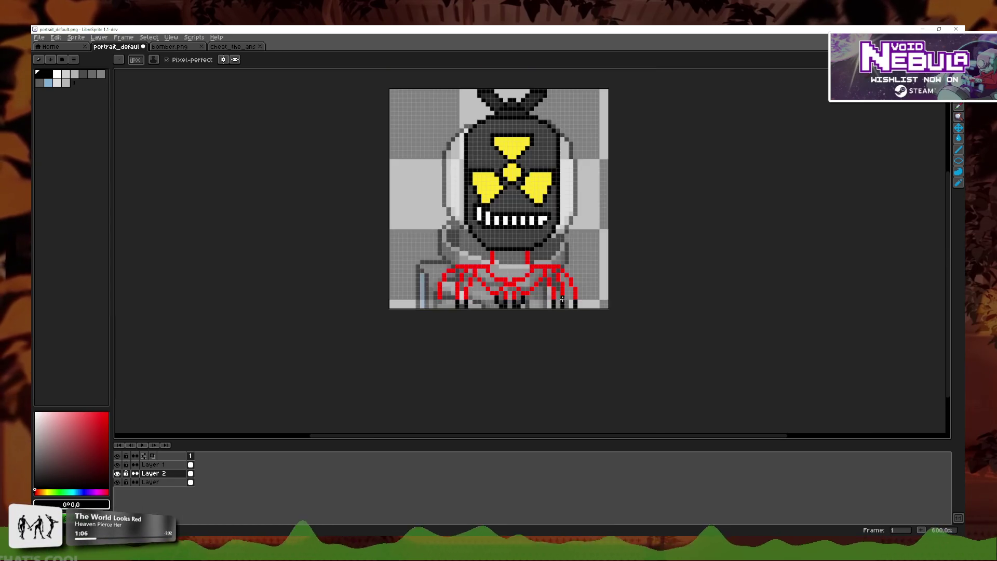
{"action": "scroll", "coordinate": [571, 301], "scroll_direction": "down", "scroll_amount": 2}
{"action": "scroll", "coordinate": [550, 296], "scroll_direction": "down", "scroll_amount": 1}
{"action": "scroll", "coordinate": [527, 287], "scroll_direction": "up", "scroll_amount": 3}
{"action": "scroll", "coordinate": [527, 286], "scroll_direction": "up", "scroll_amount": 3}
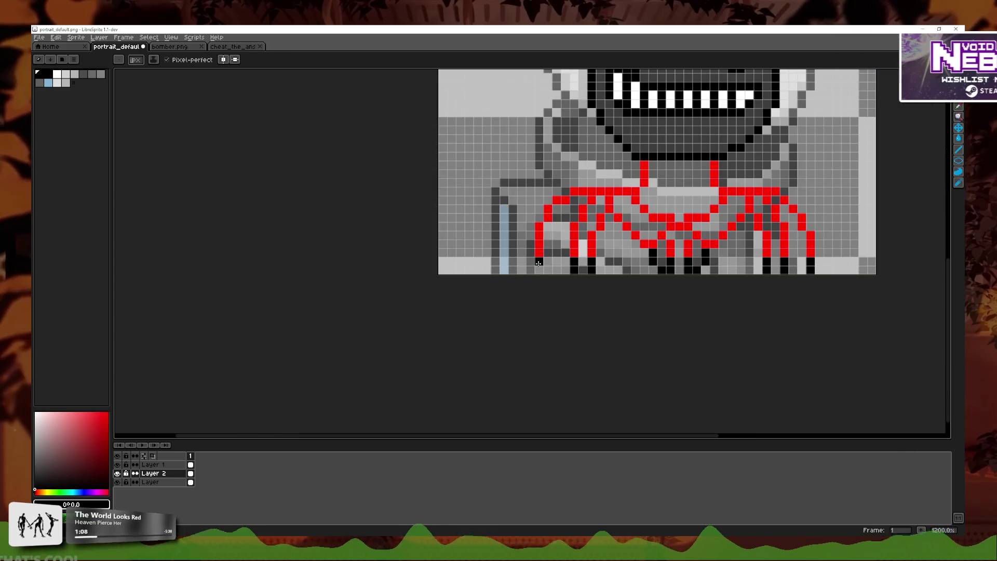
{"action": "scroll", "coordinate": [498, 284], "scroll_direction": "down", "scroll_amount": 2}
{"action": "scroll", "coordinate": [477, 283], "scroll_direction": "down", "scroll_amount": 2}
{"action": "scroll", "coordinate": [477, 283], "scroll_direction": "up", "scroll_amount": 5}
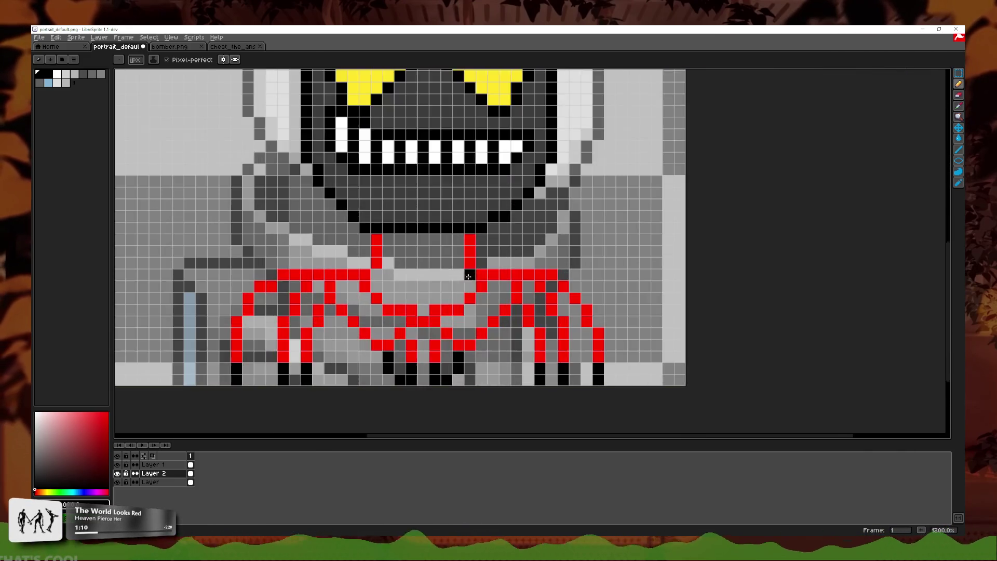
{"action": "scroll", "coordinate": [477, 283], "scroll_direction": "up", "scroll_amount": 2}
- Try outlining the neck with rows of black pixels, then erase and undo it
{"action": "left_click_drag", "start_coordinate": [380, 246], "coordinate": [474, 233]}
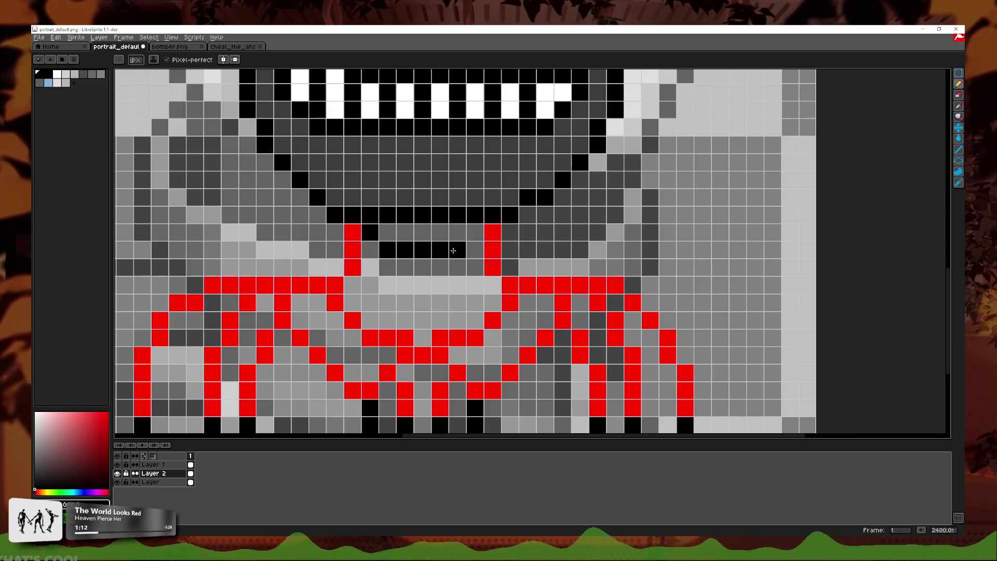
{"action": "left_click_drag", "start_coordinate": [387, 285], "coordinate": [458, 281]}
{"action": "left_click", "coordinate": [474, 267]}
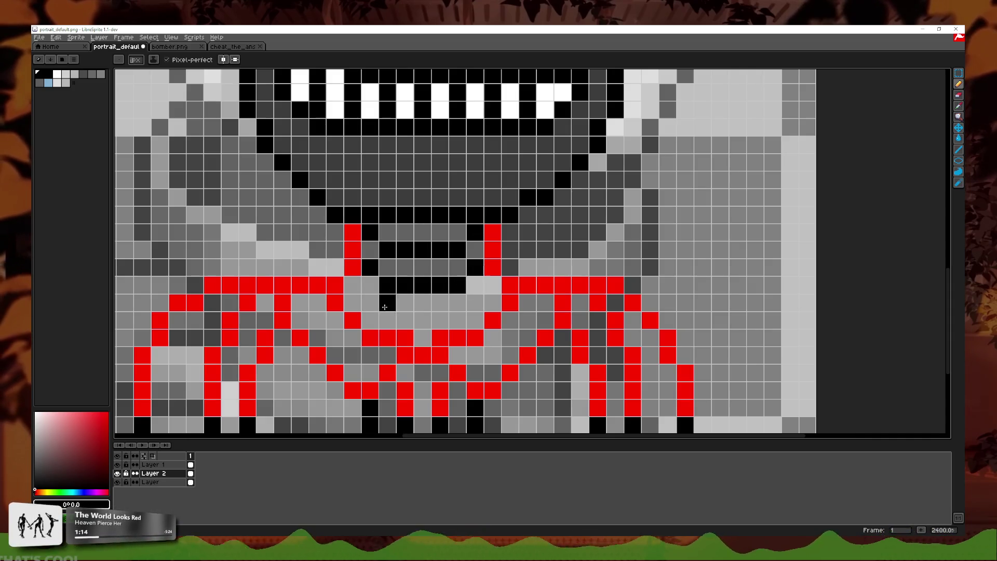
{"action": "key", "text": "e"}
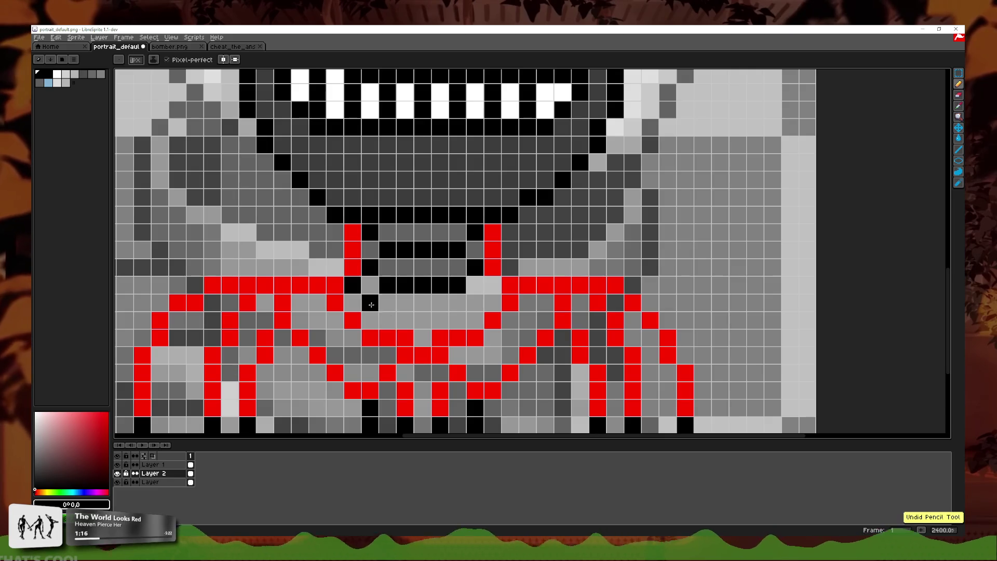
{"action": "left_click_drag", "start_coordinate": [370, 302], "coordinate": [353, 284]}
{"action": "key", "text": "b"}
{"action": "key", "text": "e"}
{"action": "left_click_drag", "start_coordinate": [370, 319], "coordinate": [353, 303]}
{"action": "key", "text": "b"}
{"action": "left_click", "coordinate": [353, 285]}
{"action": "key", "text": "ctrl+z"}
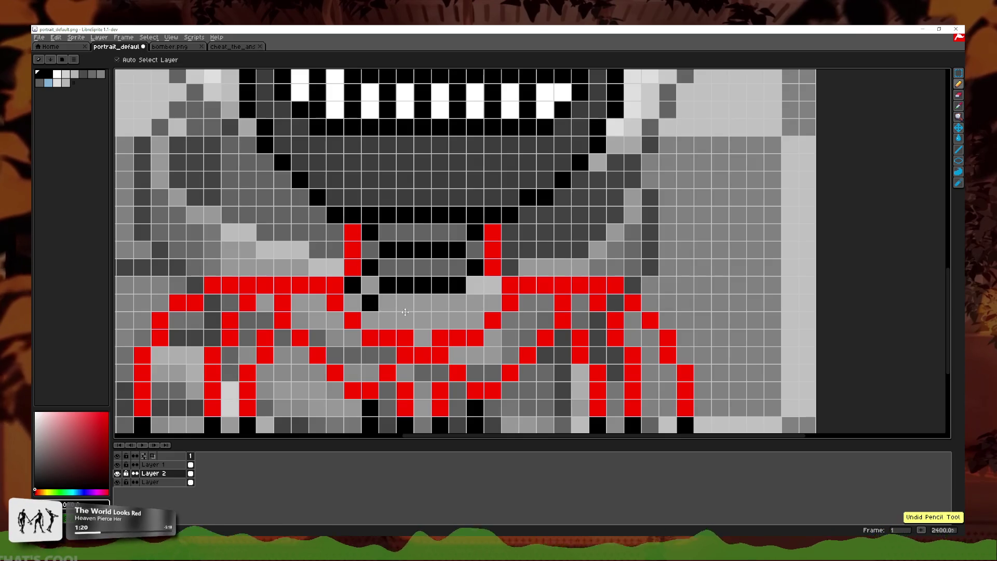
{"action": "key", "text": "ctrl+z"}
{"action": "key", "text": "ctrl+z"}
{"action": "key", "text": "ctrl+z"}
{"action": "key", "text": "ctrl+z"}
{"action": "key", "text": "ctrl+z"}
{"action": "key", "text": "ctrl+z"}
- Place one black pixel below the chin and hide the grey helmet reference layer
{"action": "left_click", "coordinate": [382, 251]}
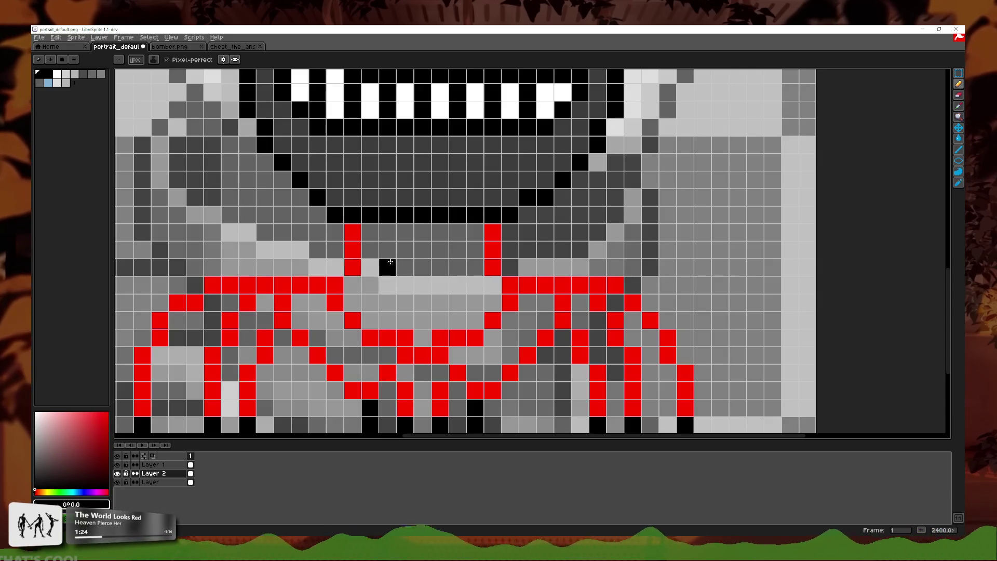
{"action": "scroll", "coordinate": [256, 342], "scroll_direction": "down", "scroll_amount": 1}
{"action": "scroll", "coordinate": [336, 298], "scroll_direction": "down", "scroll_amount": 1}
{"action": "scroll", "coordinate": [336, 297], "scroll_direction": "down", "scroll_amount": 1}
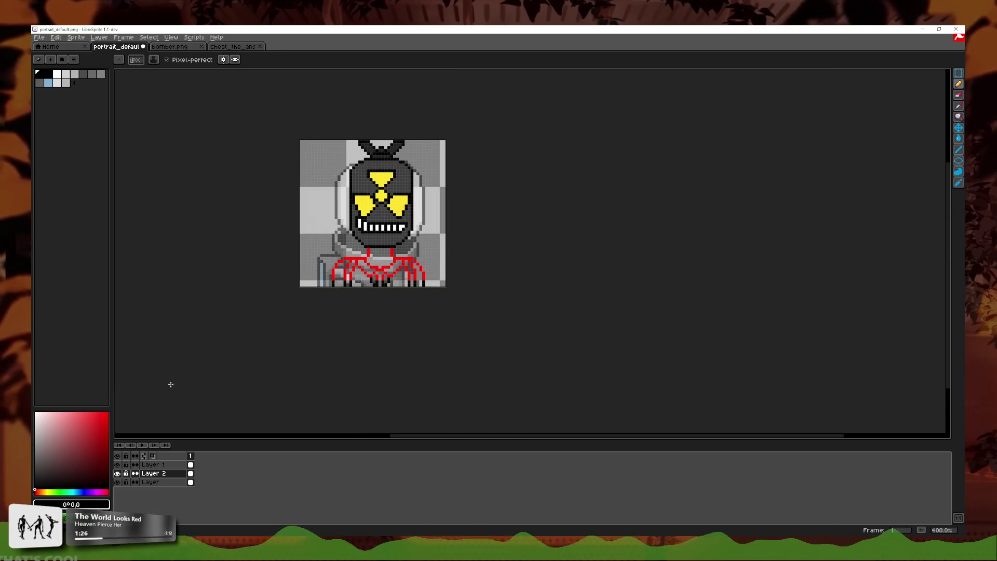
{"action": "left_click", "coordinate": [118, 482]}
- Select the red collar lines, nudge them up one pixel, then back down
{"action": "scroll", "coordinate": [368, 265], "scroll_direction": "down", "scroll_amount": 3}
{"action": "scroll", "coordinate": [374, 239], "scroll_direction": "up", "scroll_amount": 1}
{"action": "scroll", "coordinate": [503, 230], "scroll_direction": "up", "scroll_amount": 3}
{"action": "scroll", "coordinate": [444, 278], "scroll_direction": "up", "scroll_amount": 1}
{"action": "scroll", "coordinate": [470, 296], "scroll_direction": "up", "scroll_amount": 2}
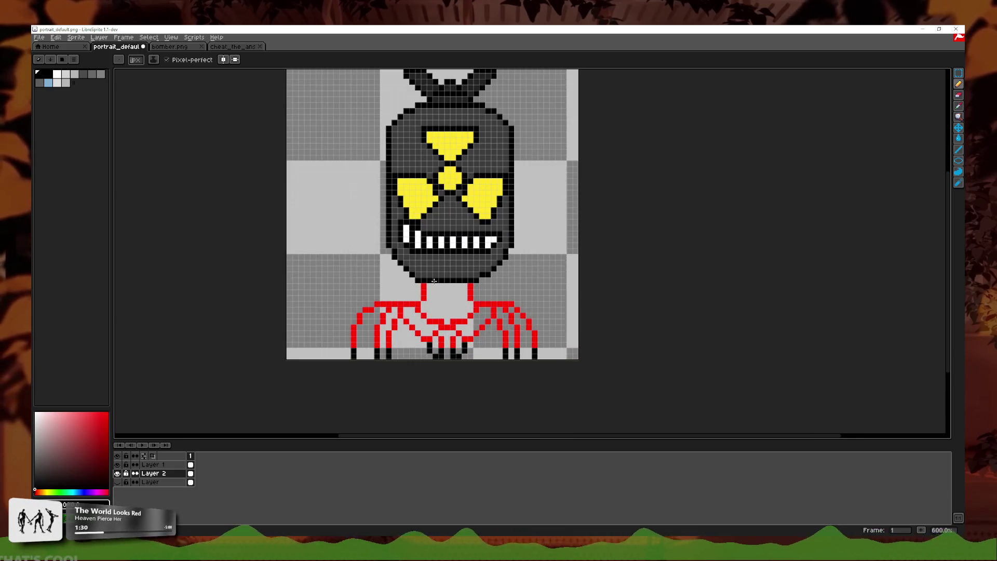
{"action": "left_click", "coordinate": [959, 73]}
{"action": "left_click_drag", "start_coordinate": [580, 355], "coordinate": [302, 287]}
{"action": "key", "text": "Up"}
{"action": "key", "text": "ctrl+d"}
{"action": "scroll", "coordinate": [664, 309], "scroll_direction": "down", "scroll_amount": 1}
{"action": "scroll", "coordinate": [667, 308], "scroll_direction": "down", "scroll_amount": 2}
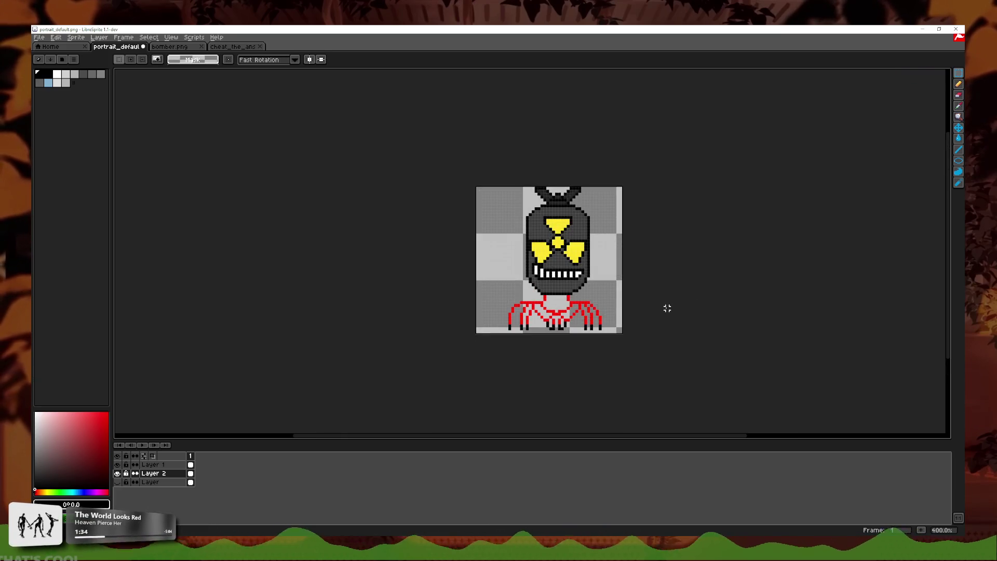
{"action": "scroll", "coordinate": [665, 323], "scroll_direction": "down", "scroll_amount": 1}
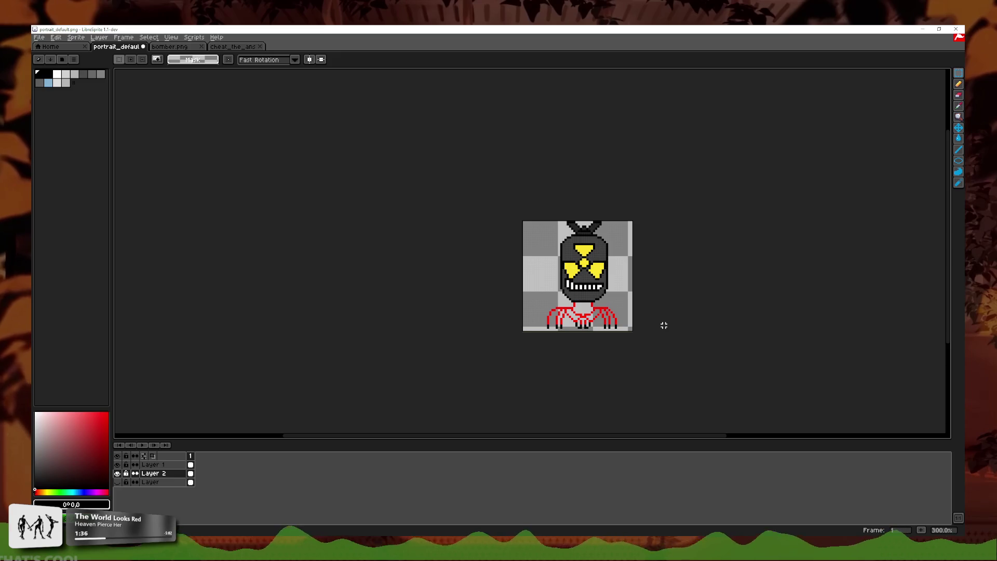
{"action": "scroll", "coordinate": [660, 325], "scroll_direction": "up", "scroll_amount": 3}
{"action": "scroll", "coordinate": [613, 322], "scroll_direction": "up", "scroll_amount": 3}
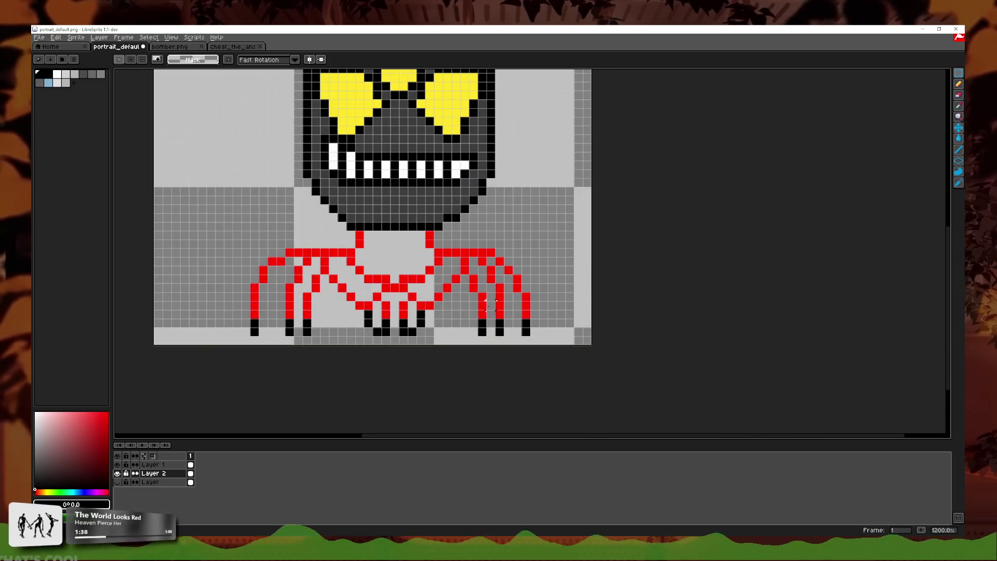
{"action": "key", "text": "Down"}
- Erase the red neck lines under the jaw
{"action": "left_click", "coordinate": [959, 94]}
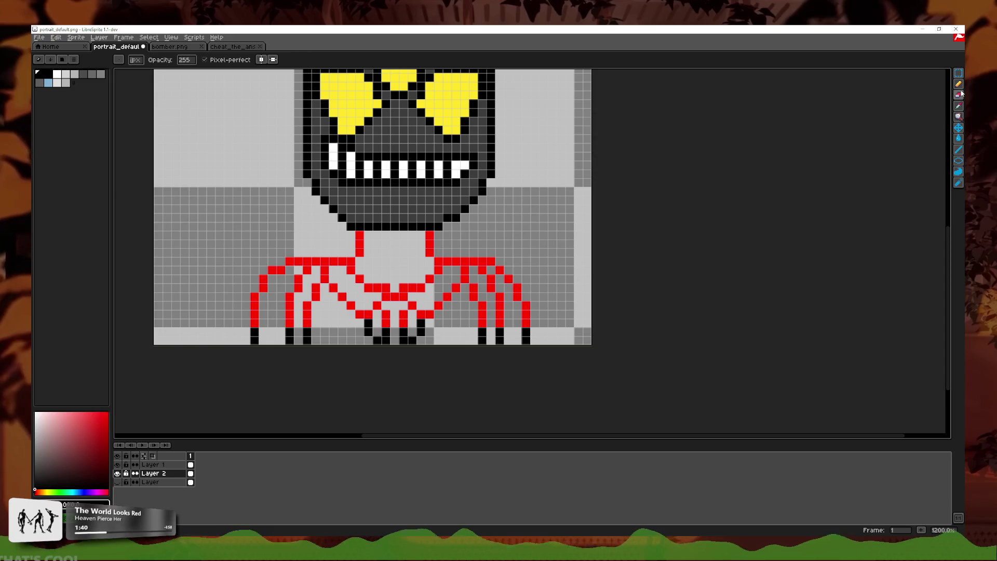
{"action": "scroll", "coordinate": [385, 243], "scroll_direction": "up", "scroll_amount": 1}
{"action": "left_click_drag", "start_coordinate": [349, 258], "coordinate": [349, 227]}
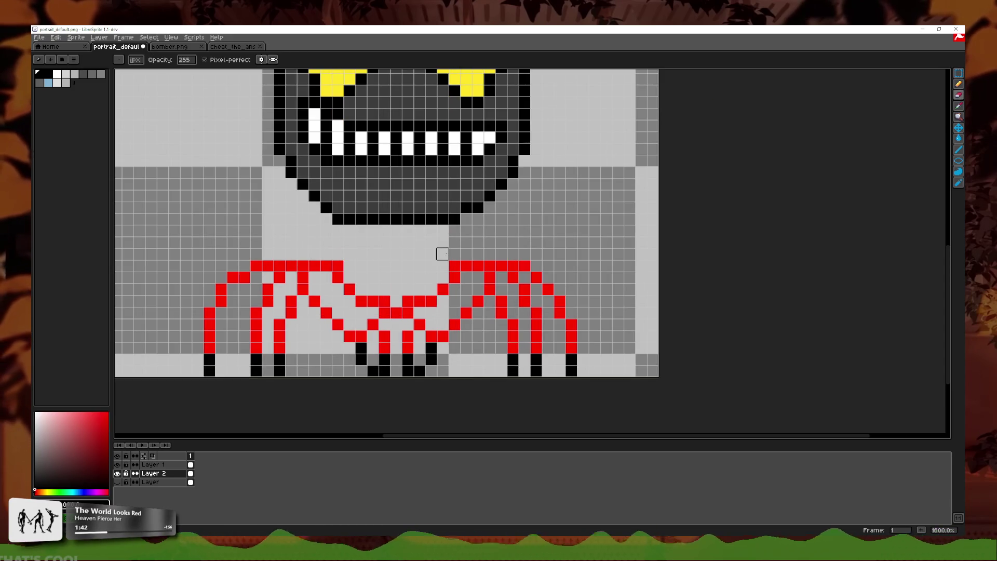
- Draw a straight black collar bar across the neck under the chin
{"action": "left_click", "coordinate": [959, 83]}
{"action": "left_click_drag", "start_coordinate": [349, 264], "coordinate": [413, 261]}
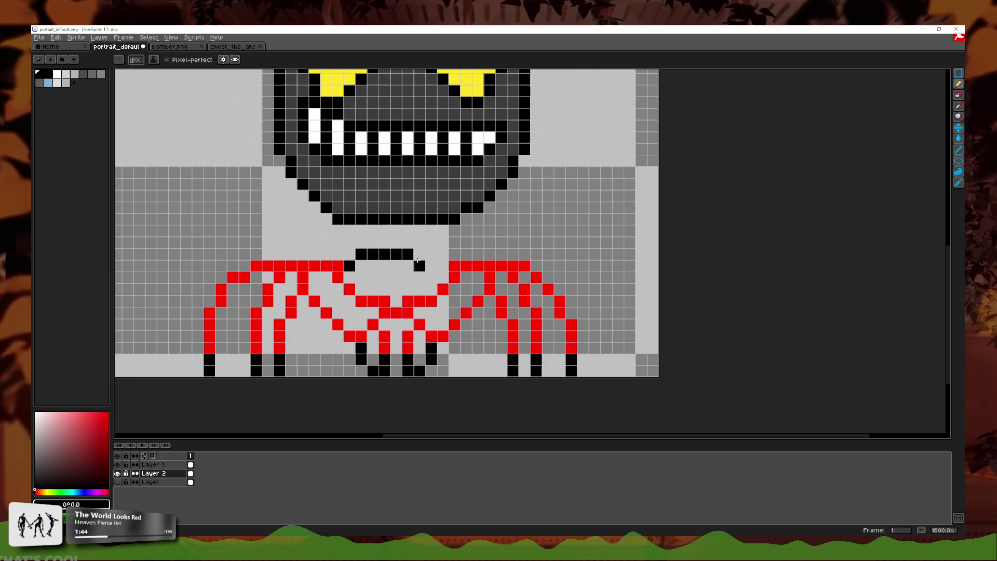
{"action": "key", "text": "ctrl+z"}
{"action": "left_click_drag", "start_coordinate": [350, 264], "coordinate": [421, 253]}
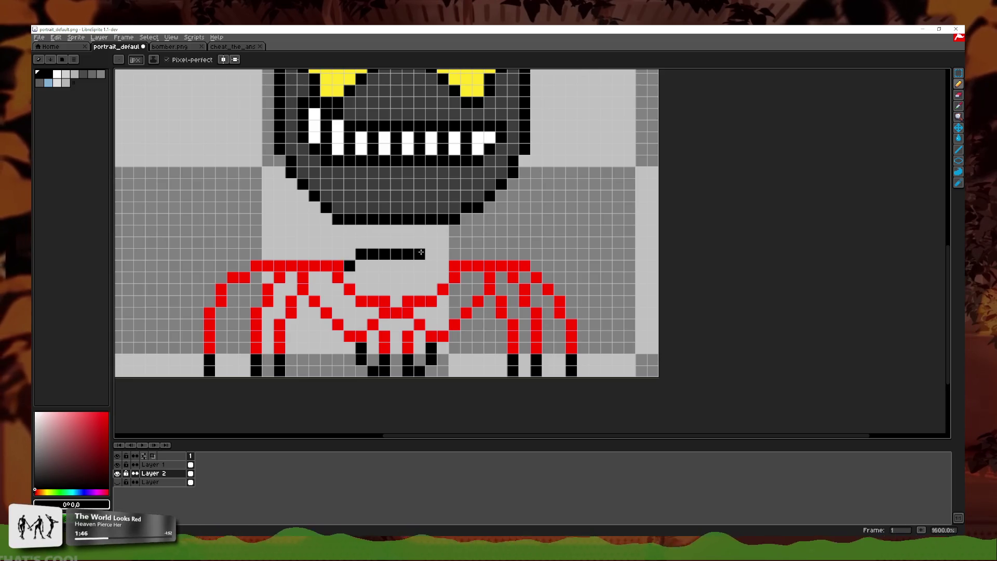
{"action": "scroll", "coordinate": [440, 263], "scroll_direction": "down", "scroll_amount": 4}
{"action": "scroll", "coordinate": [441, 264], "scroll_direction": "down", "scroll_amount": 1}
{"action": "scroll", "coordinate": [441, 263], "scroll_direction": "up", "scroll_amount": 4}
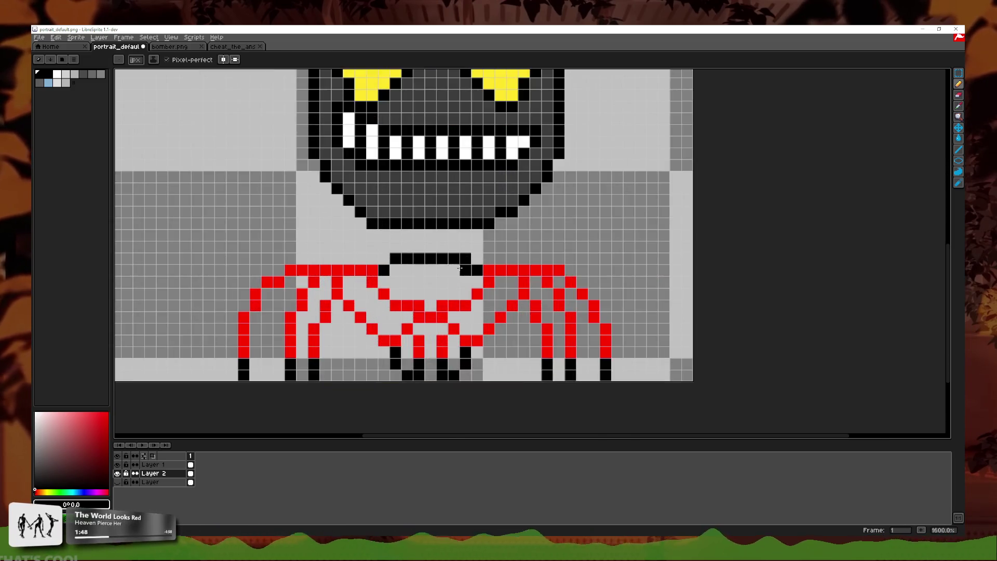
{"action": "scroll", "coordinate": [796, 162], "scroll_direction": "up", "scroll_amount": 2}
- Bucket-fill the neck area black and turn the red collar lines black
{"action": "left_click", "coordinate": [959, 139]}
{"action": "left_click", "coordinate": [416, 288]}
{"action": "scroll", "coordinate": [459, 295], "scroll_direction": "down", "scroll_amount": 5}
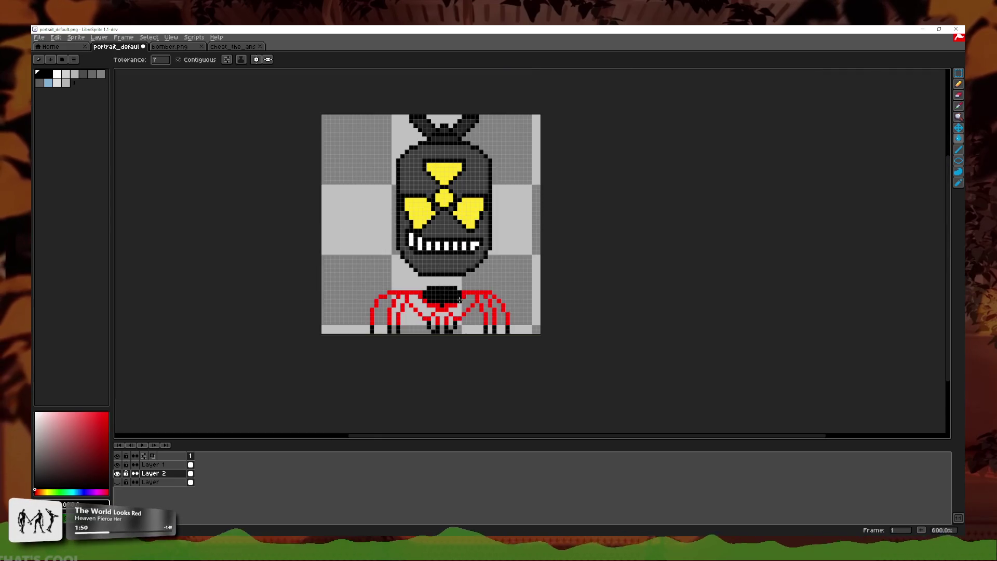
{"action": "scroll", "coordinate": [459, 295], "scroll_direction": "up", "scroll_amount": 7}
{"action": "scroll", "coordinate": [442, 291], "scroll_direction": "down", "scroll_amount": 8}
{"action": "scroll", "coordinate": [422, 322], "scroll_direction": "up", "scroll_amount": 5}
{"action": "left_click", "coordinate": [422, 322]}
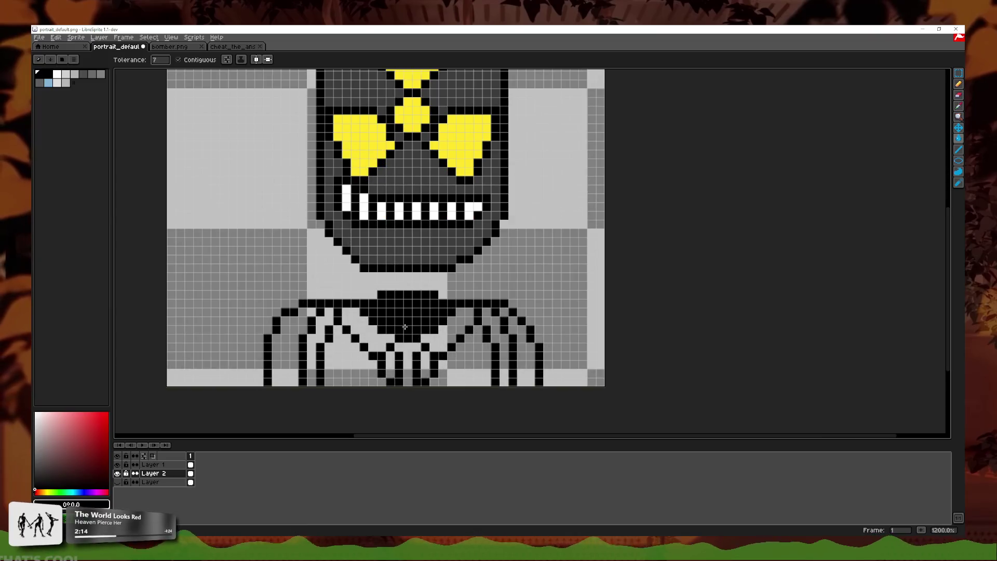
- Erase stray black pixels on the left shoulder
{"action": "left_click", "coordinate": [959, 96]}
{"action": "key", "text": "ctrl+z"}
{"action": "left_click_drag", "start_coordinate": [302, 303], "coordinate": [284, 311]}
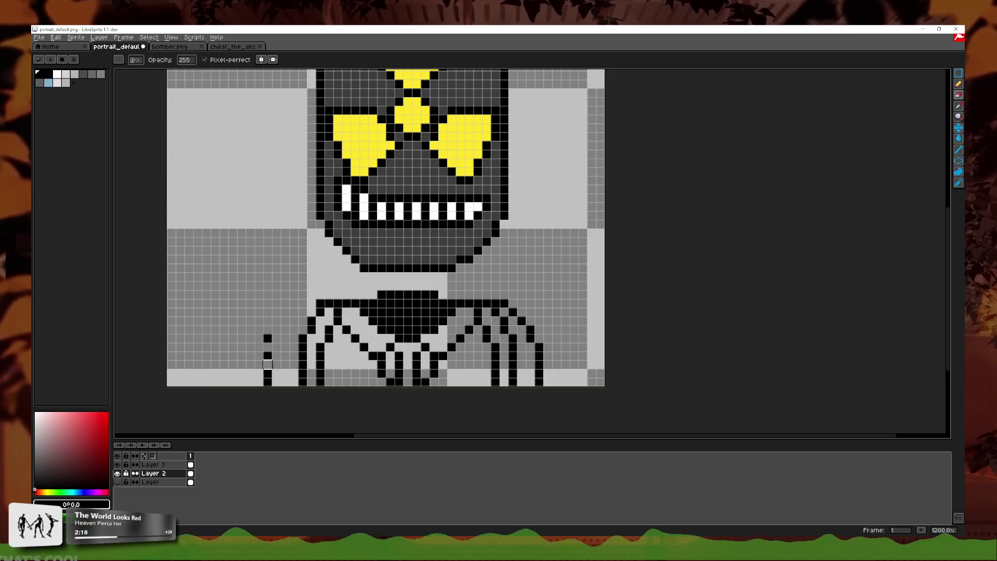
{"action": "scroll", "coordinate": [900, 115], "scroll_direction": "up", "scroll_amount": 1}
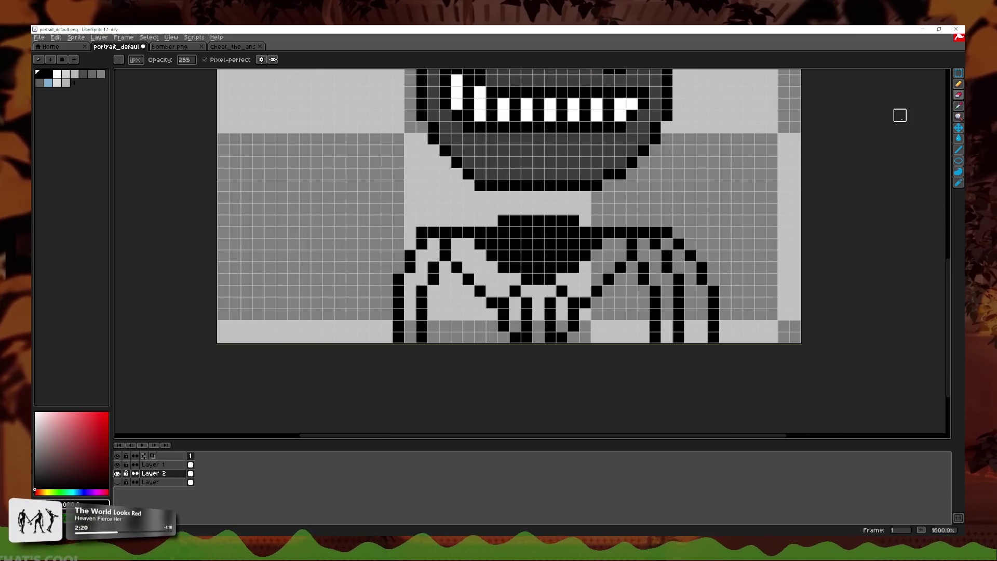
{"action": "left_click", "coordinate": [959, 84]}
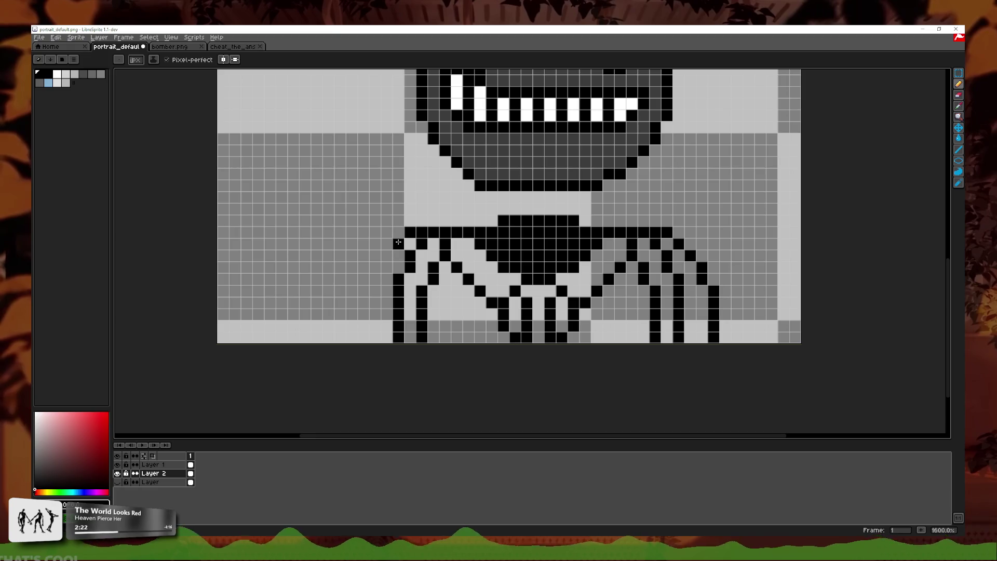
- Draw a black shoulder pixel and vertical black lines down the left and right sides of the coat
{"action": "left_click", "coordinate": [385, 256]}
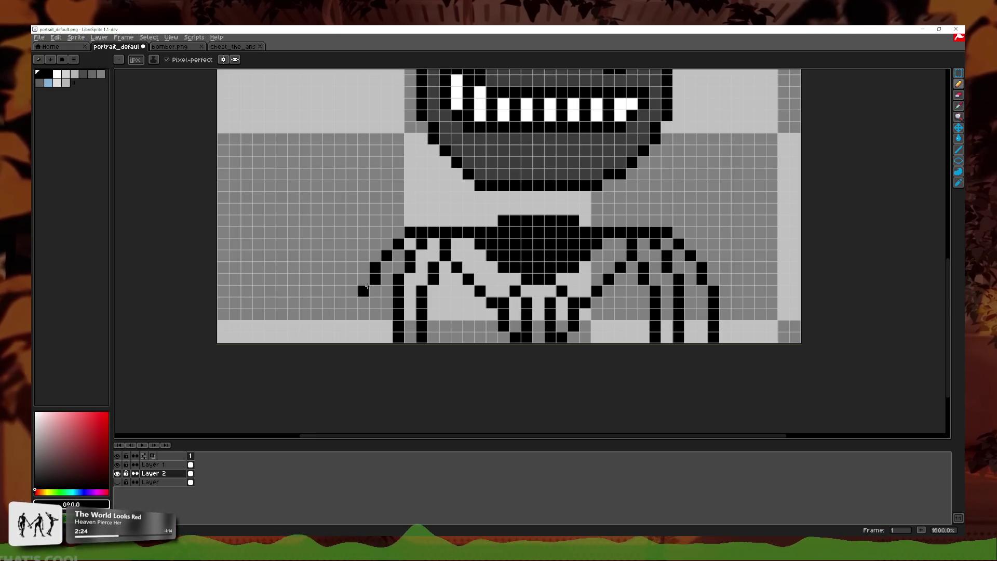
{"action": "left_click_drag", "start_coordinate": [367, 286], "coordinate": [367, 325]}
{"action": "left_click_drag", "start_coordinate": [698, 294], "coordinate": [701, 341]}
- Erase the new right-side black column and the stray black pixels at the right shoulder
{"action": "left_click", "coordinate": [959, 95]}
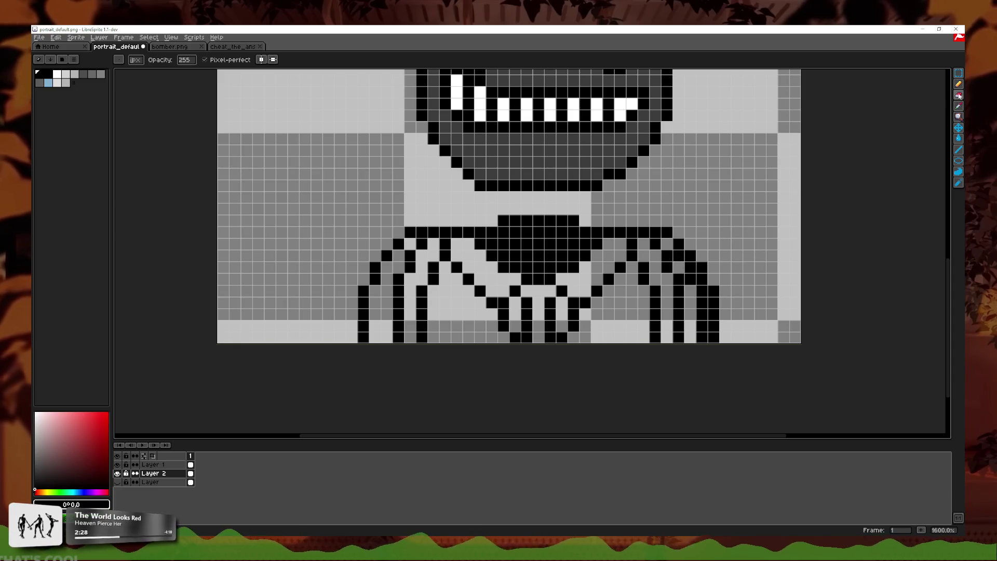
{"action": "left_click_drag", "start_coordinate": [713, 288], "coordinate": [713, 349]}
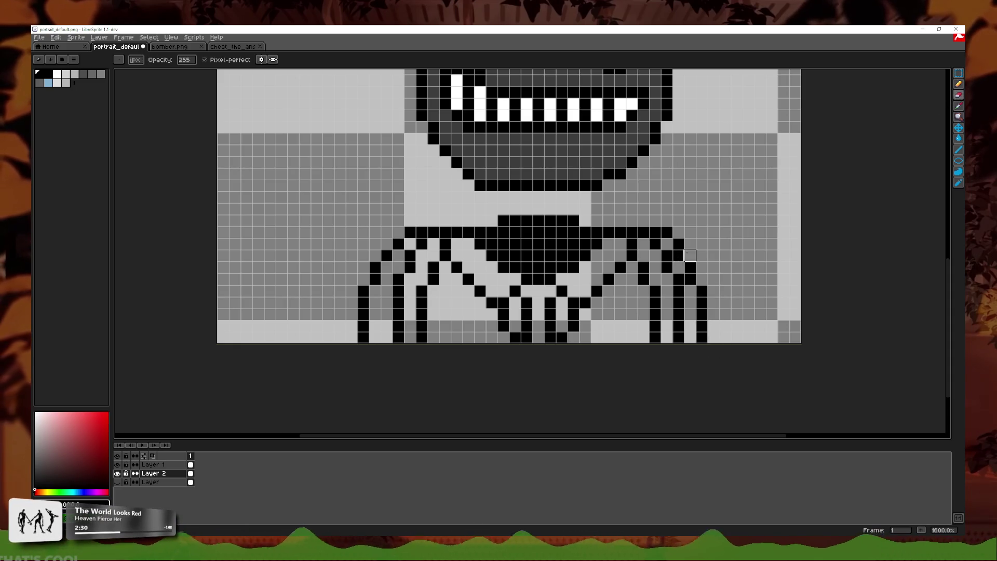
{"action": "left_click_drag", "start_coordinate": [690, 255], "coordinate": [667, 232]}
{"action": "left_click", "coordinate": [959, 72]}
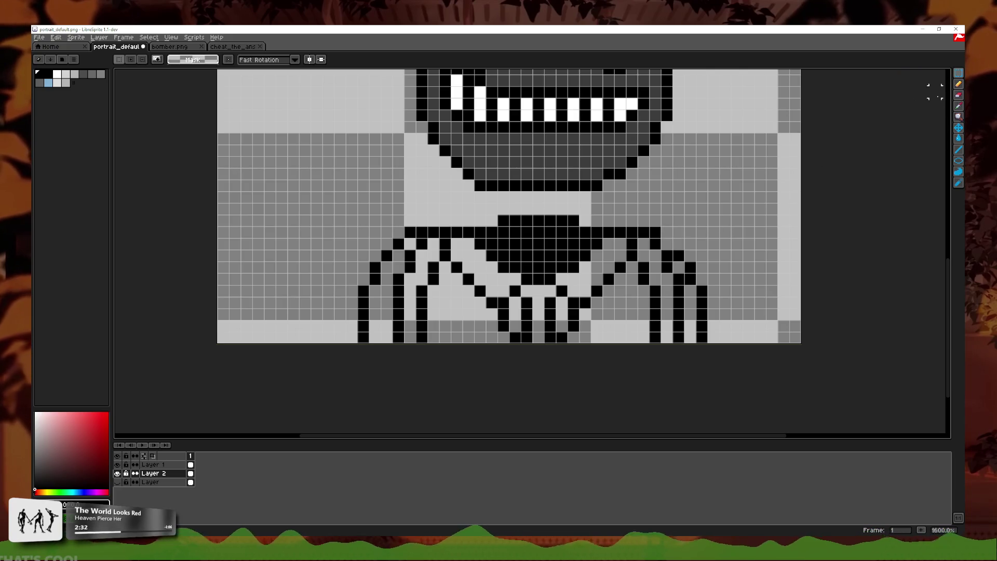
{"action": "left_click", "coordinate": [959, 84]}
{"action": "scroll", "coordinate": [663, 243], "scroll_direction": "down", "scroll_amount": 6}
{"action": "scroll", "coordinate": [663, 244], "scroll_direction": "down", "scroll_amount": 2}
{"action": "scroll", "coordinate": [664, 245], "scroll_direction": "up", "scroll_amount": 5}
{"action": "scroll", "coordinate": [580, 334], "scroll_direction": "up", "scroll_amount": 2}
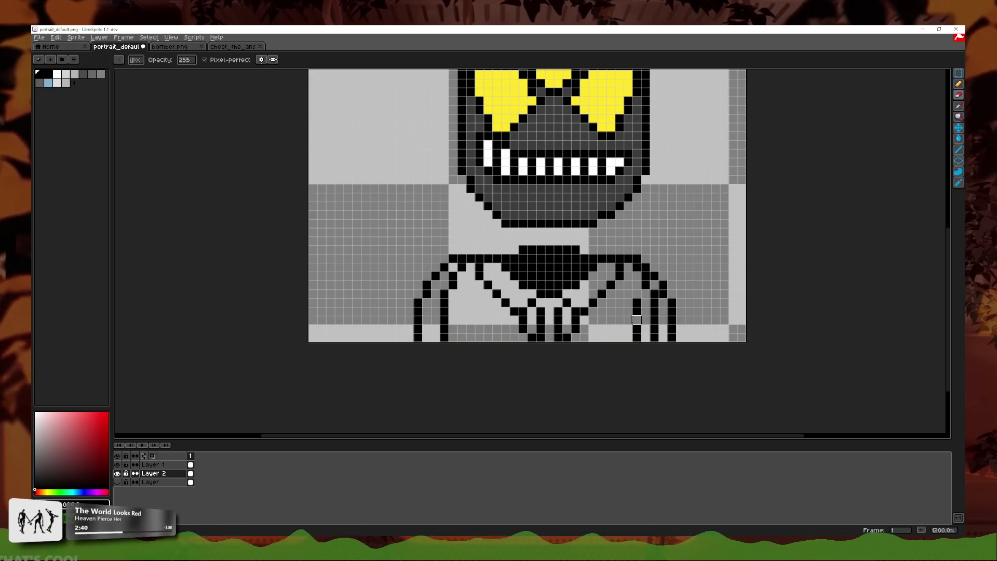
{"action": "scroll", "coordinate": [700, 313], "scroll_direction": "down", "scroll_amount": 5}
{"action": "scroll", "coordinate": [704, 315], "scroll_direction": "down", "scroll_amount": 2}
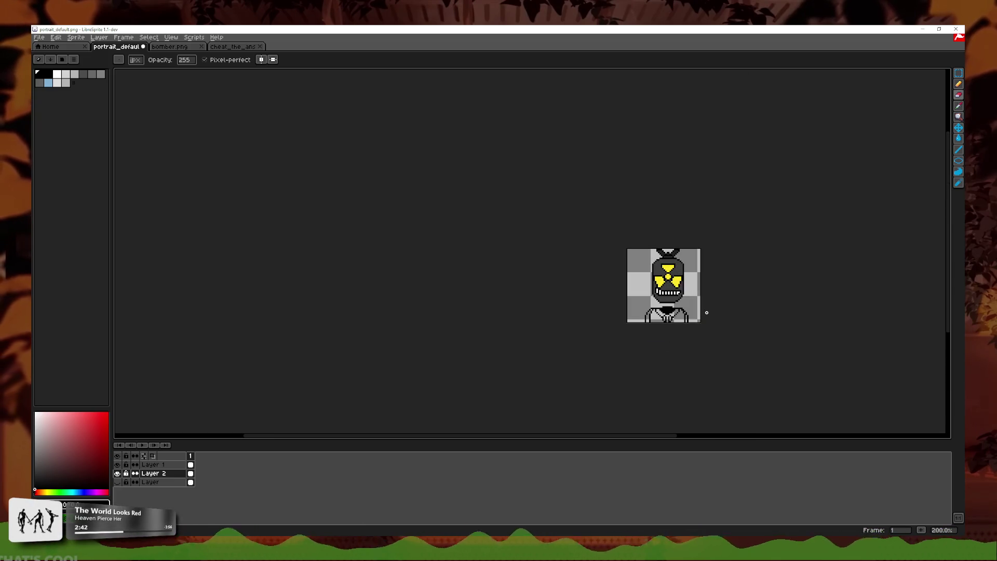
{"action": "scroll", "coordinate": [706, 313], "scroll_direction": "up", "scroll_amount": 4}
{"action": "scroll", "coordinate": [499, 325], "scroll_direction": "up", "scroll_amount": 3}
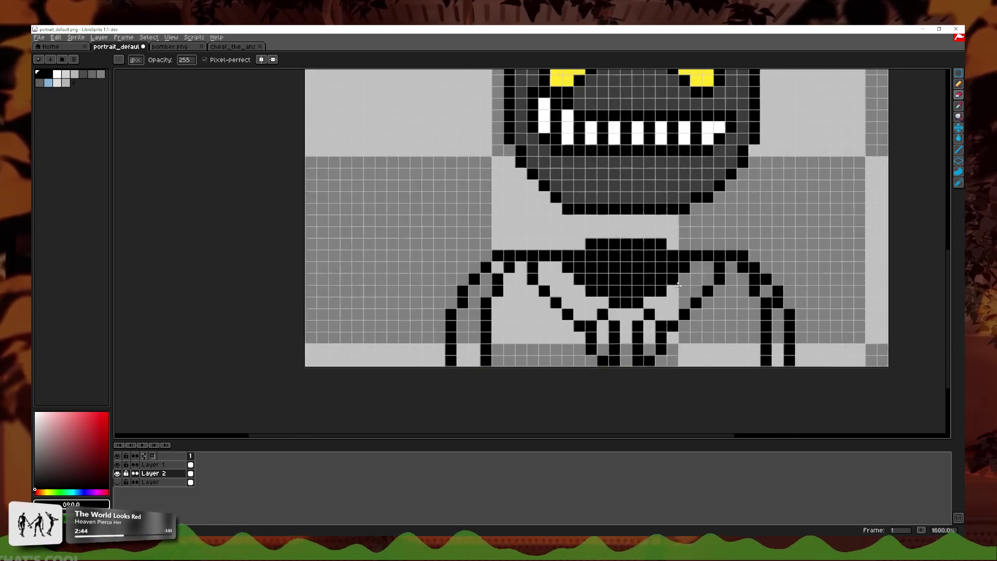
{"action": "scroll", "coordinate": [571, 280], "scroll_direction": "right", "scroll_amount": 3}
- Revise the recent coat line edits with undo and redo, restoring the left coat line columns
{"action": "key", "text": "ctrl+z"}
{"action": "key", "text": "ctrl+z"}
{"action": "key", "text": "ctrl+z"}
{"action": "key", "text": "ctrl+z"}
{"action": "key", "text": "ctrl+z"}
{"action": "key", "text": "ctrl+z"}
{"action": "key", "text": "ctrl+z"}
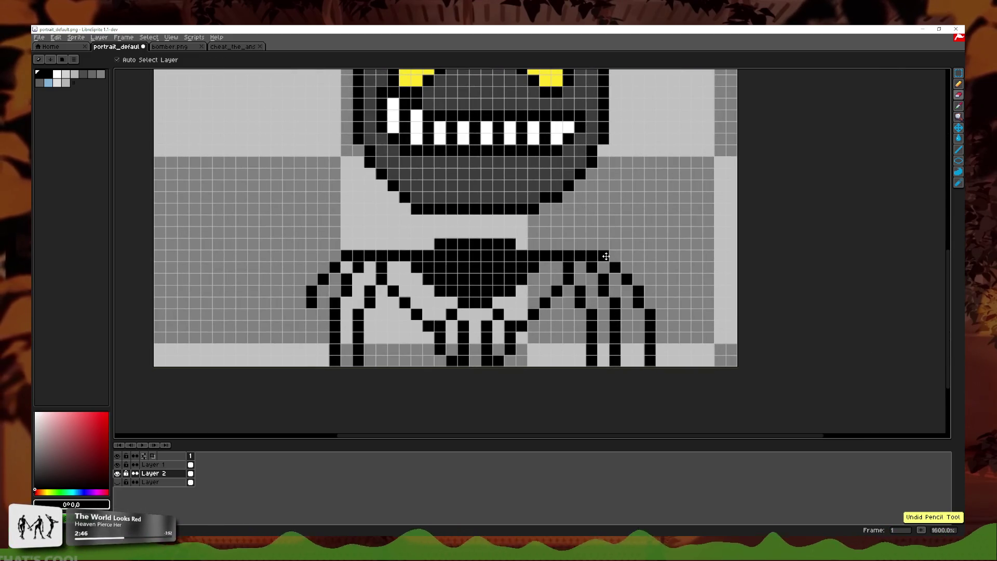
{"action": "key", "text": "ctrl+y"}
{"action": "key", "text": "b"}
{"action": "key", "text": "ctrl+z"}
{"action": "key", "text": "ctrl+z"}
{"action": "scroll", "coordinate": [416, 279], "scroll_direction": "down", "scroll_amount": 3}
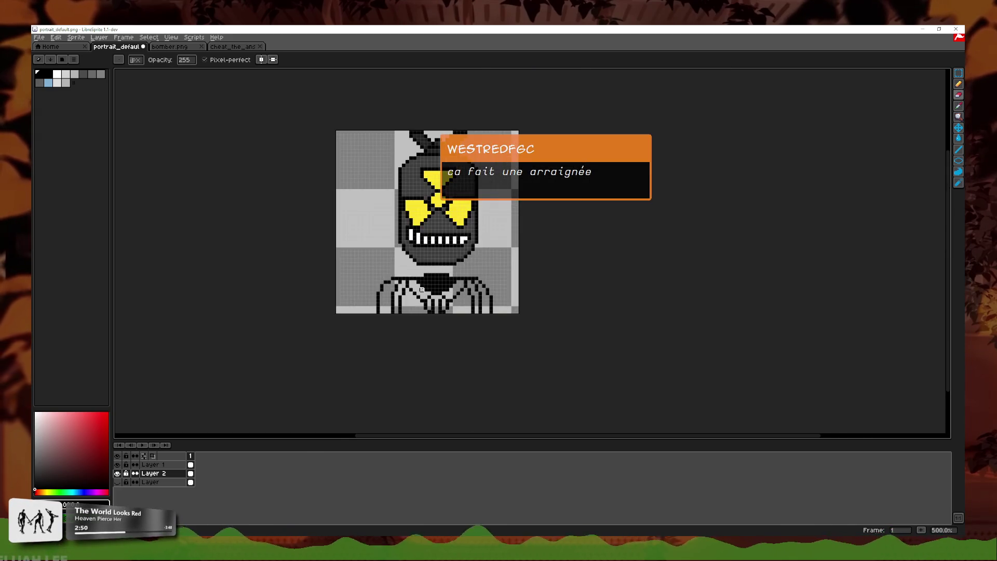
{"action": "scroll", "coordinate": [383, 294], "scroll_direction": "up", "scroll_amount": 3}
{"action": "key", "text": "ctrl+z"}
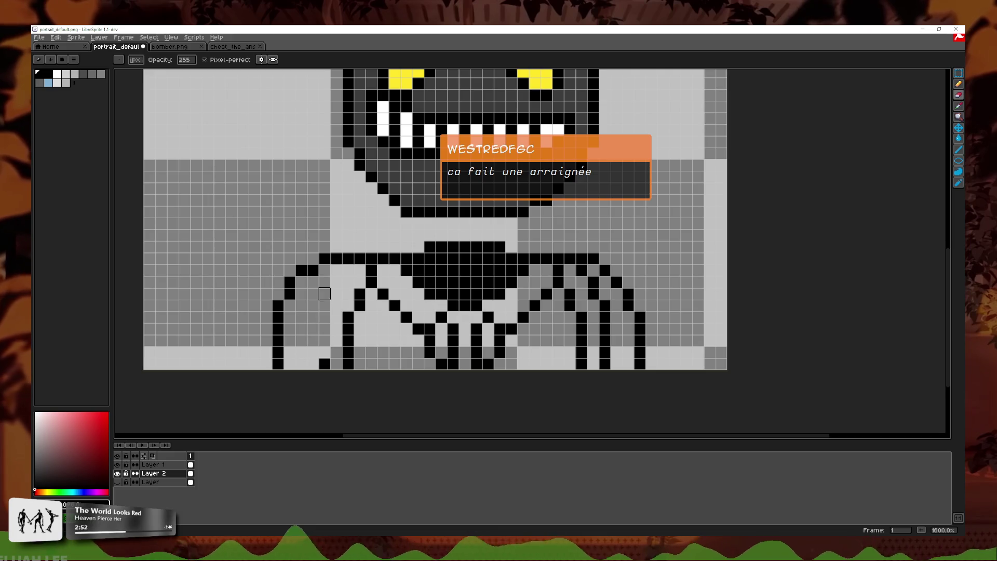
{"action": "key", "text": "ctrl+z"}
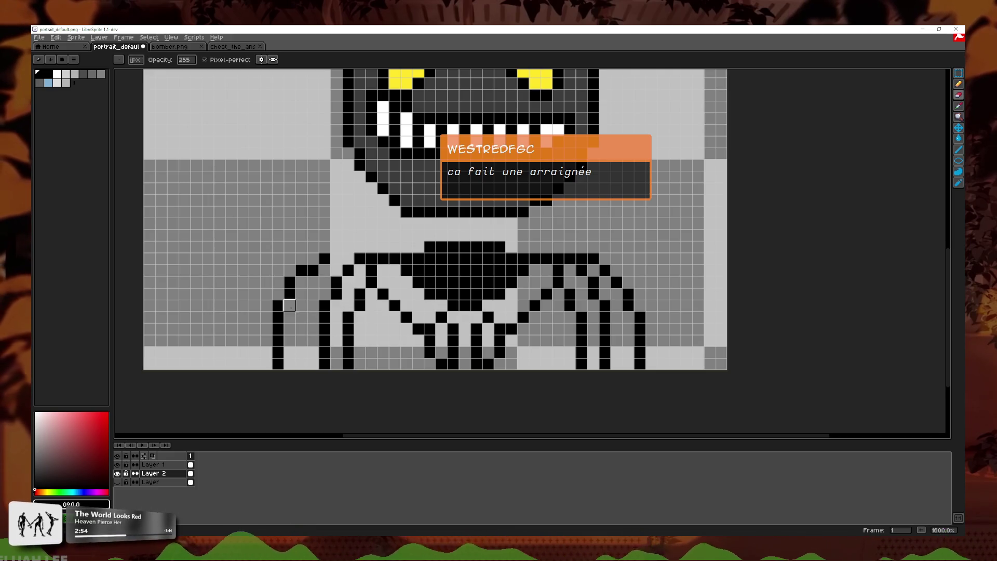
- Erase the outer left coat line columns and the outer black lines on the right
{"action": "mouse_move", "coordinate": [337, 258]}
{"action": "left_mouse_down"}
{"action": "mouse_move", "coordinate": [300, 294]}
{"action": "mouse_move", "coordinate": [277, 342]}
{"action": "left_mouse_up"}
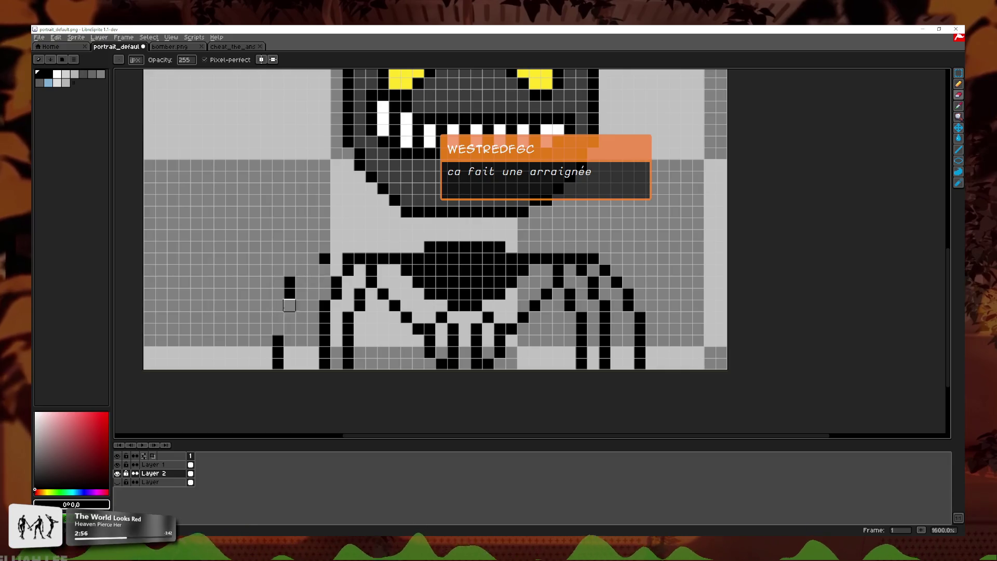
{"action": "left_click_drag", "start_coordinate": [289, 280], "coordinate": [278, 367]}
{"action": "mouse_move", "coordinate": [325, 258]}
{"action": "left_mouse_down"}
{"action": "mouse_move", "coordinate": [336, 270]}
{"action": "mouse_move", "coordinate": [263, 350]}
{"action": "mouse_move", "coordinate": [278, 370]}
{"action": "left_mouse_up"}
{"action": "key", "text": "ctrl+z"}
{"action": "key", "text": "ctrl+z"}
{"action": "key", "text": "ctrl+z"}
{"action": "mouse_move", "coordinate": [616, 282]}
{"action": "left_mouse_down"}
{"action": "mouse_move", "coordinate": [640, 322]}
{"action": "mouse_move", "coordinate": [640, 366]}
{"action": "left_mouse_up"}
{"action": "scroll", "coordinate": [581, 258], "scroll_direction": "down", "scroll_amount": 3}
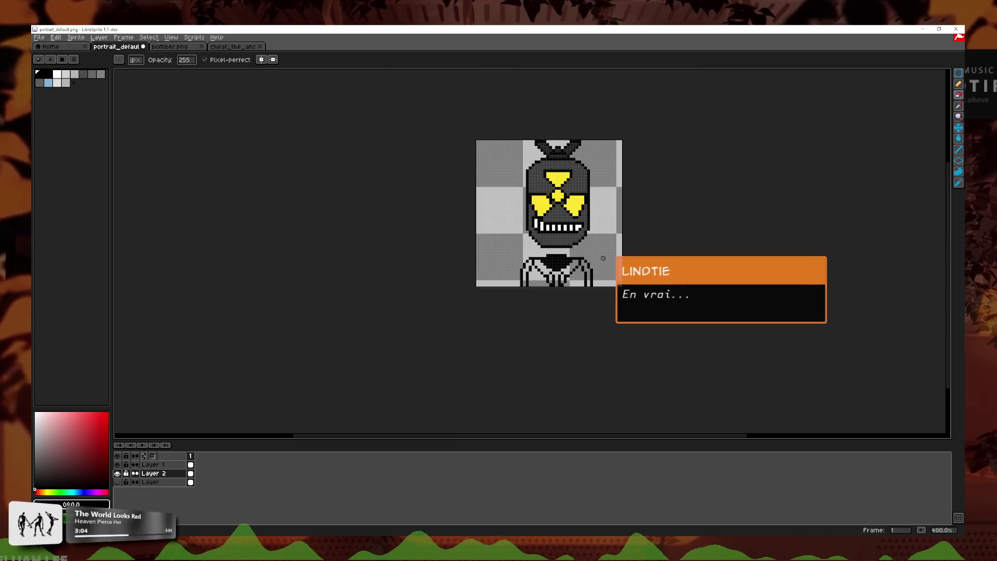
- Erase the remaining outer coat lines on the right and left sides
{"action": "scroll", "coordinate": [517, 263], "scroll_direction": "up", "scroll_amount": 3}
{"action": "left_click_drag", "start_coordinate": [516, 263], "coordinate": [552, 322]}
{"action": "left_click_drag", "start_coordinate": [307, 264], "coordinate": [271, 344]}
{"action": "scroll", "coordinate": [272, 344], "scroll_direction": "down", "scroll_amount": 2}
{"action": "scroll", "coordinate": [271, 345], "scroll_direction": "down", "scroll_amount": 1}
{"action": "scroll", "coordinate": [415, 323], "scroll_direction": "up", "scroll_amount": 2}
{"action": "scroll", "coordinate": [415, 324], "scroll_direction": "up", "scroll_amount": 1}
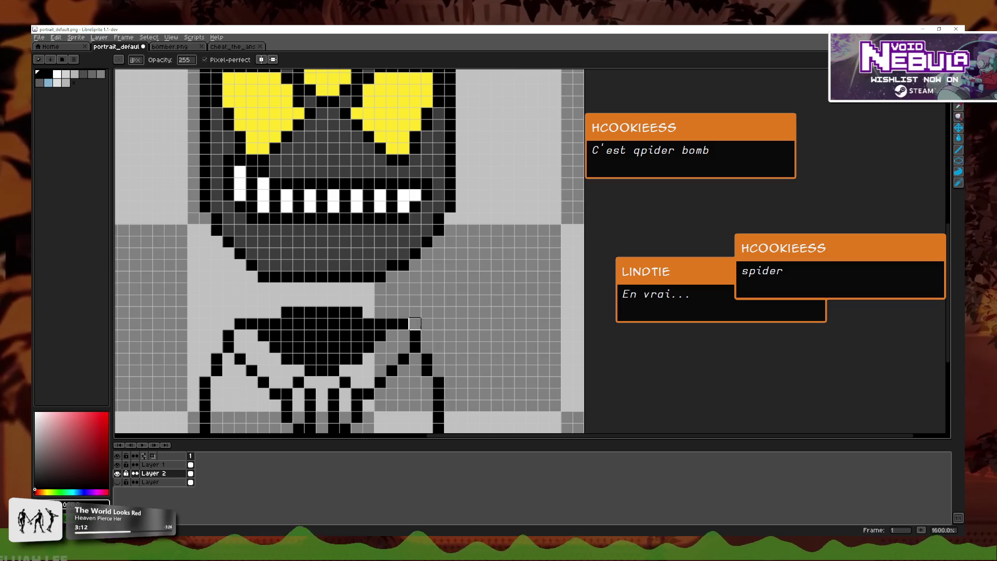
{"action": "scroll", "coordinate": [535, 296], "scroll_direction": "down", "scroll_amount": 1}
{"action": "scroll", "coordinate": [540, 295], "scroll_direction": "down", "scroll_amount": 2}
{"action": "scroll", "coordinate": [540, 295], "scroll_direction": "down", "scroll_amount": 2}
{"action": "scroll", "coordinate": [540, 295], "scroll_direction": "down", "scroll_amount": 2}
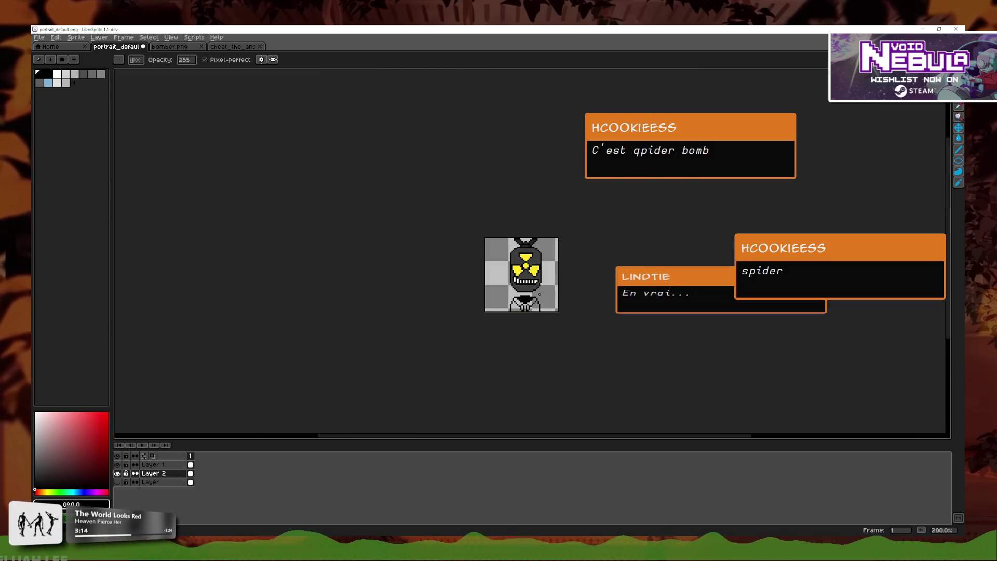
{"action": "scroll", "coordinate": [540, 294], "scroll_direction": "up", "scroll_amount": 1}
{"action": "scroll", "coordinate": [536, 294], "scroll_direction": "up", "scroll_amount": 4}
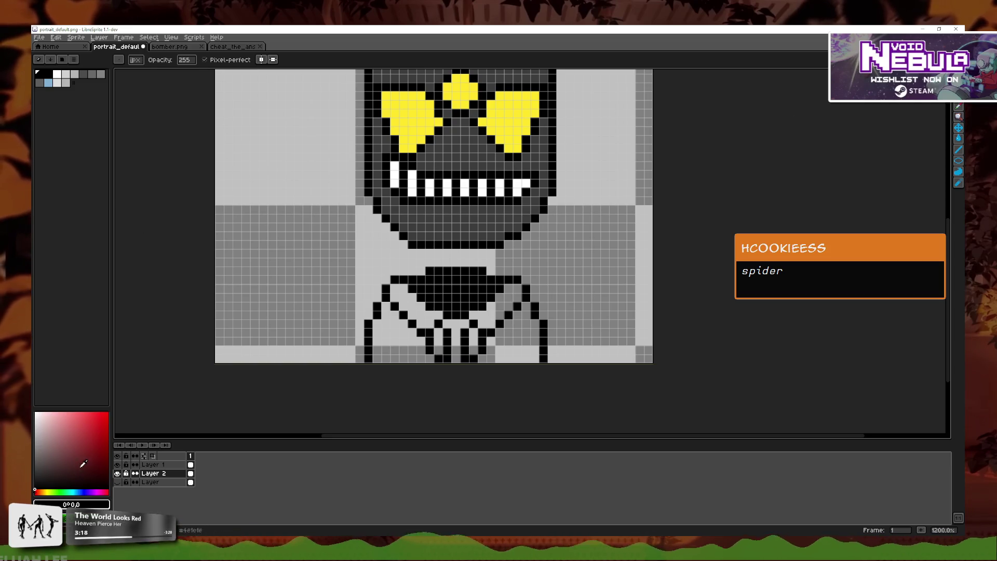
- Draw two cyan ellipses across the chest as collar rings
{"action": "left_click", "coordinate": [73, 491]}
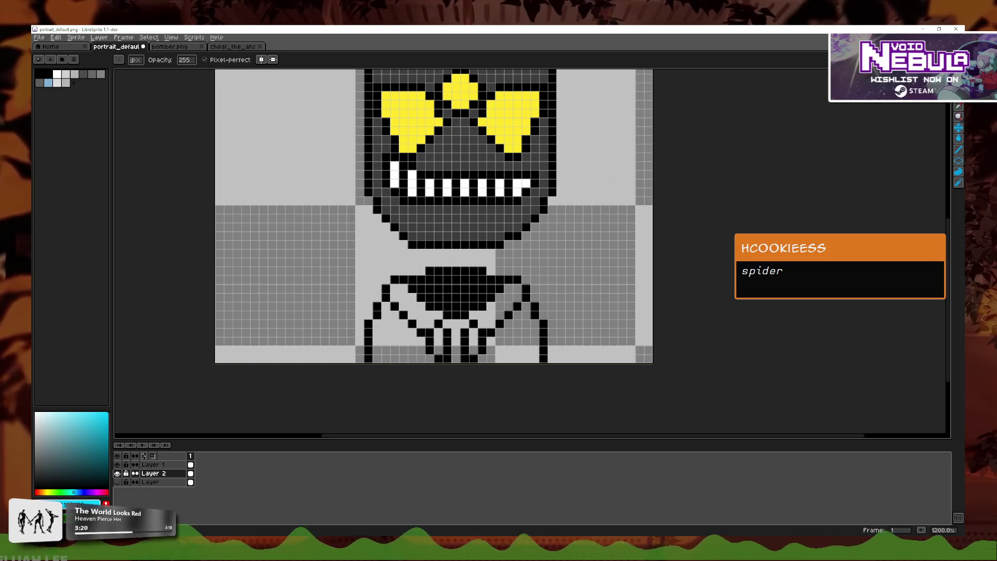
{"action": "key", "text": "shift+u"}
{"action": "left_click_drag", "start_coordinate": [394, 268], "coordinate": [527, 300]}
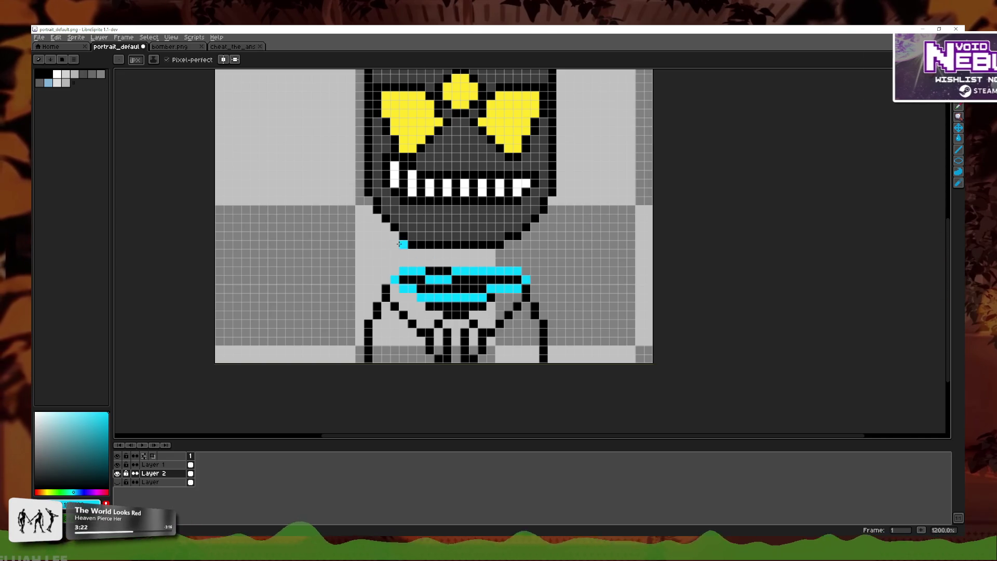
{"action": "left_click_drag", "start_coordinate": [399, 245], "coordinate": [581, 250]}
{"action": "scroll", "coordinate": [581, 250], "scroll_direction": "down", "scroll_amount": 5}
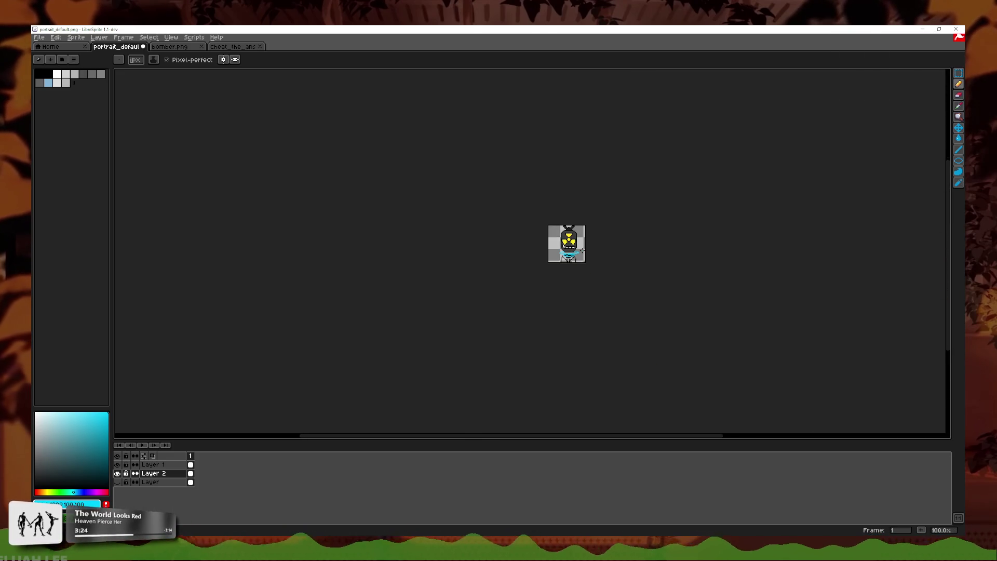
{"action": "scroll", "coordinate": [581, 250], "scroll_direction": "up", "scroll_amount": 4}
{"action": "scroll", "coordinate": [643, 263], "scroll_direction": "up", "scroll_amount": 2}
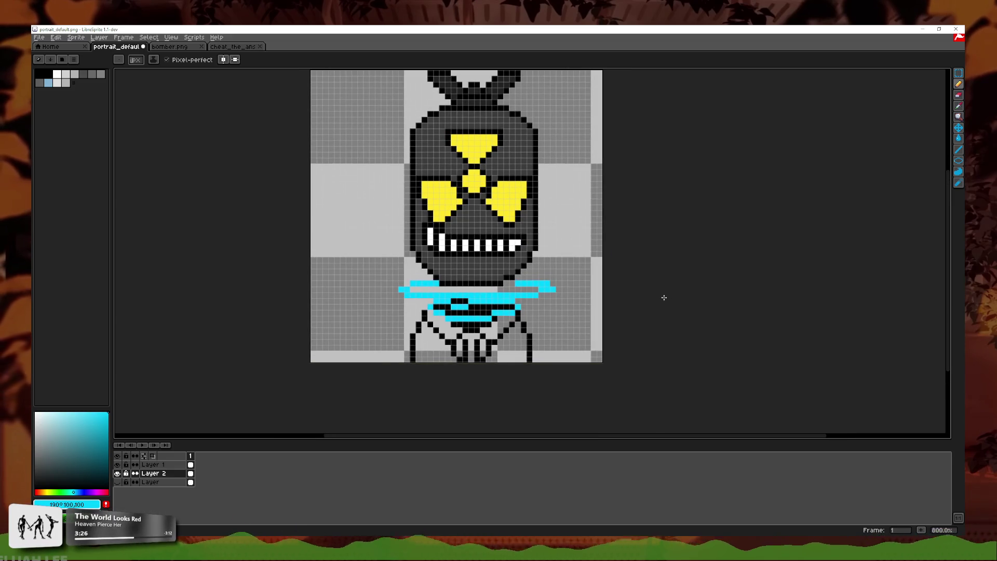
{"action": "scroll", "coordinate": [658, 291], "scroll_direction": "down", "scroll_amount": 1}
{"action": "scroll", "coordinate": [656, 286], "scroll_direction": "down", "scroll_amount": 2}
{"action": "scroll", "coordinate": [657, 282], "scroll_direction": "down", "scroll_amount": 1}
{"action": "scroll", "coordinate": [655, 280], "scroll_direction": "down", "scroll_amount": 1}
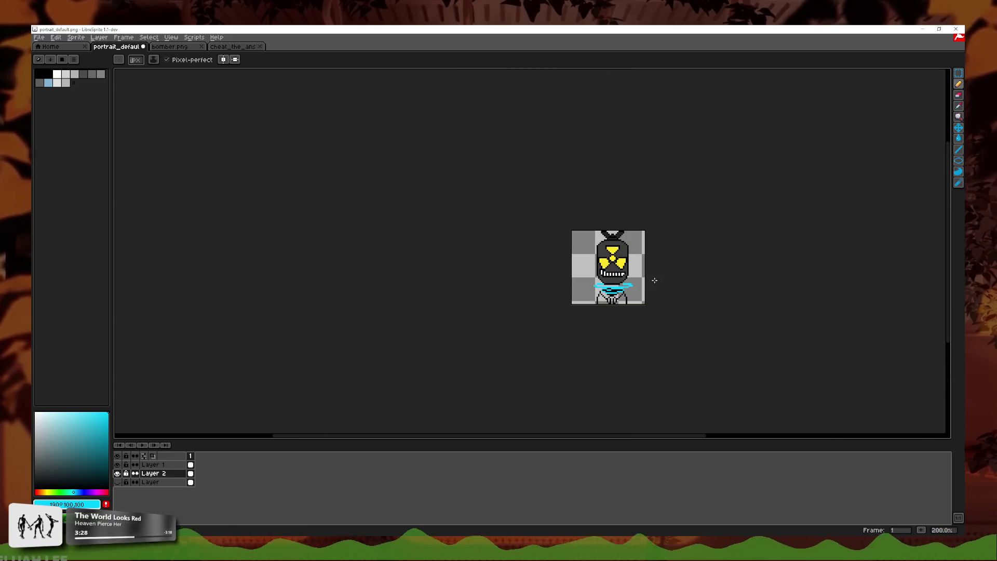
{"action": "scroll", "coordinate": [655, 280], "scroll_direction": "up", "scroll_amount": 3}
- Show the grey reference layer and sample black from the outline as the drawing colour
{"action": "left_click", "coordinate": [117, 482]}
{"action": "scroll", "coordinate": [520, 325], "scroll_direction": "up", "scroll_amount": 3}
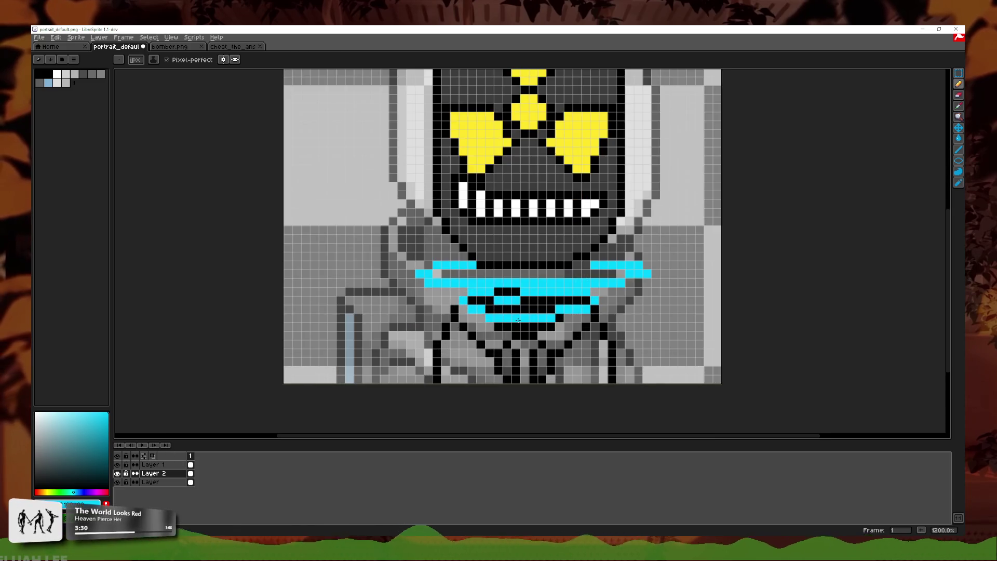
{"action": "left_click", "coordinate": [959, 106]}
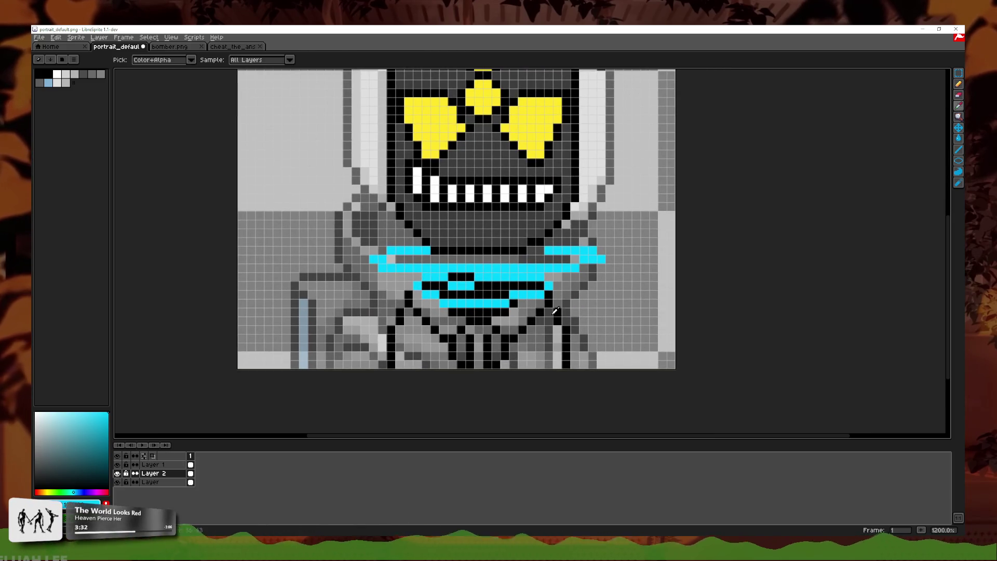
{"action": "left_click", "coordinate": [555, 311]}
{"action": "key", "text": "b"}
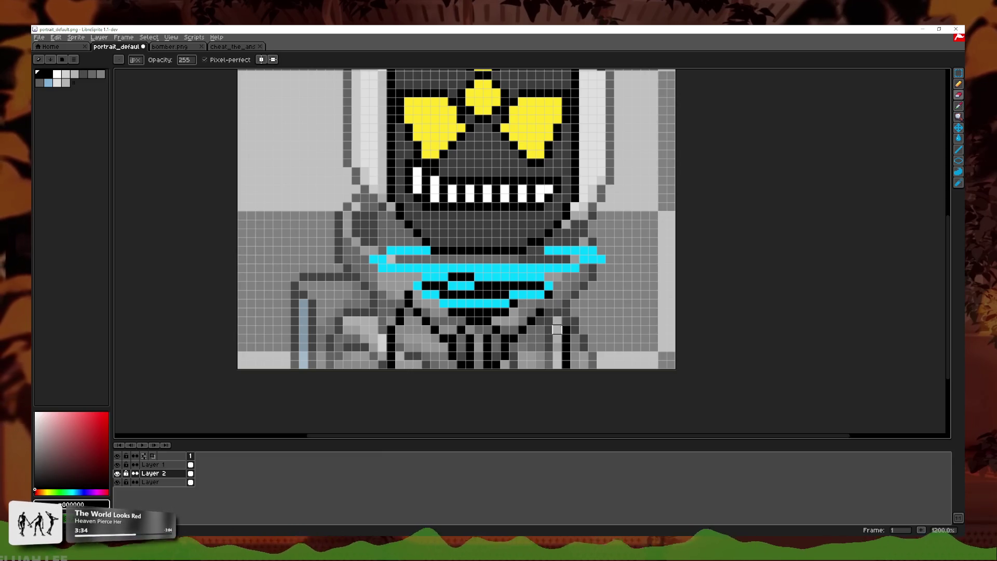
- Undo the cyan collar rings and pencil a black pixel at the coat bottom
{"action": "key", "text": "ctrl+z"}
{"action": "key", "text": "ctrl+z"}
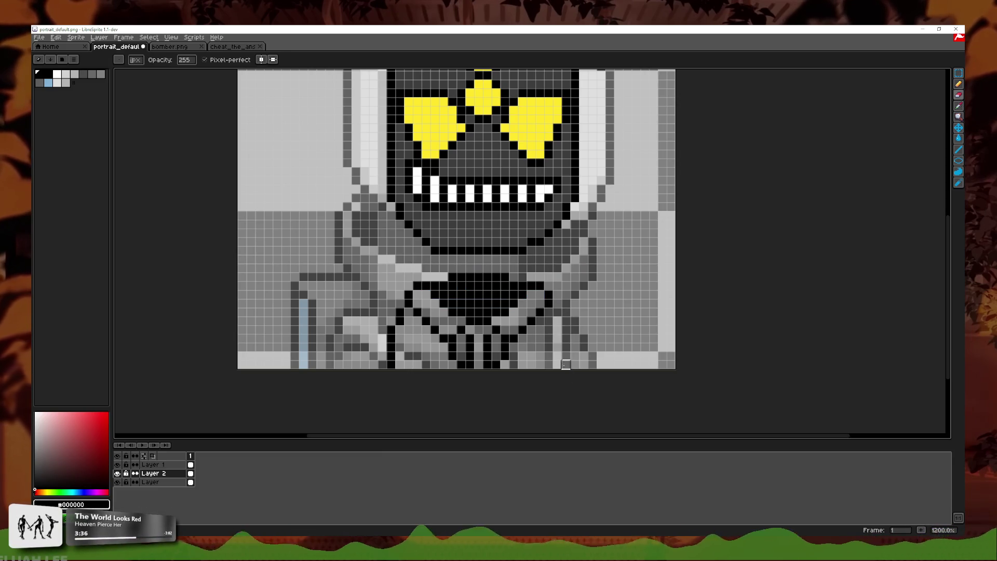
{"action": "left_click", "coordinate": [390, 364]}
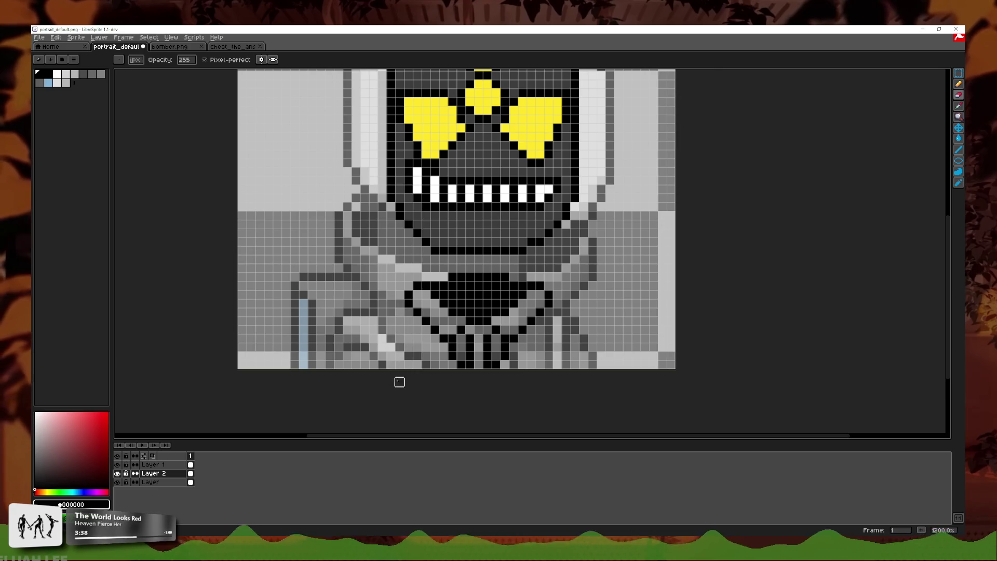
{"action": "scroll", "coordinate": [558, 346], "scroll_direction": "up", "scroll_amount": 1}
{"action": "left_click", "coordinate": [959, 85]}
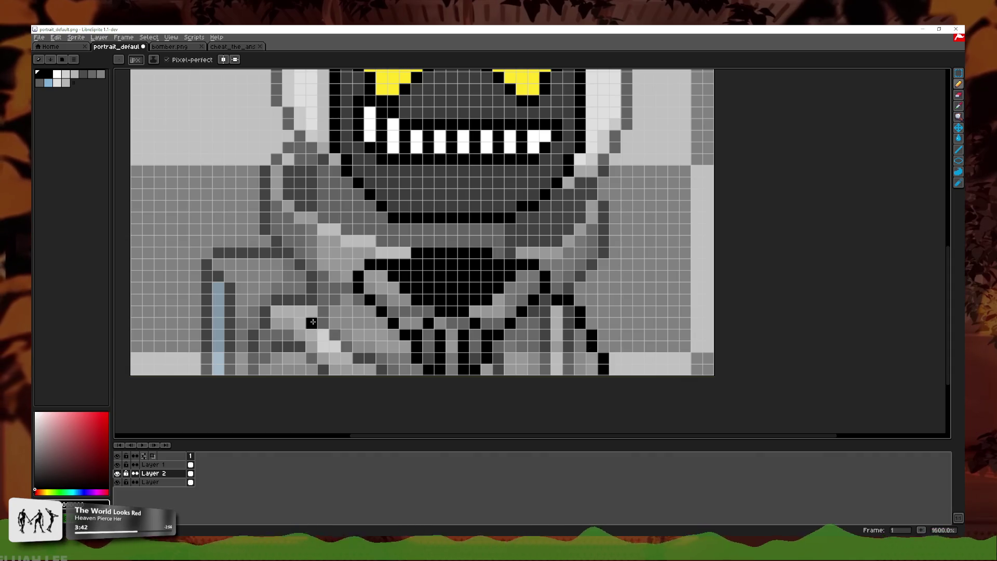
{"action": "left_click_drag", "start_coordinate": [347, 288], "coordinate": [329, 287]}
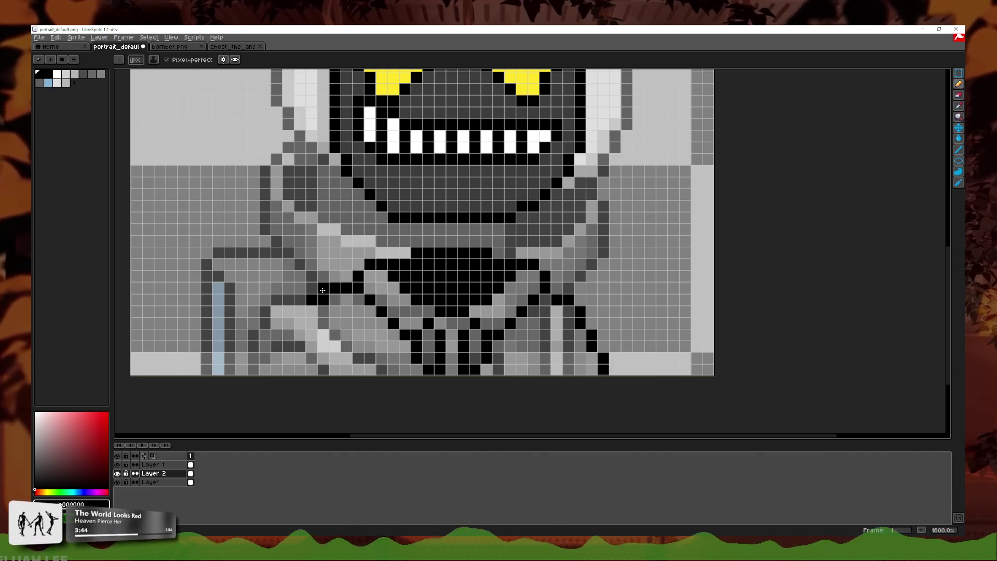
{"action": "left_click", "coordinate": [299, 300]}
{"action": "key", "text": "ctrl+z"}
{"action": "left_click", "coordinate": [289, 300]}
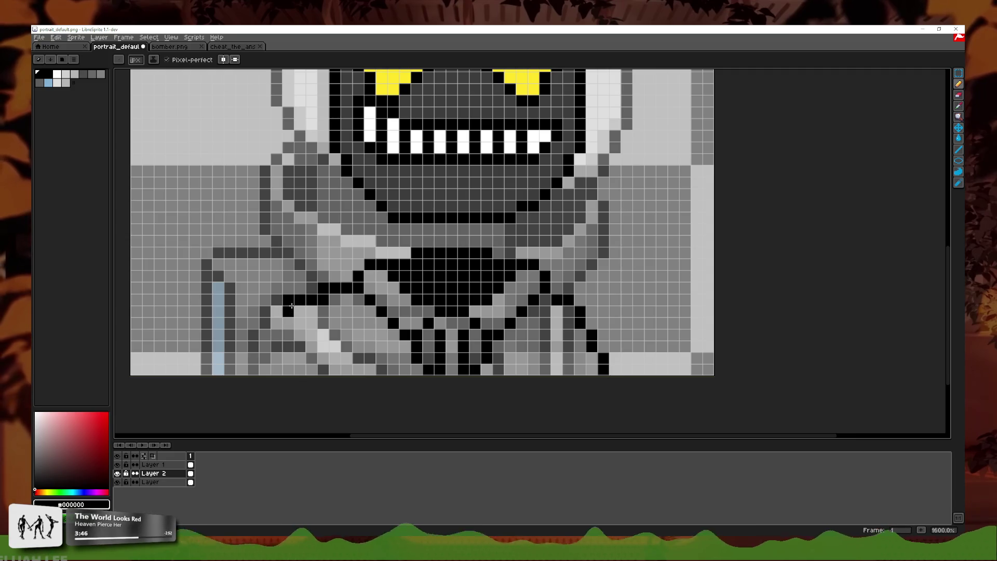
{"action": "left_click", "coordinate": [288, 311]}
{"action": "key", "text": "ctrl+z"}
{"action": "key", "text": "ctrl+z"}
{"action": "left_click", "coordinate": [285, 312]}
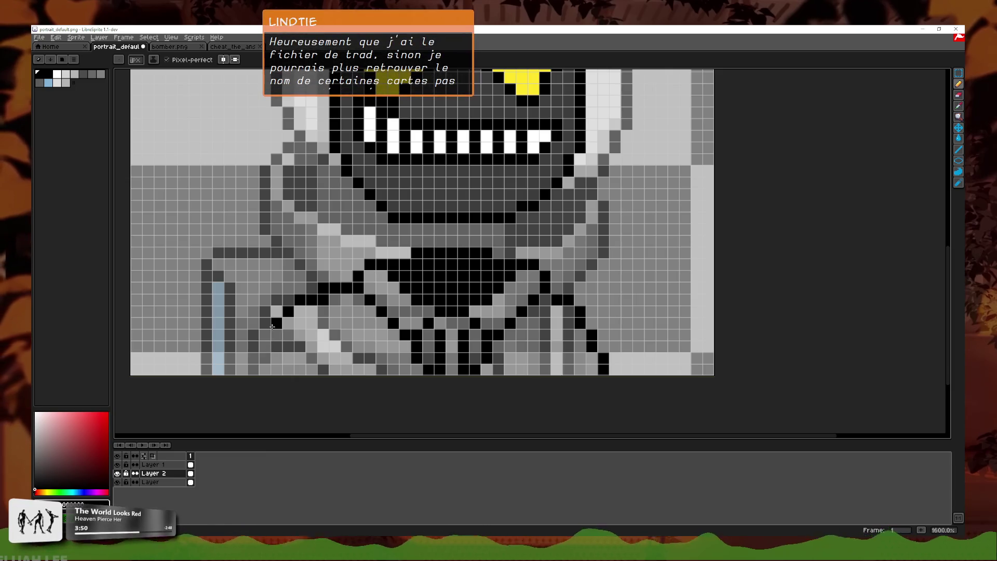
{"action": "key", "text": "ctrl+z"}
{"action": "left_click", "coordinate": [265, 334]}
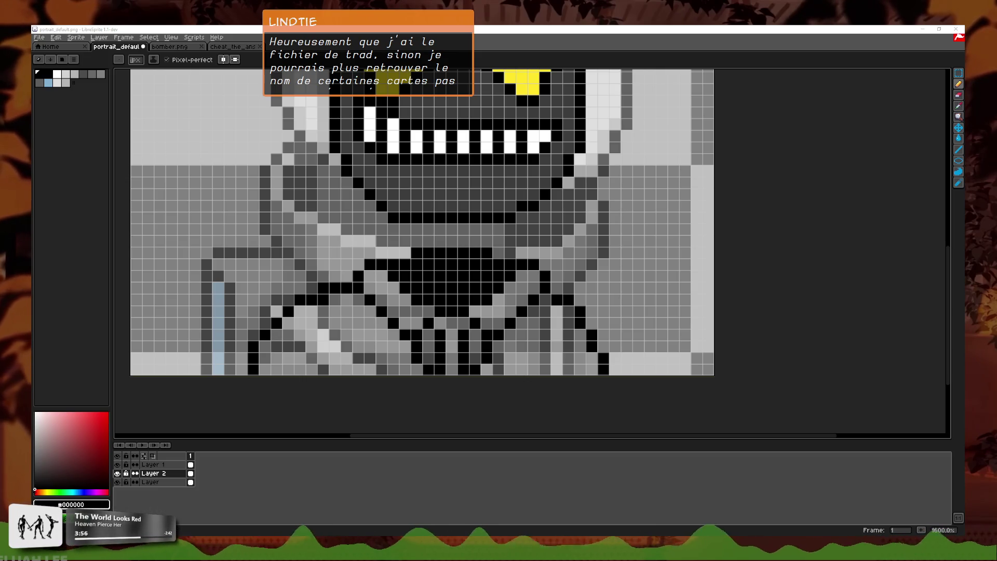
{"action": "scroll", "coordinate": [298, 264], "scroll_direction": "down", "scroll_amount": 3}
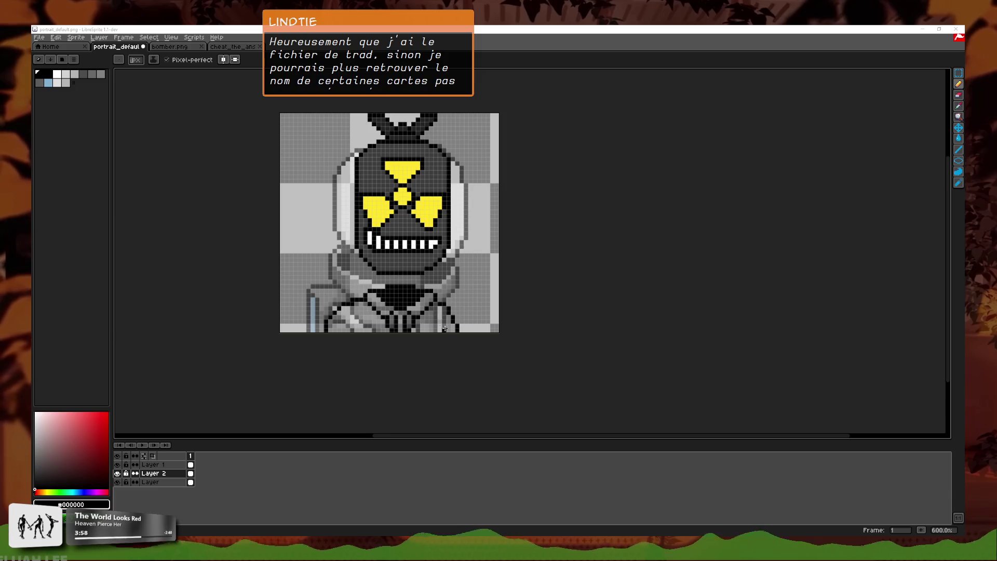
{"action": "scroll", "coordinate": [442, 323], "scroll_direction": "up", "scroll_amount": 3}
{"action": "scroll", "coordinate": [442, 323], "scroll_direction": "down", "scroll_amount": 2}
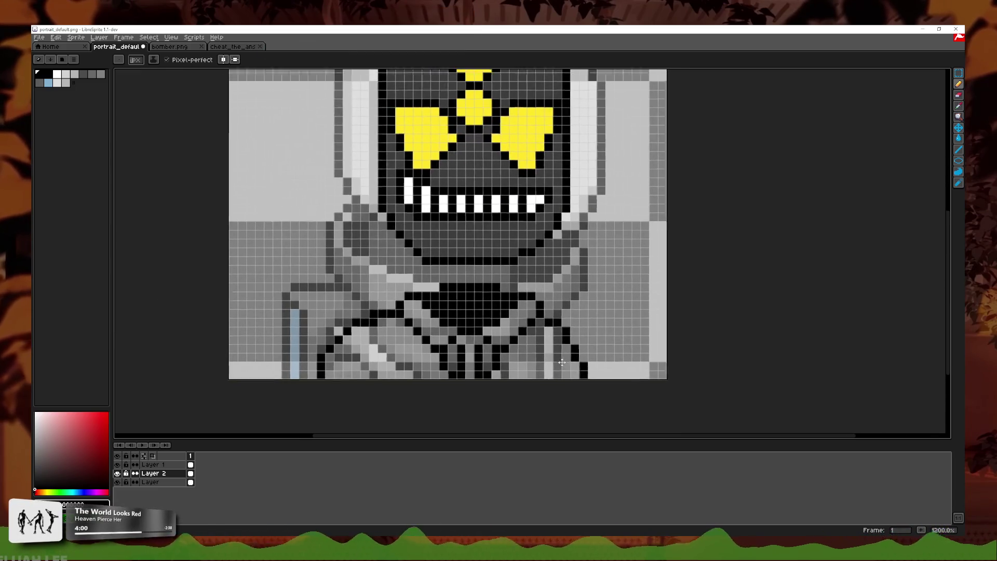
{"action": "scroll", "coordinate": [571, 347], "scroll_direction": "down", "scroll_amount": 1}
{"action": "scroll", "coordinate": [571, 346], "scroll_direction": "up", "scroll_amount": 5}
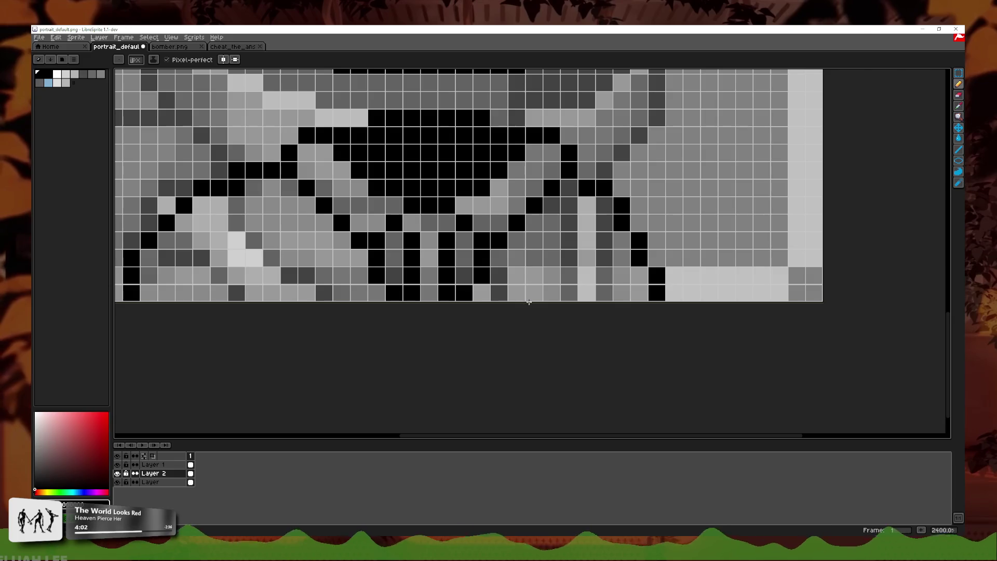
{"action": "scroll", "coordinate": [494, 285], "scroll_direction": "down", "scroll_amount": 5}
{"action": "scroll", "coordinate": [561, 252], "scroll_direction": "down", "scroll_amount": 1}
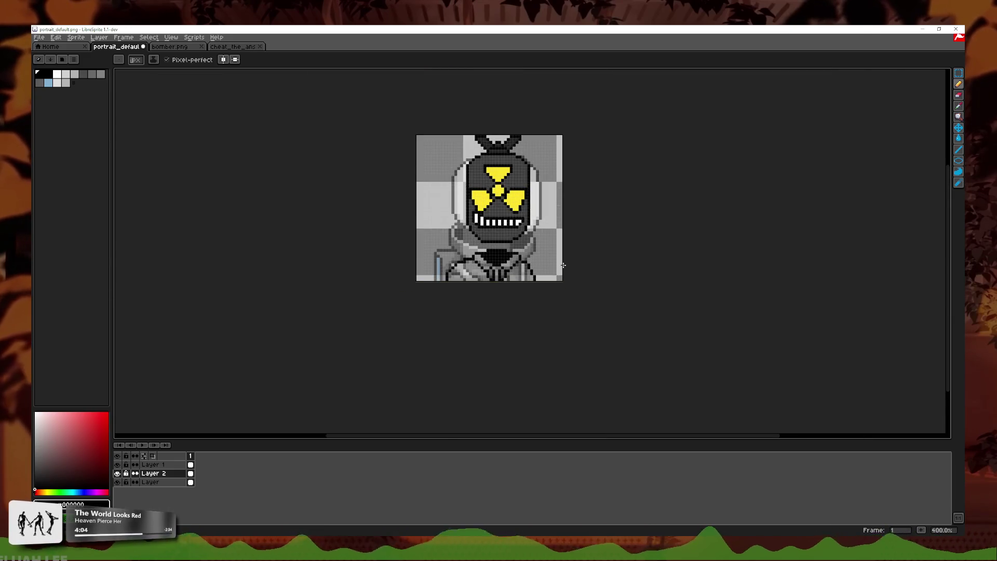
- Paint a black line down the lower-left collar and erase stray pixels from its outline
{"action": "scroll", "coordinate": [393, 275], "scroll_direction": "up", "scroll_amount": 5}
{"action": "scroll", "coordinate": [393, 276], "scroll_direction": "up", "scroll_amount": 1}
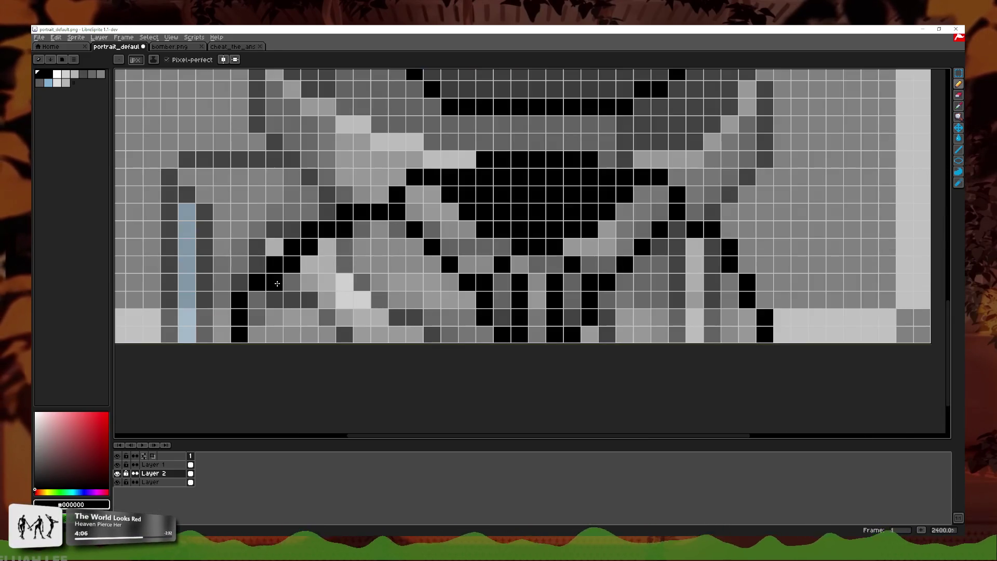
{"action": "left_click_drag", "start_coordinate": [277, 284], "coordinate": [306, 348]}
{"action": "left_click", "coordinate": [959, 107]}
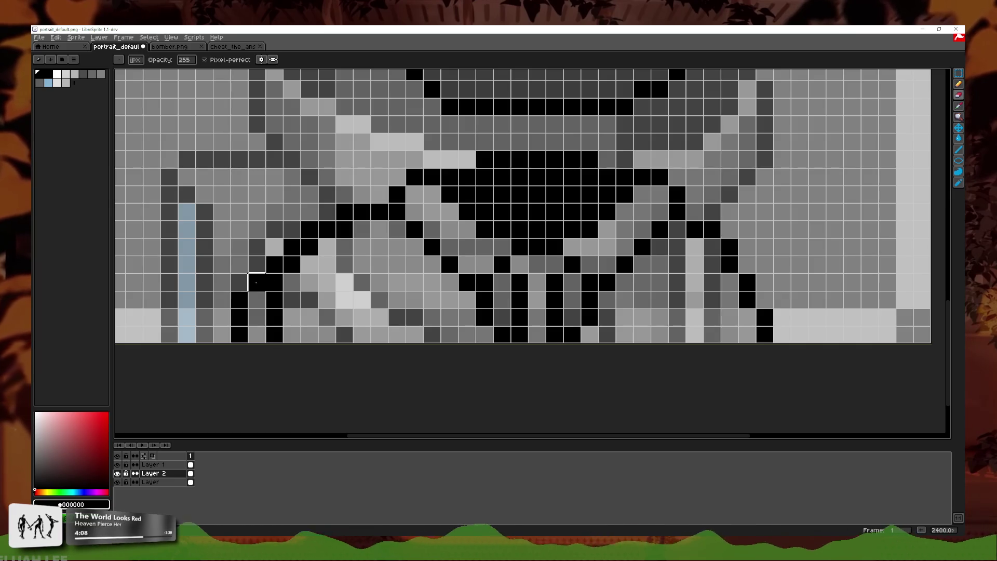
{"action": "left_click_drag", "start_coordinate": [255, 282], "coordinate": [285, 249]}
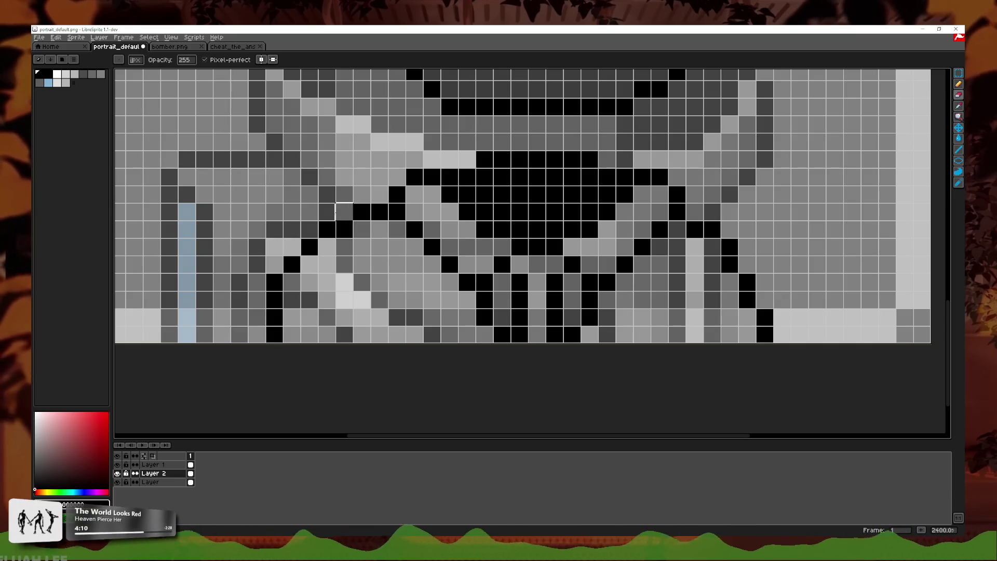
{"action": "scroll", "coordinate": [415, 231], "scroll_direction": "down", "scroll_amount": 4}
{"action": "scroll", "coordinate": [464, 239], "scroll_direction": "down", "scroll_amount": 2}
{"action": "scroll", "coordinate": [462, 231], "scroll_direction": "down", "scroll_amount": 1}
{"action": "scroll", "coordinate": [463, 229], "scroll_direction": "up", "scroll_amount": 5}
{"action": "scroll", "coordinate": [480, 334], "scroll_direction": "down", "scroll_amount": 3}
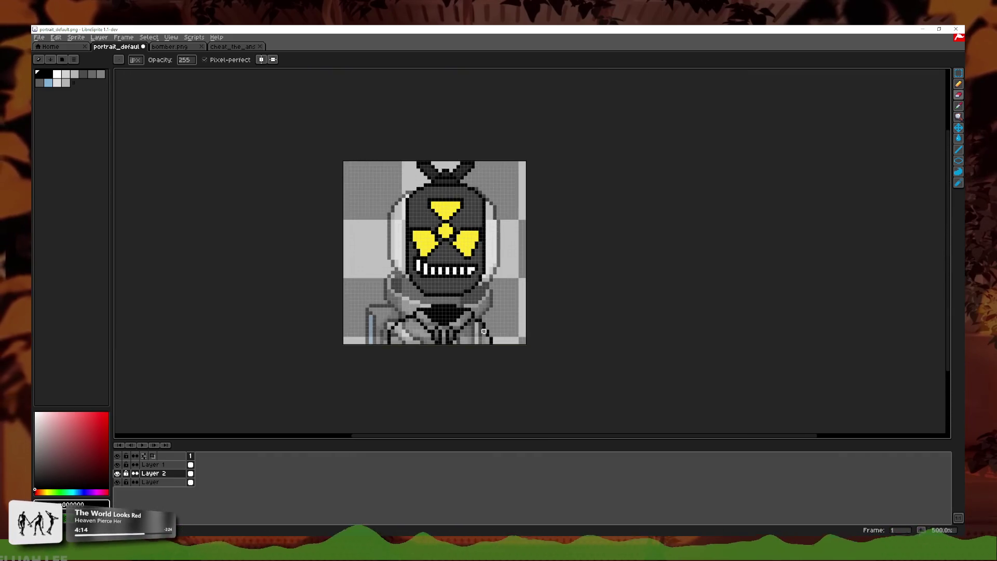
{"action": "scroll", "coordinate": [480, 334], "scroll_direction": "up", "scroll_amount": 2}
{"action": "scroll", "coordinate": [480, 334], "scroll_direction": "up", "scroll_amount": 2}
- Undo the erase and redraw a short dark line on the lower-left collar
{"action": "key", "text": "ctrl+z"}
{"action": "key", "text": "e"}
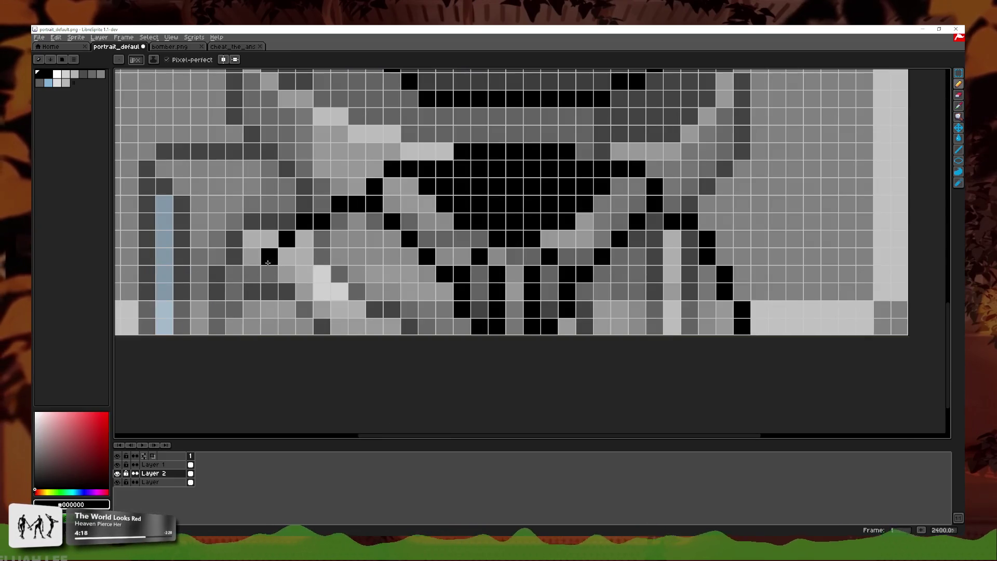
{"action": "left_click_drag", "start_coordinate": [260, 283], "coordinate": [252, 332]}
{"action": "scroll", "coordinate": [271, 337], "scroll_direction": "down", "scroll_amount": 4}
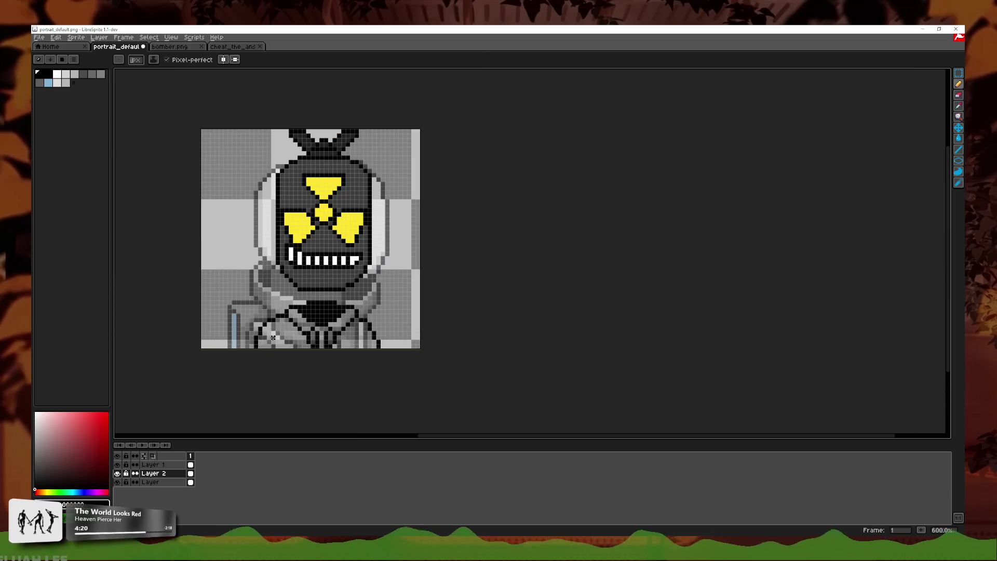
{"action": "scroll", "coordinate": [396, 351], "scroll_direction": "down", "scroll_amount": 2}
{"action": "scroll", "coordinate": [393, 351], "scroll_direction": "down", "scroll_amount": 2}
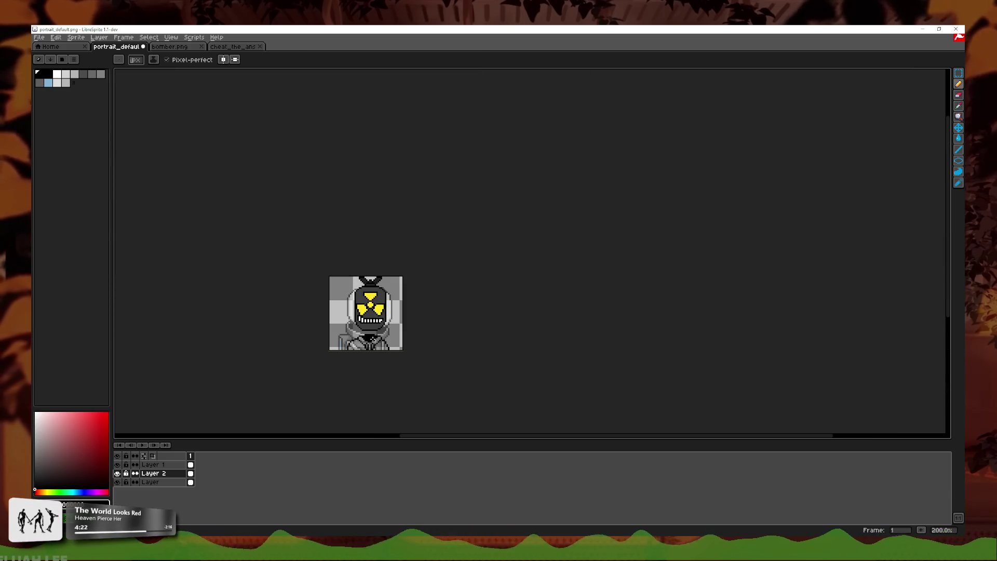
{"action": "scroll", "coordinate": [393, 351], "scroll_direction": "up", "scroll_amount": 4}
{"action": "scroll", "coordinate": [496, 357], "scroll_direction": "up", "scroll_amount": 3}
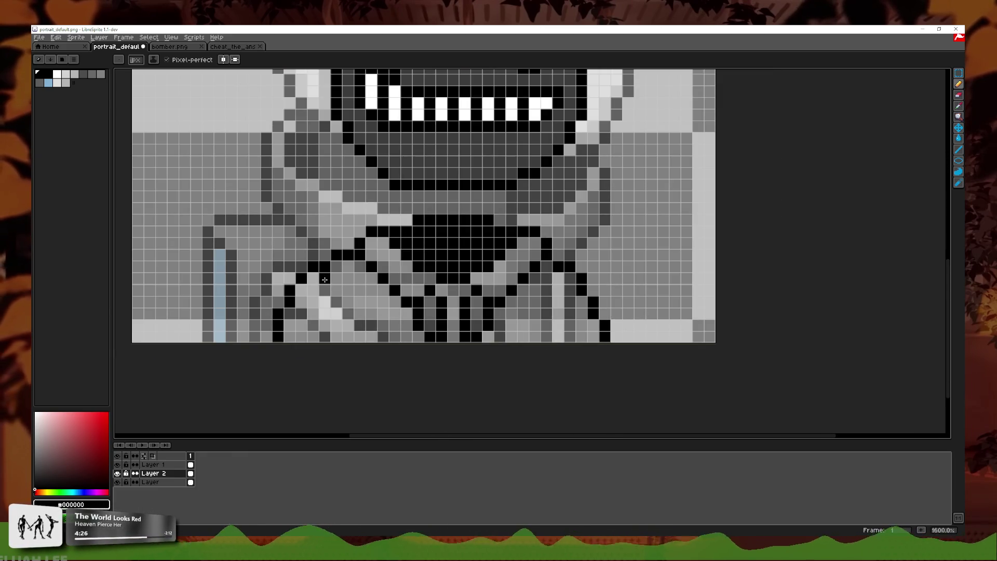
{"action": "key", "text": "ctrl+z"}
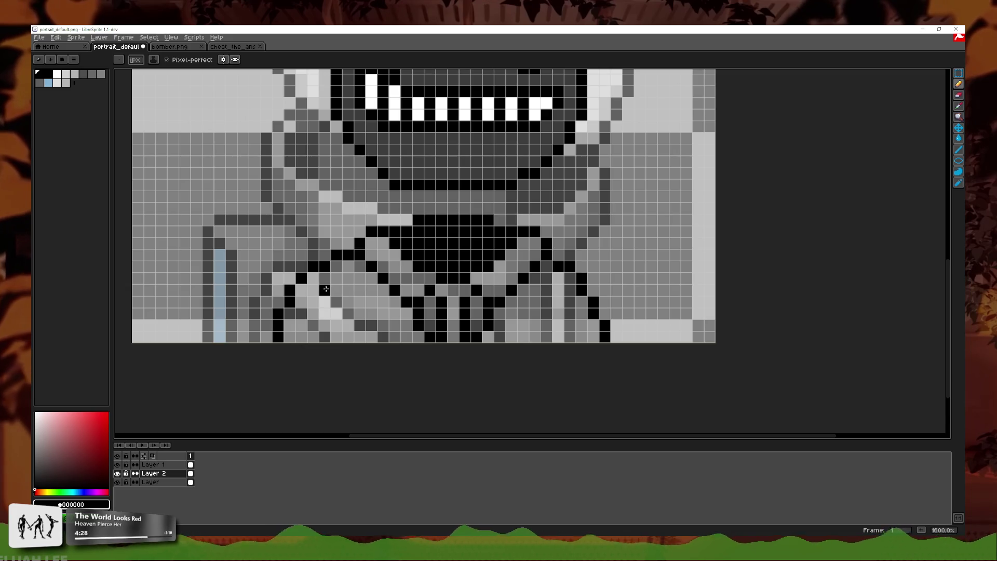
{"action": "key", "text": "ctrl+y"}
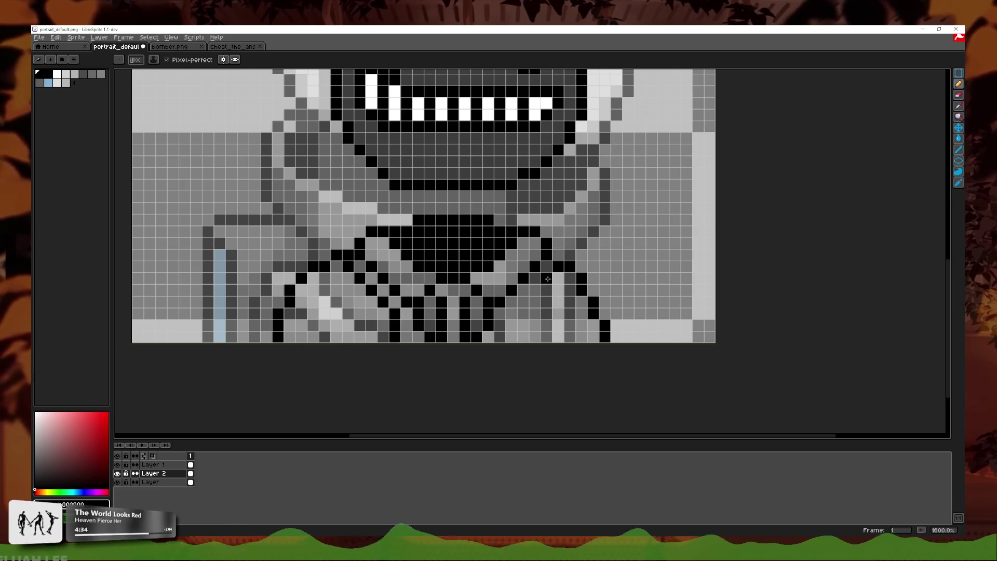
{"action": "scroll", "coordinate": [512, 325], "scroll_direction": "down", "scroll_amount": 5}
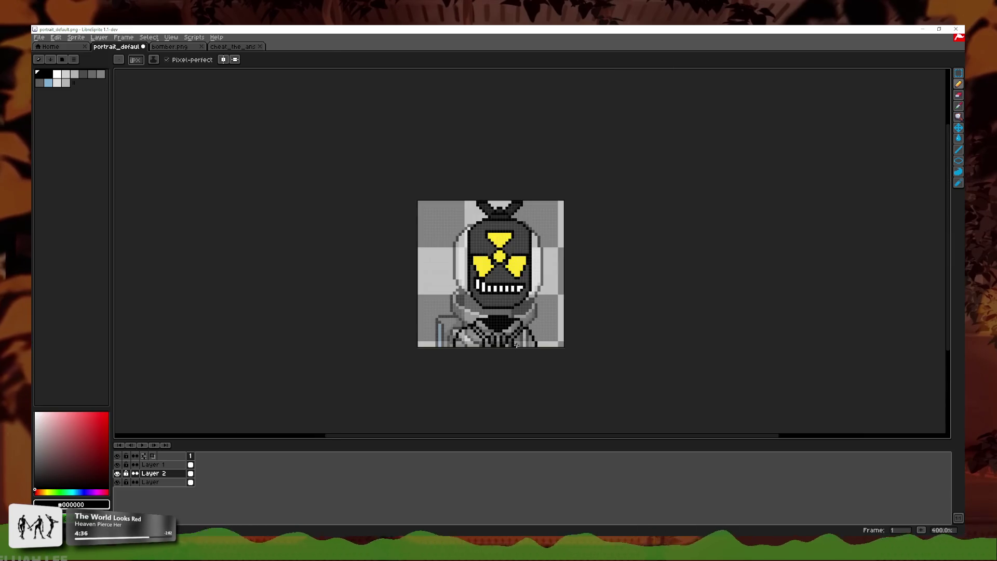
{"action": "scroll", "coordinate": [525, 348], "scroll_direction": "up", "scroll_amount": 3}
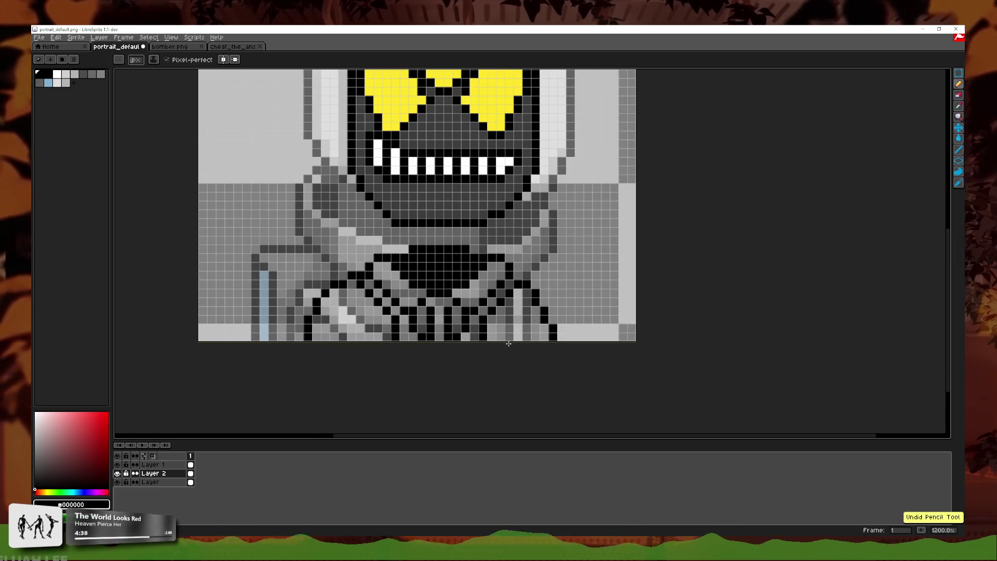
{"action": "scroll", "coordinate": [551, 332], "scroll_direction": "down", "scroll_amount": 3}
{"action": "scroll", "coordinate": [556, 331], "scroll_direction": "down", "scroll_amount": 1}
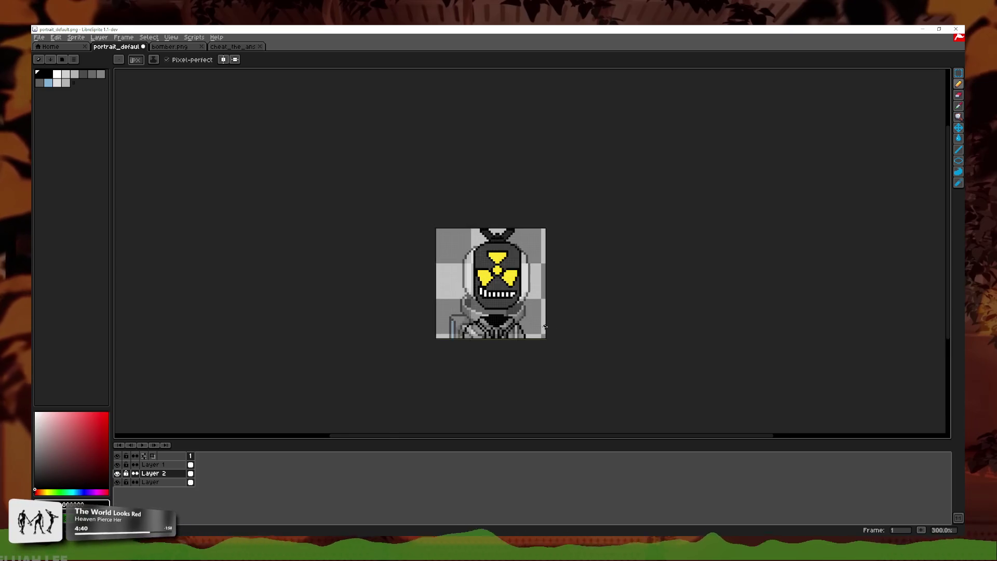
{"action": "scroll", "coordinate": [302, 417], "scroll_direction": "up", "scroll_amount": 4}
- Hide the grey reference layer and take the face's dark grey as the drawing colour
{"action": "left_click", "coordinate": [118, 482]}
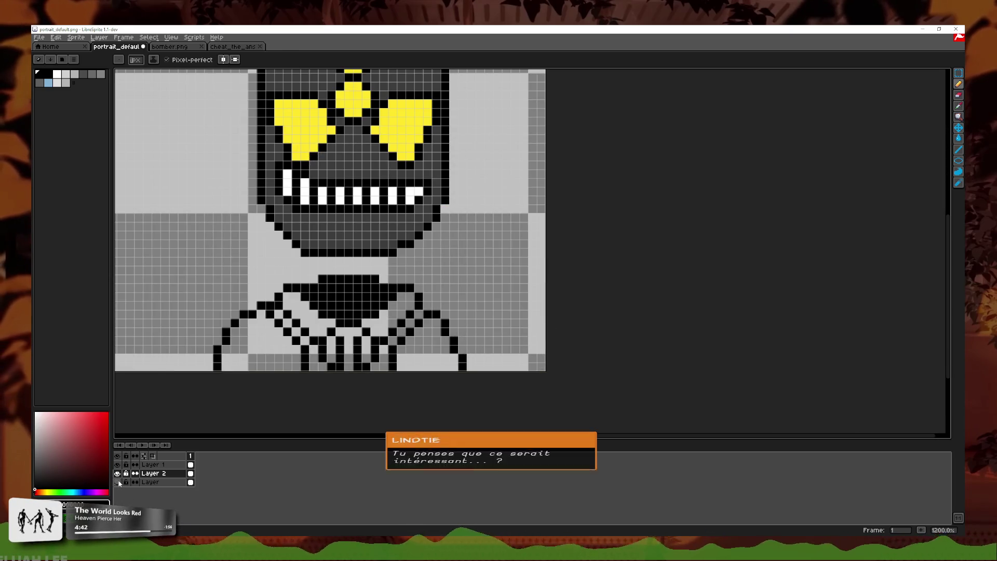
{"action": "scroll", "coordinate": [541, 315], "scroll_direction": "down", "scroll_amount": 1}
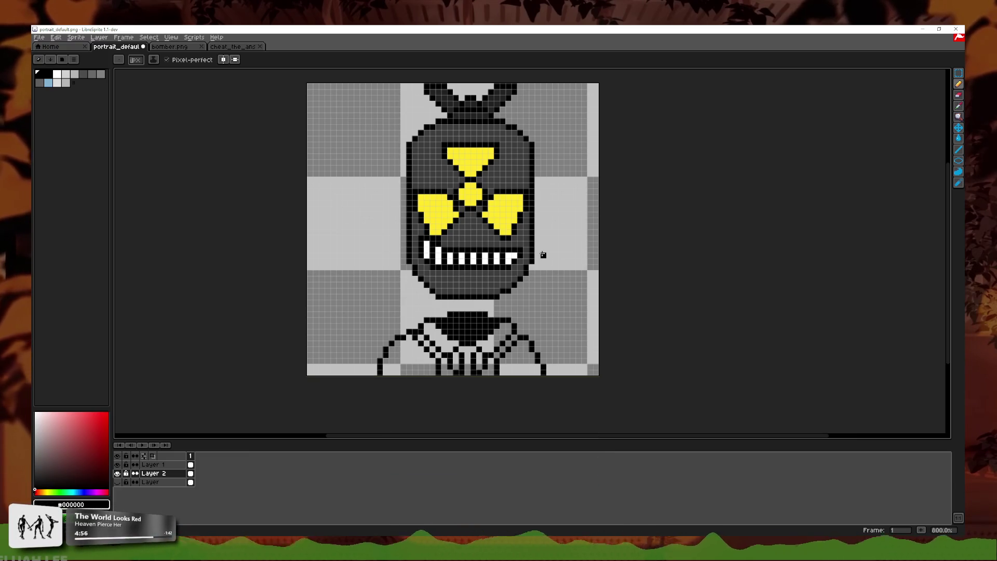
{"action": "scroll", "coordinate": [543, 255], "scroll_direction": "up", "scroll_amount": 2}
{"action": "scroll", "coordinate": [540, 283], "scroll_direction": "down", "scroll_amount": 2}
{"action": "scroll", "coordinate": [541, 282], "scroll_direction": "up", "scroll_amount": 3}
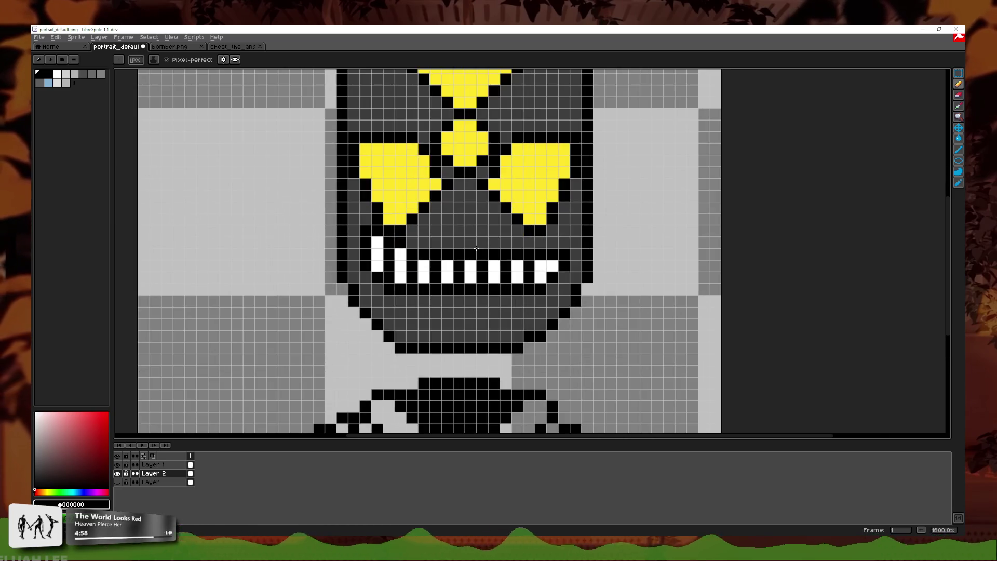
{"action": "left_click", "coordinate": [388, 317], "text": "alt"}
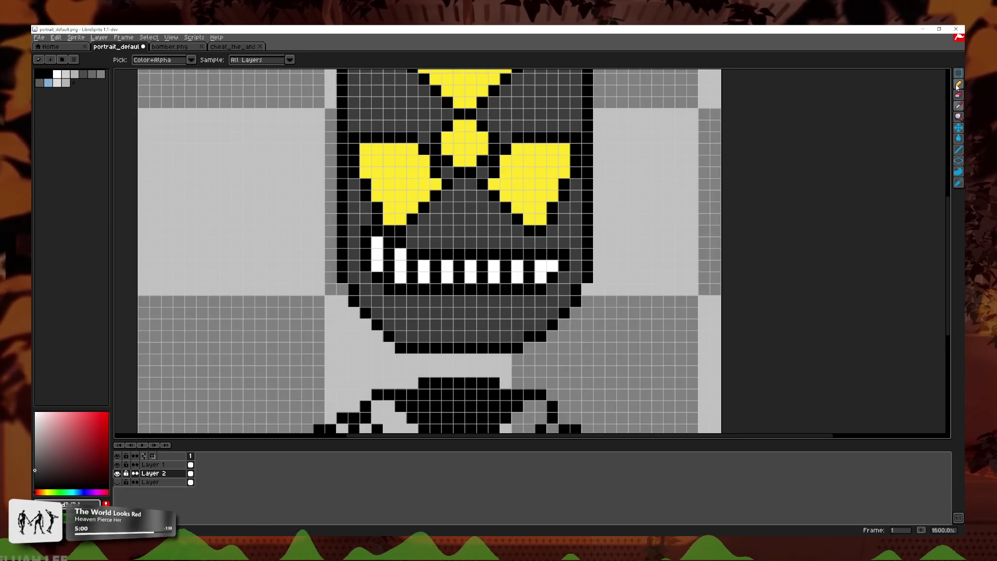
{"action": "left_click", "coordinate": [117, 464]}
{"action": "left_click", "coordinate": [117, 465]}
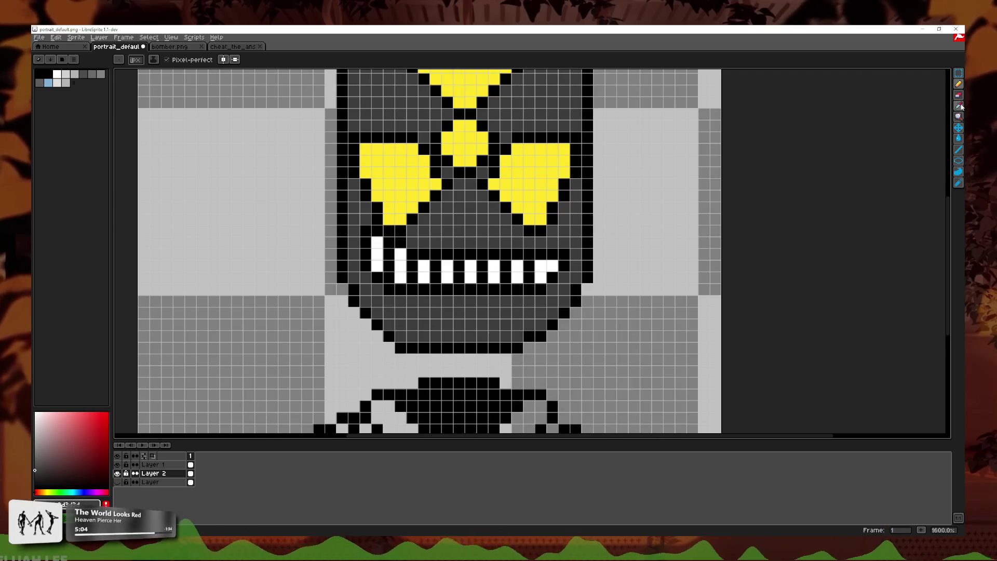
{"action": "key", "text": "alt"}
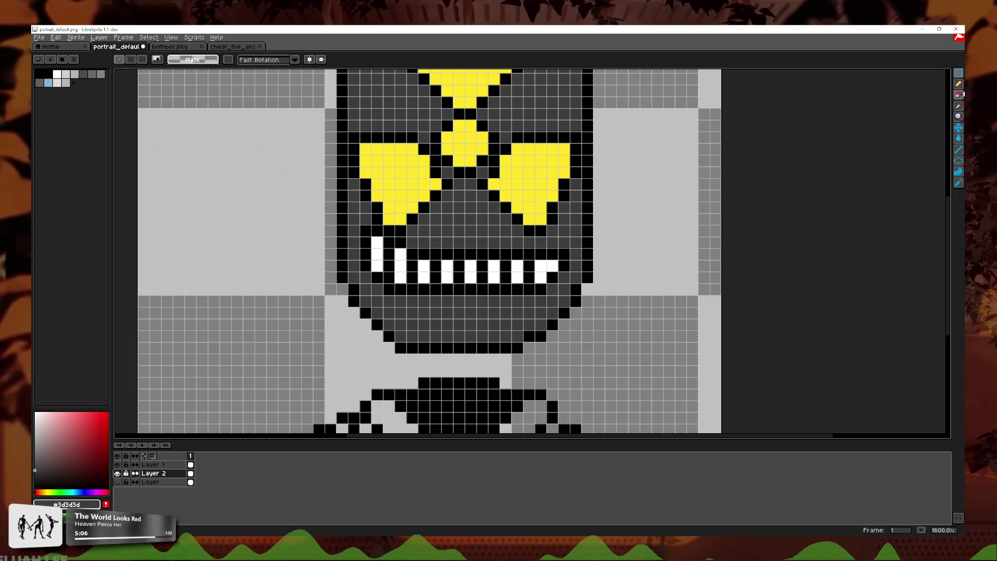
{"action": "scroll", "coordinate": [531, 263], "scroll_direction": "up", "scroll_amount": 2}
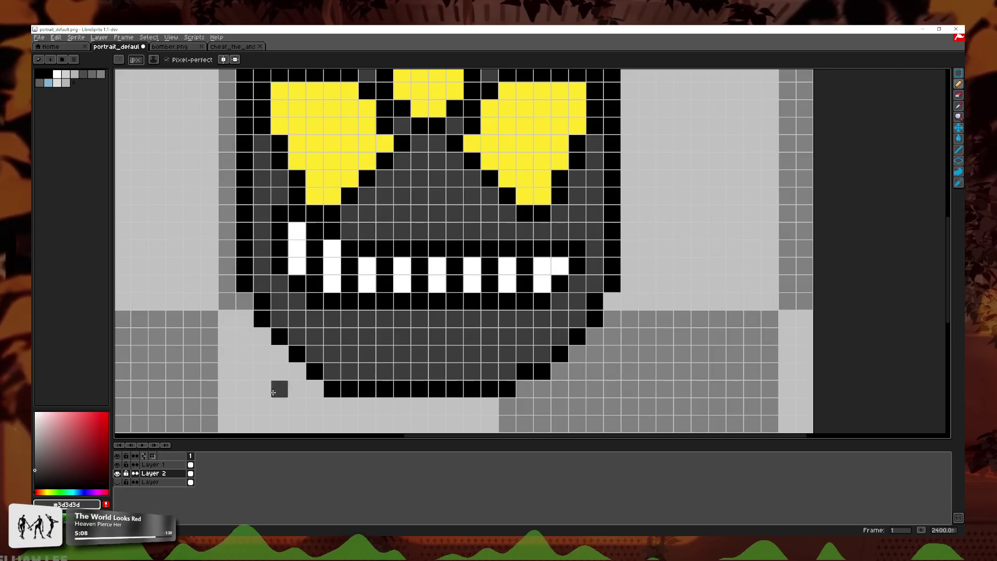
- On Layer 1, paint the teeth and the black mouth row dark grey to erase the grin
{"action": "left_click", "coordinate": [150, 465]}
{"action": "mouse_move", "coordinate": [297, 213]}
{"action": "left_mouse_down"}
{"action": "mouse_move", "coordinate": [333, 213]}
{"action": "mouse_move", "coordinate": [332, 231]}
{"action": "left_mouse_up"}
{"action": "left_click", "coordinate": [297, 248]}
{"action": "mouse_move", "coordinate": [314, 265]}
{"action": "left_mouse_down"}
{"action": "mouse_move", "coordinate": [577, 265]}
{"action": "mouse_move", "coordinate": [542, 283]}
{"action": "mouse_move", "coordinate": [323, 265]}
{"action": "mouse_move", "coordinate": [525, 265]}
{"action": "left_mouse_up"}
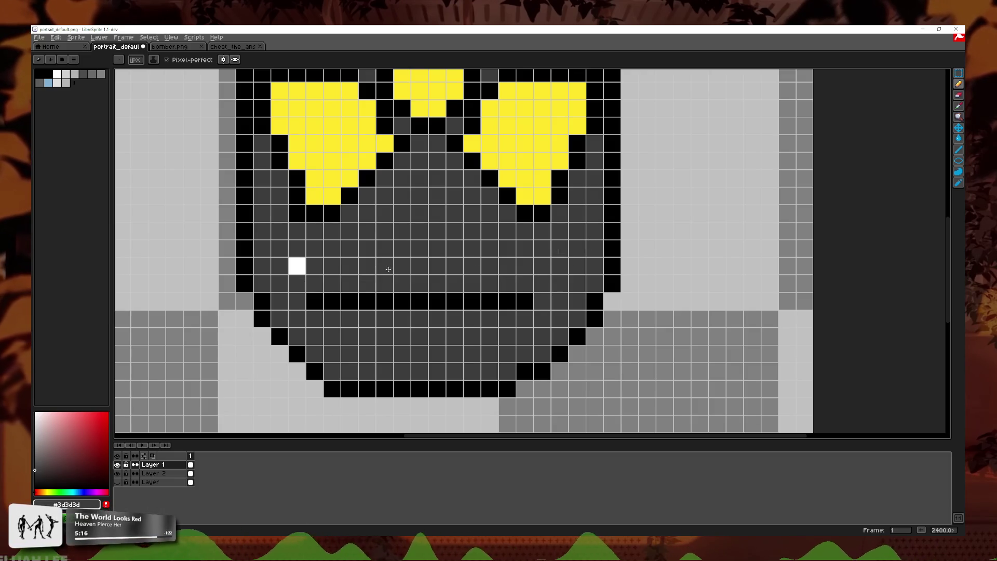
{"action": "left_click", "coordinate": [331, 301]}
{"action": "left_click_drag", "start_coordinate": [525, 301], "coordinate": [314, 301]}
{"action": "left_click", "coordinate": [297, 265]}
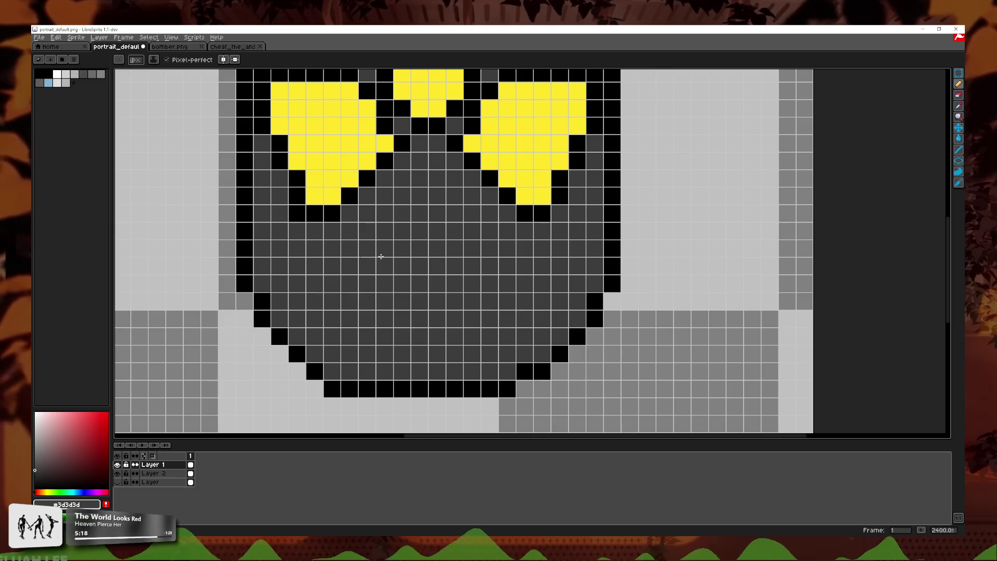
{"action": "scroll", "coordinate": [360, 259], "scroll_direction": "down", "scroll_amount": 3}
{"action": "scroll", "coordinate": [390, 264], "scroll_direction": "up", "scroll_amount": 3}
{"action": "key", "text": "i"}
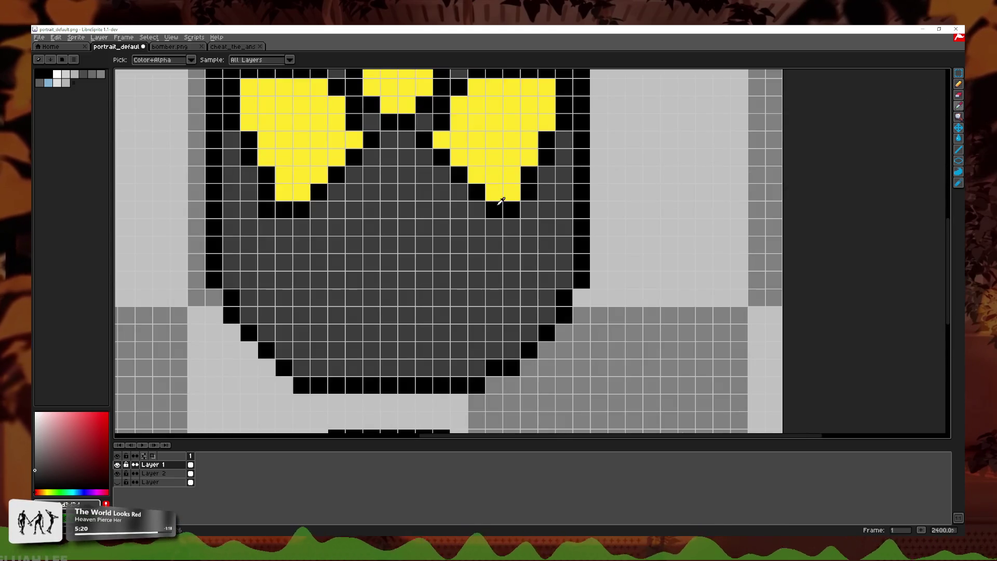
{"action": "key", "text": "b"}
{"action": "scroll", "coordinate": [526, 273], "scroll_direction": "down", "scroll_amount": 5}
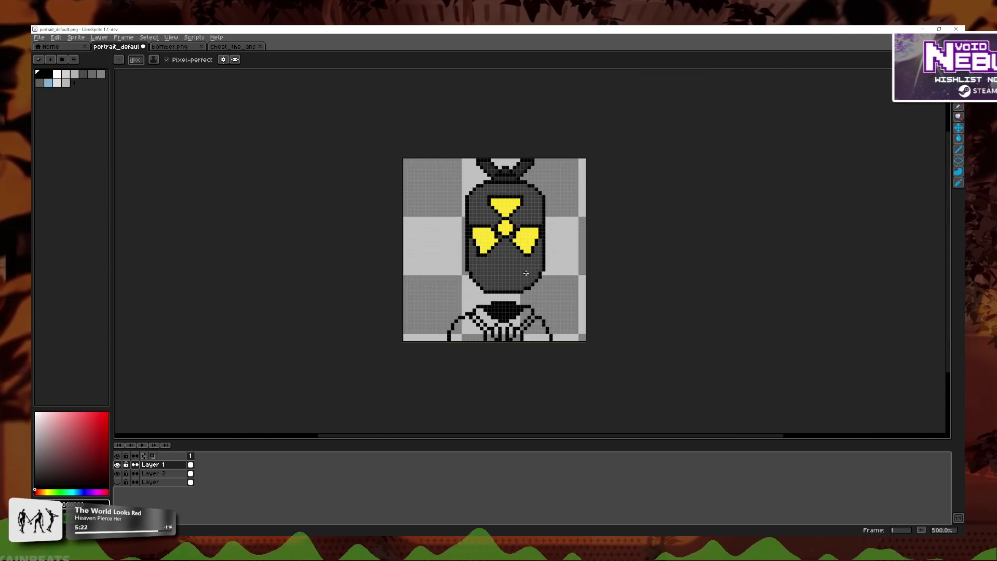
- Nudge a rectangular selection of the upper face area slightly left
{"action": "scroll", "coordinate": [526, 272], "scroll_direction": "up", "scroll_amount": 5}
{"action": "scroll", "coordinate": [464, 291], "scroll_direction": "down", "scroll_amount": 4}
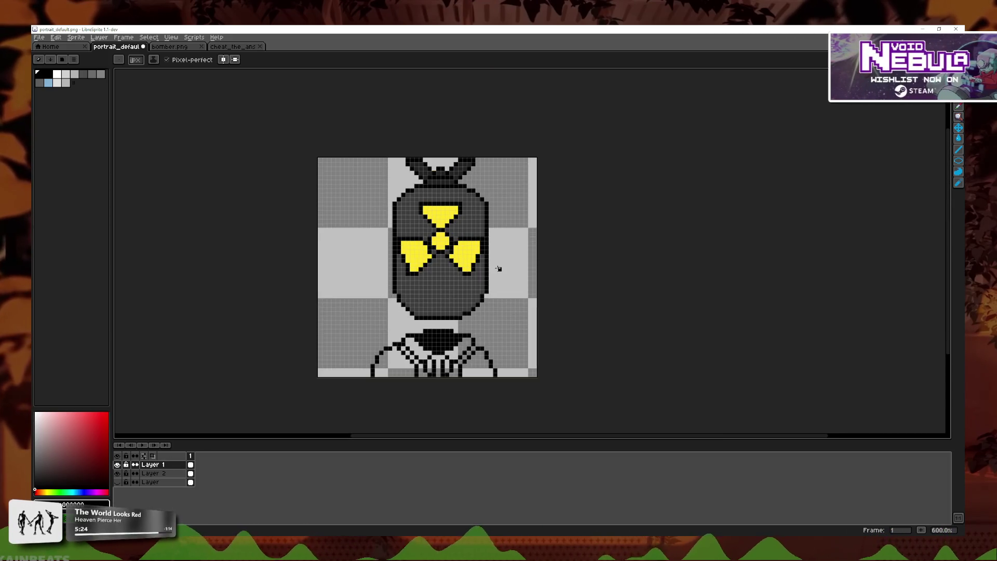
{"action": "scroll", "coordinate": [432, 283], "scroll_direction": "up", "scroll_amount": 6}
{"action": "scroll", "coordinate": [467, 263], "scroll_direction": "down", "scroll_amount": 2}
{"action": "scroll", "coordinate": [465, 261], "scroll_direction": "down", "scroll_amount": 2}
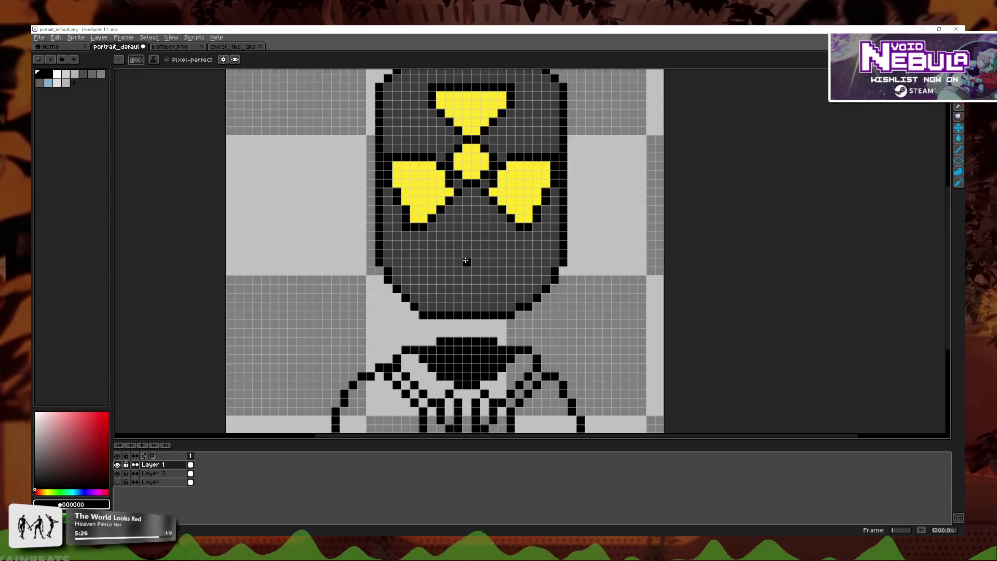
{"action": "left_click", "coordinate": [958, 73]}
{"action": "scroll", "coordinate": [638, 152], "scroll_direction": "down", "scroll_amount": 3}
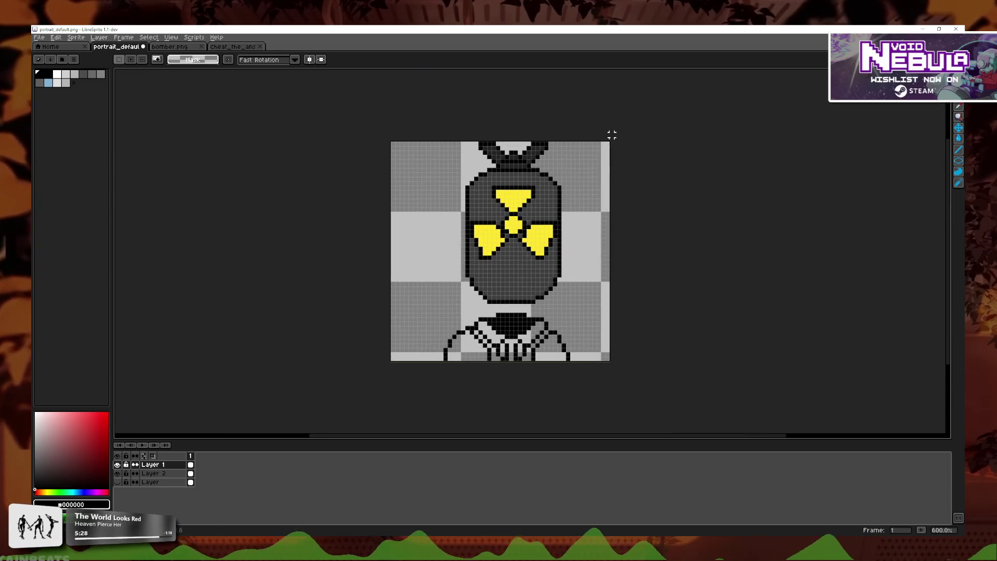
{"action": "left_click_drag", "start_coordinate": [410, 310], "coordinate": [406, 310]}
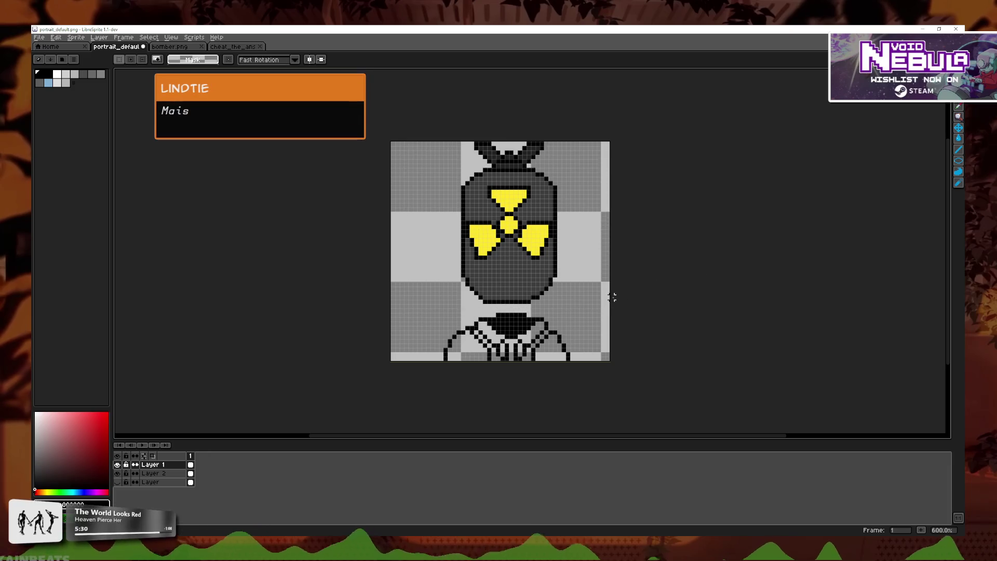
{"action": "scroll", "coordinate": [533, 292], "scroll_direction": "up", "scroll_amount": 5}
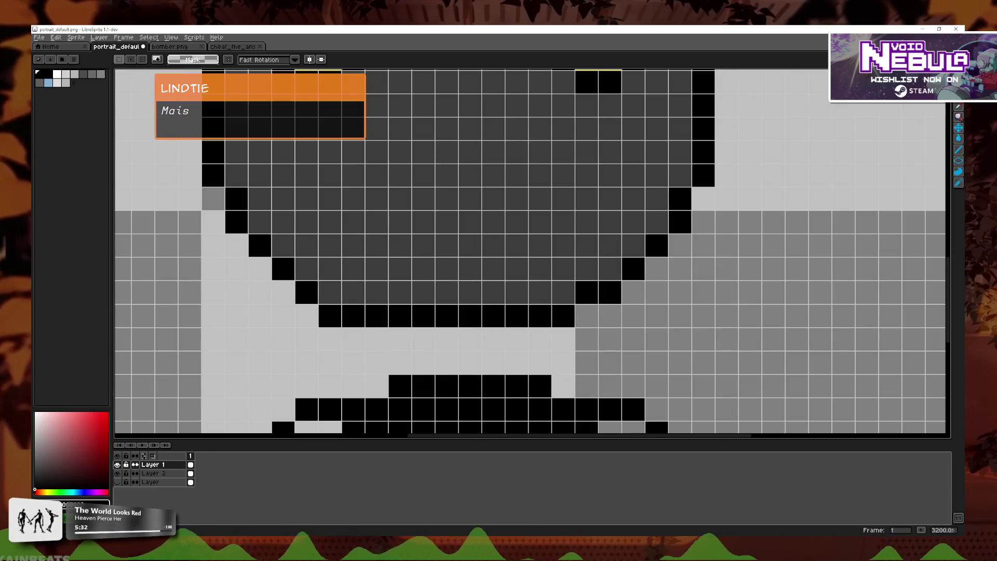
- Pencil the left part of the black grin in pixels and short columns, undoing misplaced ones
{"action": "key", "text": "b"}
{"action": "left_click_drag", "start_coordinate": [379, 218], "coordinate": [344, 312]}
{"action": "left_click", "coordinate": [249, 245]}
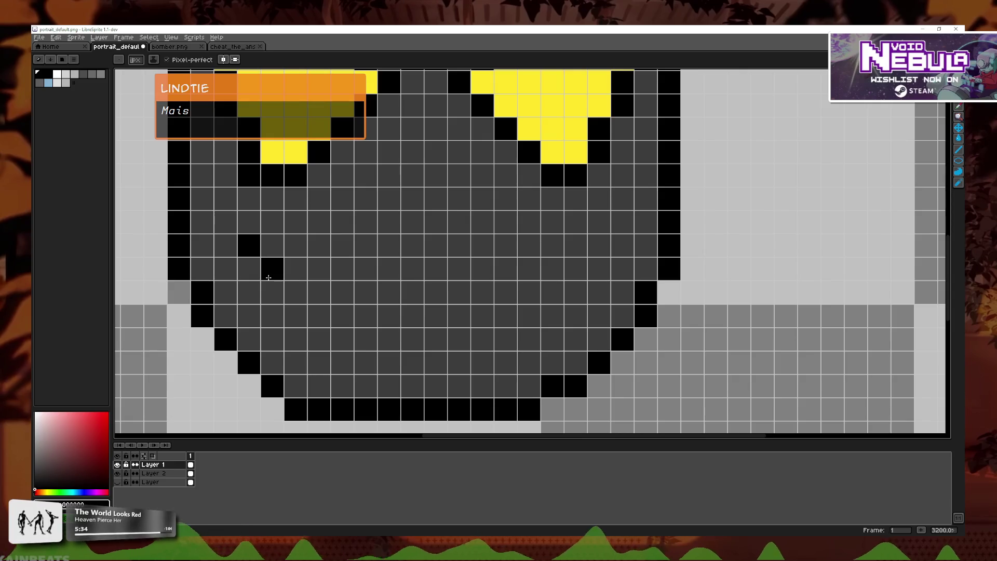
{"action": "key", "text": "ctrl+z"}
{"action": "left_click", "coordinate": [283, 302]}
{"action": "left_click_drag", "start_coordinate": [249, 245], "coordinate": [272, 315]}
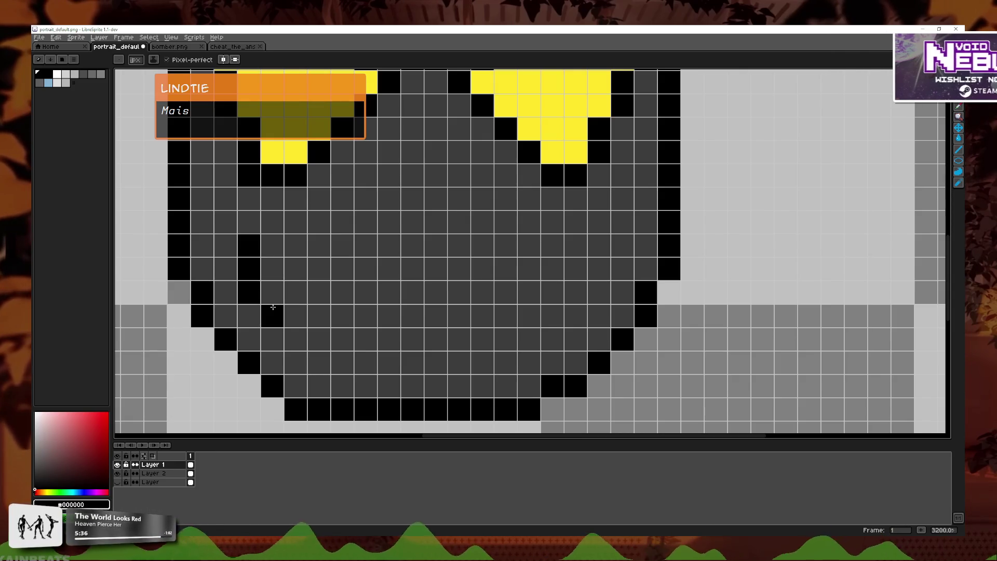
{"action": "left_click", "coordinate": [272, 245]}
{"action": "mouse_move", "coordinate": [291, 249]}
{"action": "left_mouse_down"}
{"action": "mouse_move", "coordinate": [302, 261]}
{"action": "mouse_move", "coordinate": [351, 247]}
{"action": "left_mouse_up"}
{"action": "key", "text": "ctrl+z"}
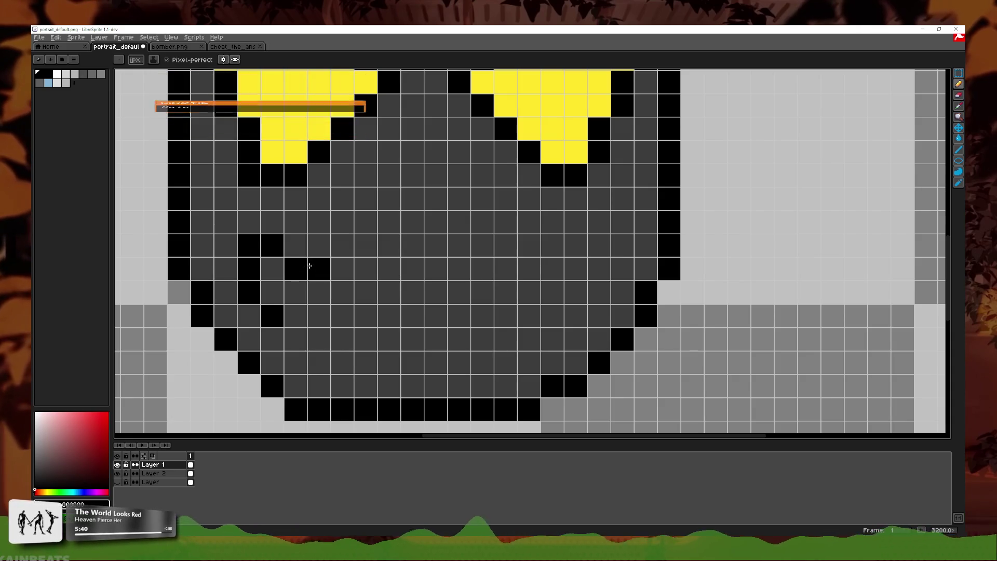
- Continue the black zigzag across the middle and right side of the mouth
{"action": "left_click", "coordinate": [436, 269]}
{"action": "left_click_drag", "start_coordinate": [460, 245], "coordinate": [529, 269]}
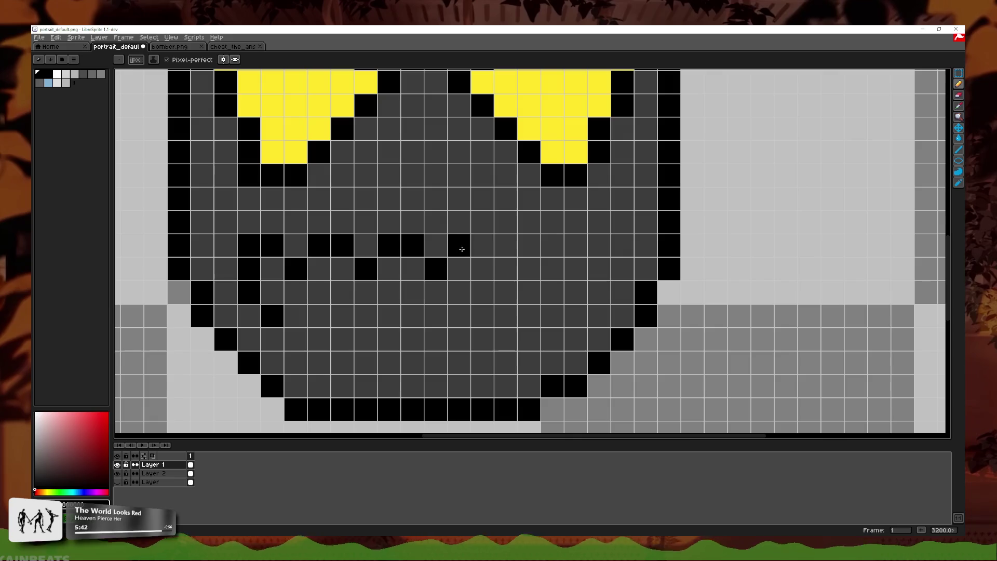
{"action": "key", "text": "ctrl+z"}
{"action": "left_click_drag", "start_coordinate": [459, 245], "coordinate": [514, 264]}
{"action": "left_click", "coordinate": [529, 245]}
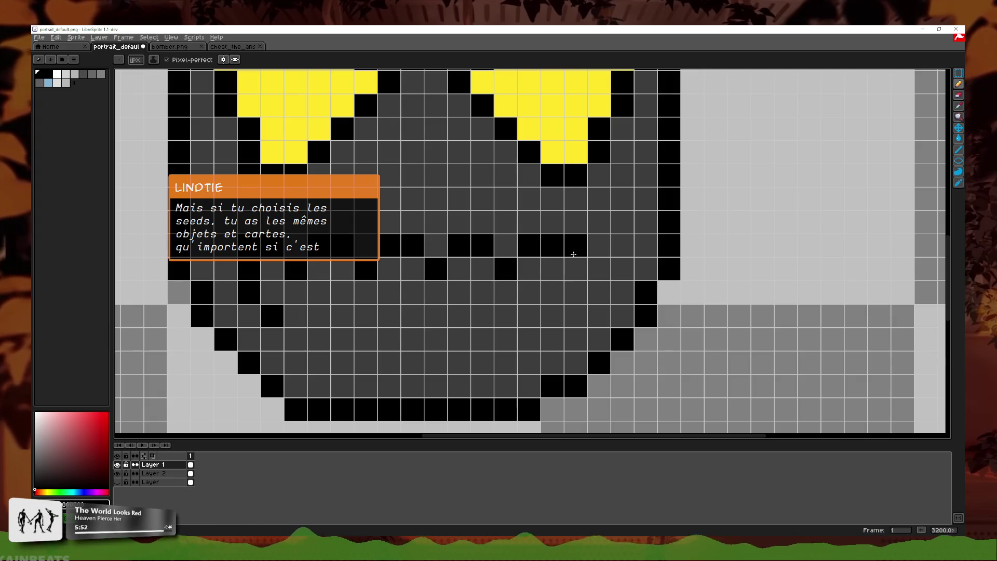
{"action": "left_click_drag", "start_coordinate": [573, 254], "coordinate": [527, 307]}
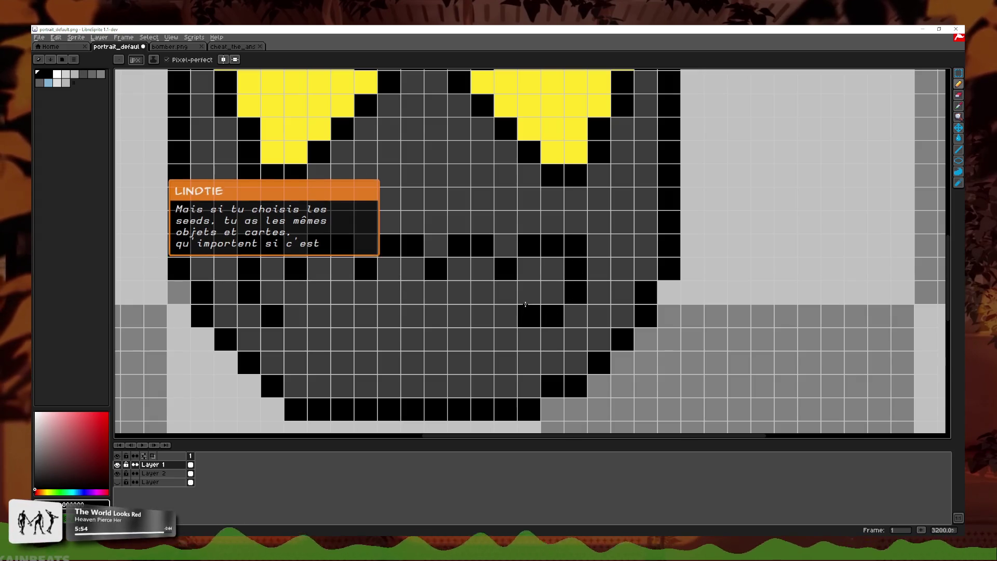
{"action": "key", "text": "ctrl+z"}
{"action": "mouse_move", "coordinate": [544, 307]}
{"action": "left_mouse_down"}
{"action": "mouse_move", "coordinate": [483, 292]}
{"action": "mouse_move", "coordinate": [334, 307]}
{"action": "left_mouse_up"}
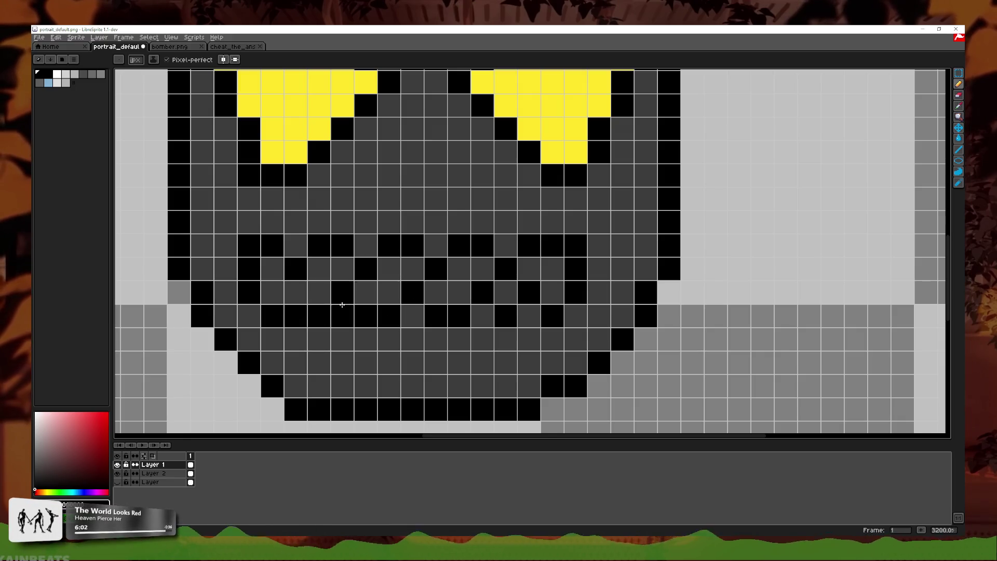
- Zoom out to review the mouth and undo the last pencil strokes
{"action": "scroll", "coordinate": [334, 307], "scroll_direction": "down", "scroll_amount": 5}
{"action": "scroll", "coordinate": [333, 298], "scroll_direction": "down", "scroll_amount": 2}
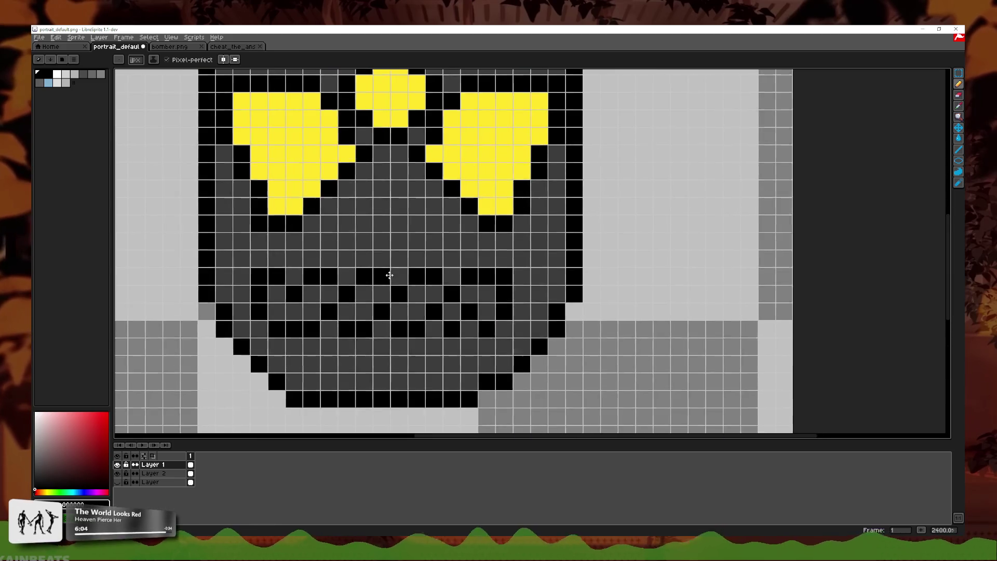
{"action": "scroll", "coordinate": [363, 280], "scroll_direction": "down", "scroll_amount": 2}
{"action": "scroll", "coordinate": [394, 275], "scroll_direction": "down", "scroll_amount": 2}
{"action": "scroll", "coordinate": [470, 266], "scroll_direction": "up", "scroll_amount": 5}
{"action": "scroll", "coordinate": [471, 266], "scroll_direction": "up", "scroll_amount": 1}
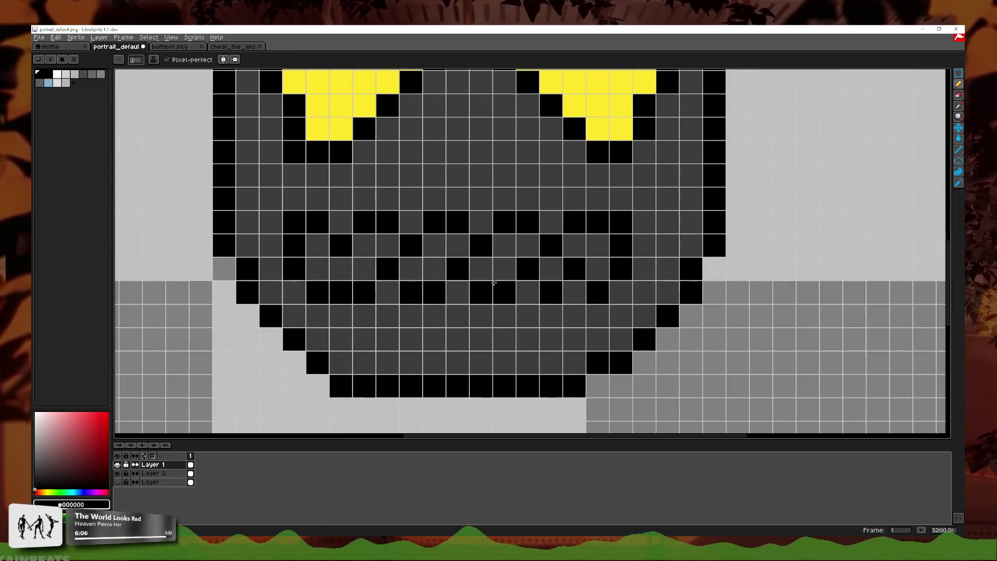
{"action": "key", "text": "v"}
{"action": "key", "text": "ctrl+z"}
{"action": "key", "text": "ctrl+z"}
{"action": "key", "text": "ctrl+z"}
{"action": "key", "text": "ctrl+z"}
{"action": "key", "text": "ctrl+z"}
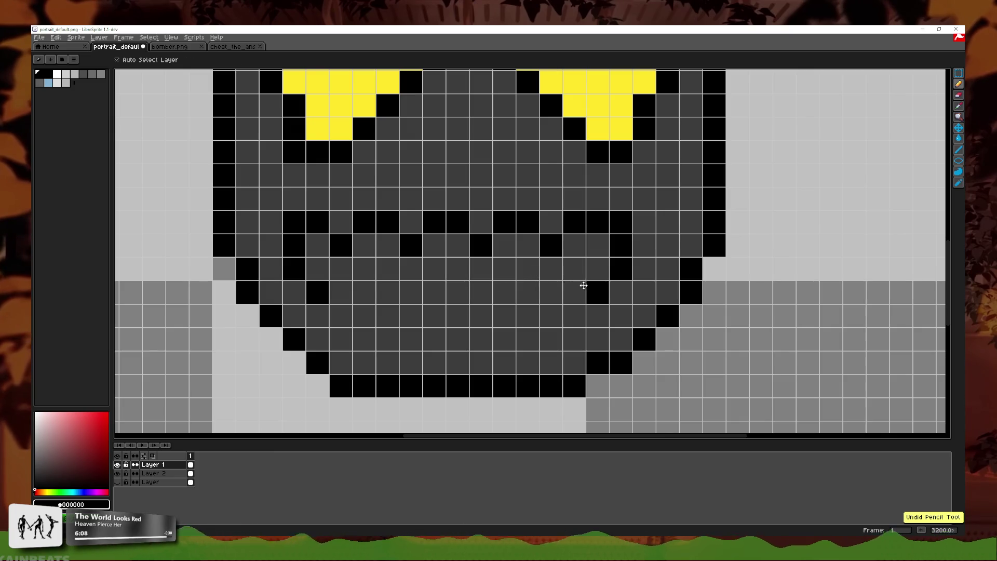
- Redraw the grin's right end with a short vertical run and a diagonal black stroke
{"action": "key", "text": "b"}
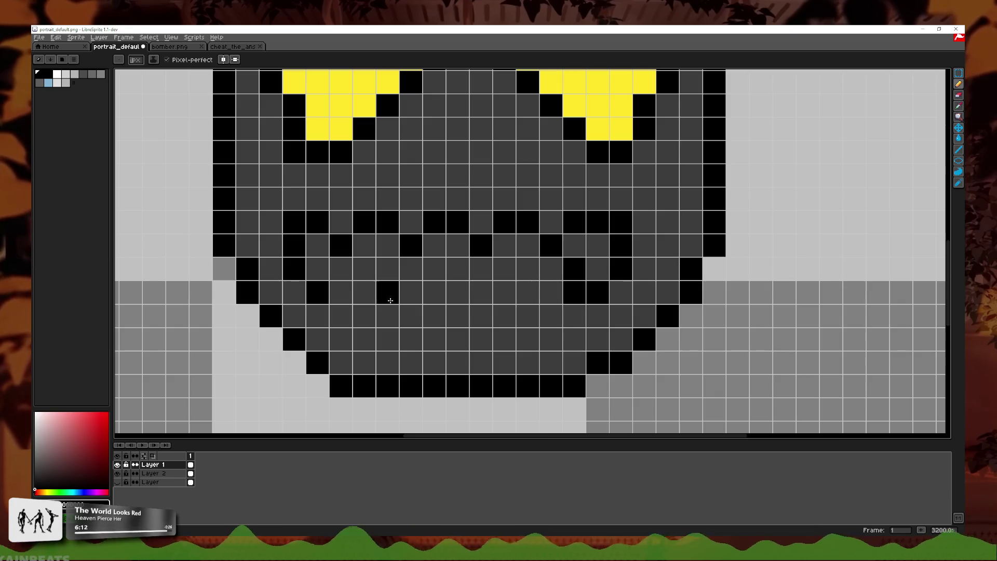
{"action": "left_click", "coordinate": [341, 297]}
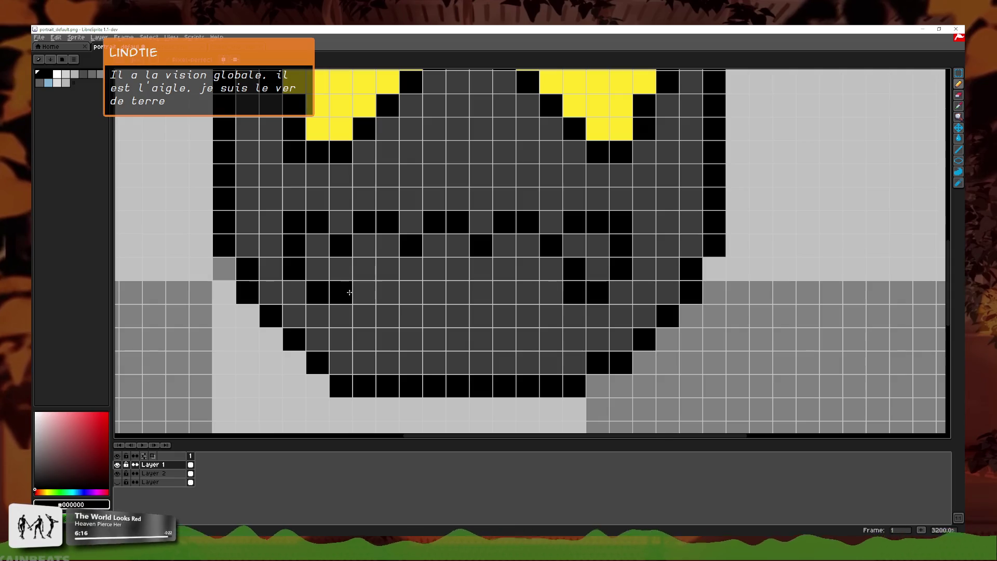
{"action": "left_click", "coordinate": [342, 270]}
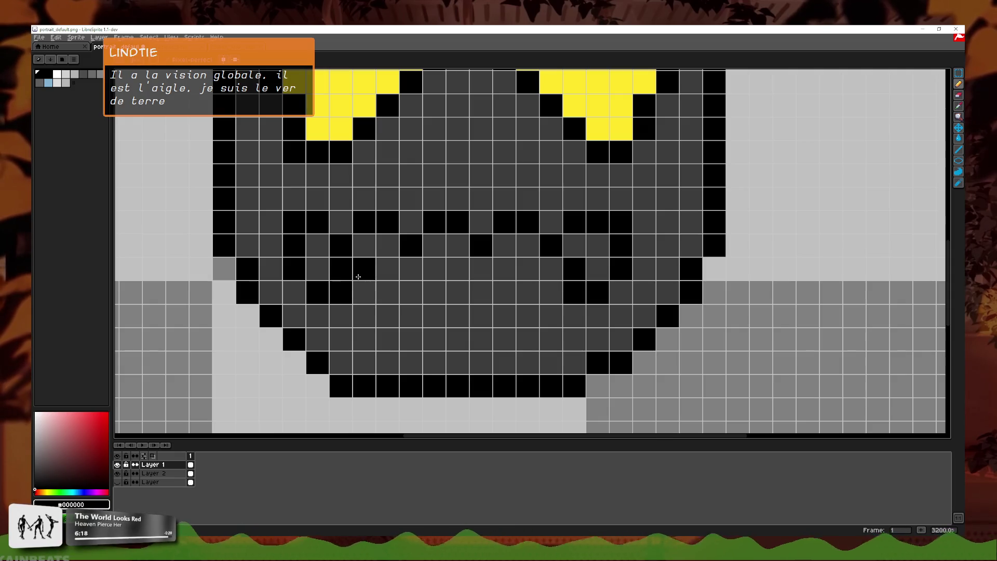
{"action": "key", "text": "ctrl+z"}
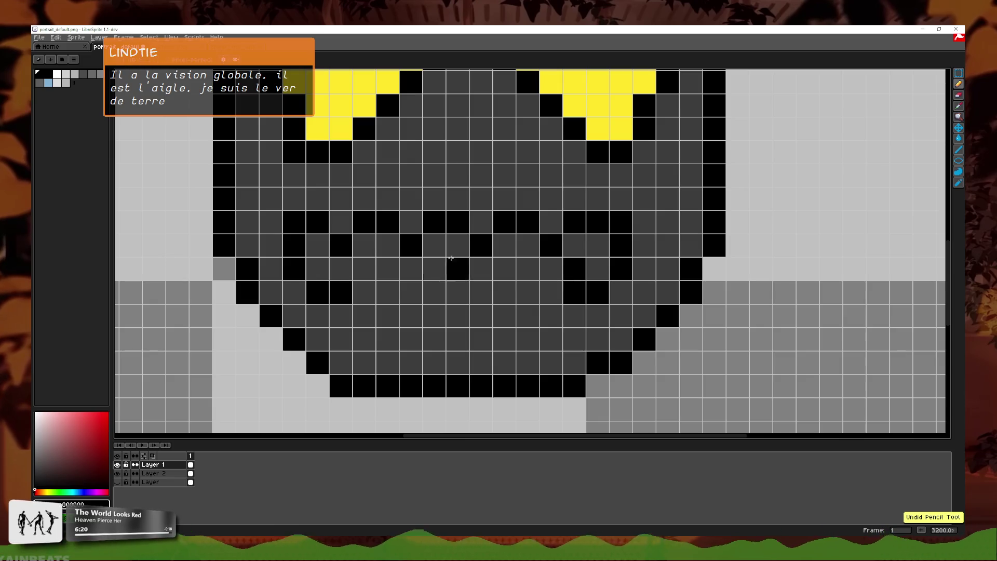
{"action": "key", "text": "ctrl+z"}
{"action": "key", "text": "ctrl+z"}
{"action": "key", "text": "ctrl+z"}
{"action": "key", "text": "ctrl+z"}
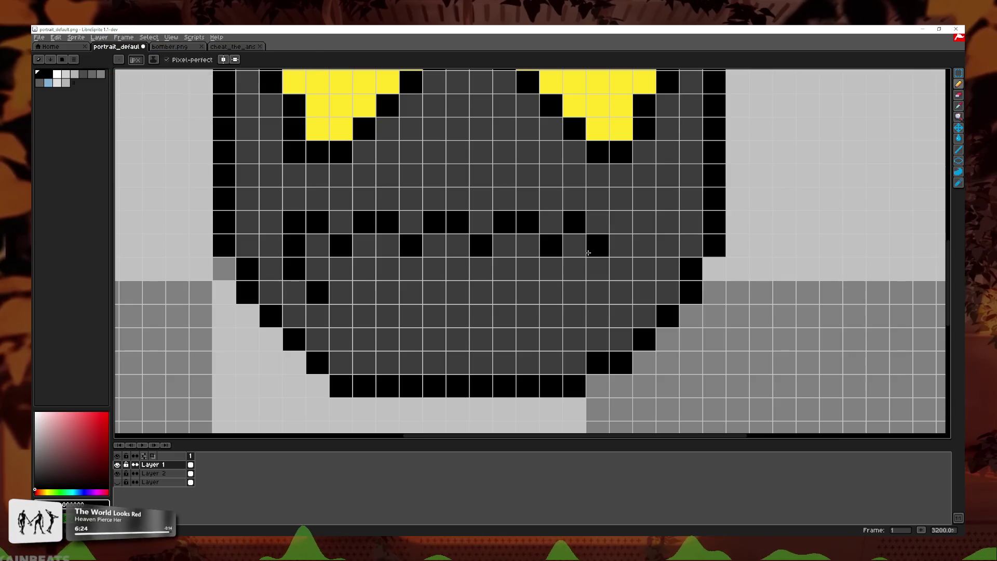
{"action": "left_click_drag", "start_coordinate": [598, 269], "coordinate": [591, 228]}
{"action": "mouse_move", "coordinate": [597, 292]}
{"action": "left_mouse_down"}
{"action": "mouse_move", "coordinate": [535, 274]}
{"action": "mouse_move", "coordinate": [510, 291]}
{"action": "left_mouse_up"}
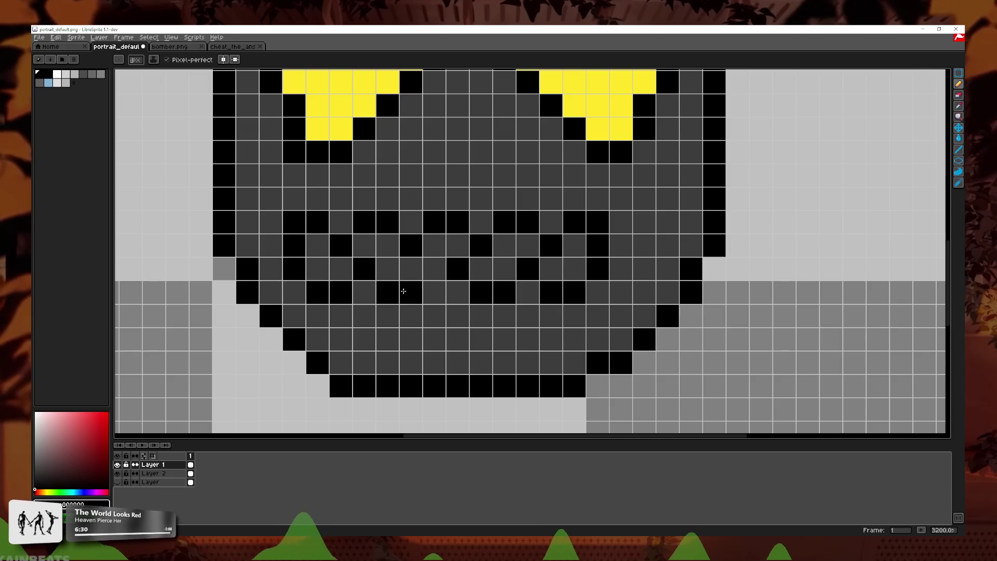
{"action": "scroll", "coordinate": [483, 294], "scroll_direction": "down", "scroll_amount": 5}
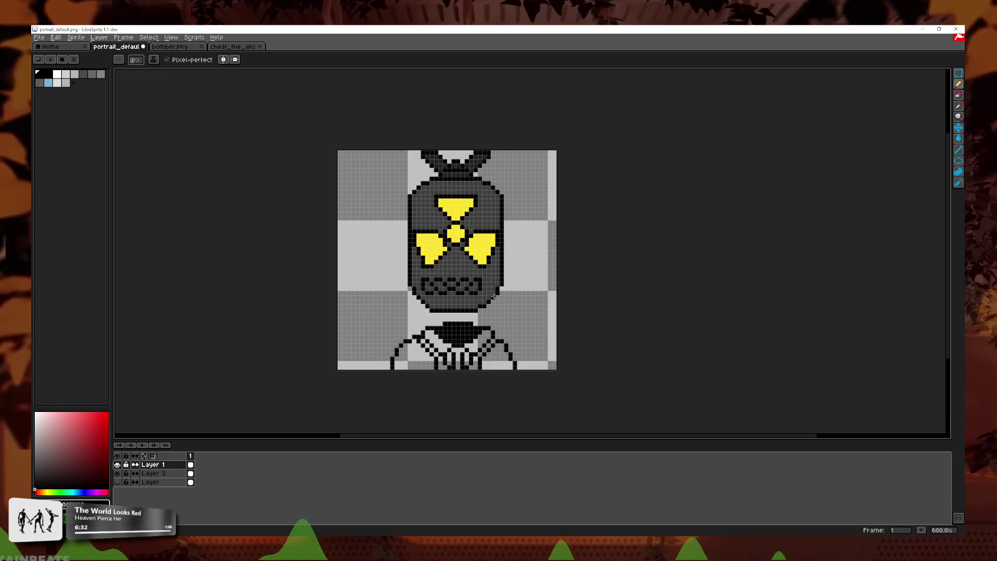
- Select the mouth rows and shift them one pixel to the right
{"action": "scroll", "coordinate": [494, 290], "scroll_direction": "up", "scroll_amount": 2}
{"action": "scroll", "coordinate": [494, 291], "scroll_direction": "up", "scroll_amount": 3}
{"action": "scroll", "coordinate": [544, 292], "scroll_direction": "up", "scroll_amount": 4}
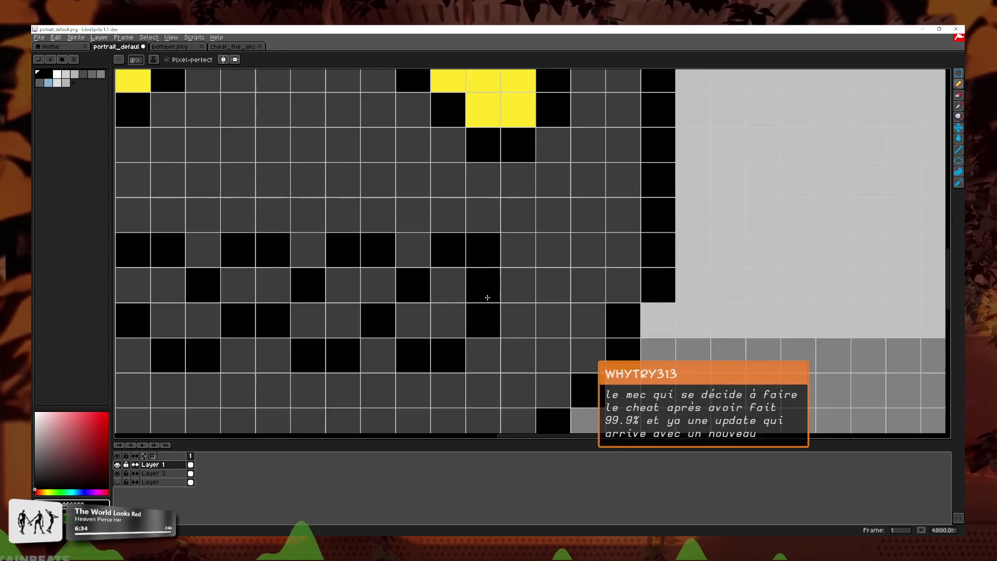
{"action": "scroll", "coordinate": [544, 292], "scroll_direction": "down", "scroll_amount": 3}
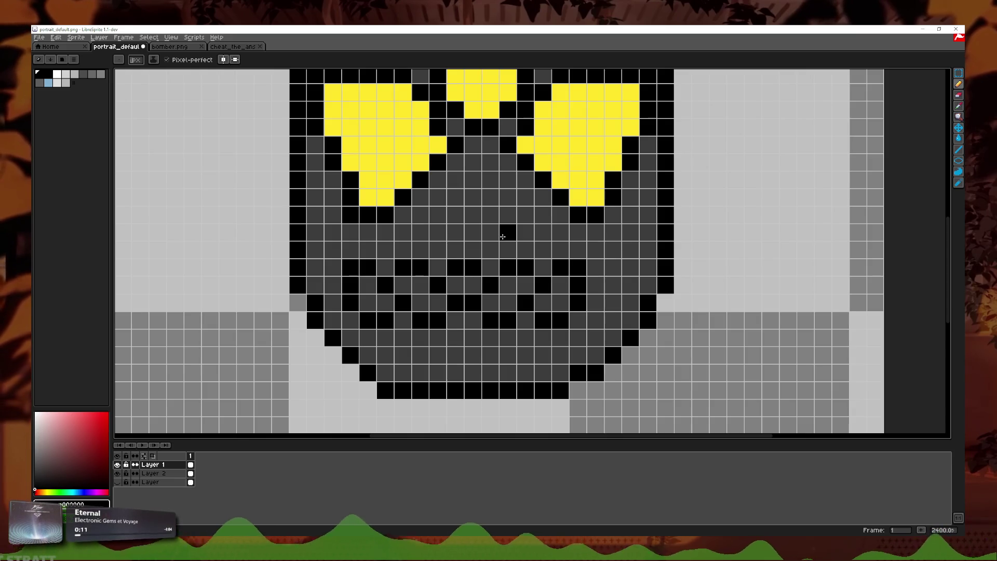
{"action": "scroll", "coordinate": [503, 258], "scroll_direction": "up", "scroll_amount": 1}
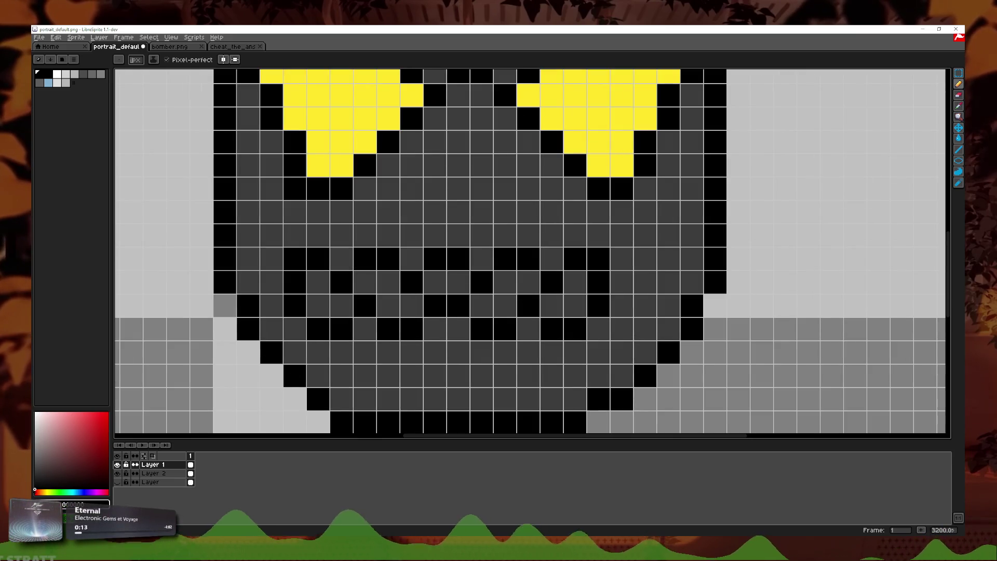
{"action": "key", "text": "m"}
{"action": "left_click_drag", "start_coordinate": [611, 246], "coordinate": [282, 342]}
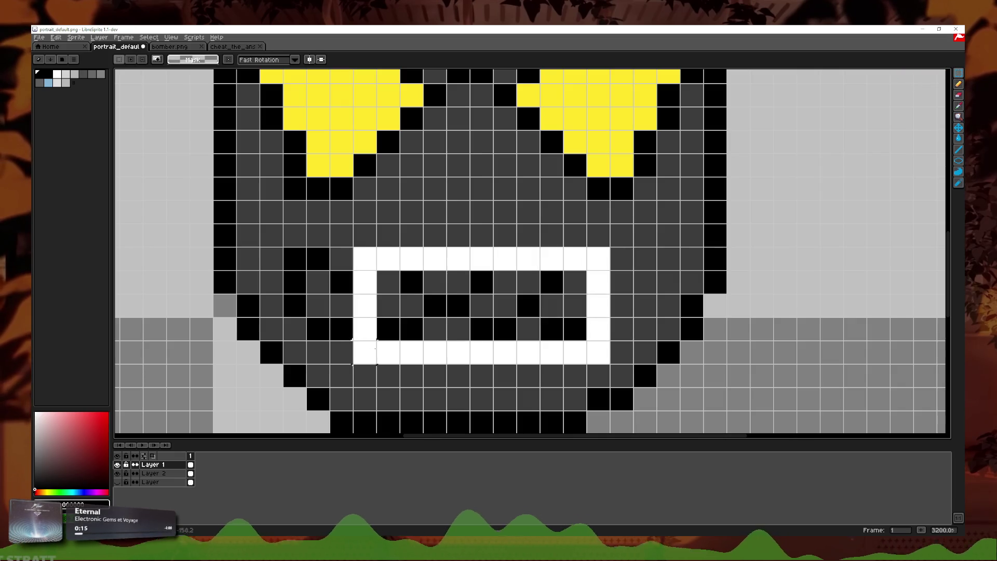
{"action": "left_click_drag", "start_coordinate": [521, 339], "coordinate": [543, 338]}
{"action": "left_click", "coordinate": [691, 281]}
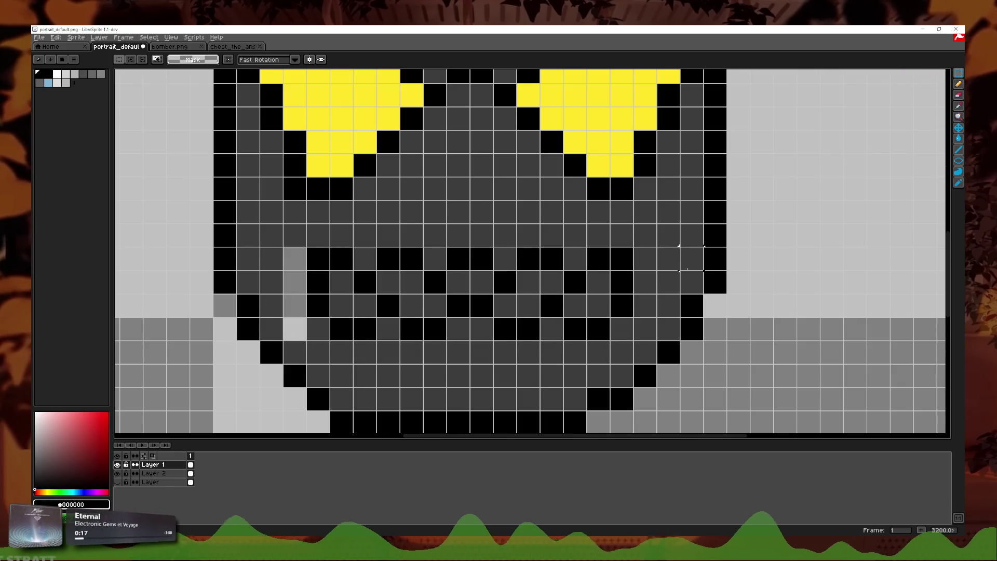
- Fill the gap left of the mouth with the face's dark grey
{"action": "scroll", "coordinate": [520, 250], "scroll_direction": "down", "scroll_amount": 3}
{"action": "scroll", "coordinate": [519, 250], "scroll_direction": "up", "scroll_amount": 2}
{"action": "left_click", "coordinate": [958, 106]}
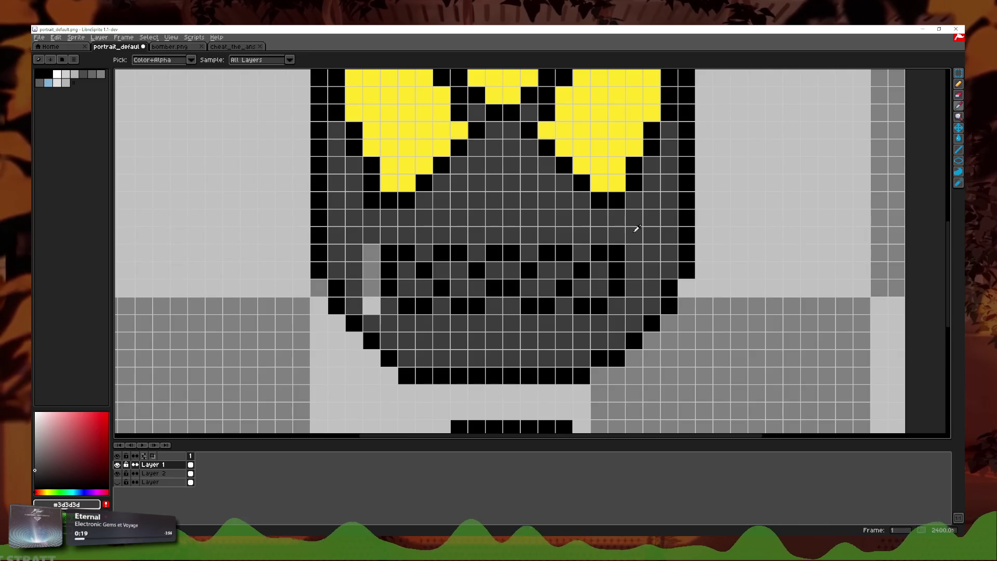
{"action": "left_click", "coordinate": [959, 97]}
{"action": "left_click_drag", "start_coordinate": [371, 308], "coordinate": [375, 293]}
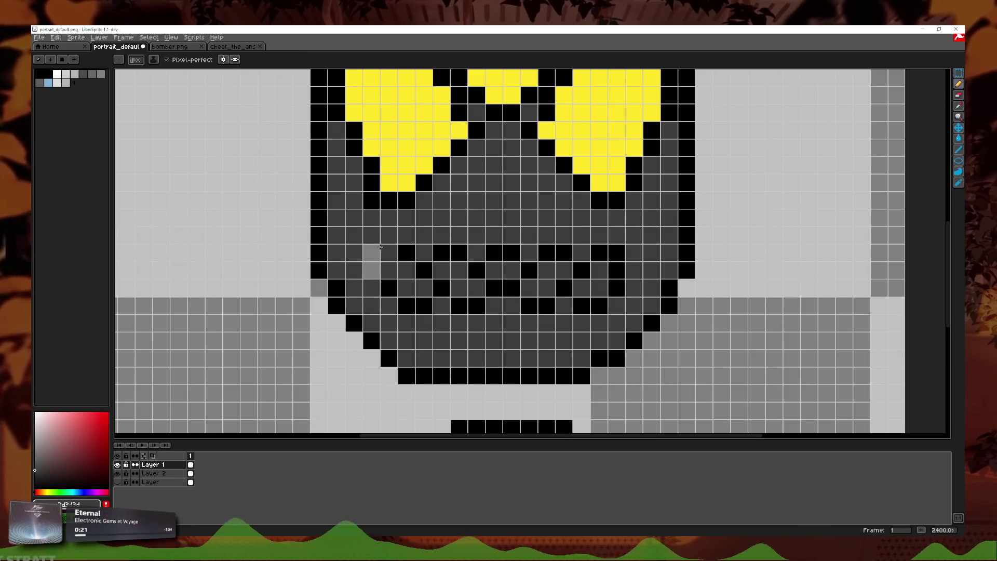
{"action": "left_click_drag", "start_coordinate": [380, 248], "coordinate": [368, 307]}
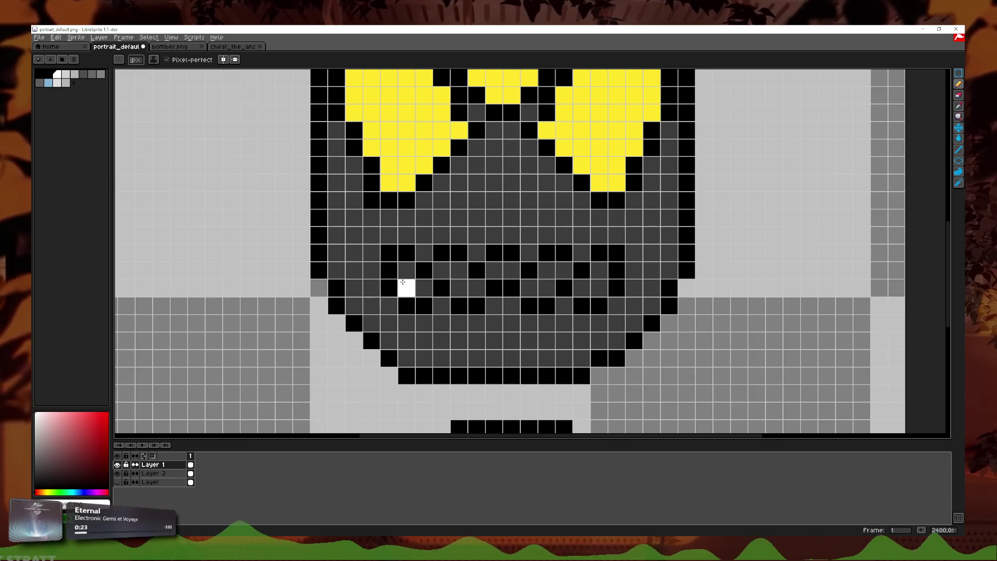
- Paint white teeth into the loops of the black zigzag and zoom out to check
{"action": "mouse_move", "coordinate": [441, 273]}
{"action": "left_mouse_down"}
{"action": "mouse_move", "coordinate": [484, 289]}
{"action": "mouse_move", "coordinate": [524, 278]}
{"action": "left_mouse_up"}
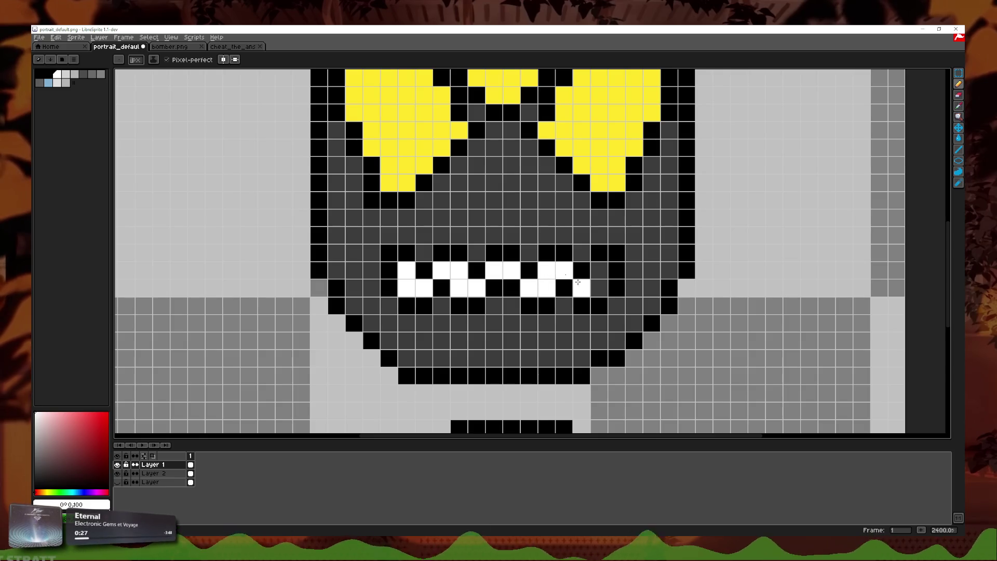
{"action": "scroll", "coordinate": [595, 289], "scroll_direction": "down", "scroll_amount": 7}
{"action": "scroll", "coordinate": [649, 281], "scroll_direction": "down", "scroll_amount": 2}
{"action": "scroll", "coordinate": [676, 275], "scroll_direction": "down", "scroll_amount": 1}
{"action": "scroll", "coordinate": [680, 275], "scroll_direction": "down", "scroll_amount": 1}
{"action": "scroll", "coordinate": [681, 275], "scroll_direction": "up", "scroll_amount": 5}
{"action": "scroll", "coordinate": [680, 276], "scroll_direction": "up", "scroll_amount": 1}
{"action": "scroll", "coordinate": [681, 281], "scroll_direction": "up", "scroll_amount": 3}
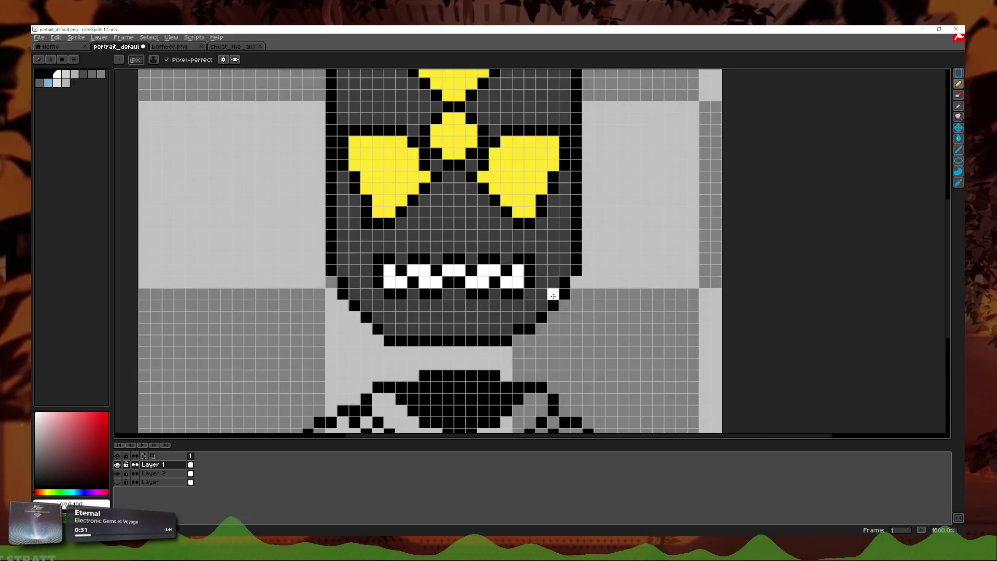
{"action": "scroll", "coordinate": [554, 292], "scroll_direction": "down", "scroll_amount": 3}
{"action": "scroll", "coordinate": [554, 293], "scroll_direction": "down", "scroll_amount": 3}
{"action": "scroll", "coordinate": [546, 341], "scroll_direction": "up", "scroll_amount": 5}
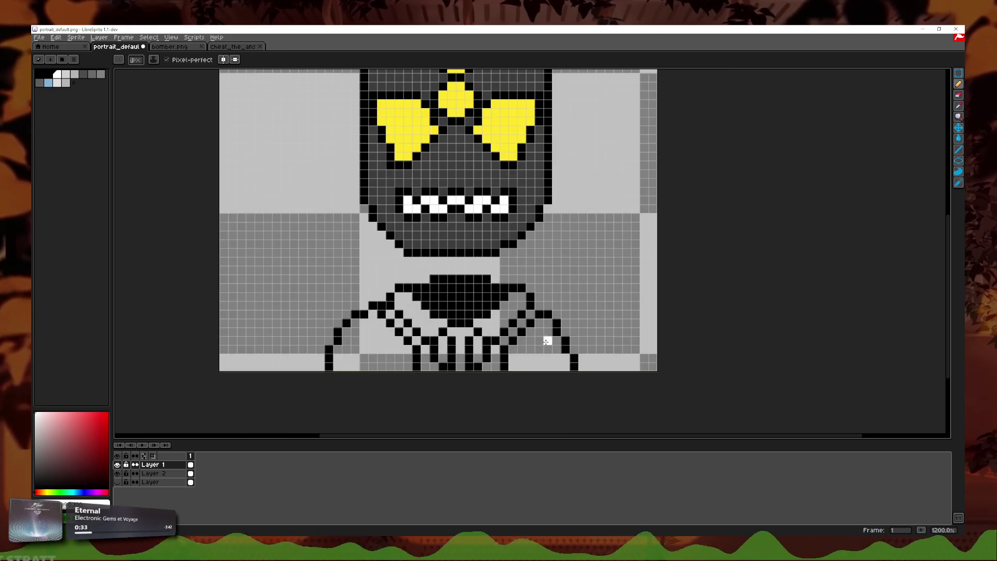
- Sample the face's yellow and bucket-fill both collar wedges plus the small gap below
{"action": "key", "text": "i"}
{"action": "left_click", "coordinate": [493, 133]}
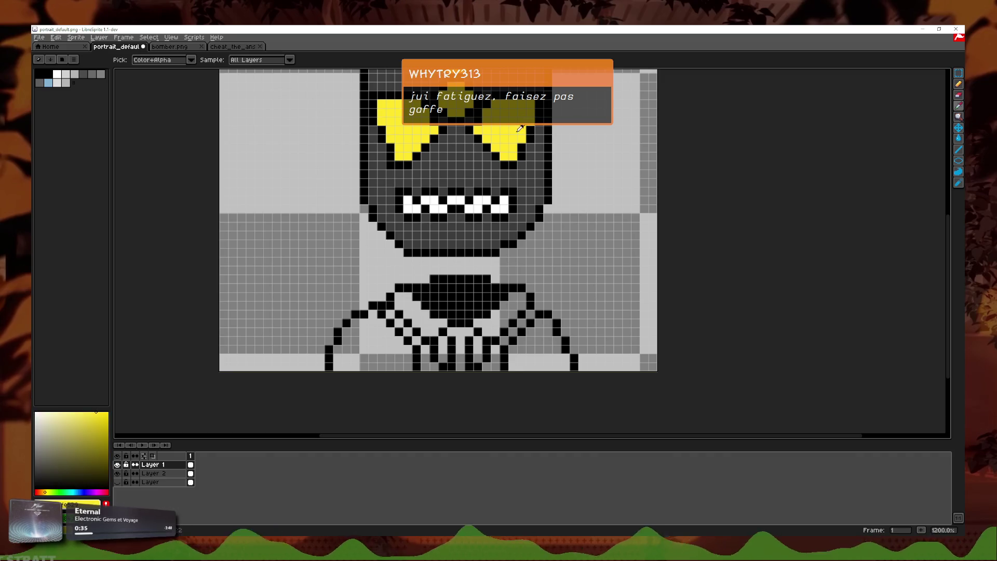
{"action": "key", "text": "g"}
{"action": "scroll", "coordinate": [521, 337], "scroll_direction": "up", "scroll_amount": 1}
{"action": "left_click", "coordinate": [511, 283]}
{"action": "left_click", "coordinate": [366, 283]}
{"action": "left_click", "coordinate": [448, 335]}
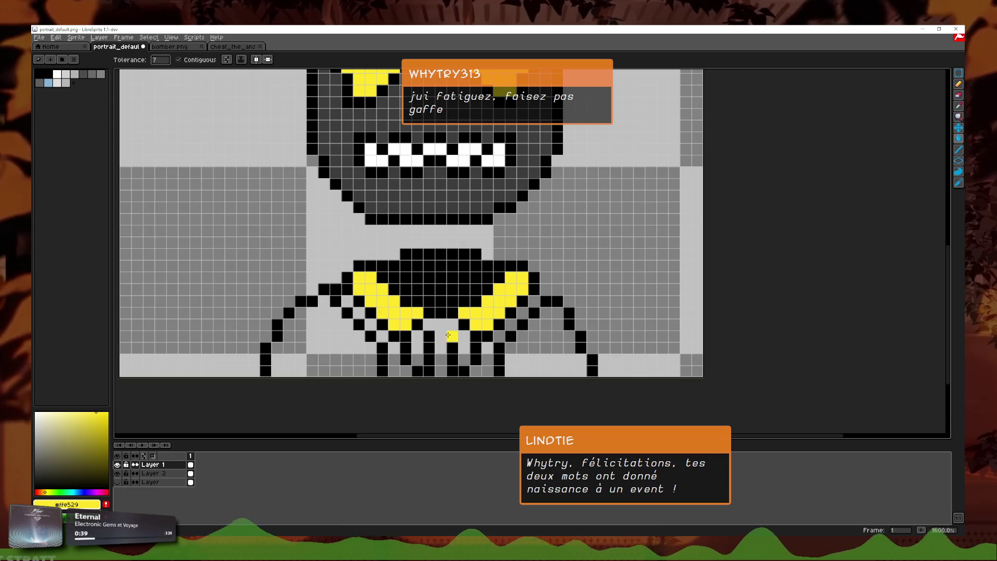
{"action": "scroll", "coordinate": [450, 335], "scroll_direction": "up", "scroll_amount": 1}
{"action": "scroll", "coordinate": [454, 303], "scroll_direction": "up", "scroll_amount": 1}
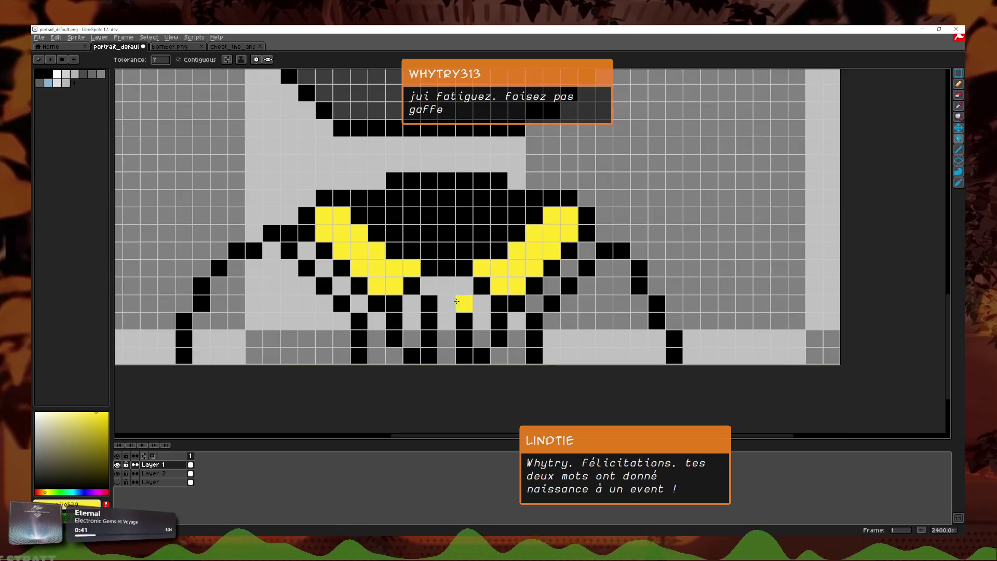
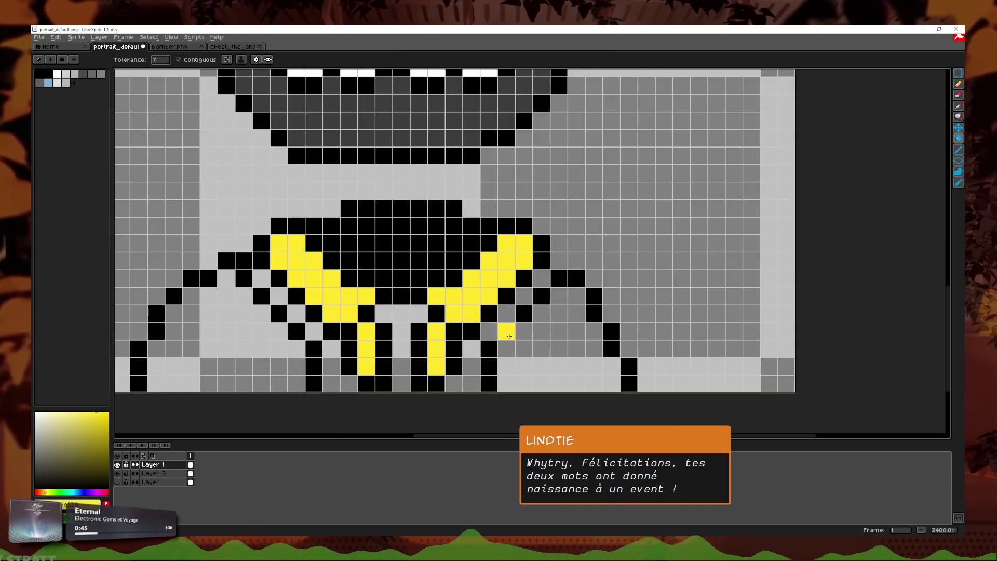
- Fill the left and right torso areas with yellow using the Paint Bucket
{"action": "left_click", "coordinate": [296, 366]}
{"action": "left_click", "coordinate": [571, 374]}
{"action": "scroll", "coordinate": [151, 379], "scroll_direction": "down", "scroll_amount": 1}
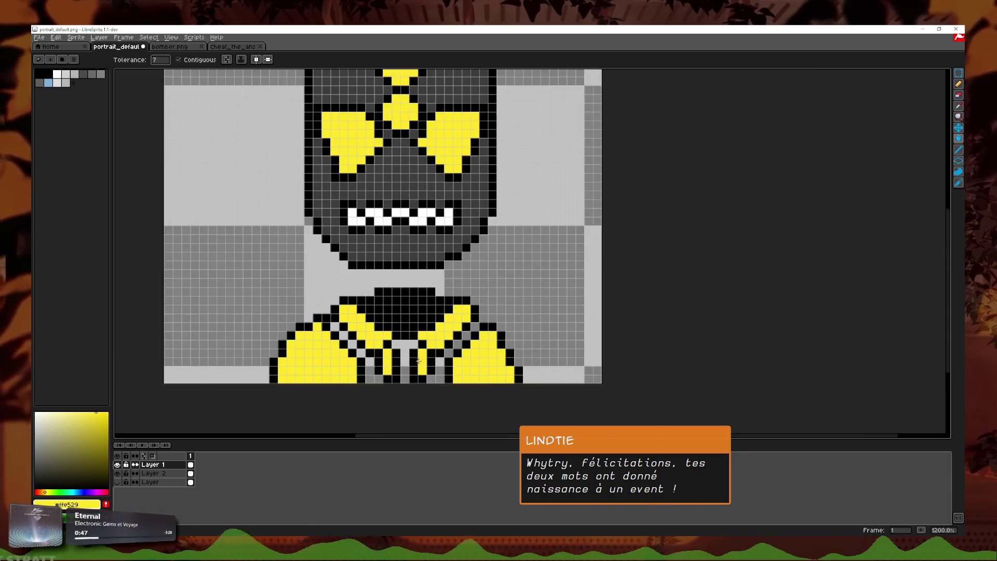
{"action": "scroll", "coordinate": [130, 402], "scroll_direction": "up", "scroll_amount": 1}
- Pick medium grey and fill the light-grey collar pixels and the T-shaped gap between strips
{"action": "left_click", "coordinate": [34, 457]}
{"action": "left_click", "coordinate": [321, 360]}
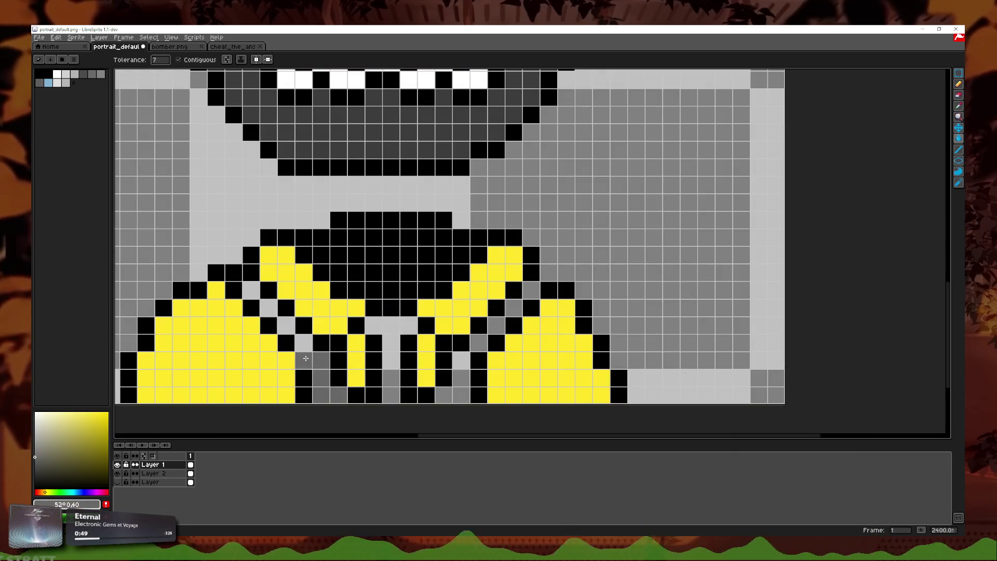
{"action": "left_click", "coordinate": [304, 343]}
{"action": "left_click", "coordinate": [286, 325]}
{"action": "left_click", "coordinate": [377, 328]}
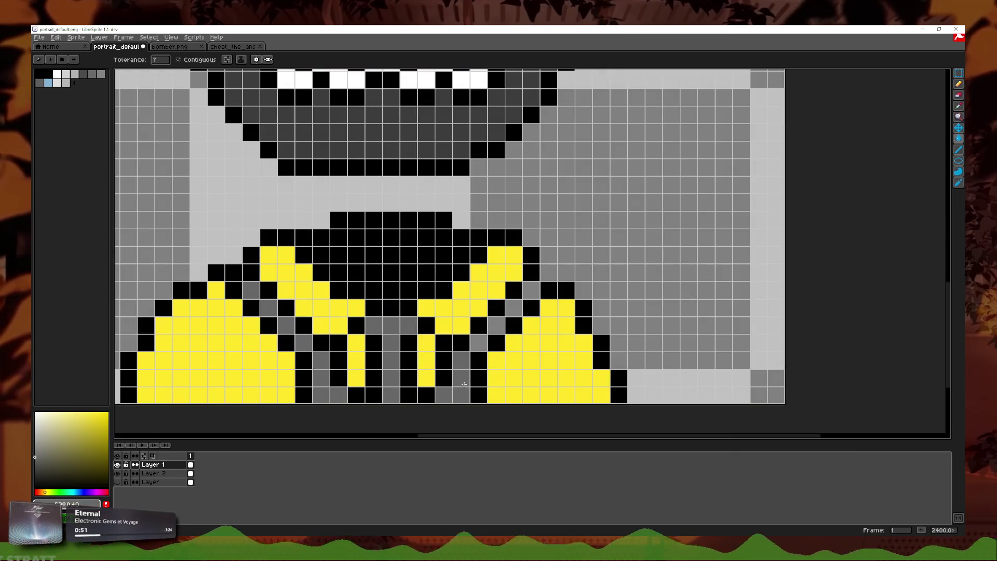
- Blacken two outline pixels beside the collar and recentre the portrait
{"action": "scroll", "coordinate": [523, 294], "scroll_direction": "down", "scroll_amount": 4}
{"action": "scroll", "coordinate": [524, 295], "scroll_direction": "down", "scroll_amount": 1}
{"action": "scroll", "coordinate": [524, 294], "scroll_direction": "down", "scroll_amount": 1}
{"action": "scroll", "coordinate": [476, 330], "scroll_direction": "up", "scroll_amount": 4}
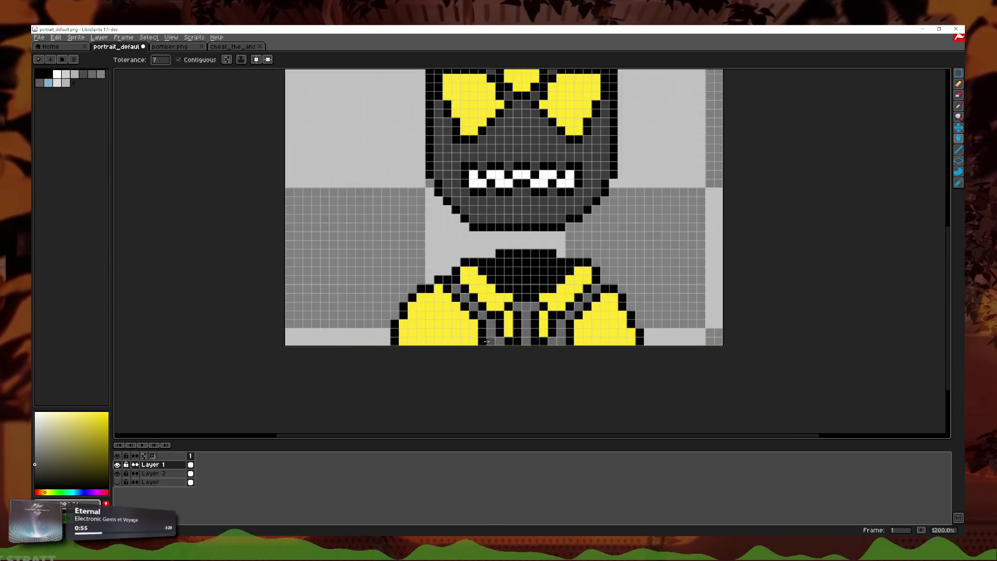
{"action": "scroll", "coordinate": [471, 349], "scroll_direction": "up", "scroll_amount": 1}
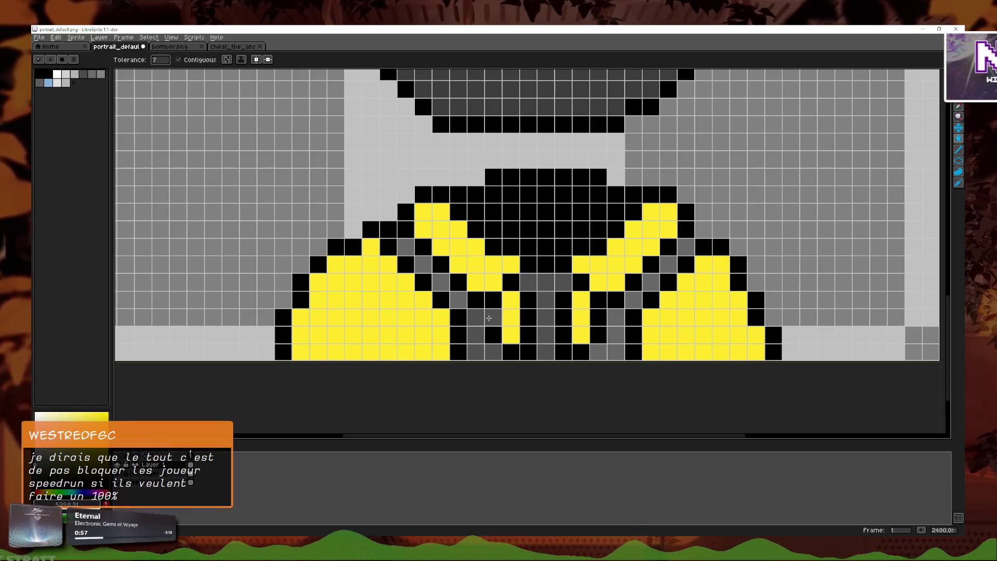
{"action": "scroll", "coordinate": [494, 315], "scroll_direction": "right", "scroll_amount": 3}
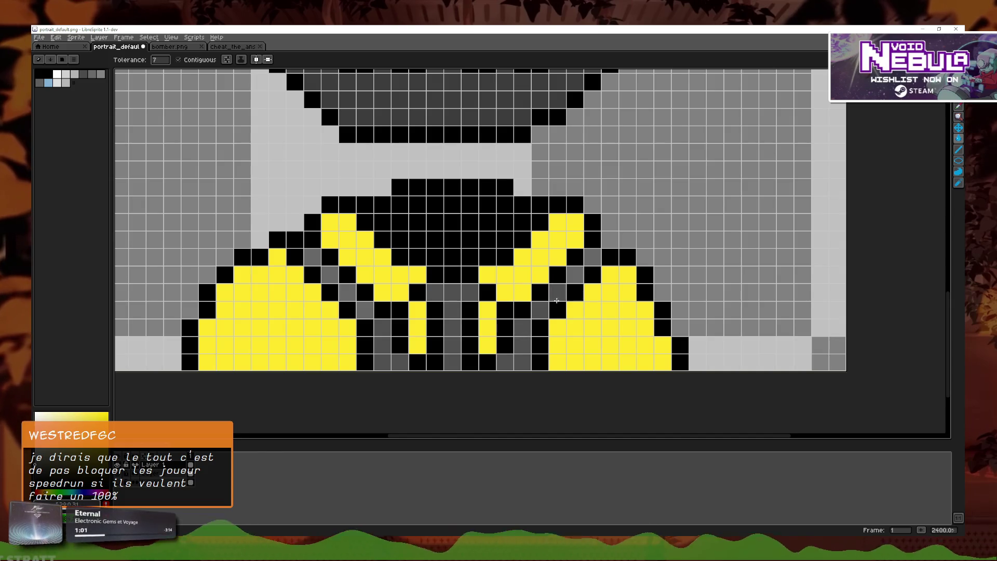
{"action": "left_click", "coordinate": [575, 292]}
{"action": "left_click", "coordinate": [573, 276]}
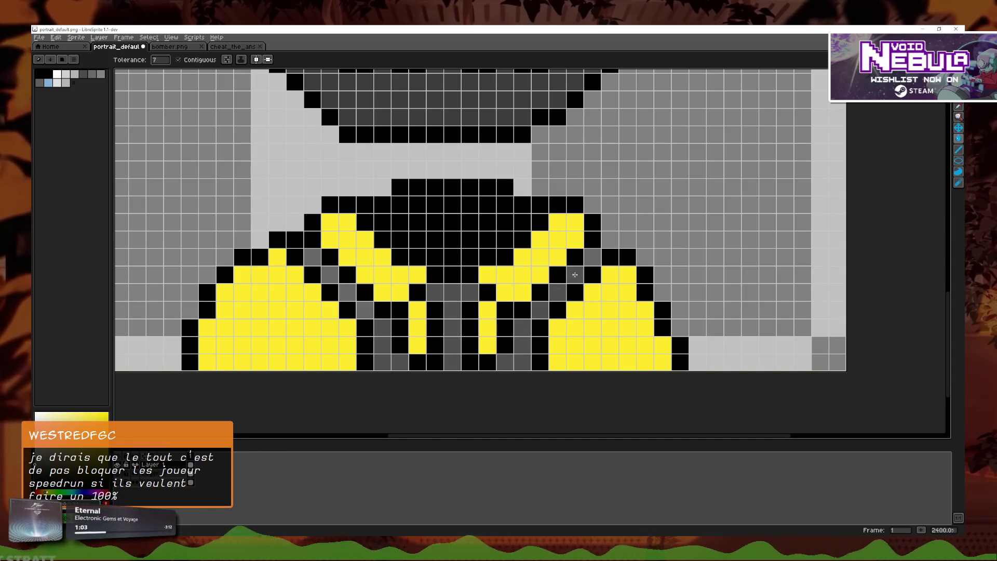
{"action": "scroll", "coordinate": [314, 260], "scroll_direction": "down", "scroll_amount": 2}
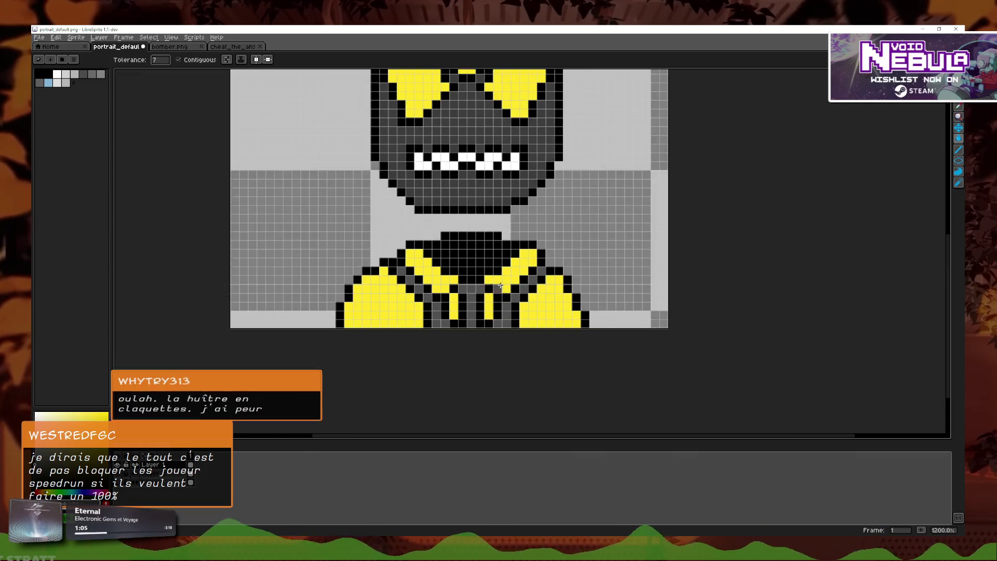
{"action": "scroll", "coordinate": [572, 284], "scroll_direction": "down", "scroll_amount": 2}
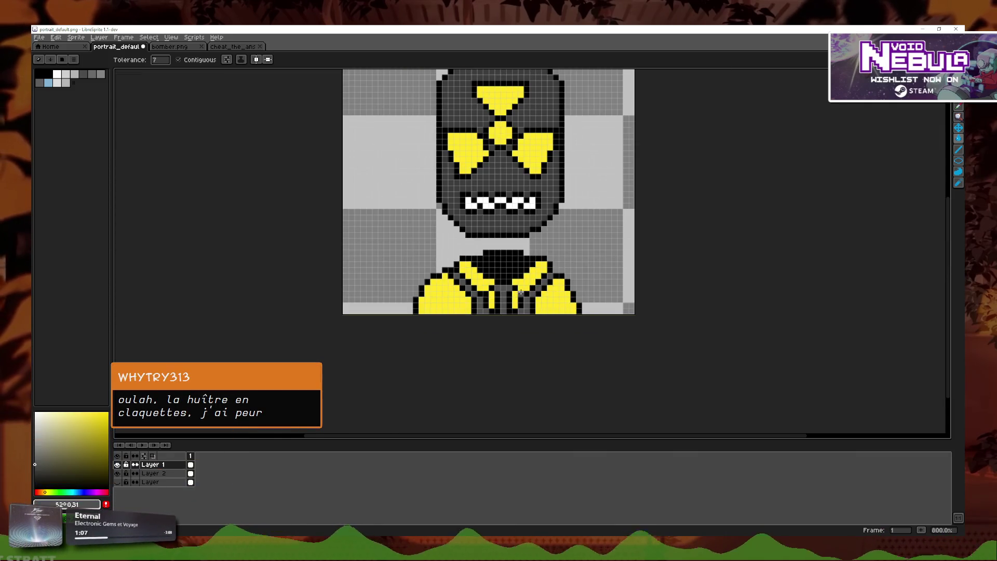
{"action": "scroll", "coordinate": [521, 257], "scroll_direction": "up", "scroll_amount": 2}
{"action": "scroll", "coordinate": [624, 294], "scroll_direction": "down", "scroll_amount": 2}
{"action": "left_click_drag", "start_coordinate": [623, 294], "coordinate": [591, 287]}
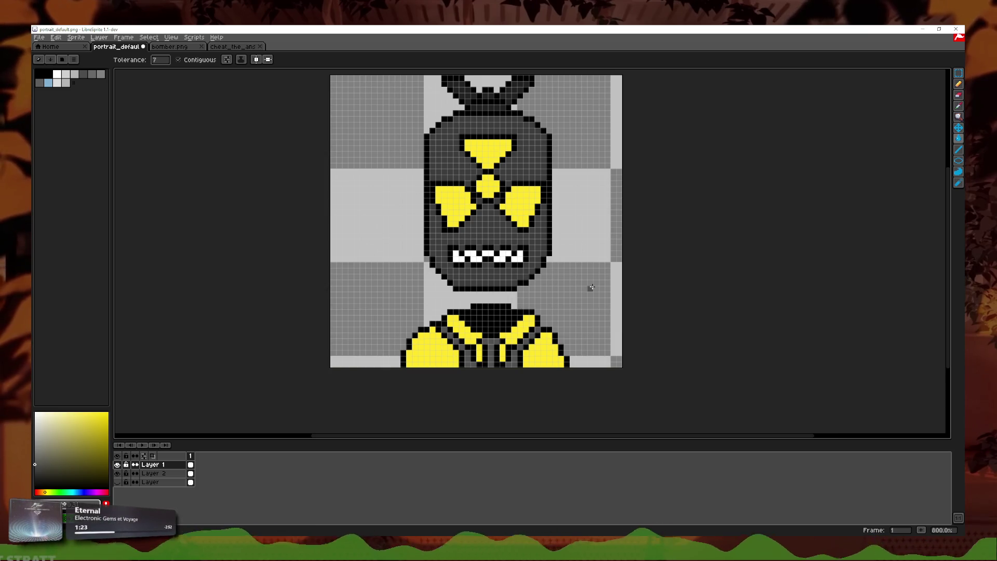
- Undo a stray grey fill, then pencil grey shading pixels along the right shoulder edge
{"action": "scroll", "coordinate": [593, 287], "scroll_direction": "down", "scroll_amount": 1}
{"action": "scroll", "coordinate": [516, 305], "scroll_direction": "up", "scroll_amount": 3}
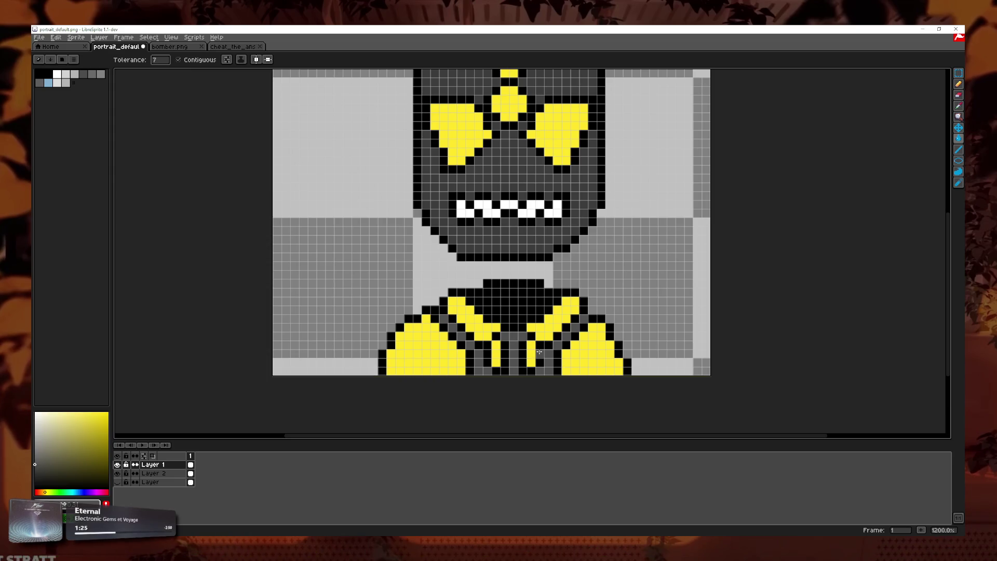
{"action": "scroll", "coordinate": [568, 305], "scroll_direction": "up", "scroll_amount": 1}
{"action": "left_click", "coordinate": [586, 281]}
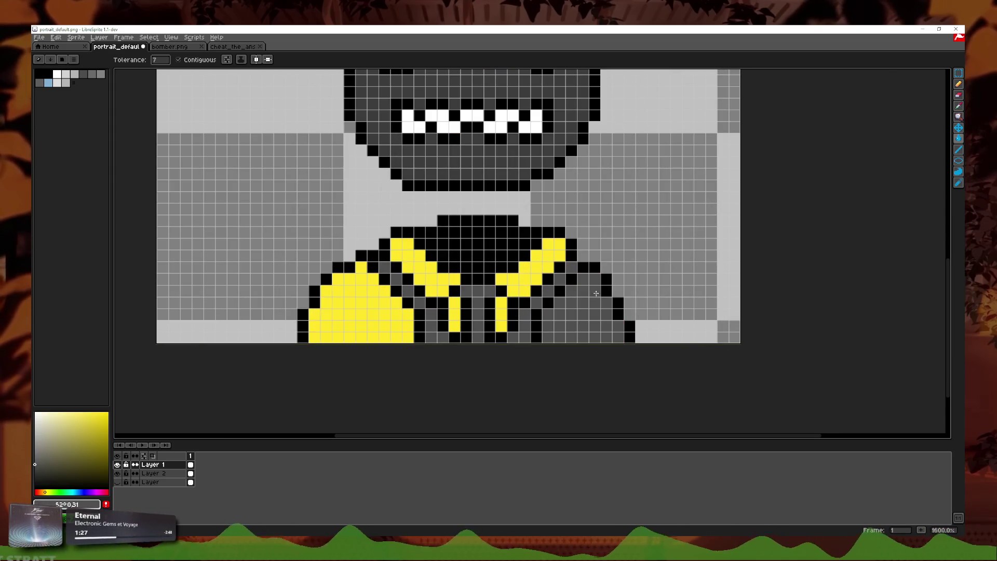
{"action": "key", "text": "ctrl+z"}
{"action": "key", "text": "b"}
{"action": "left_click", "coordinate": [591, 292]}
{"action": "left_click", "coordinate": [594, 279]}
{"action": "left_click", "coordinate": [606, 303]}
{"action": "left_click", "coordinate": [618, 333]}
- Draw grey pixels diagonally down the left shoulder edge, then run the game project from Godot
{"action": "left_click", "coordinate": [349, 279]}
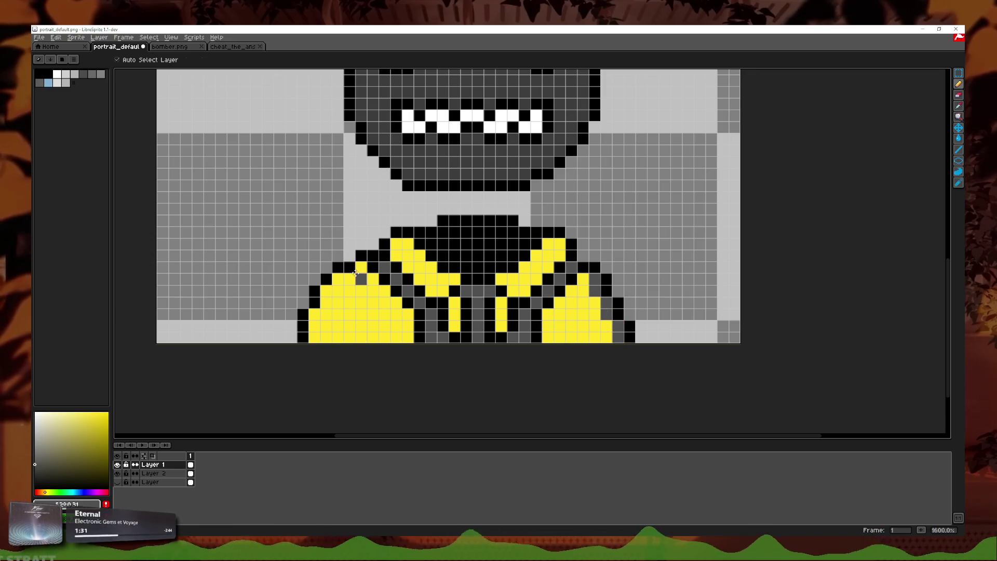
{"action": "scroll", "coordinate": [348, 262], "scroll_direction": "up", "scroll_amount": 2}
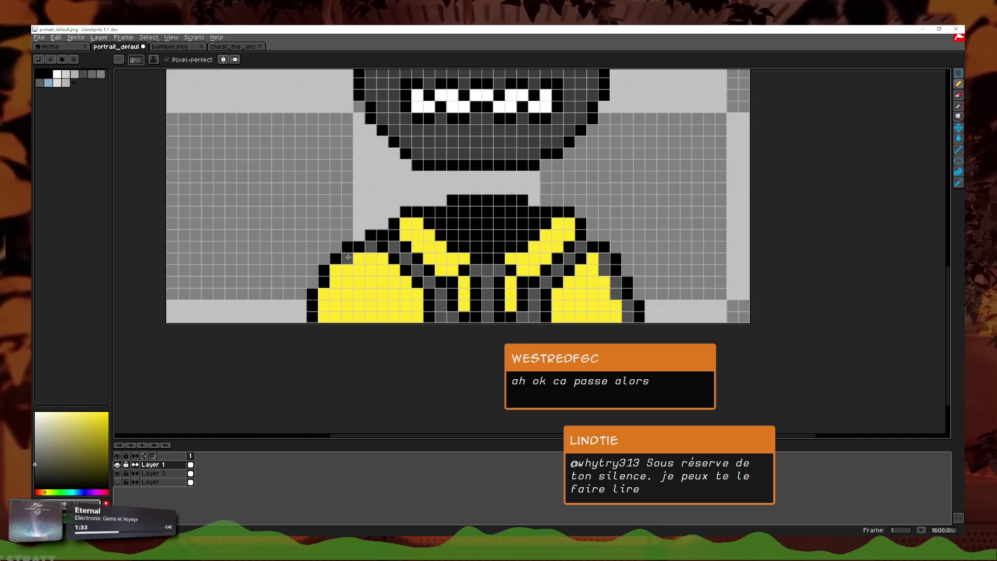
{"action": "mouse_move", "coordinate": [347, 259]}
{"action": "left_mouse_down"}
{"action": "mouse_move", "coordinate": [312, 317]}
{"action": "mouse_move", "coordinate": [312, 345]}
{"action": "left_mouse_up"}
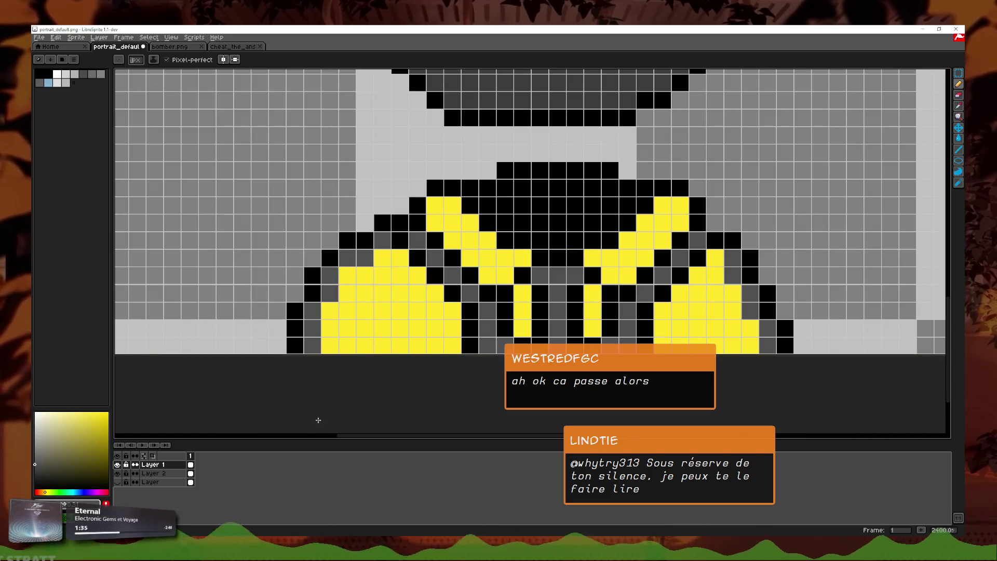
{"action": "key", "text": "alt+Tab"}
{"action": "left_click", "coordinate": [848, 44]}
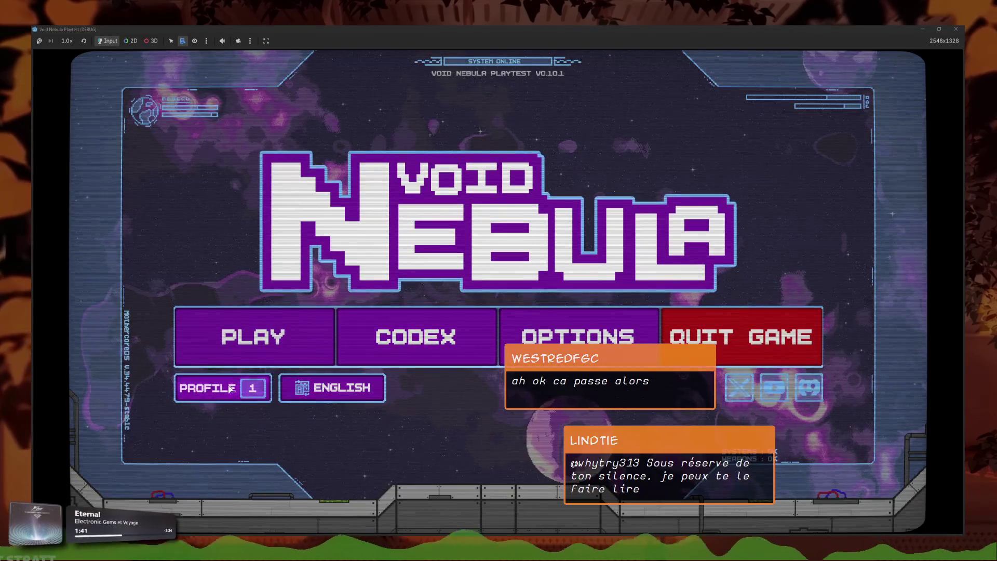
- Open the Profile save overview and compare SAVE 01, 02 and 03, ending on SAVE 01
{"action": "left_click", "coordinate": [365, 363]}
{"action": "key", "text": "Right"}
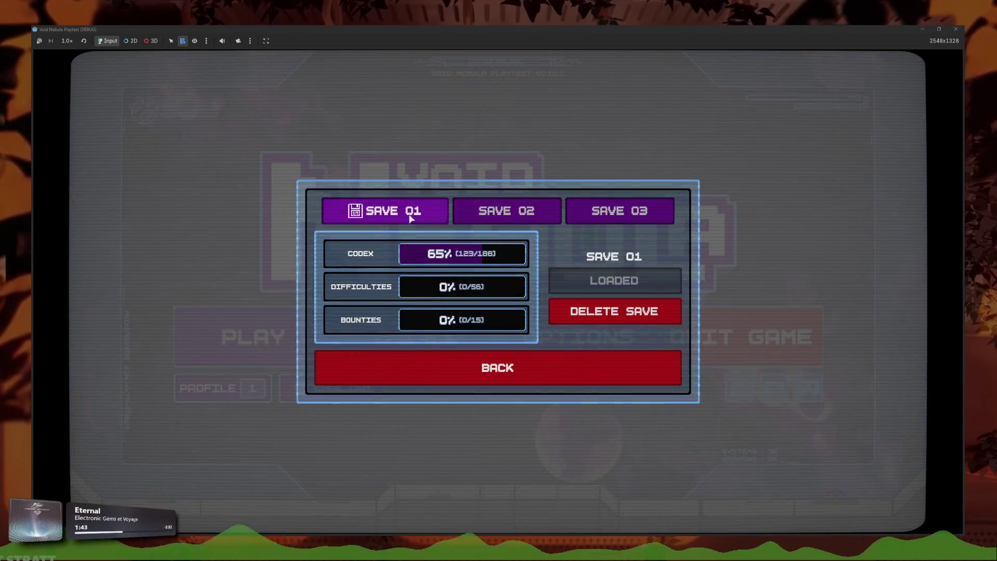
{"action": "key", "text": "Right"}
{"action": "key", "text": "Right"}
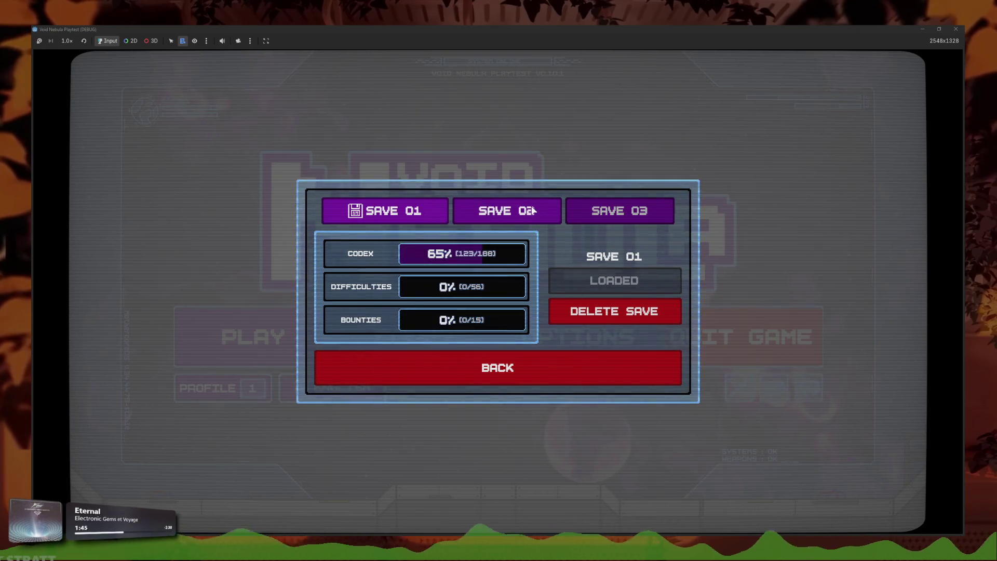
{"action": "left_click", "coordinate": [535, 210]}
{"action": "left_click", "coordinate": [570, 213]}
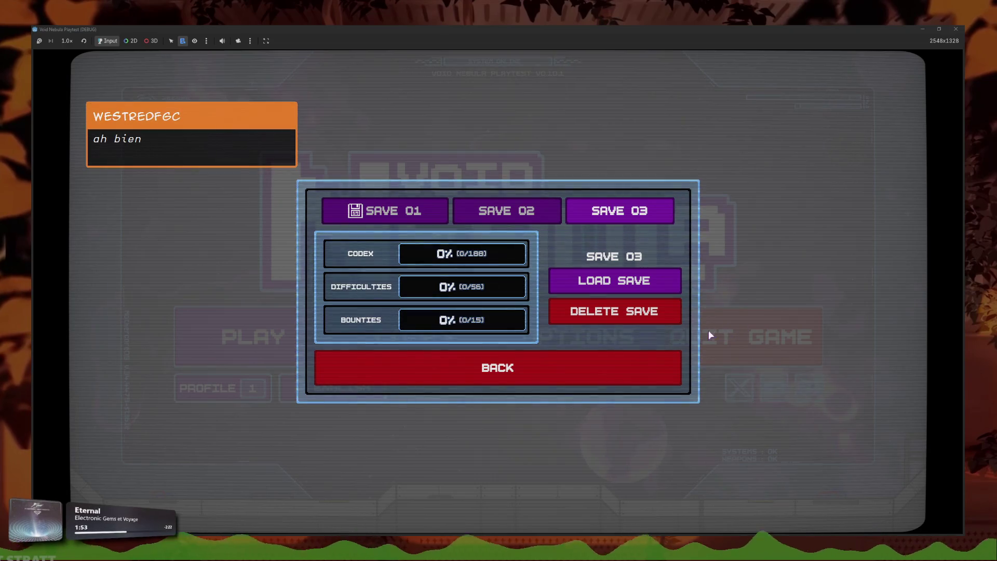
{"action": "left_click", "coordinate": [415, 213]}
{"action": "left_click", "coordinate": [618, 212]}
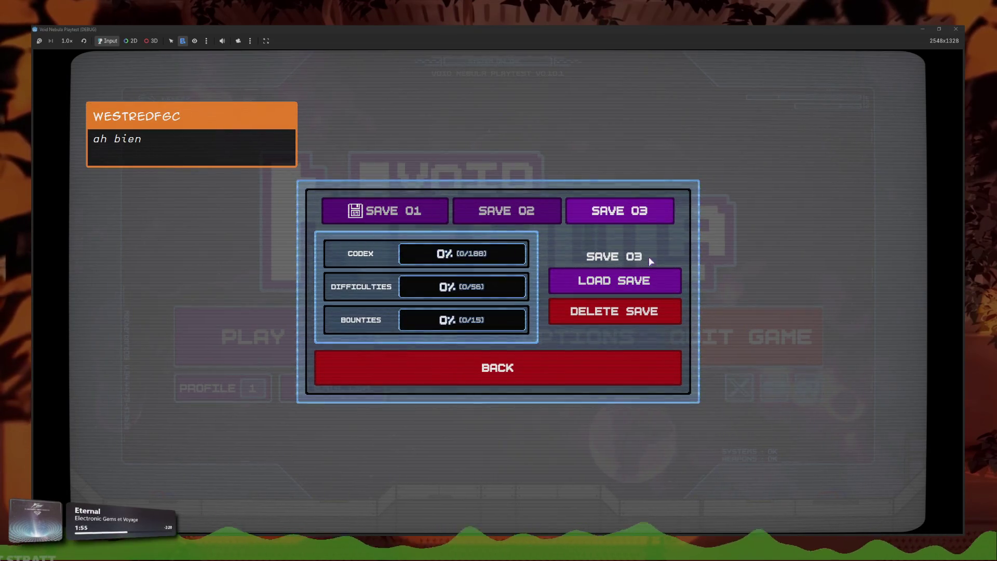
{"action": "left_click", "coordinate": [442, 216]}
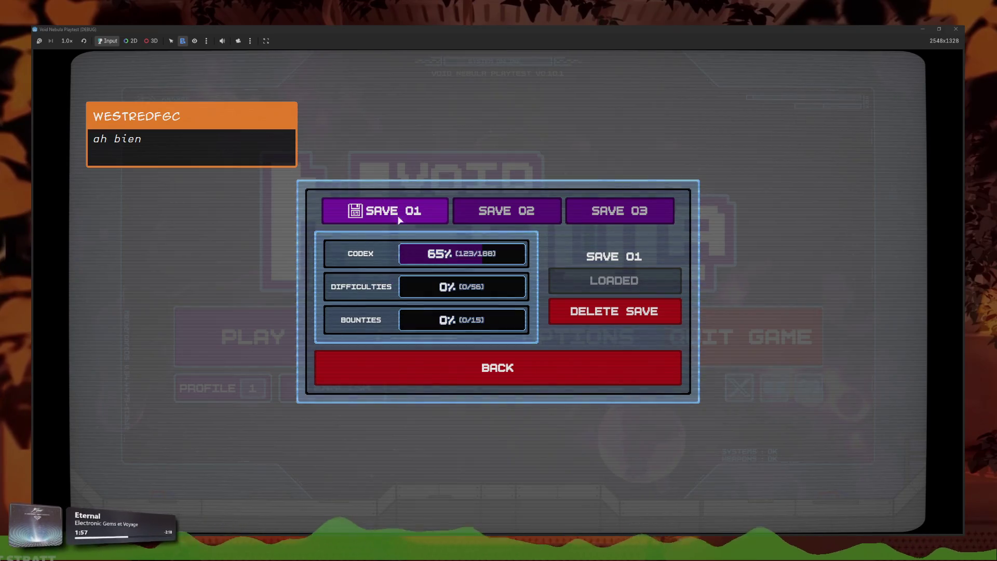
- Go back to the main menu, briefly peek at the Codex and save overview, and return
{"action": "left_click", "coordinate": [478, 368]}
{"action": "left_click", "coordinate": [443, 350]}
{"action": "left_click", "coordinate": [338, 374]}
{"action": "left_click", "coordinate": [222, 388]}
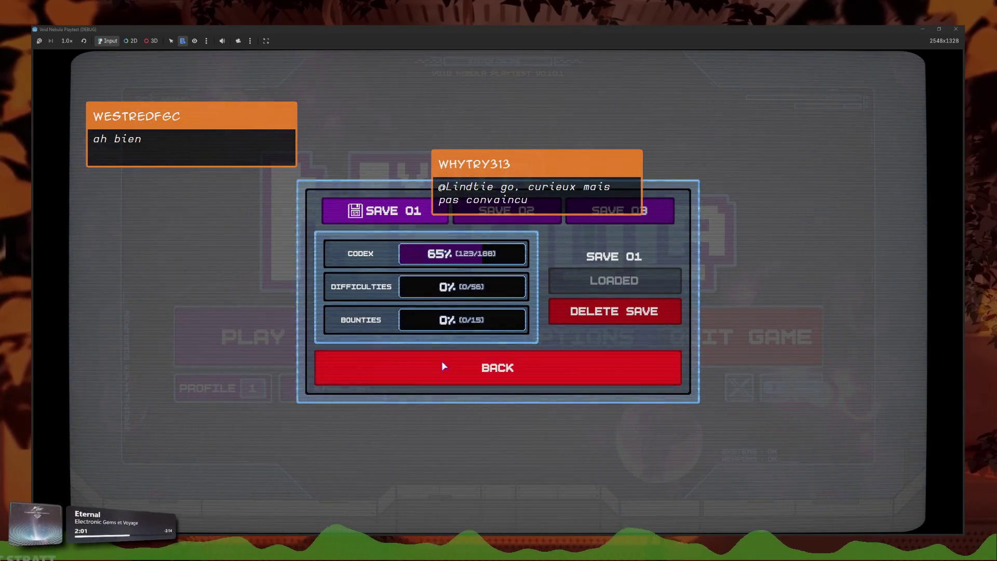
{"action": "left_click", "coordinate": [442, 367]}
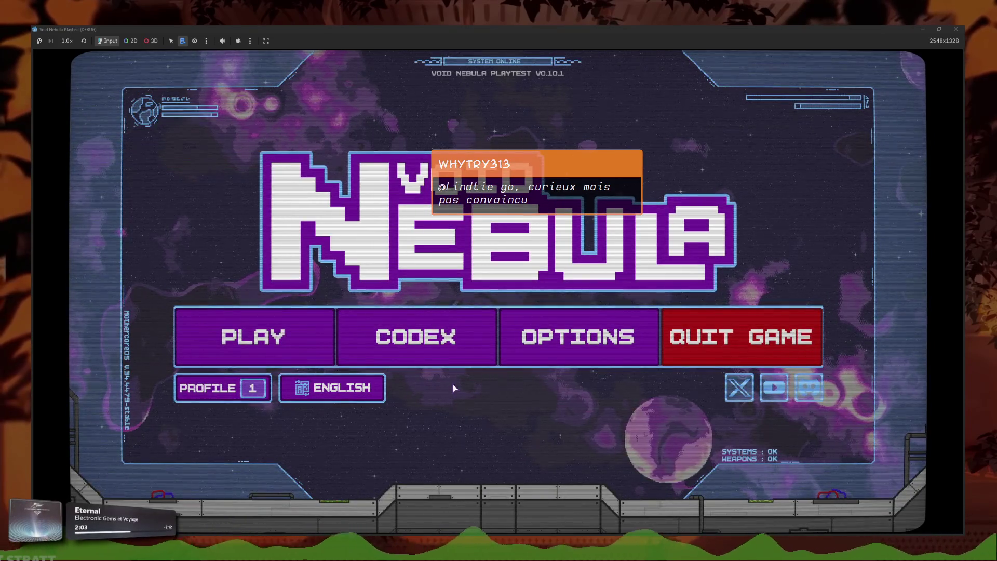
- Browse both pages of the Codex's Cheats collection and inspect the hidden cheats
{"action": "left_click", "coordinate": [398, 321]}
{"action": "left_click", "coordinate": [398, 232]}
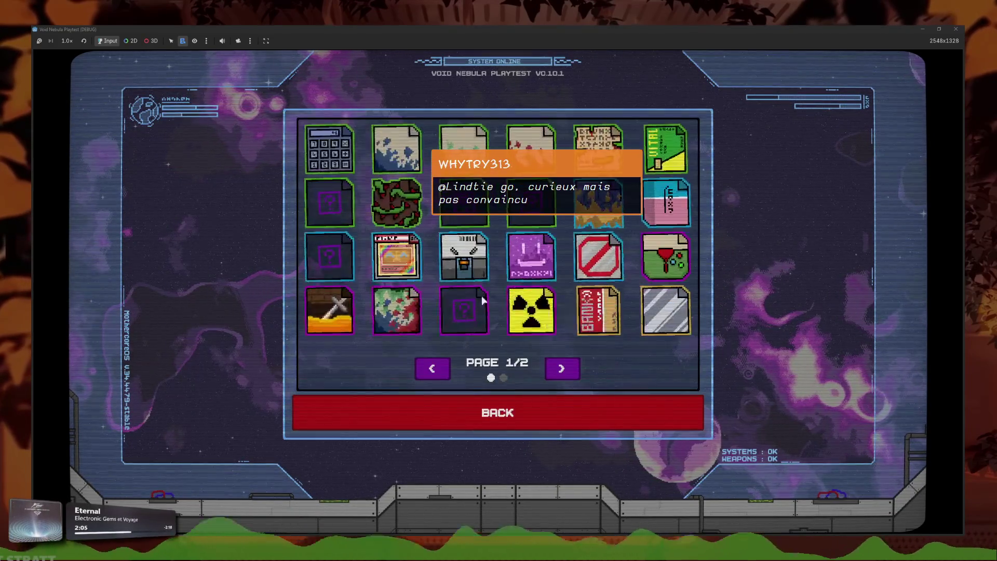
{"action": "left_click", "coordinate": [553, 376]}
{"action": "left_click", "coordinate": [431, 368]}
{"action": "mouse_move", "coordinate": [479, 207]}
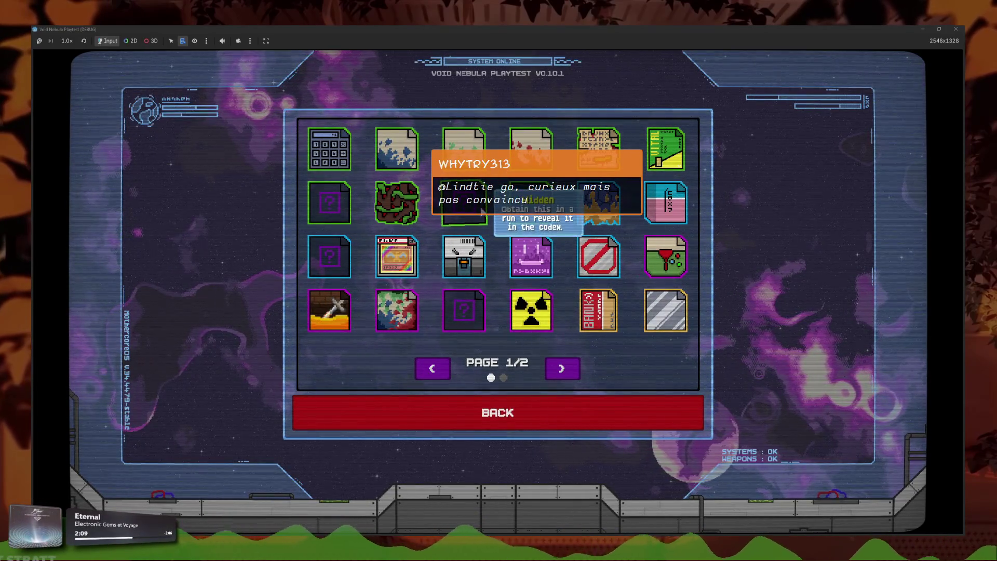
{"action": "mouse_move", "coordinate": [481, 314]}
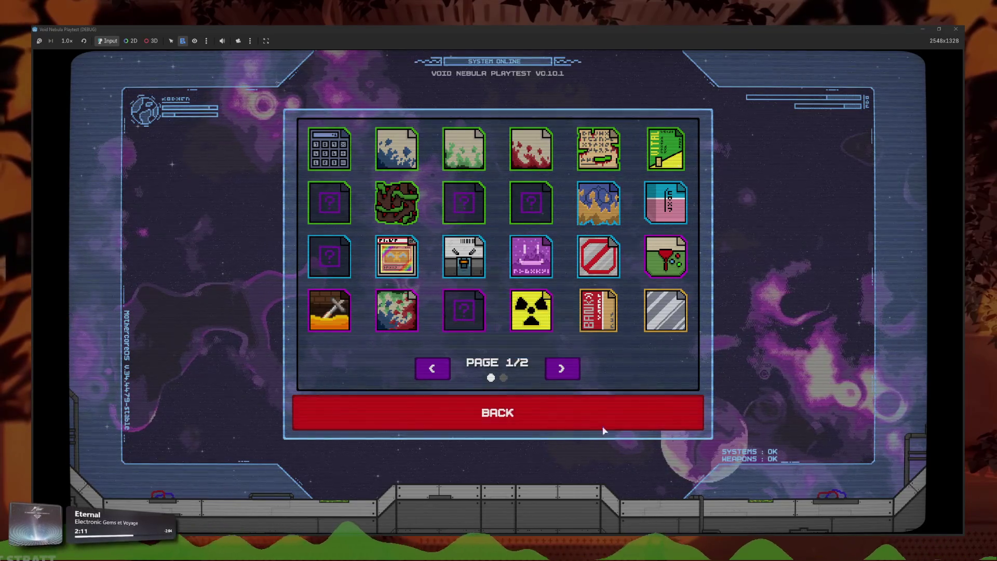
- Stop the game with F8, place the caret on line 188, and return to LibreSprite
{"action": "key", "text": "F8"}
{"action": "left_click", "coordinate": [523, 252]}
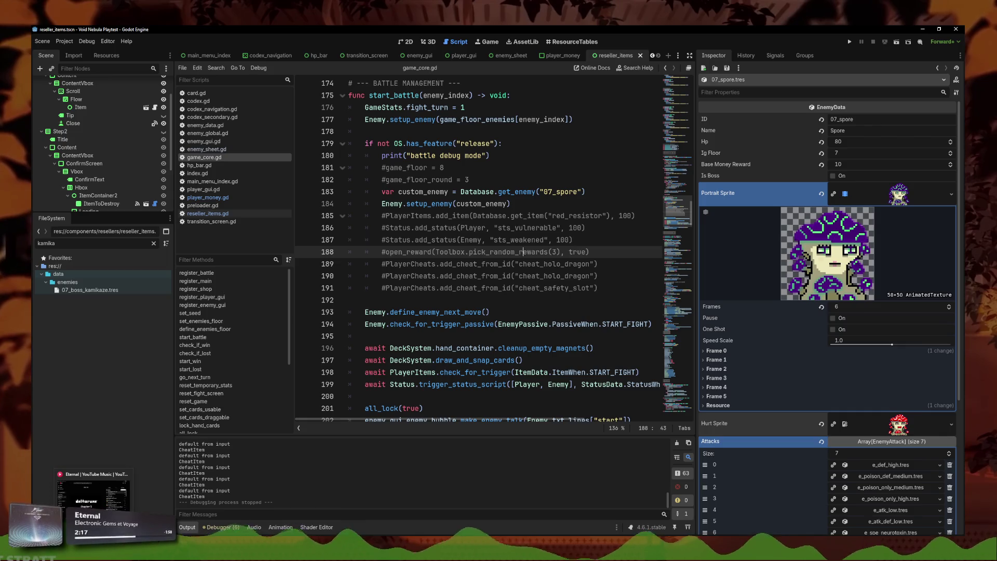
{"action": "key", "text": "alt+Tab"}
{"action": "scroll", "coordinate": [539, 236], "scroll_direction": "up", "scroll_amount": 3}
{"action": "scroll", "coordinate": [555, 343], "scroll_direction": "up", "scroll_amount": 2}
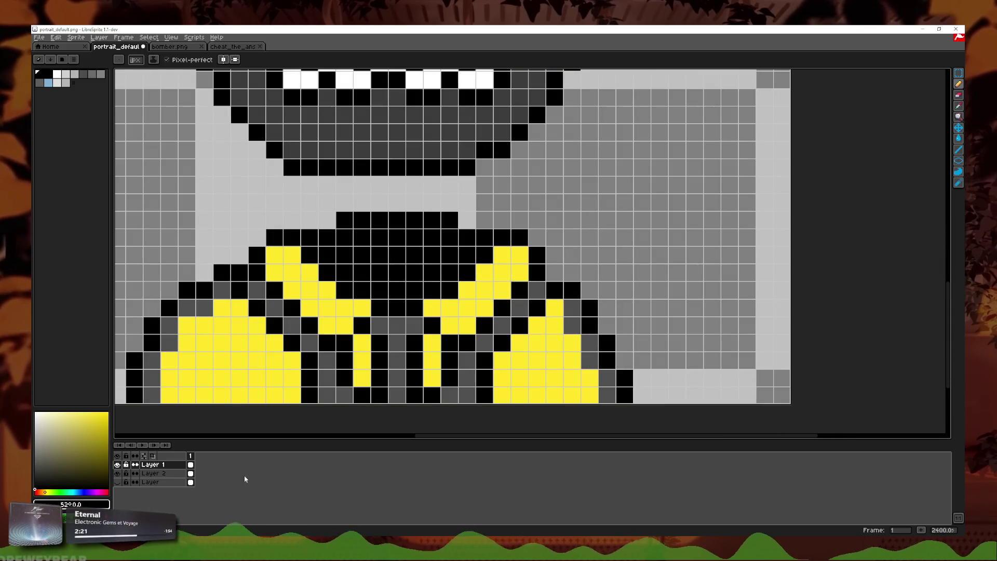
- Toggle Layer 1's visibility, then fix shoulder pixels: yellow fill pixels and black outline pixels
{"action": "left_click", "coordinate": [118, 465]}
{"action": "left_click", "coordinate": [117, 465]}
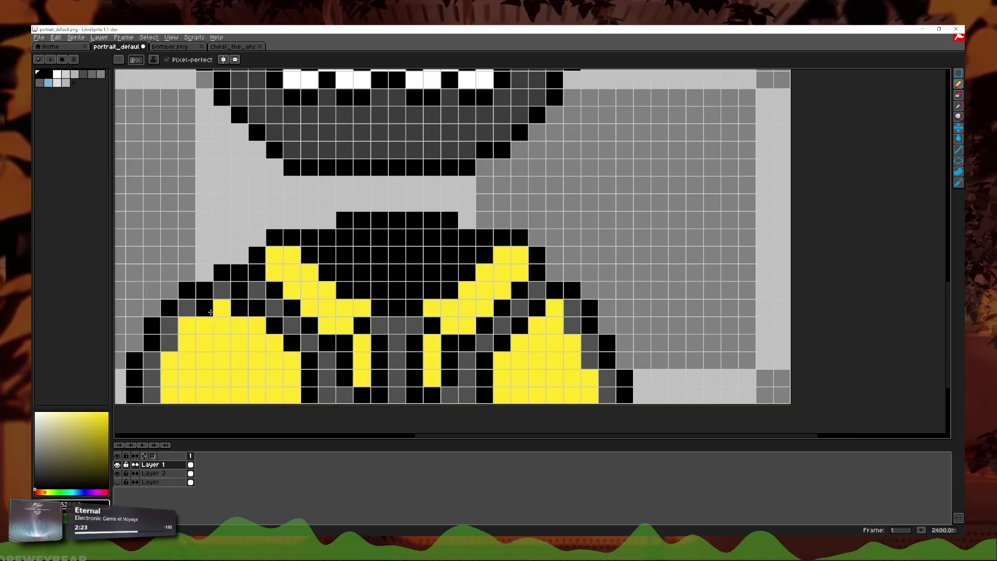
{"action": "left_click", "coordinate": [239, 308]}
{"action": "left_click", "coordinate": [222, 326]}
{"action": "right_click", "coordinate": [204, 325]}
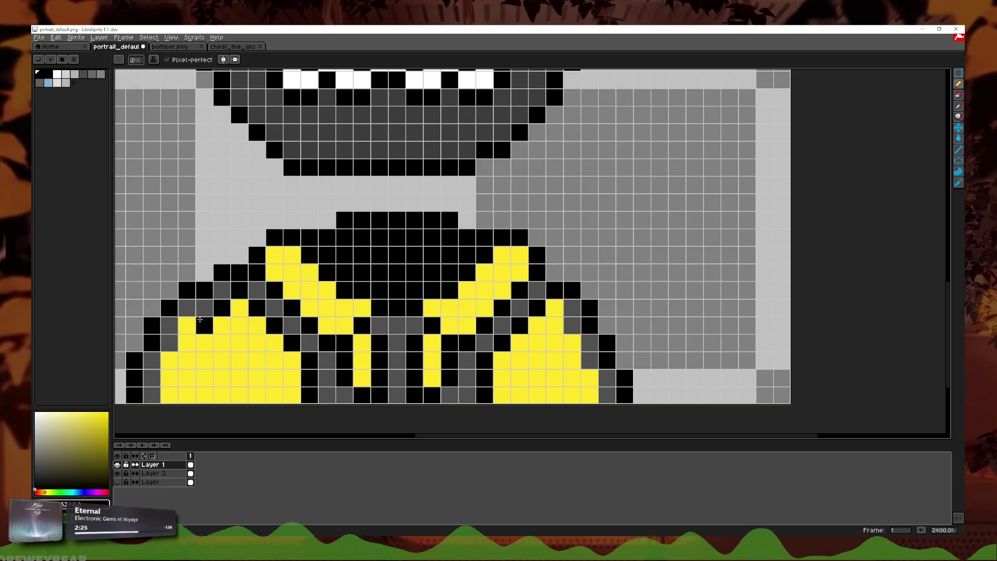
{"action": "left_click", "coordinate": [170, 394]}
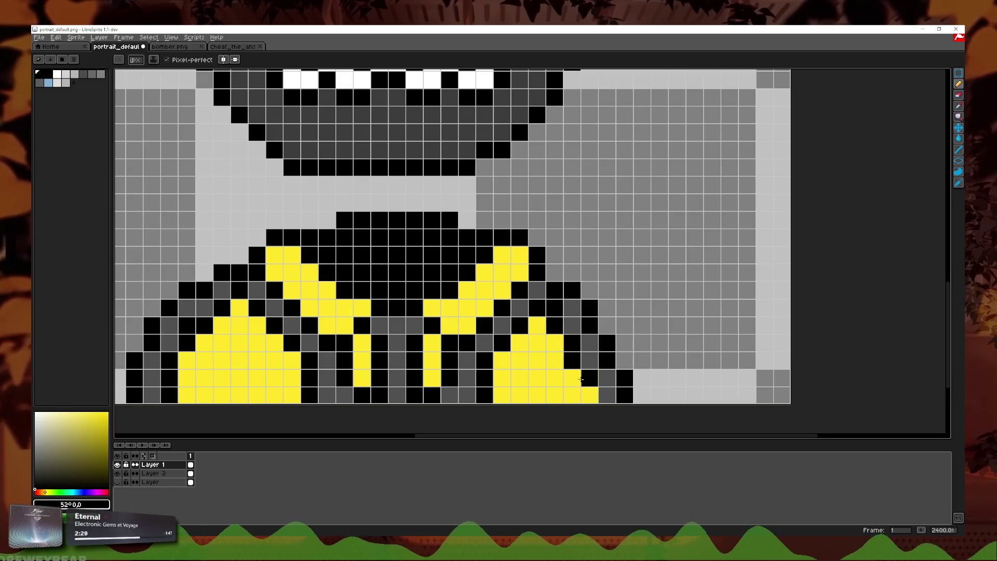
{"action": "scroll", "coordinate": [600, 341], "scroll_direction": "down", "scroll_amount": 5}
{"action": "scroll", "coordinate": [599, 340], "scroll_direction": "down", "scroll_amount": 3}
{"action": "scroll", "coordinate": [602, 337], "scroll_direction": "down", "scroll_amount": 1}
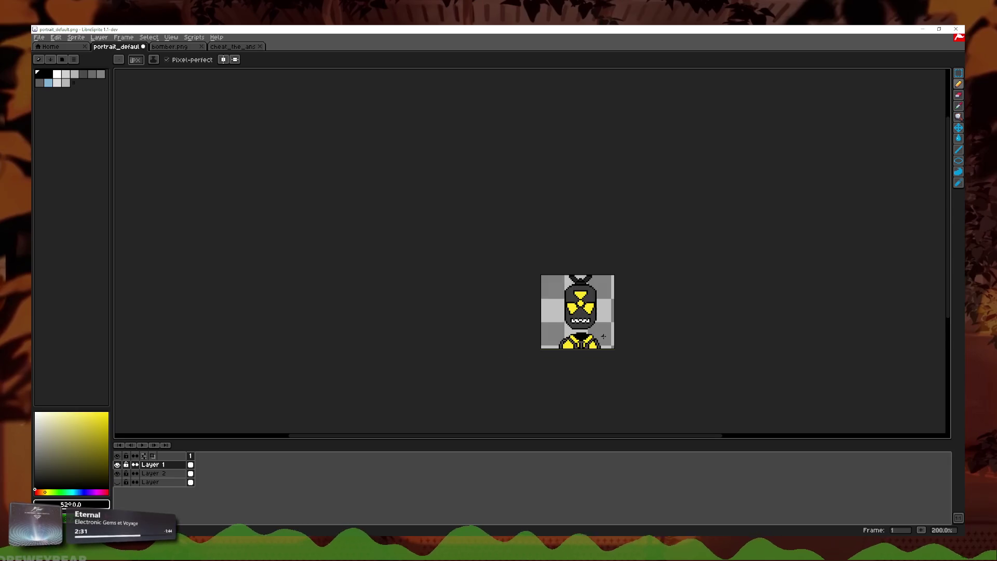
{"action": "scroll", "coordinate": [603, 331], "scroll_direction": "up", "scroll_amount": 2}
{"action": "scroll", "coordinate": [598, 333], "scroll_direction": "up", "scroll_amount": 1}
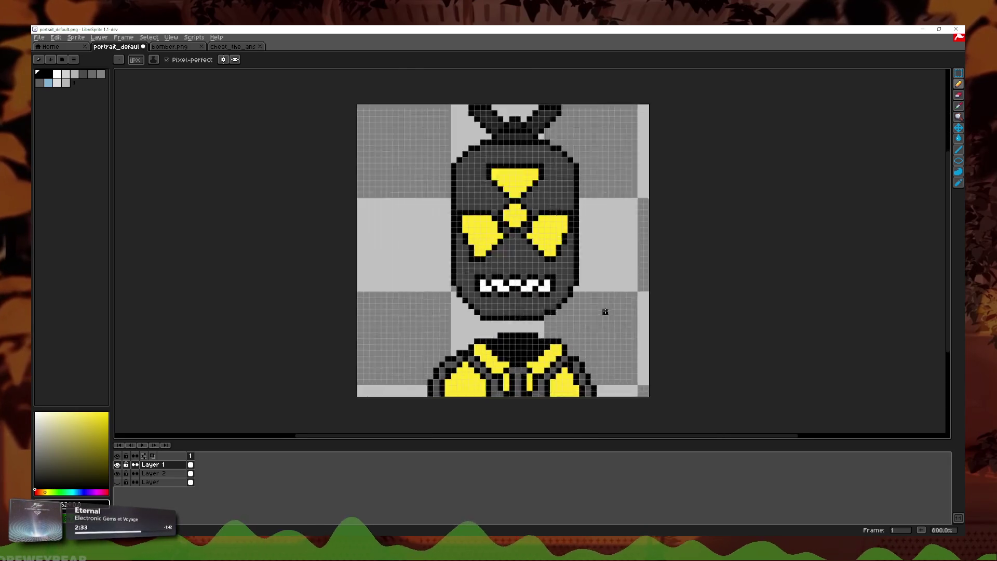
{"action": "scroll", "coordinate": [561, 340], "scroll_direction": "up", "scroll_amount": 2}
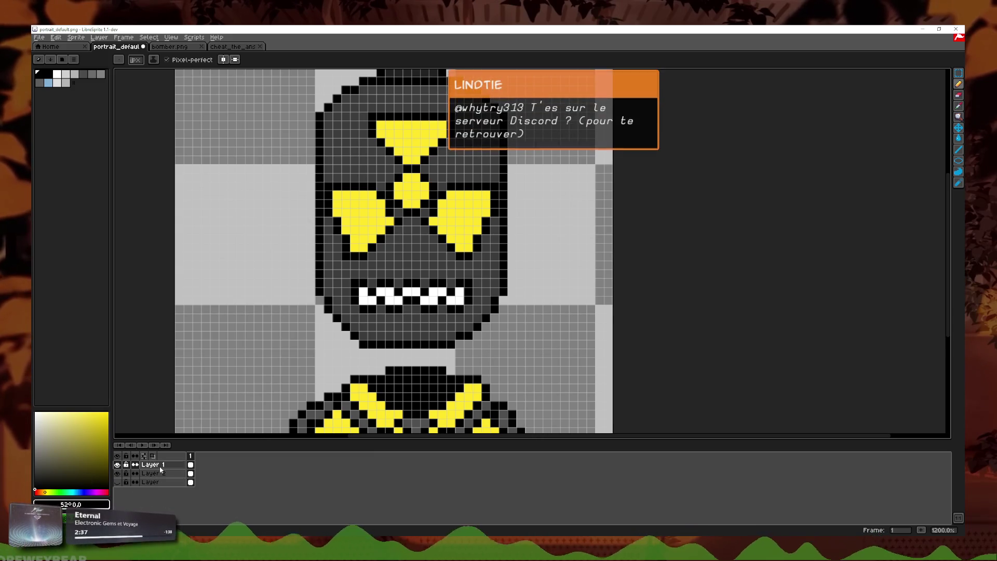
{"action": "scroll", "coordinate": [456, 323], "scroll_direction": "up", "scroll_amount": 1}
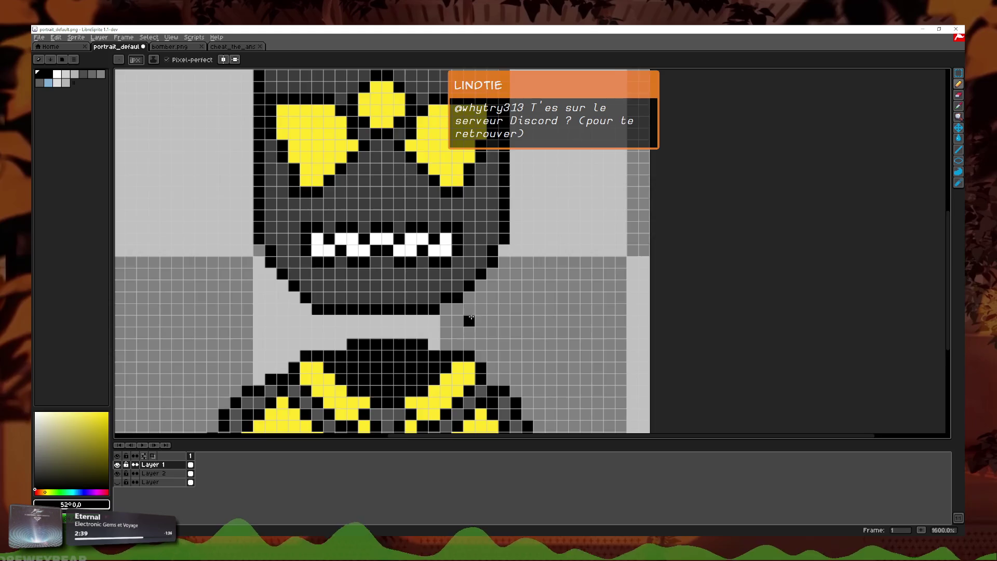
{"action": "scroll", "coordinate": [471, 318], "scroll_direction": "down", "scroll_amount": 1}
{"action": "scroll", "coordinate": [483, 327], "scroll_direction": "down", "scroll_amount": 2}
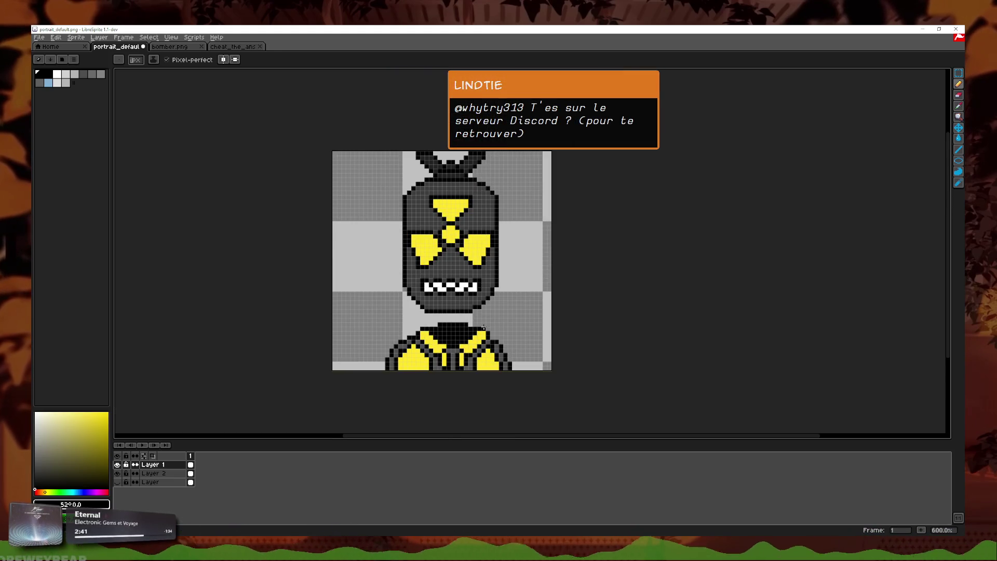
{"action": "scroll", "coordinate": [475, 294], "scroll_direction": "up", "scroll_amount": 1}
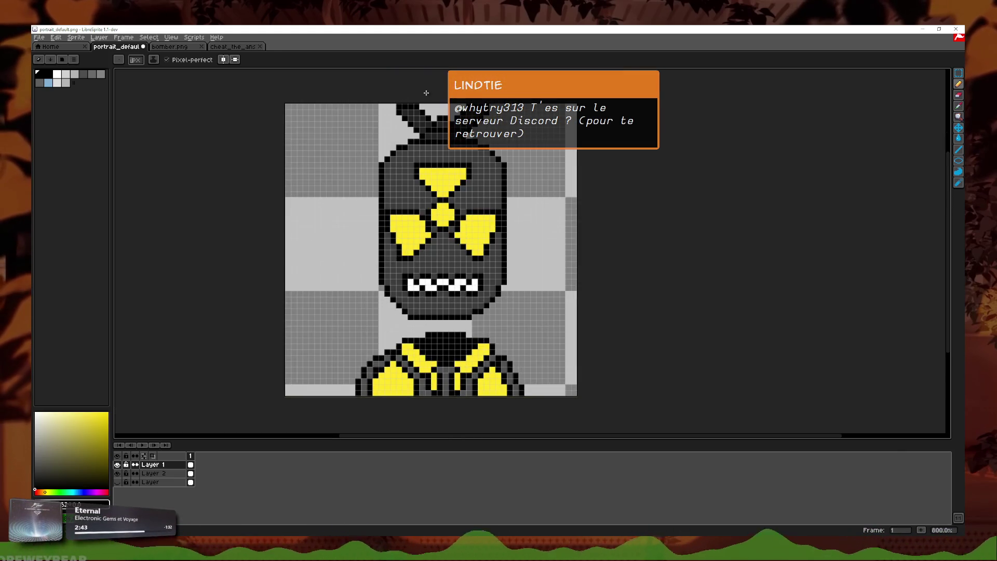
{"action": "scroll", "coordinate": [492, 361], "scroll_direction": "up", "scroll_amount": 1}
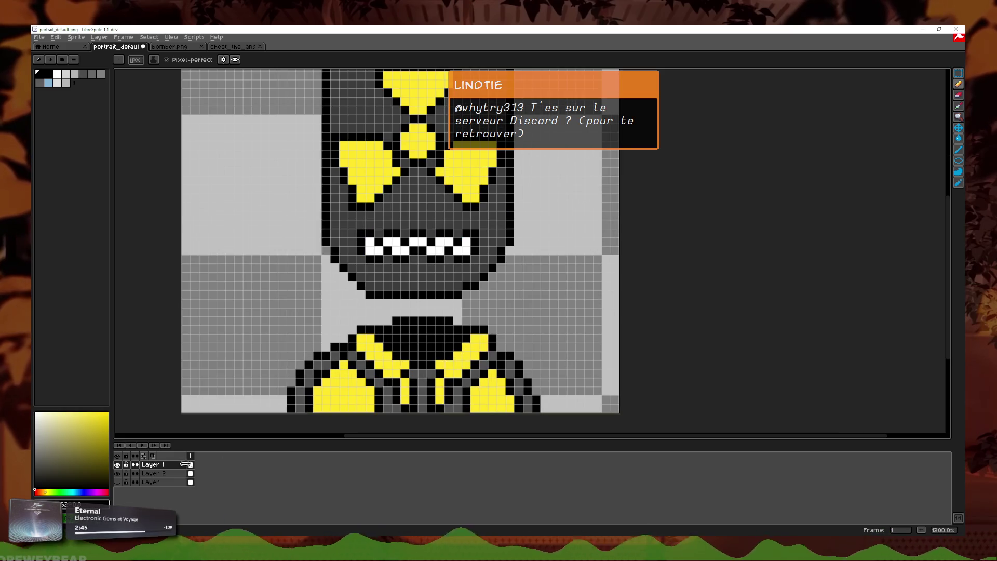
{"action": "right_click", "coordinate": [145, 465]}
- Add a new layer and choose a slightly muted cyan as the drawing colour
{"action": "left_click", "coordinate": [198, 479]}
{"action": "left_click", "coordinate": [74, 490]}
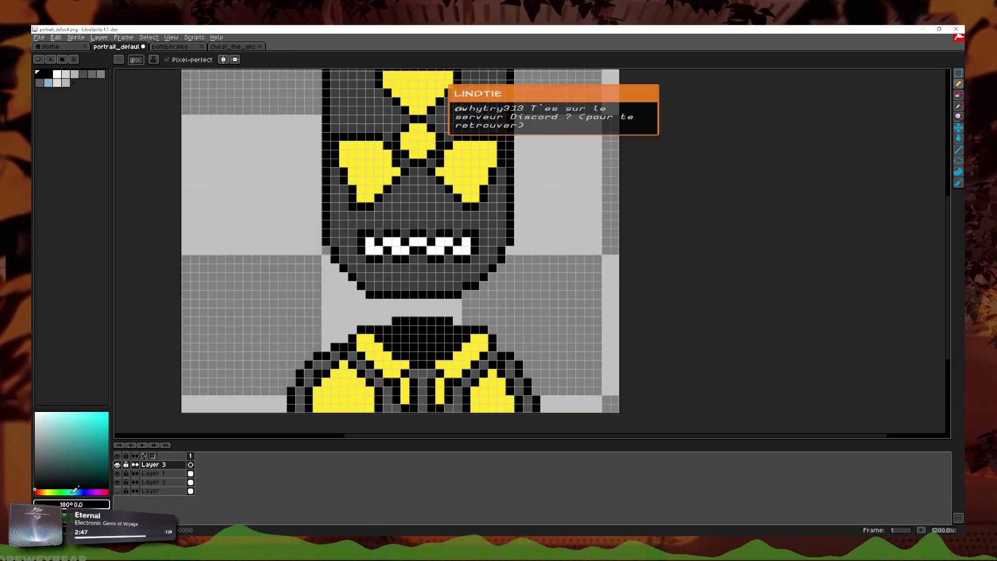
{"action": "left_click", "coordinate": [107, 413]}
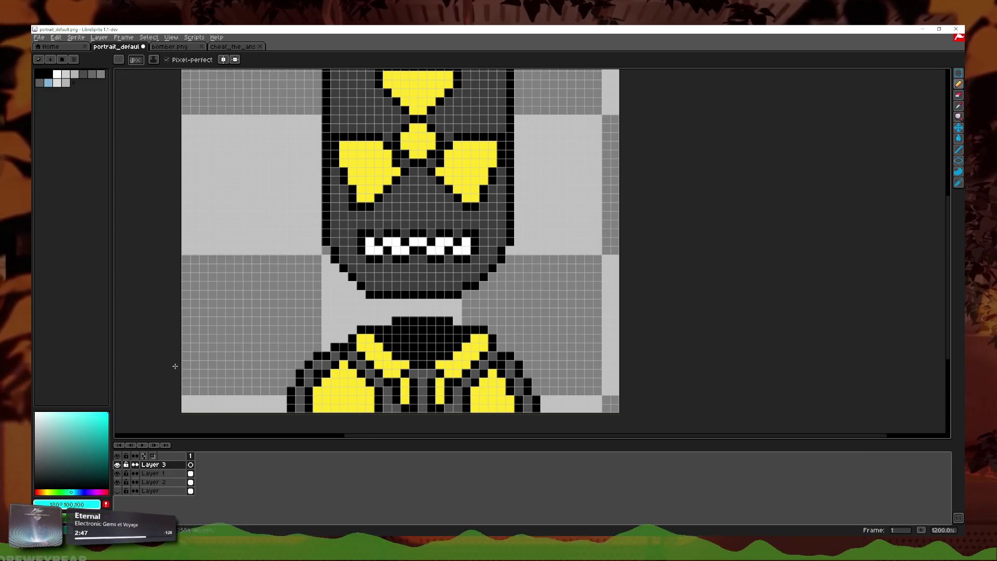
{"action": "left_click", "coordinate": [92, 432]}
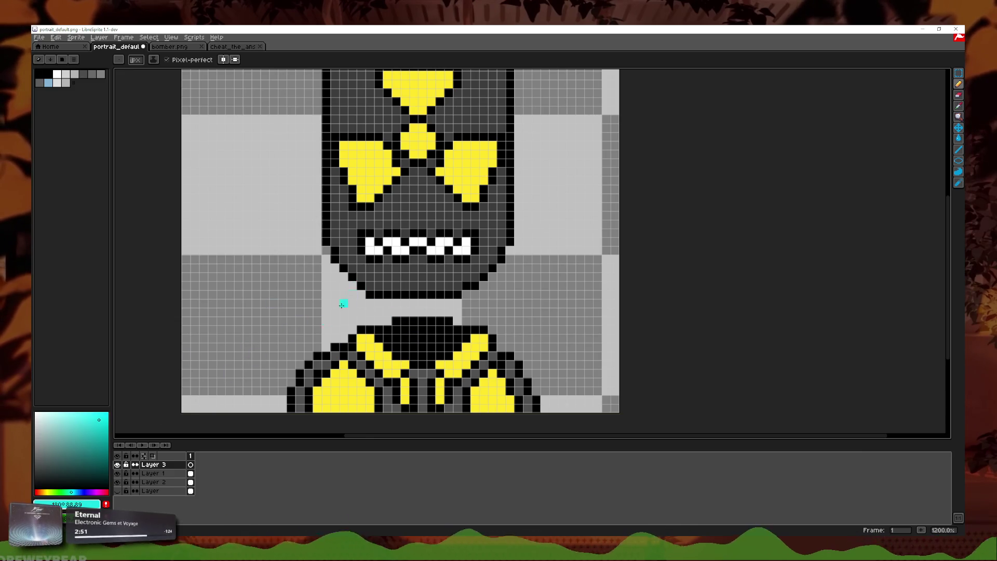
- Draw a cyan line along the row just under the jaw, redoing it until it fits
{"action": "left_click_drag", "start_coordinate": [344, 279], "coordinate": [456, 289]}
{"action": "key", "text": "ctrl+z"}
{"action": "left_click_drag", "start_coordinate": [334, 285], "coordinate": [490, 277]}
{"action": "key", "text": "ctrl+z"}
{"action": "left_click_drag", "start_coordinate": [340, 295], "coordinate": [524, 280]}
{"action": "key", "text": "ctrl+z"}
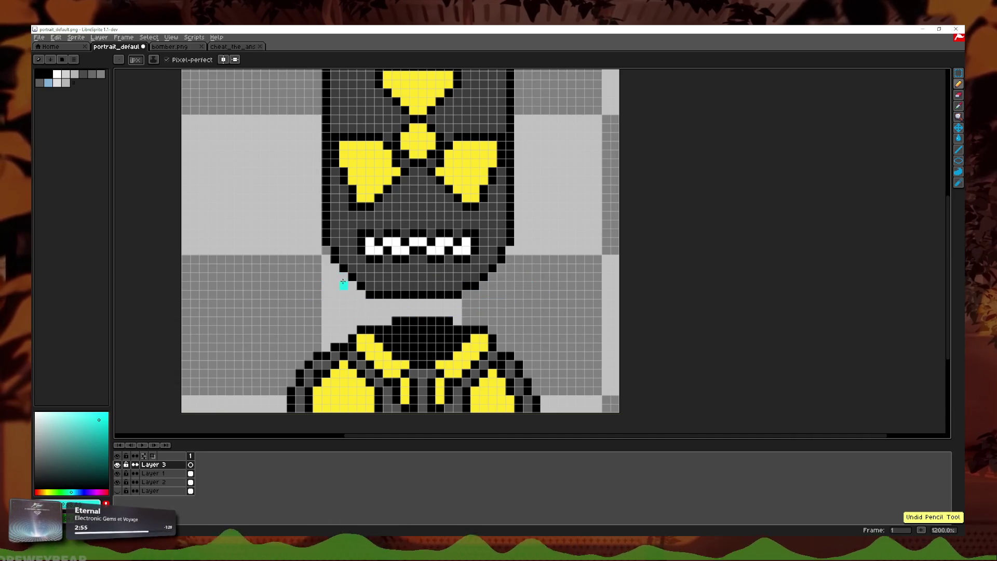
{"action": "left_click_drag", "start_coordinate": [343, 294], "coordinate": [484, 286]}
{"action": "key", "text": "ctrl+z"}
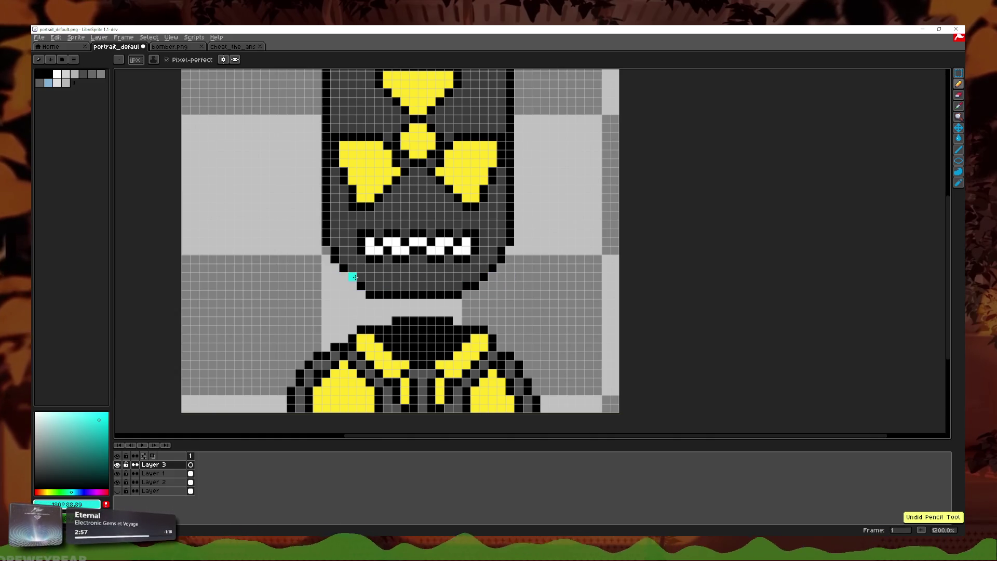
{"action": "left_click_drag", "start_coordinate": [348, 291], "coordinate": [488, 278]}
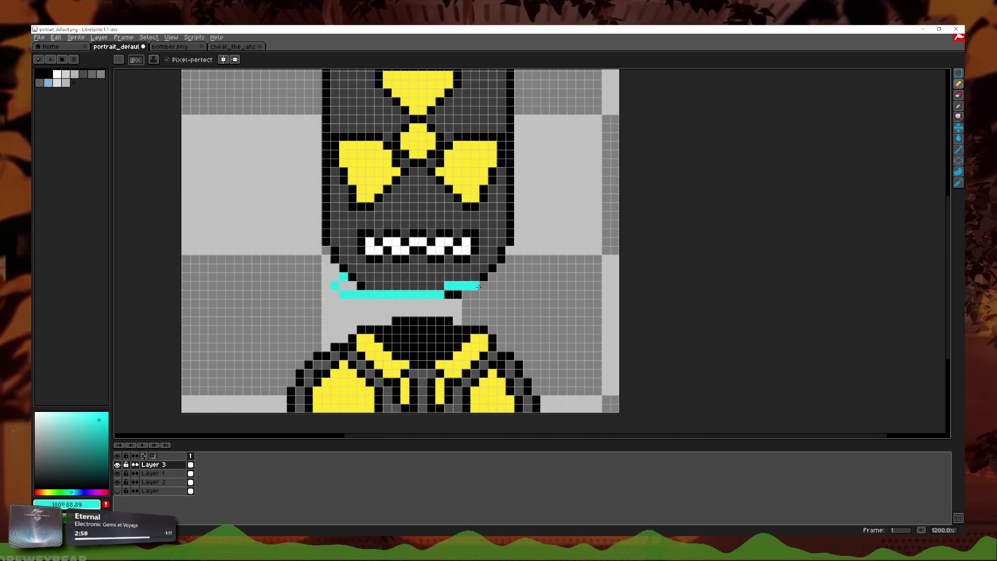
{"action": "key", "text": "ctrl+z"}
{"action": "left_click_drag", "start_coordinate": [346, 294], "coordinate": [453, 292]}
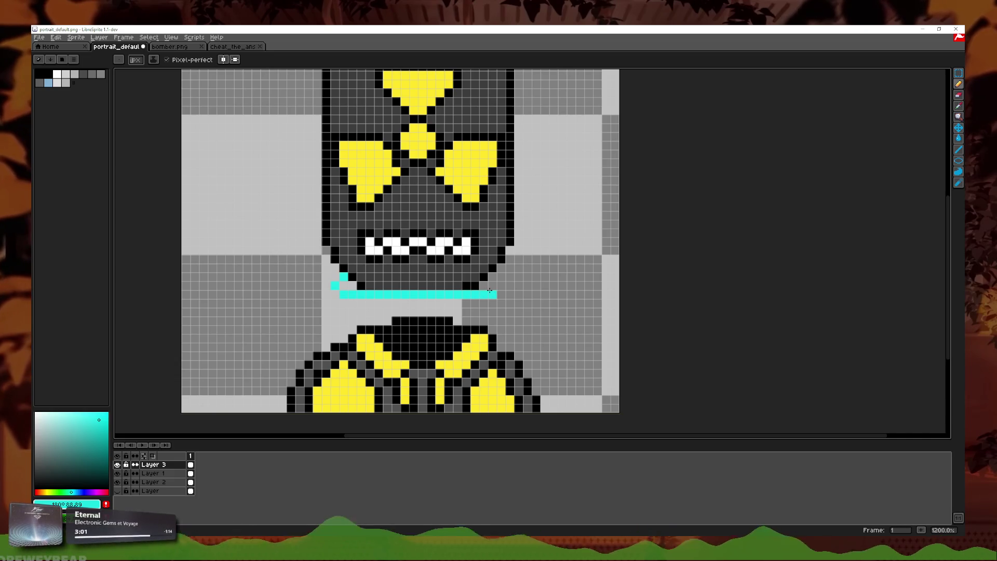
{"action": "scroll", "coordinate": [506, 301], "scroll_direction": "down", "scroll_amount": 3}
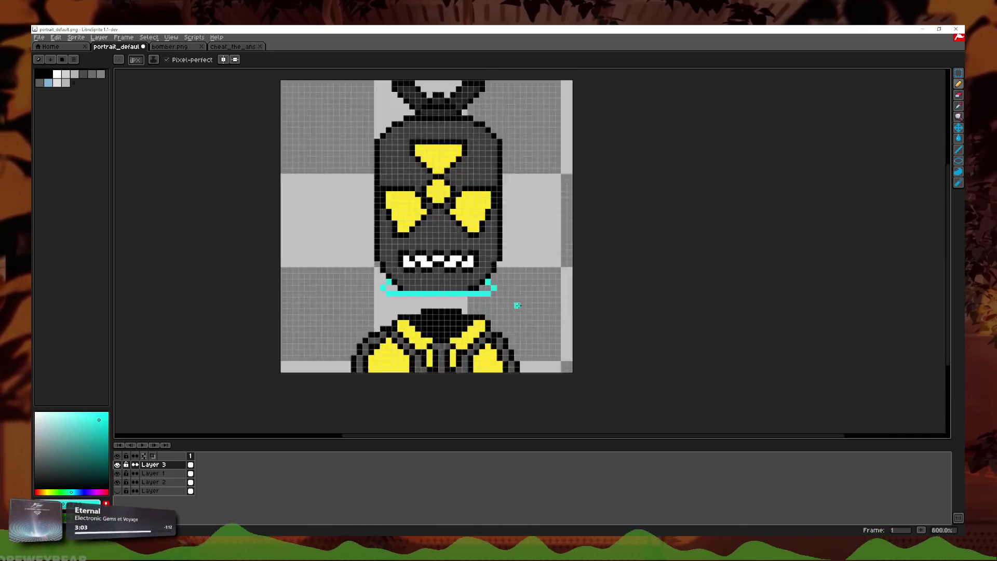
- Draw a second cyan collar line beneath the first, discarding trial chest strokes and a stray pixel
{"action": "scroll", "coordinate": [295, 302], "scroll_direction": "up", "scroll_amount": 4}
{"action": "left_click_drag", "start_coordinate": [269, 301], "coordinate": [483, 294]}
{"action": "key", "text": "ctrl+z"}
{"action": "left_click_drag", "start_coordinate": [282, 305], "coordinate": [424, 310]}
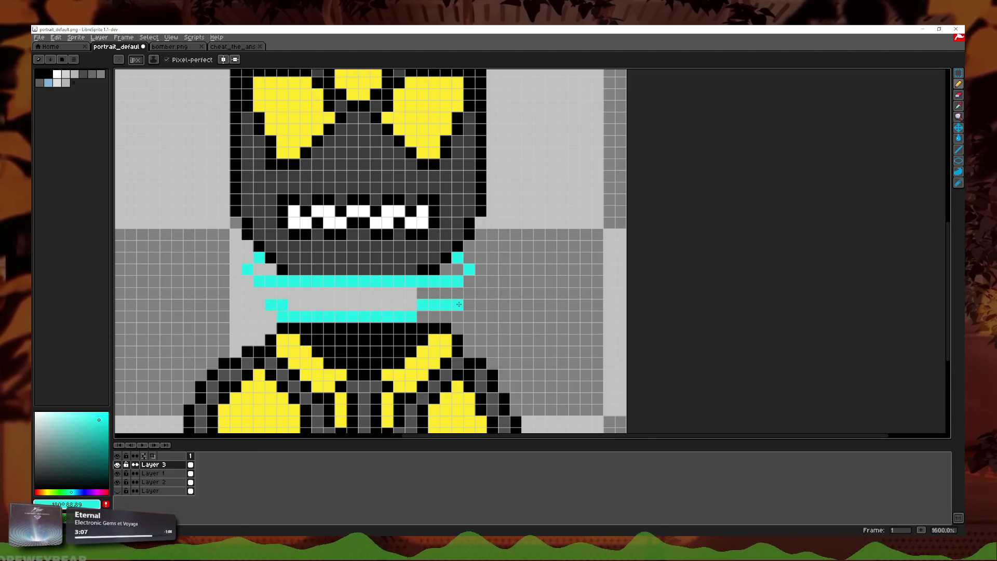
{"action": "key", "text": "ctrl+z"}
{"action": "key", "text": "ctrl+z"}
{"action": "left_click", "coordinate": [272, 305]}
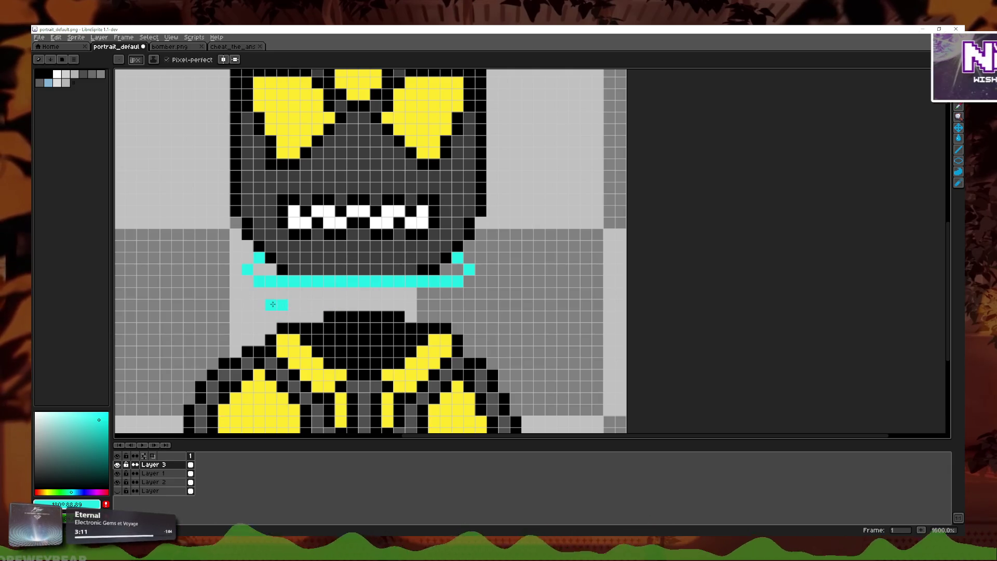
{"action": "left_click_drag", "start_coordinate": [294, 313], "coordinate": [430, 313]}
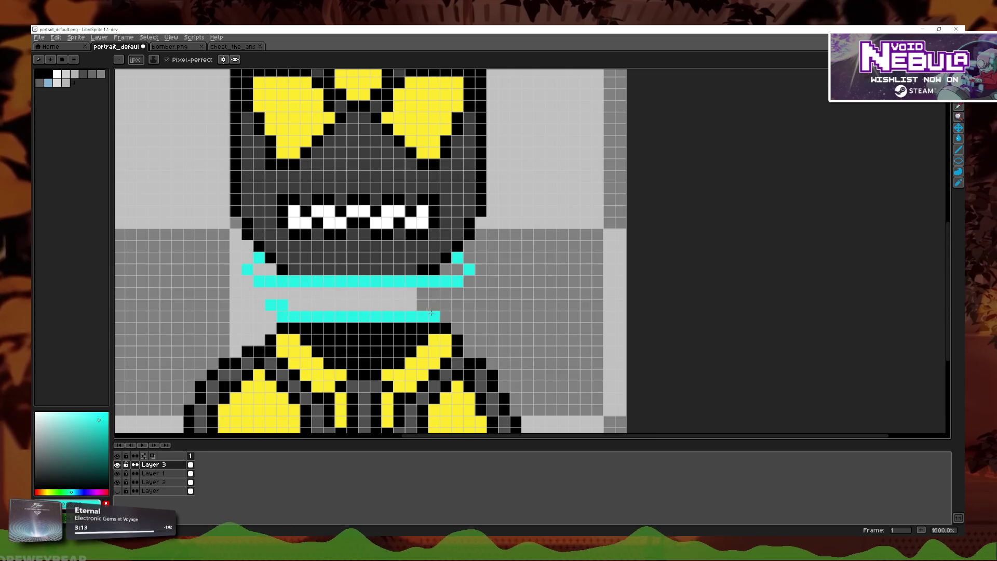
{"action": "key", "text": "ctrl+z"}
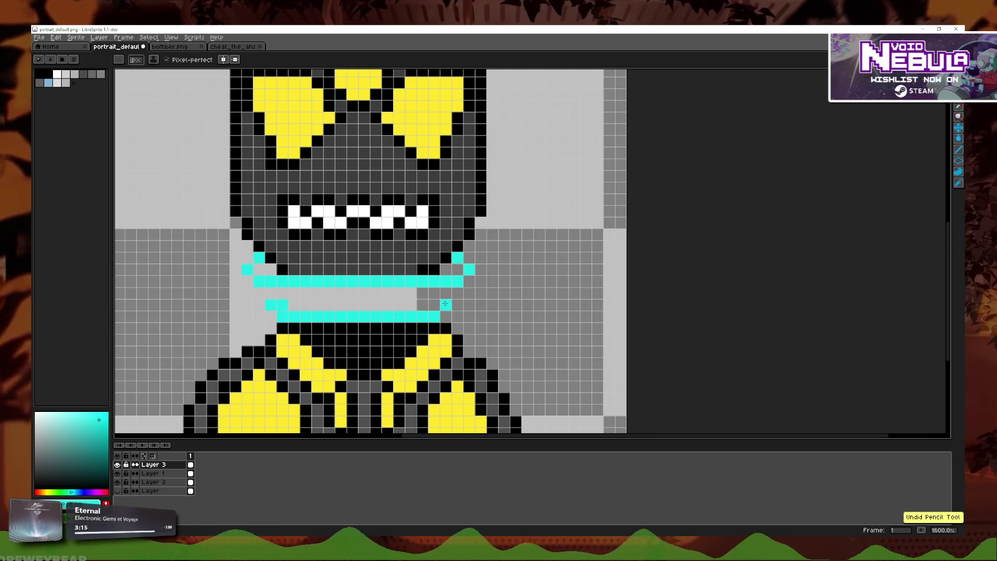
{"action": "scroll", "coordinate": [436, 304], "scroll_direction": "down", "scroll_amount": 4}
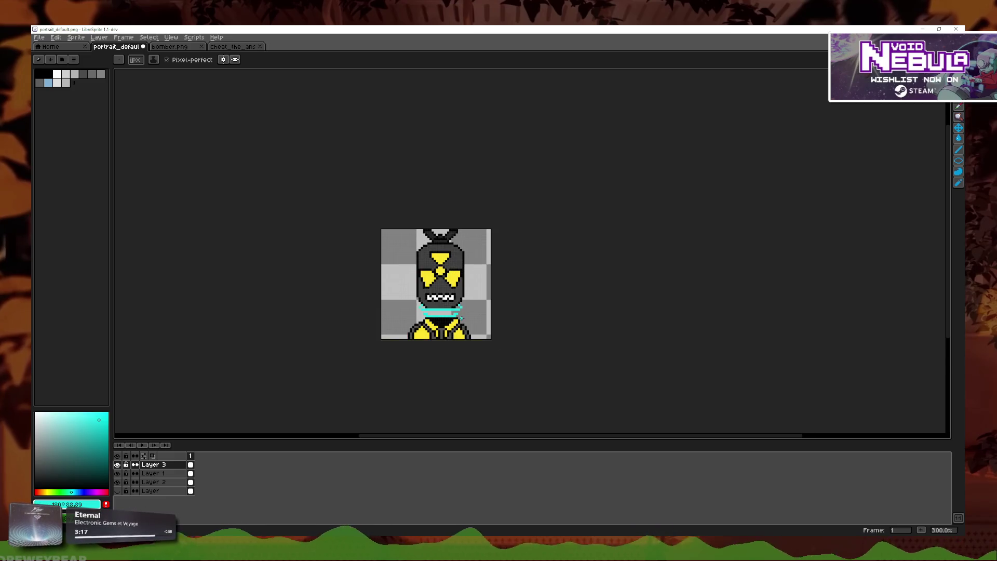
{"action": "scroll", "coordinate": [395, 301], "scroll_direction": "up", "scroll_amount": 3}
- Place a single cyan pixel on the chest, undoing trial collar rows around it
{"action": "left_click_drag", "start_coordinate": [373, 326], "coordinate": [435, 324]}
{"action": "key", "text": "ctrl+z"}
{"action": "left_click", "coordinate": [376, 328]}
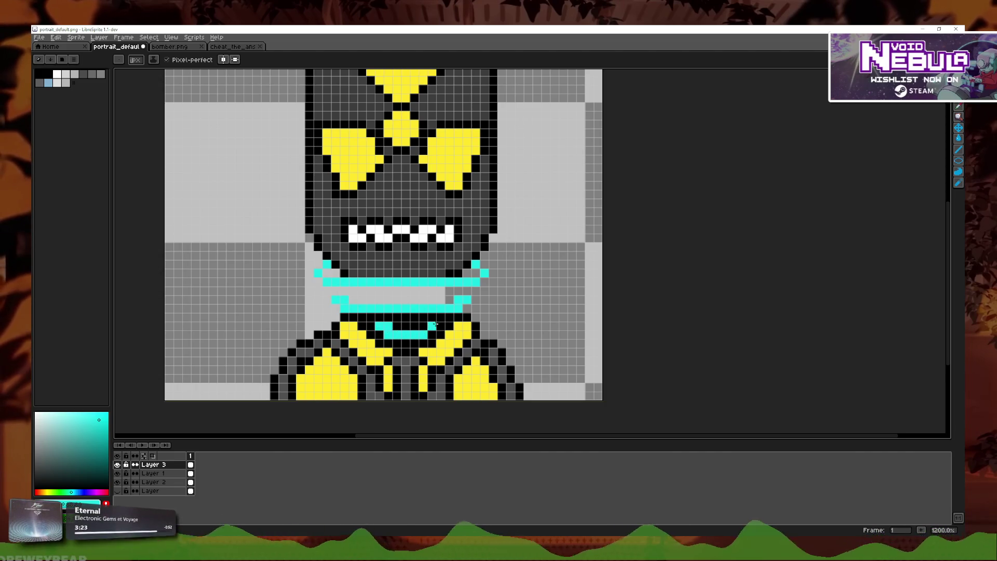
{"action": "scroll", "coordinate": [446, 329], "scroll_direction": "down", "scroll_amount": 4}
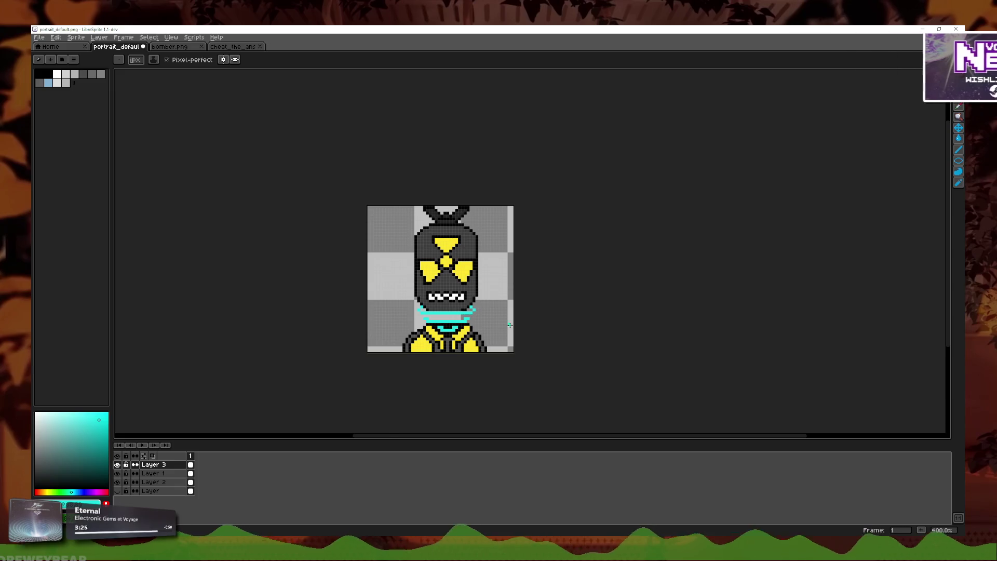
{"action": "scroll", "coordinate": [454, 335], "scroll_direction": "up", "scroll_amount": 5}
{"action": "left_click_drag", "start_coordinate": [398, 310], "coordinate": [422, 310]}
{"action": "key", "text": "ctrl+z"}
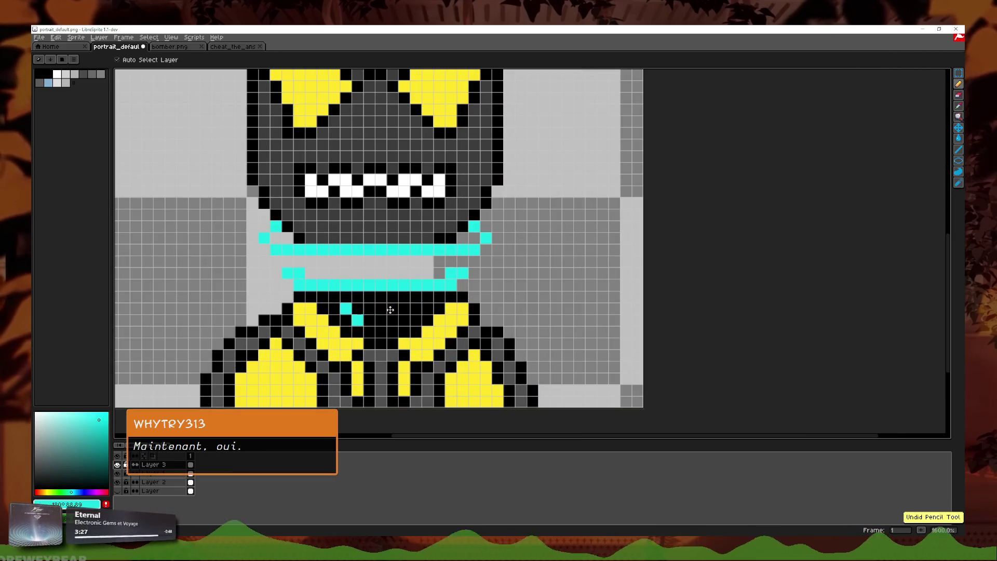
{"action": "key", "text": "ctrl+z"}
- Draw a short cyan row across the black neck, dropping an extra collar row
{"action": "left_click_drag", "start_coordinate": [357, 308], "coordinate": [405, 309]}
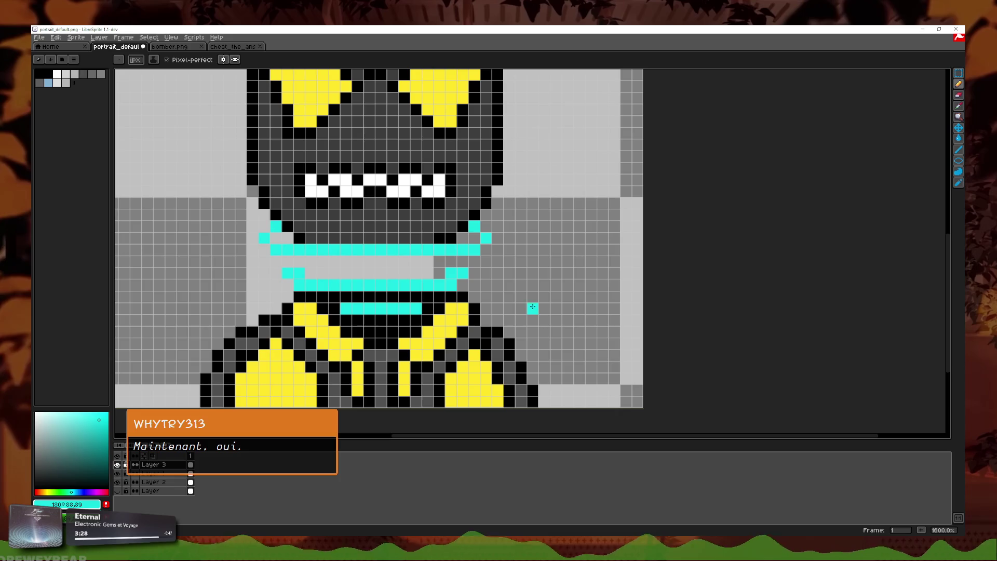
{"action": "scroll", "coordinate": [522, 299], "scroll_direction": "down", "scroll_amount": 3}
{"action": "scroll", "coordinate": [522, 298], "scroll_direction": "down", "scroll_amount": 1}
{"action": "scroll", "coordinate": [319, 321], "scroll_direction": "up", "scroll_amount": 7}
{"action": "key", "text": "ctrl+z"}
{"action": "left_click_drag", "start_coordinate": [300, 339], "coordinate": [356, 338]}
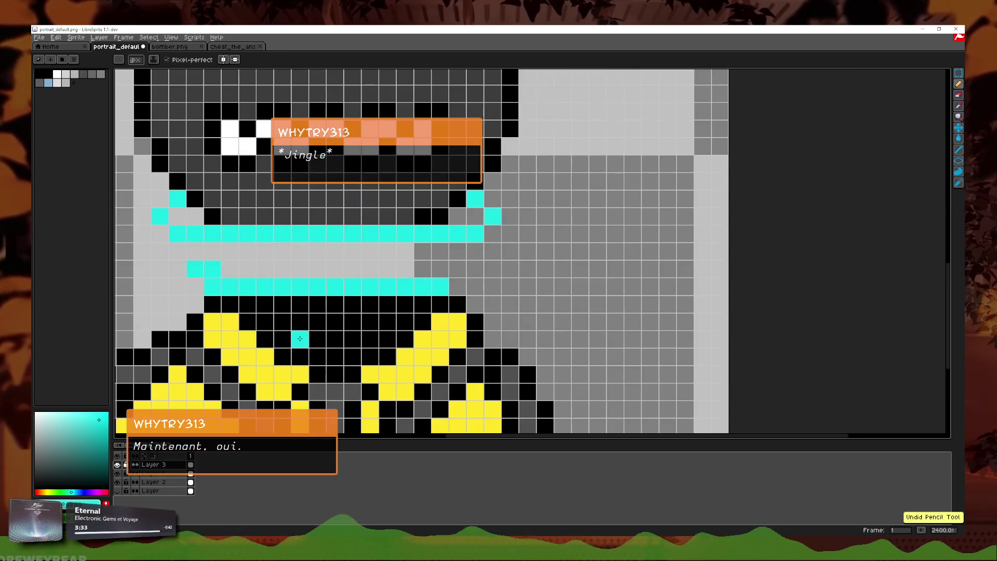
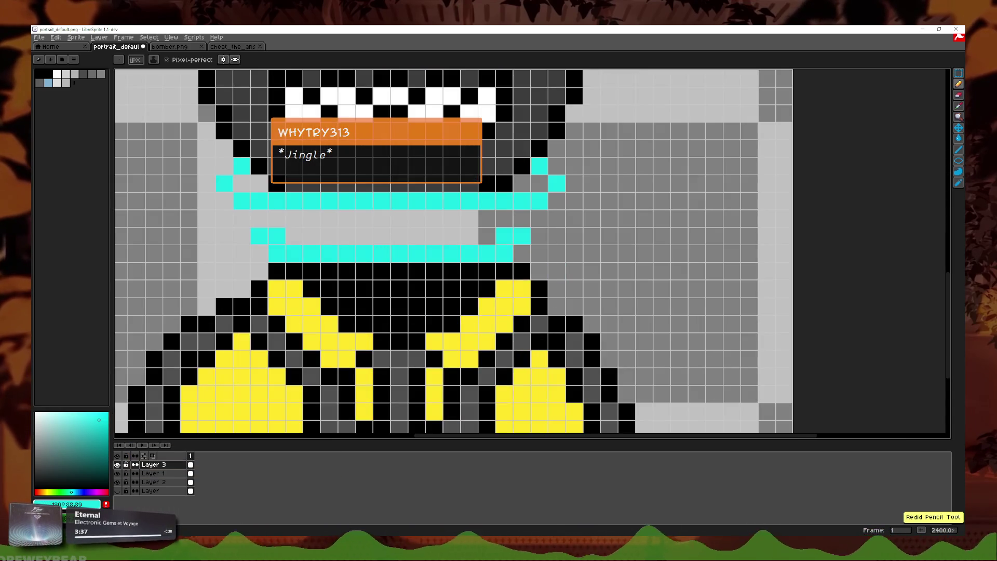
- Shift the selected lower collar and upper chest up one pixel
{"action": "left_click", "coordinate": [958, 73]}
{"action": "left_click_drag", "start_coordinate": [619, 351], "coordinate": [196, 226]}
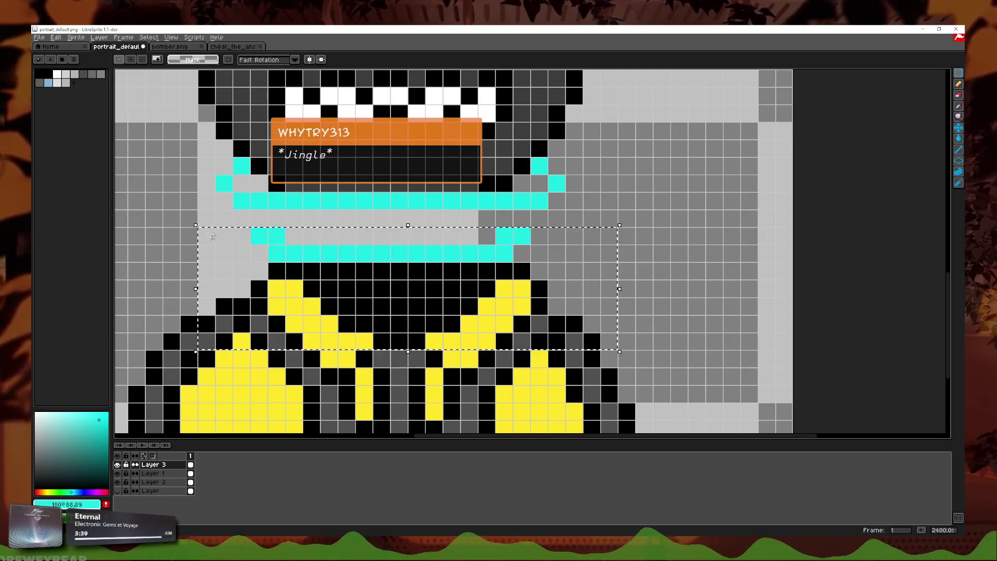
{"action": "key", "text": "Up"}
{"action": "scroll", "coordinate": [584, 259], "scroll_direction": "down", "scroll_amount": 1}
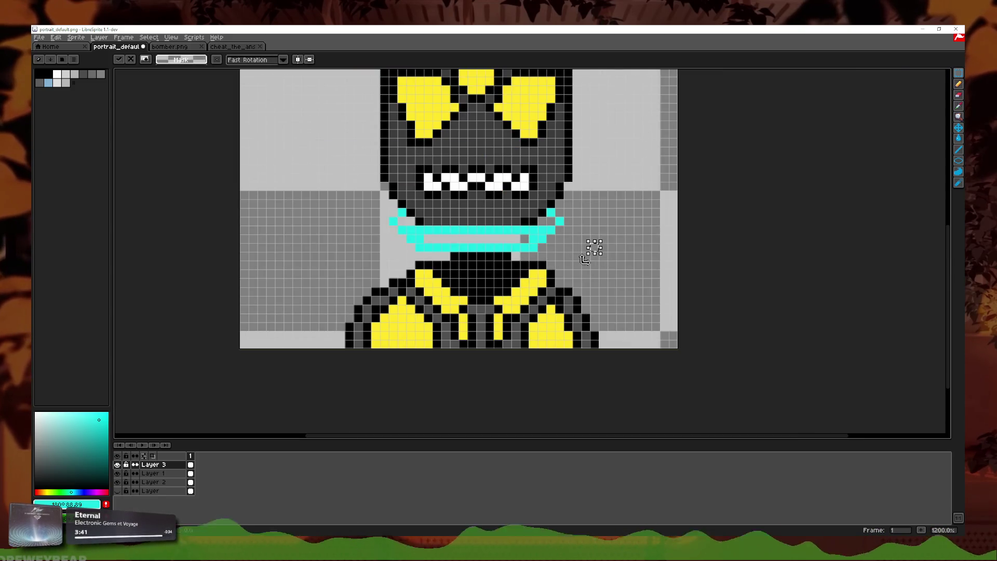
{"action": "key", "text": "b"}
{"action": "scroll", "coordinate": [623, 245], "scroll_direction": "up", "scroll_amount": 1}
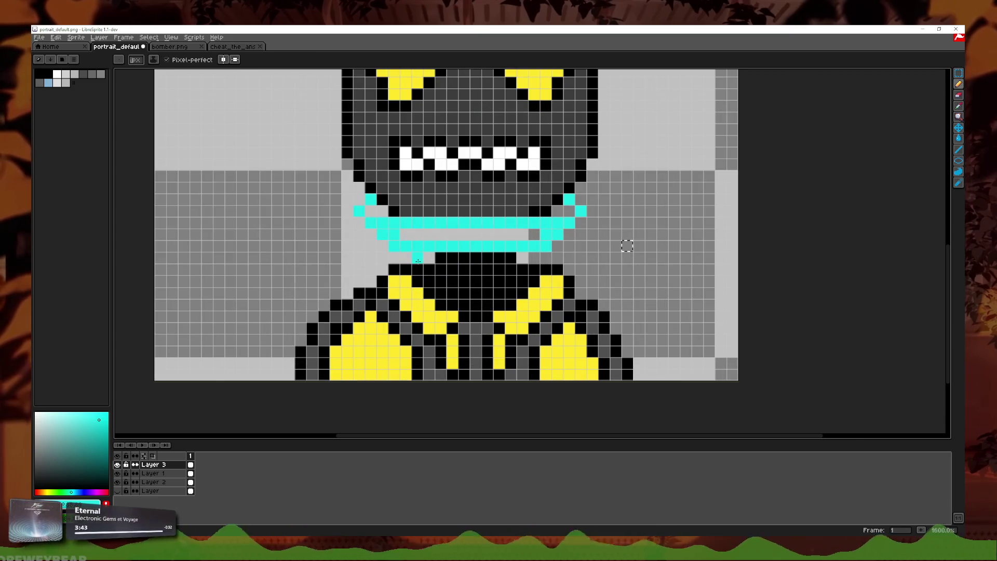
- Paint a cyan row across the neck beneath the collar
{"action": "key", "text": "m"}
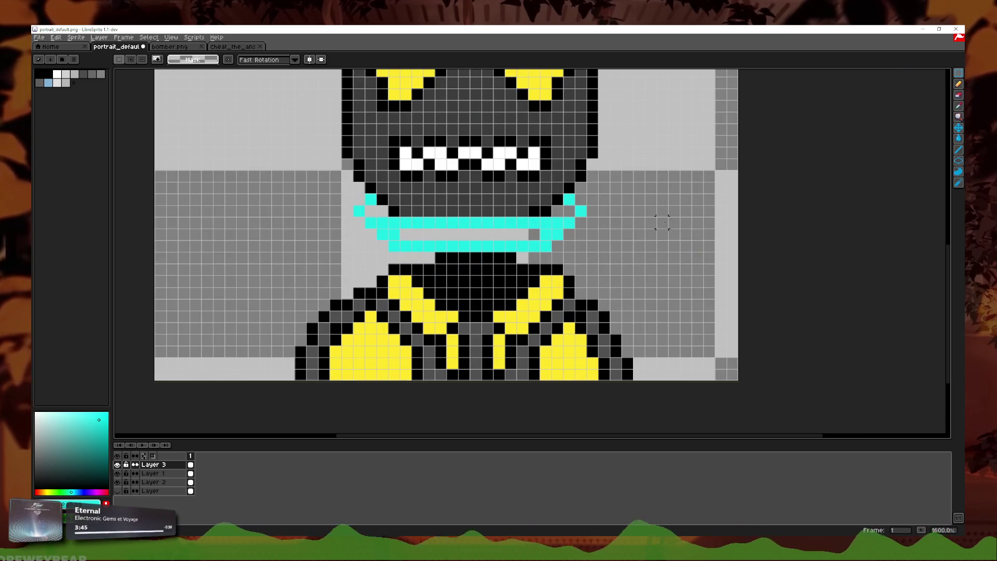
{"action": "left_click", "coordinate": [956, 87]}
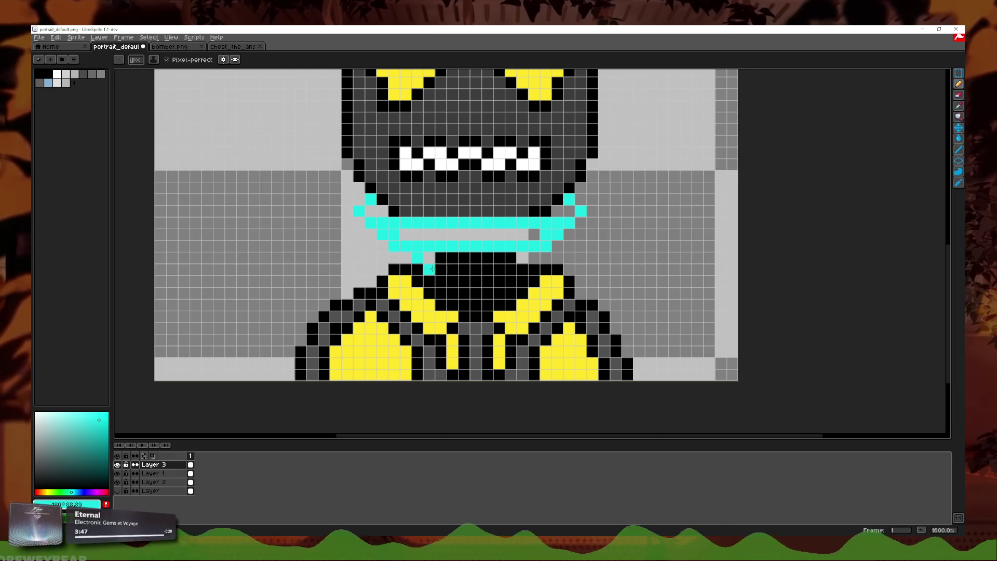
{"action": "left_click_drag", "start_coordinate": [433, 268], "coordinate": [497, 268]}
{"action": "scroll", "coordinate": [532, 258], "scroll_direction": "down", "scroll_amount": 3}
{"action": "scroll", "coordinate": [532, 258], "scroll_direction": "down", "scroll_amount": 1}
{"action": "scroll", "coordinate": [532, 257], "scroll_direction": "up", "scroll_amount": 4}
{"action": "key", "text": "v"}
- Undo the extra pencil strokes and review the collar
{"action": "key", "text": "ctrl+z"}
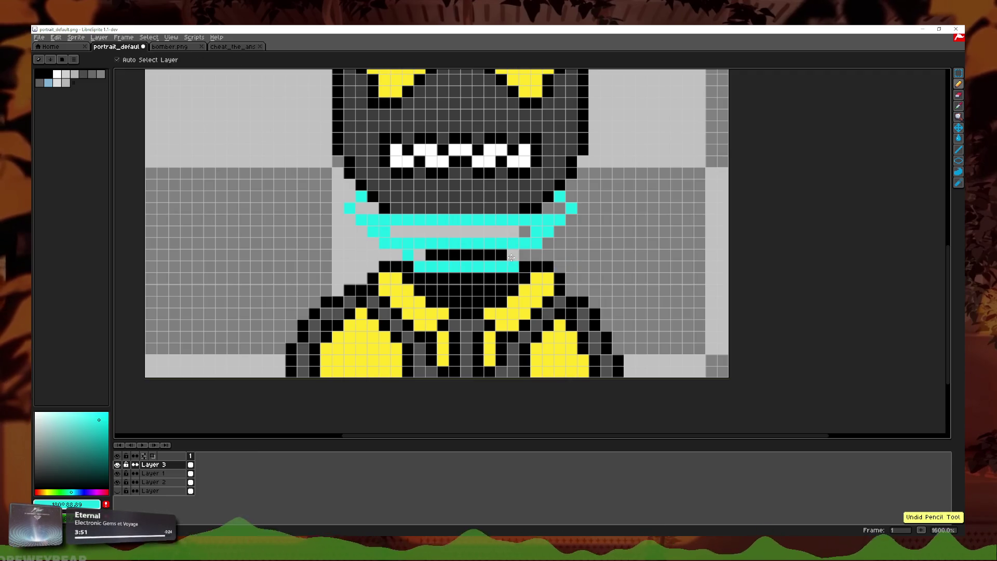
{"action": "key", "text": "b"}
{"action": "key", "text": "ctrl+z"}
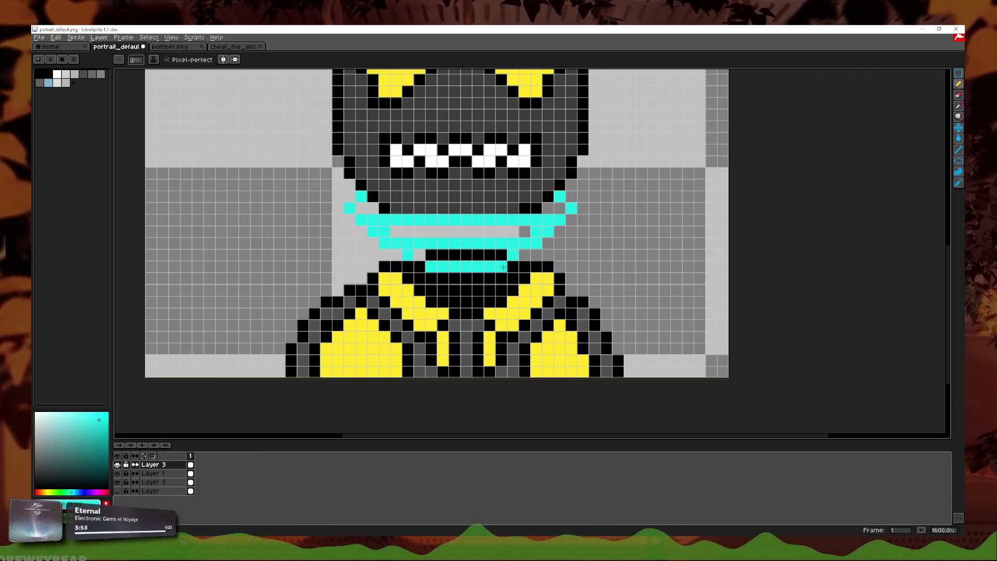
{"action": "scroll", "coordinate": [423, 268], "scroll_direction": "down", "scroll_amount": 3}
{"action": "scroll", "coordinate": [548, 260], "scroll_direction": "down", "scroll_amount": 1}
{"action": "scroll", "coordinate": [547, 261], "scroll_direction": "down", "scroll_amount": 2}
{"action": "scroll", "coordinate": [548, 261], "scroll_direction": "down", "scroll_amount": 1}
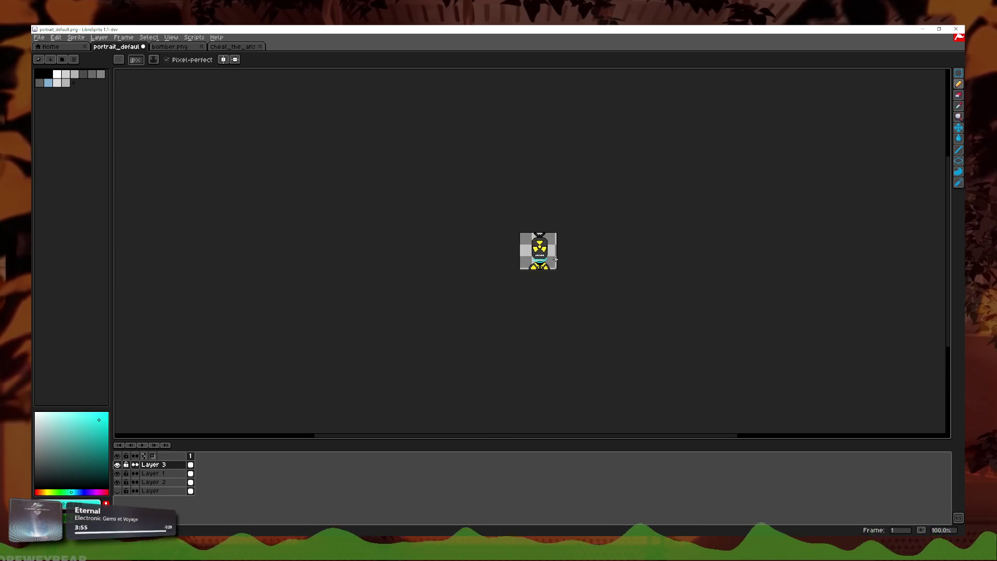
{"action": "scroll", "coordinate": [548, 261], "scroll_direction": "up", "scroll_amount": 4}
{"action": "scroll", "coordinate": [599, 244], "scroll_direction": "up", "scroll_amount": 1}
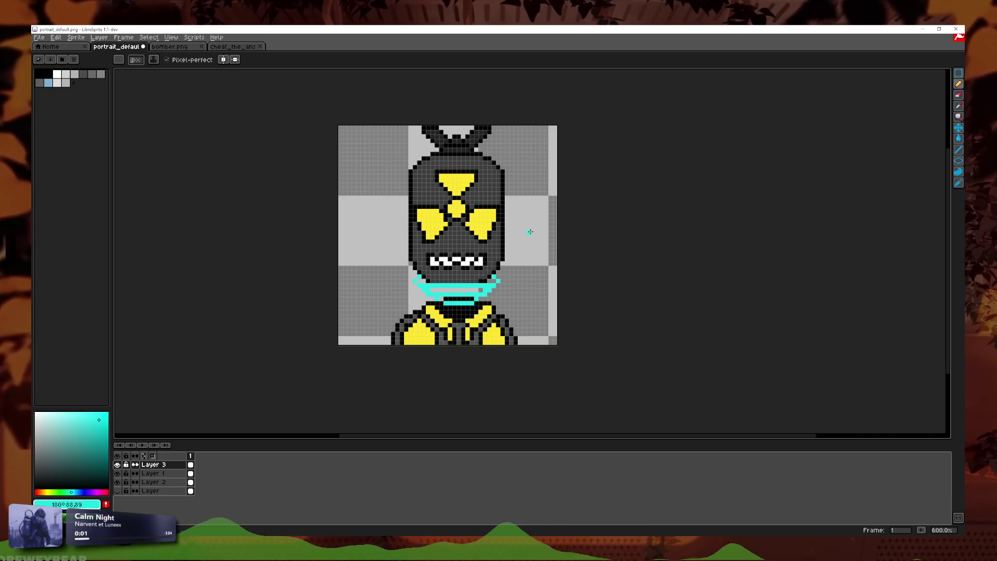
- Undo the stray cyan pixel in the bomb's teeth, then pick up the Eyedropper
{"action": "scroll", "coordinate": [563, 256], "scroll_direction": "up", "scroll_amount": 1}
{"action": "scroll", "coordinate": [595, 229], "scroll_direction": "down", "scroll_amount": 1}
{"action": "scroll", "coordinate": [593, 238], "scroll_direction": "up", "scroll_amount": 1}
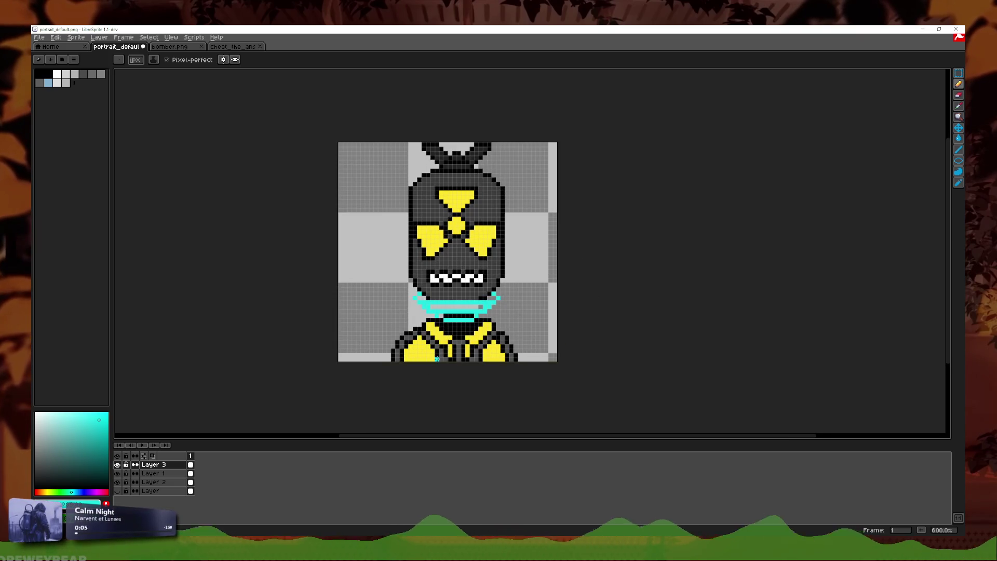
{"action": "scroll", "coordinate": [566, 300], "scroll_direction": "up", "scroll_amount": 3}
{"action": "scroll", "coordinate": [564, 309], "scroll_direction": "down", "scroll_amount": 5}
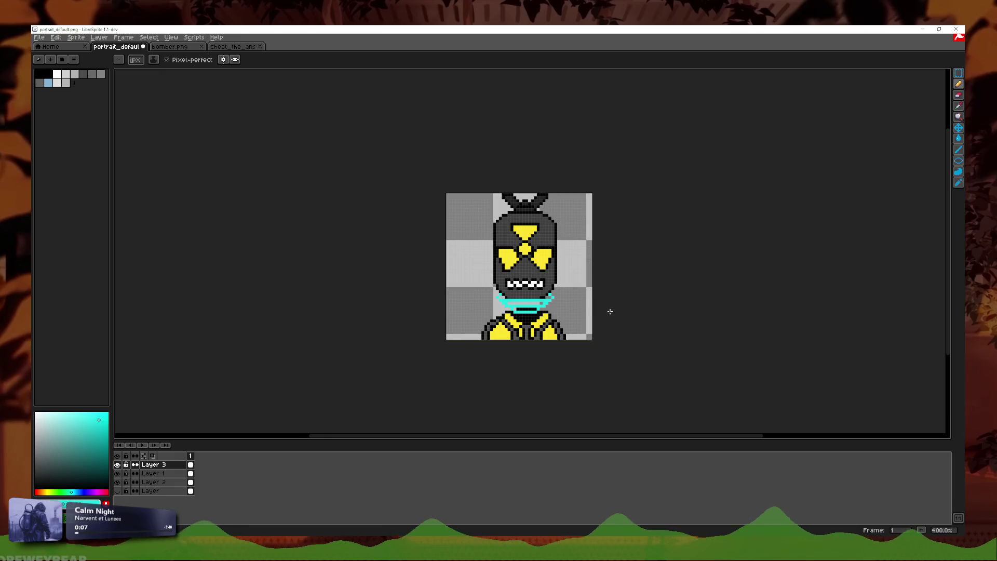
{"action": "scroll", "coordinate": [607, 310], "scroll_direction": "up", "scroll_amount": 2}
{"action": "scroll", "coordinate": [608, 310], "scroll_direction": "up", "scroll_amount": 2}
{"action": "key", "text": "ctrl+z"}
{"action": "key", "text": "i"}
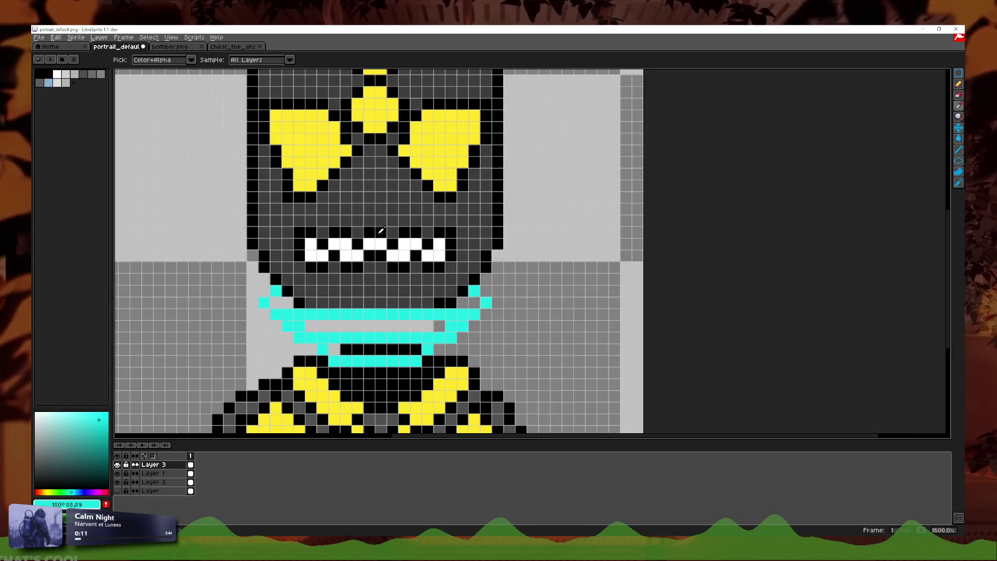
{"action": "scroll", "coordinate": [382, 230], "scroll_direction": "down", "scroll_amount": 6}
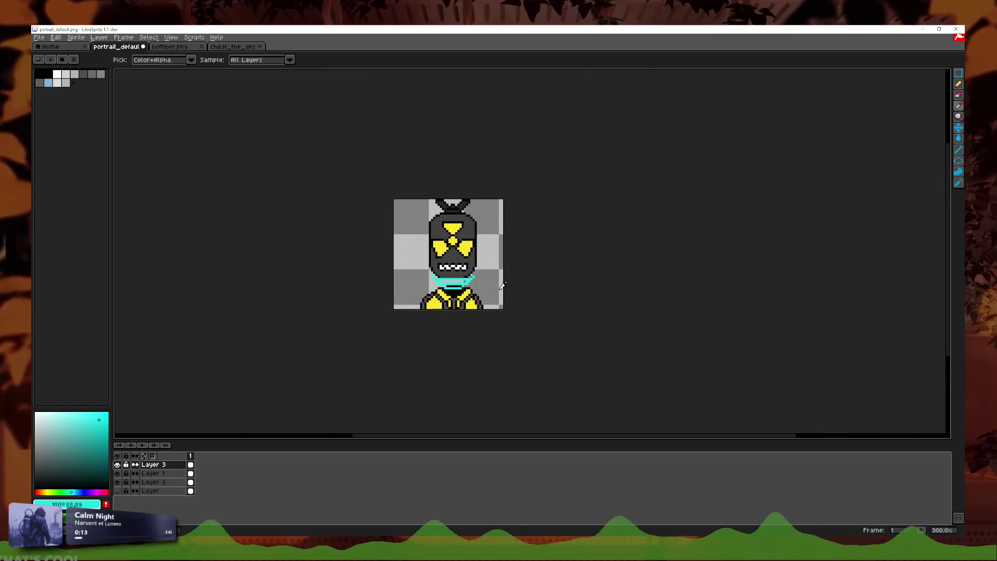
{"action": "scroll", "coordinate": [491, 286], "scroll_direction": "down", "scroll_amount": 1}
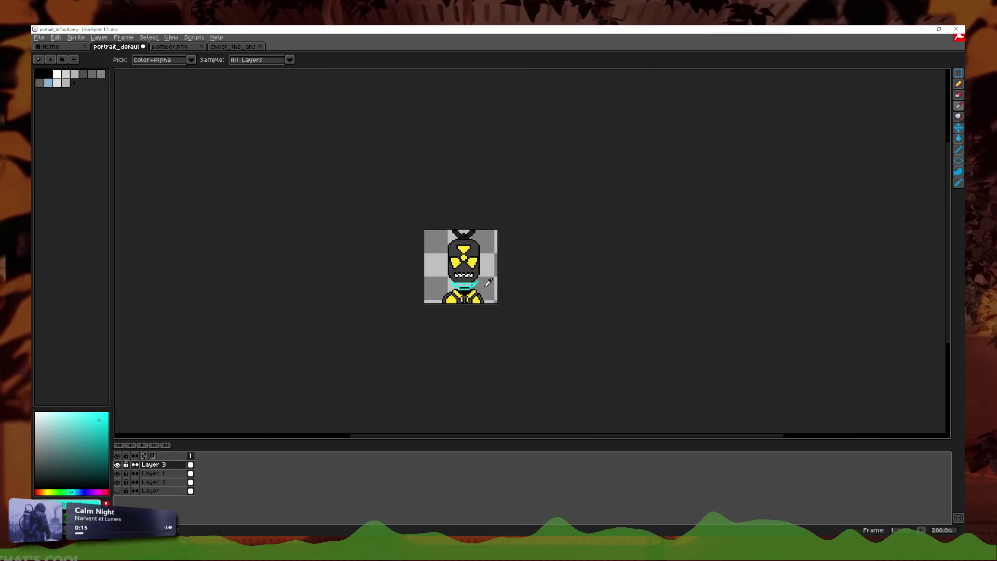
{"action": "scroll", "coordinate": [491, 284], "scroll_direction": "up", "scroll_amount": 2}
{"action": "scroll", "coordinate": [489, 282], "scroll_direction": "up", "scroll_amount": 1}
{"action": "scroll", "coordinate": [489, 282], "scroll_direction": "up", "scroll_amount": 1}
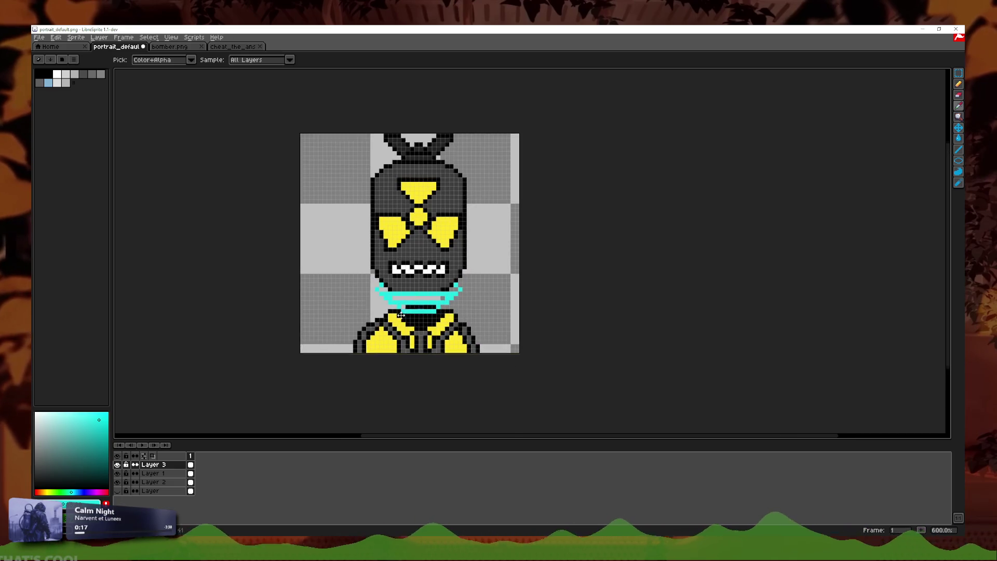
- Create Layer 4, drag it below Layer 3, and return to the Pencil
{"action": "right_click", "coordinate": [159, 466]}
{"action": "left_click", "coordinate": [162, 467]}
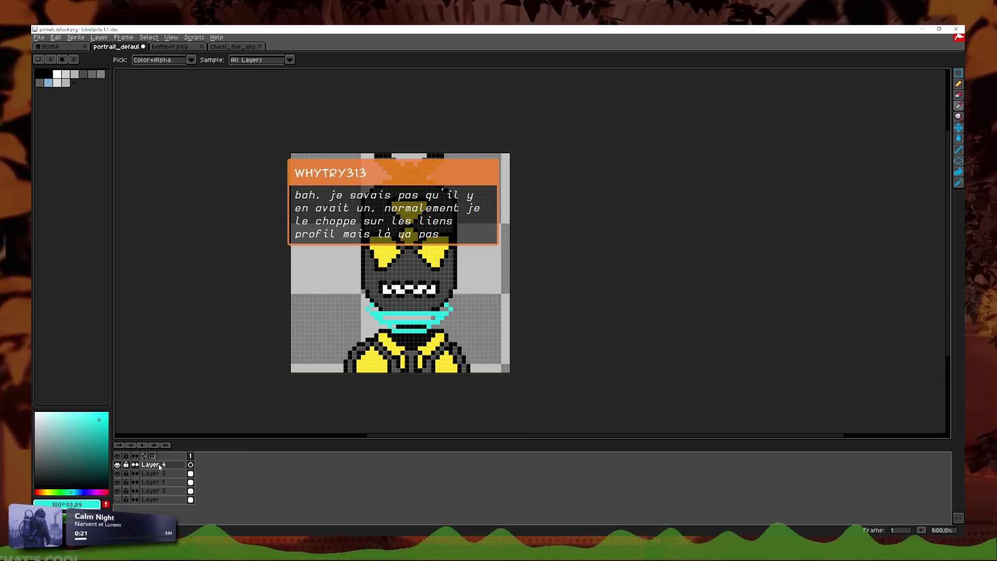
{"action": "left_click_drag", "start_coordinate": [159, 466], "coordinate": [166, 477]}
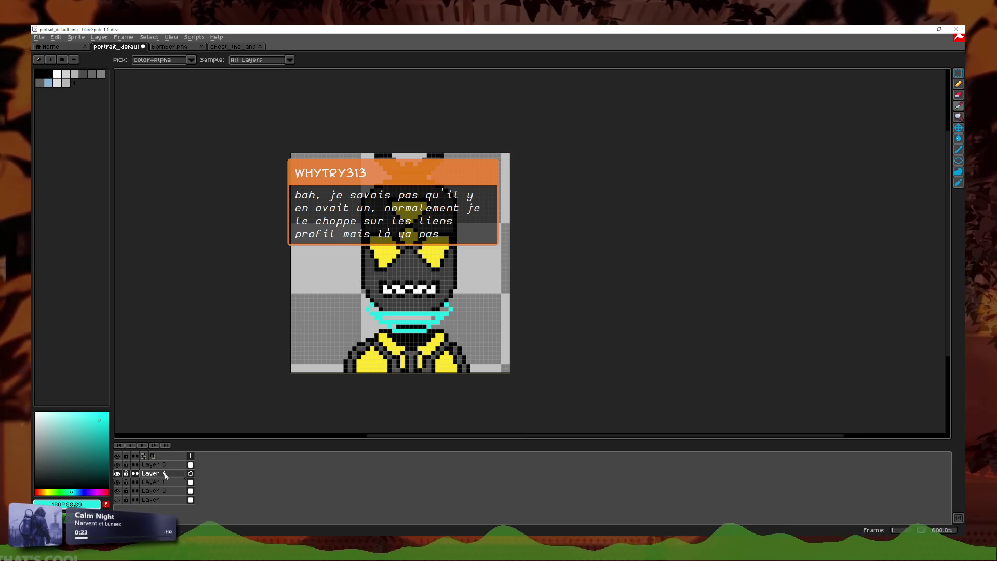
{"action": "scroll", "coordinate": [470, 319], "scroll_direction": "up", "scroll_amount": 1}
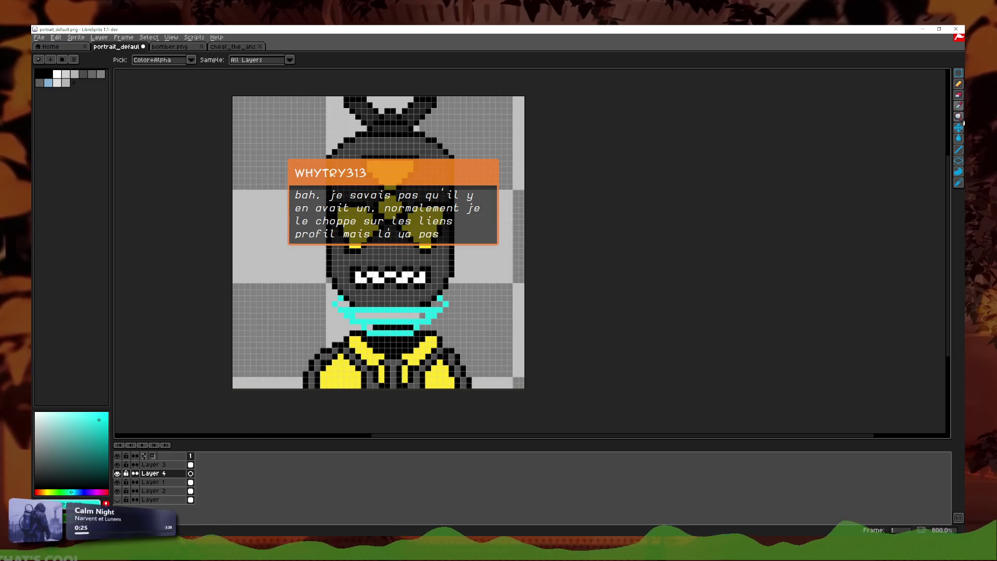
{"action": "scroll", "coordinate": [453, 229], "scroll_direction": "up", "scroll_amount": 3}
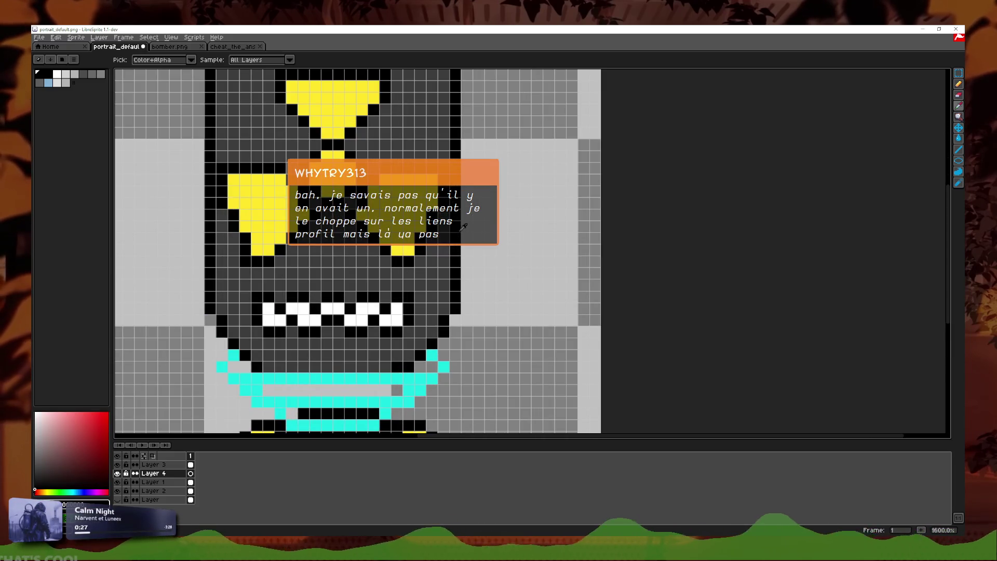
{"action": "left_click", "coordinate": [958, 84]}
{"action": "scroll", "coordinate": [313, 342], "scroll_direction": "down", "scroll_amount": 1}
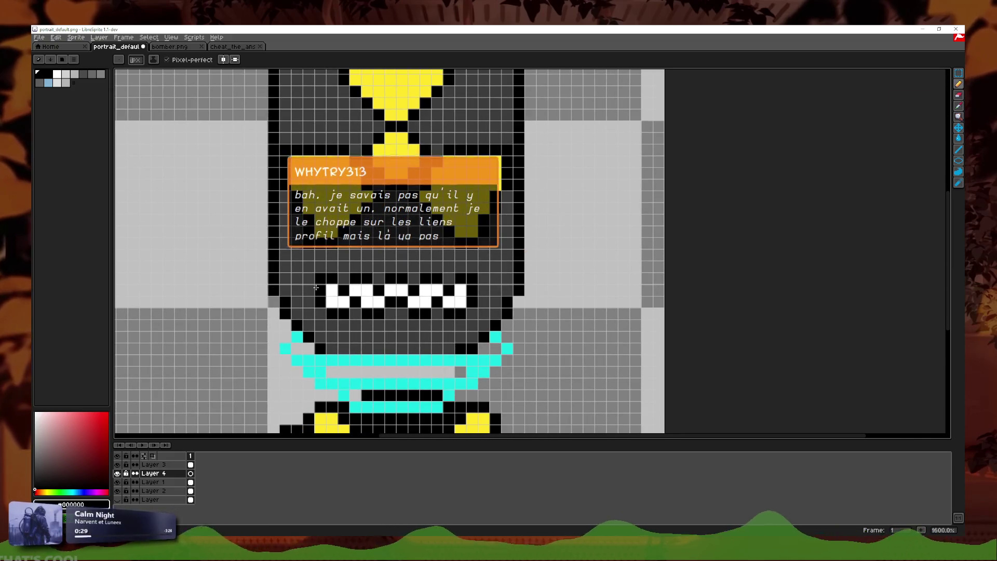
{"action": "scroll", "coordinate": [313, 342], "scroll_direction": "down", "scroll_amount": 1}
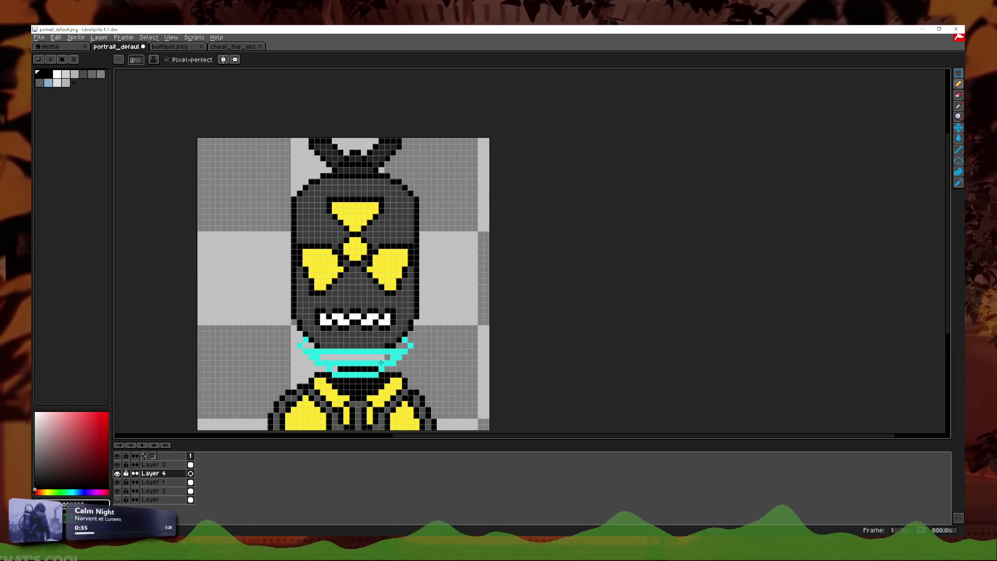
{"action": "scroll", "coordinate": [363, 348], "scroll_direction": "up", "scroll_amount": 2}
- Try the Darken blend mode, keep Normal, and lower the layer opacity to 135
{"action": "double_click", "coordinate": [152, 466]}
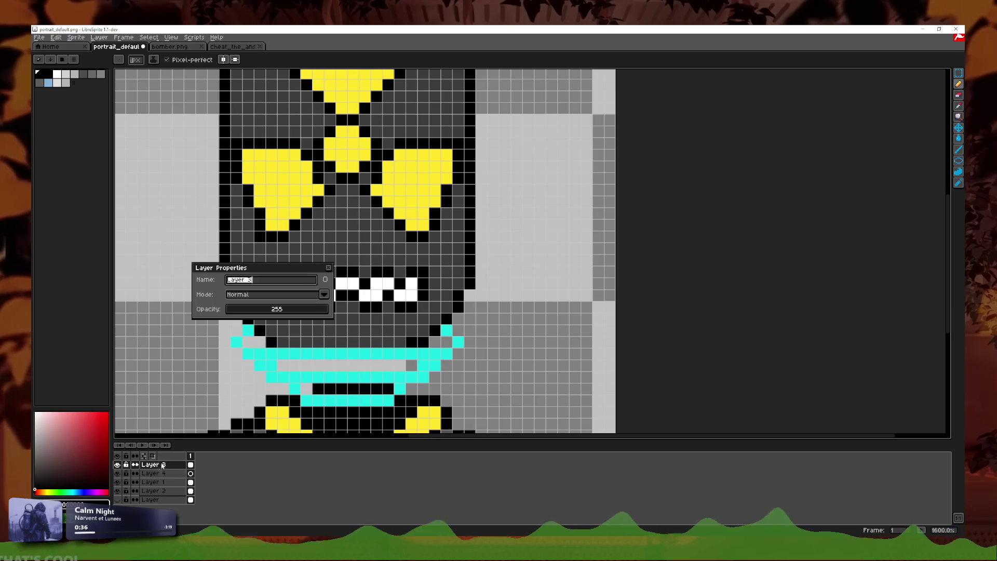
{"action": "left_click", "coordinate": [305, 309]}
{"action": "left_click", "coordinate": [324, 294]}
{"action": "key", "text": "Escape"}
{"action": "key", "text": "Down"}
{"action": "left_click", "coordinate": [310, 295]}
{"action": "key", "text": "Down"}
{"action": "key", "text": "Down"}
{"action": "key", "text": "Down"}
{"action": "key", "text": "Down"}
{"action": "key", "text": "Up"}
{"action": "key", "text": "Up"}
{"action": "key", "text": "Up"}
{"action": "key", "text": "Up"}
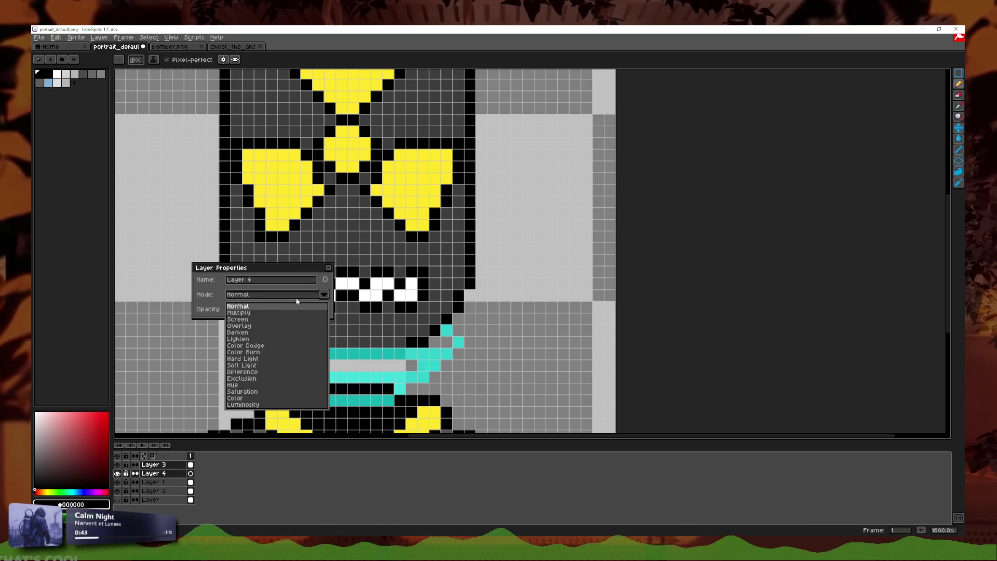
{"action": "key", "text": "Return"}
{"action": "left_click", "coordinate": [280, 308]}
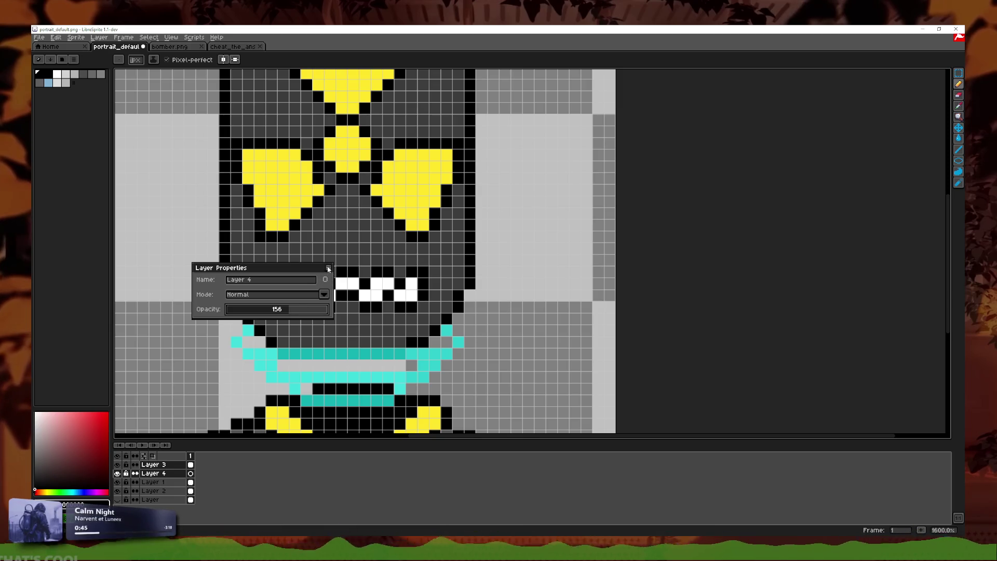
{"action": "left_click", "coordinate": [329, 268]}
{"action": "scroll", "coordinate": [468, 295], "scroll_direction": "down", "scroll_amount": 4}
{"action": "scroll", "coordinate": [467, 288], "scroll_direction": "up", "scroll_amount": 3}
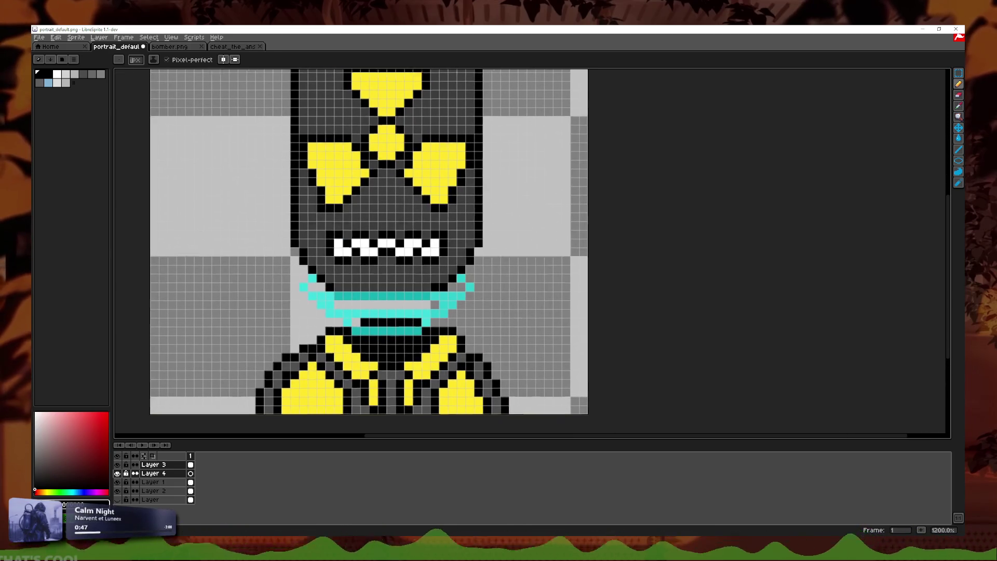
{"action": "scroll", "coordinate": [412, 354], "scroll_direction": "down", "scroll_amount": 1}
{"action": "scroll", "coordinate": [395, 364], "scroll_direction": "down", "scroll_amount": 1}
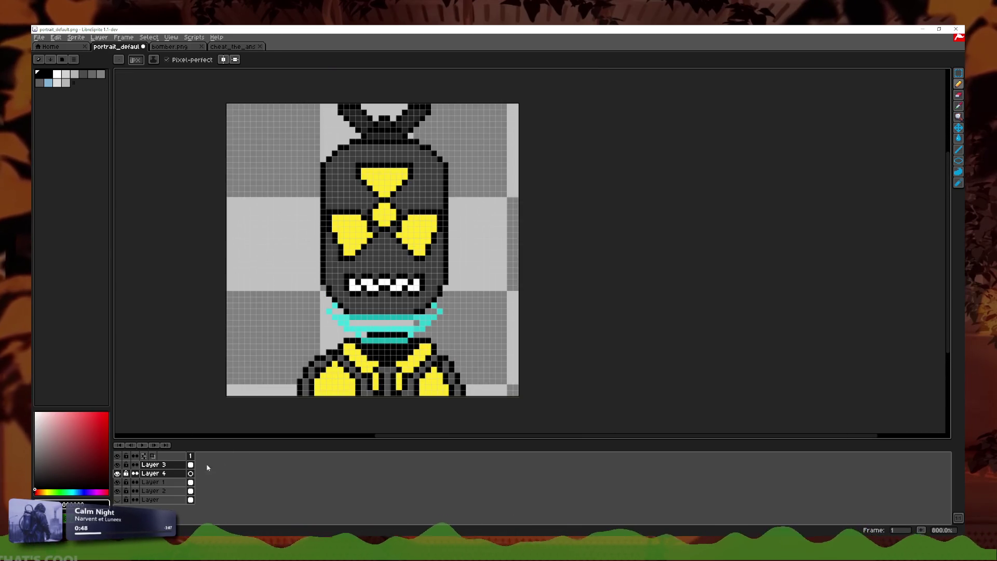
- Compare with Layer 4 hidden, then lower Layer 4's opacity to about 101
{"action": "double_click", "coordinate": [153, 465]}
{"action": "key", "text": "Return"}
{"action": "scroll", "coordinate": [365, 297], "scroll_direction": "down", "scroll_amount": 1}
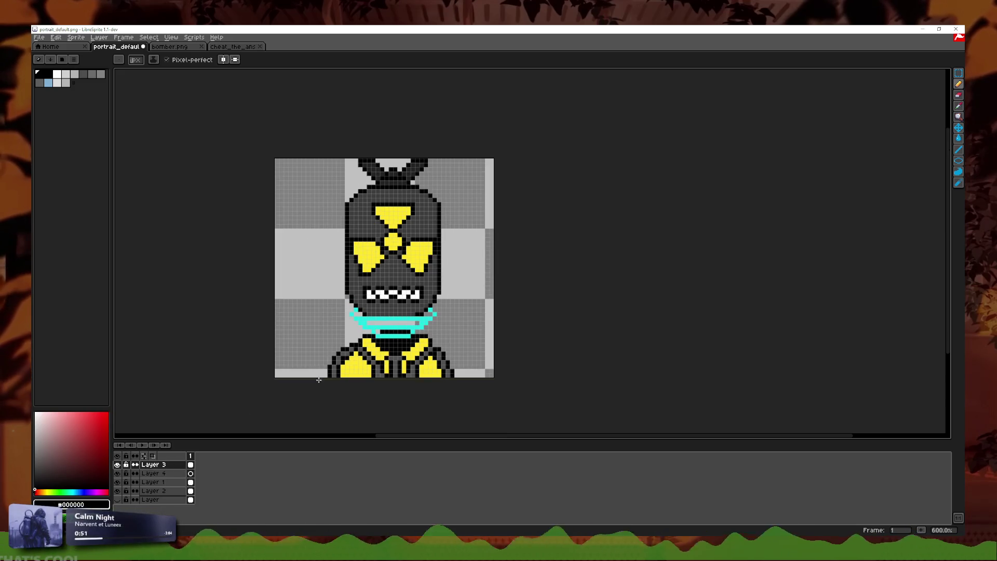
{"action": "left_click", "coordinate": [118, 474]}
{"action": "left_click", "coordinate": [118, 474]}
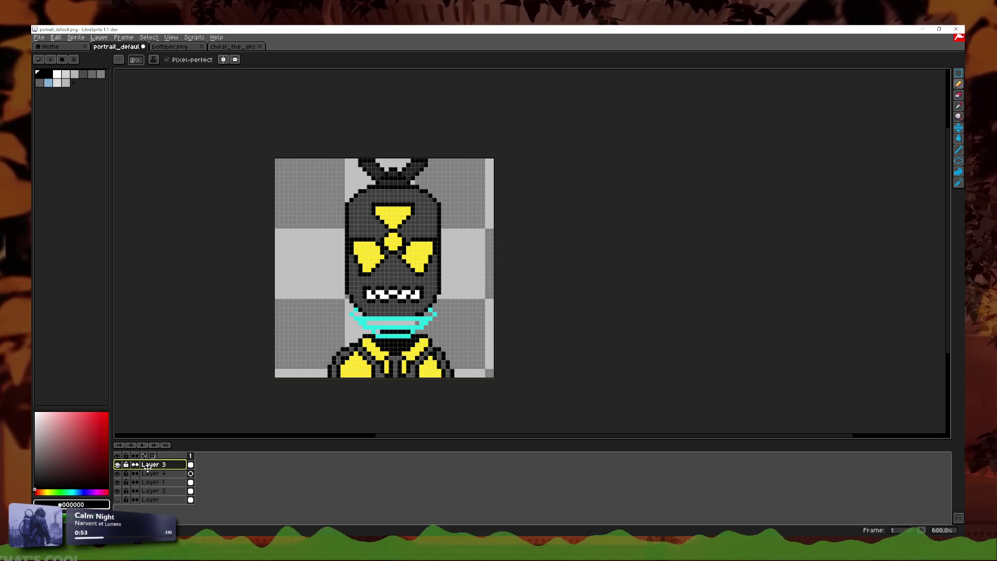
{"action": "double_click", "coordinate": [153, 473]}
{"action": "left_click_drag", "start_coordinate": [275, 314], "coordinate": [269, 310]}
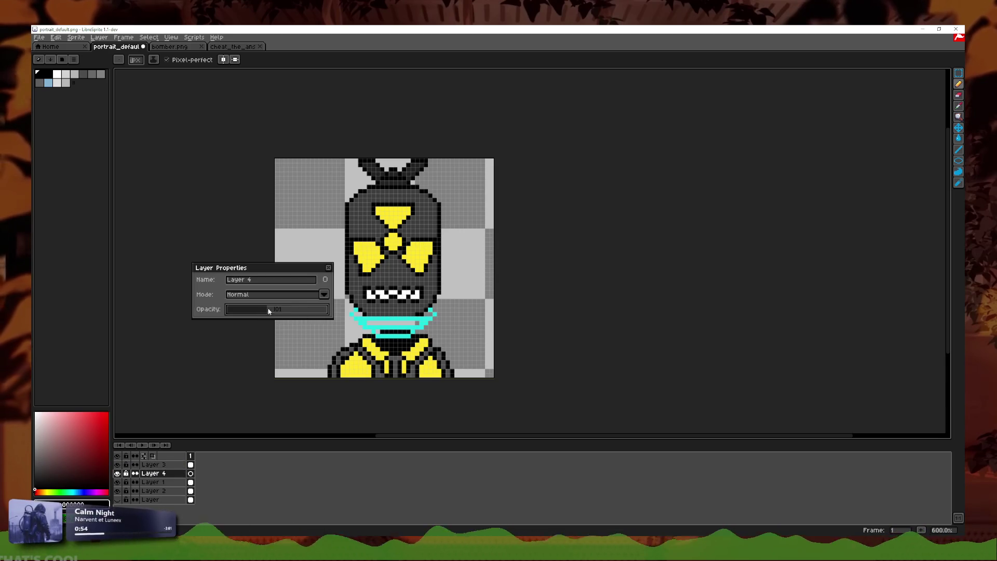
{"action": "left_click", "coordinate": [310, 293]}
{"action": "left_click", "coordinate": [328, 267]}
{"action": "scroll", "coordinate": [408, 326], "scroll_direction": "up", "scroll_amount": 3}
{"action": "scroll", "coordinate": [408, 338], "scroll_direction": "up", "scroll_amount": 1}
{"action": "scroll", "coordinate": [409, 351], "scroll_direction": "up", "scroll_amount": 1}
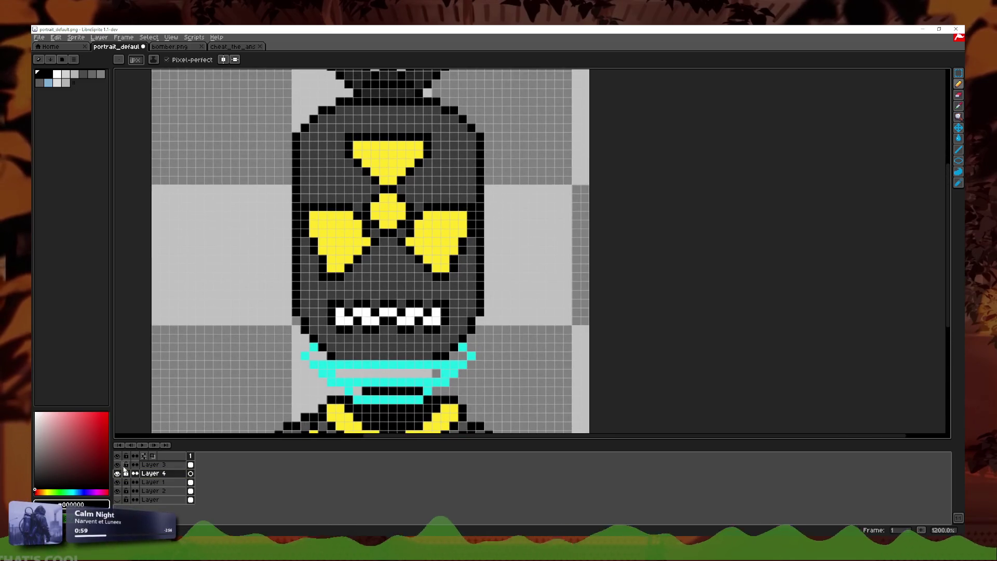
- Hide Layer 3 and pan the view up to the head and teeth
{"action": "left_click", "coordinate": [117, 464]}
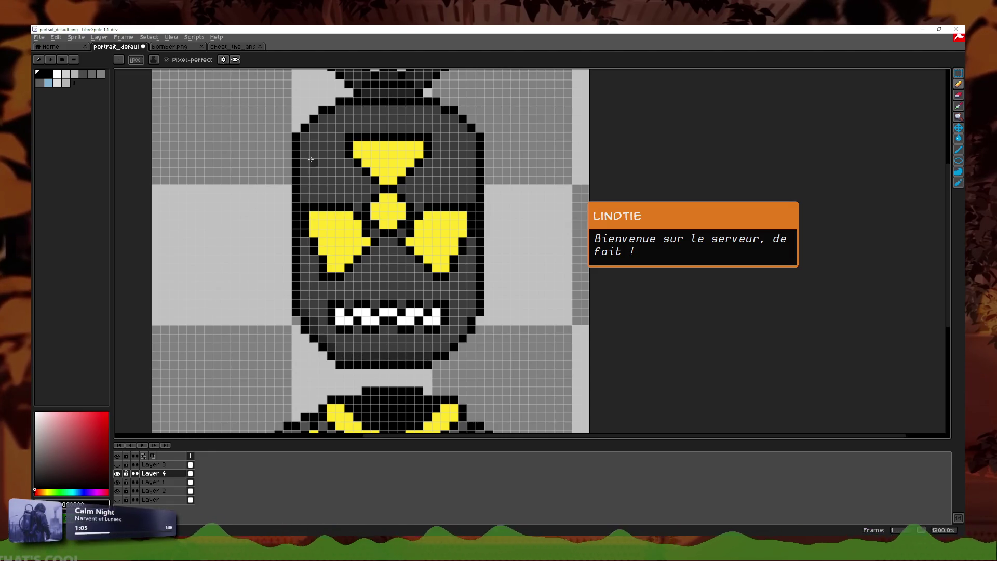
{"action": "left_click", "coordinate": [305, 137], "text": "shift"}
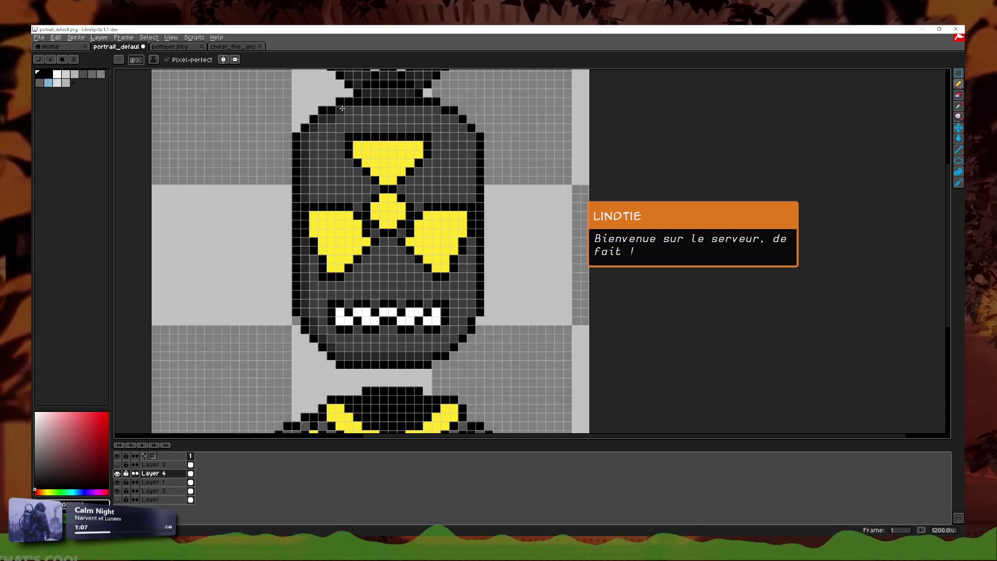
{"action": "left_click_drag", "start_coordinate": [377, 109], "coordinate": [386, 258]}
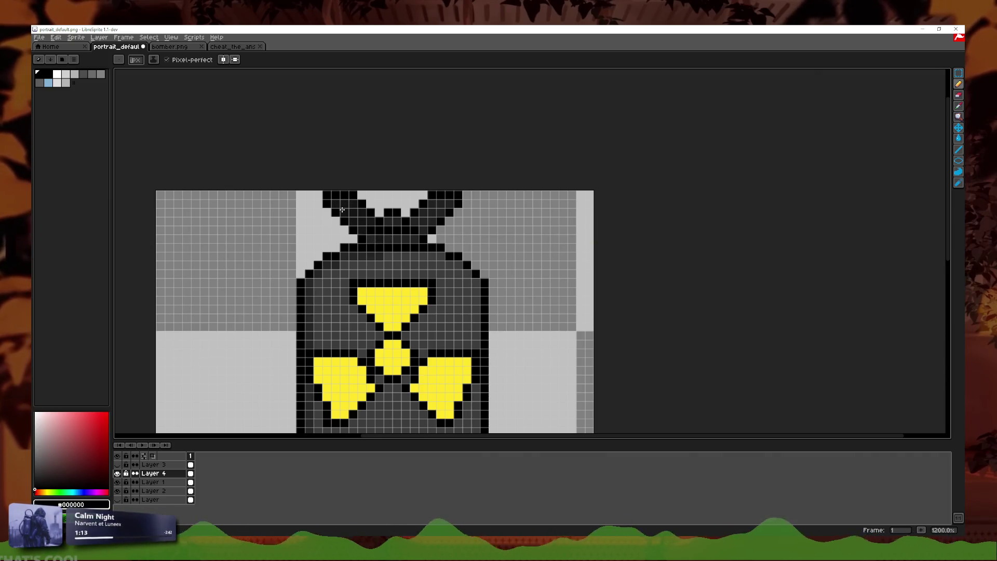
{"action": "left_click_drag", "start_coordinate": [390, 221], "coordinate": [405, 159]}
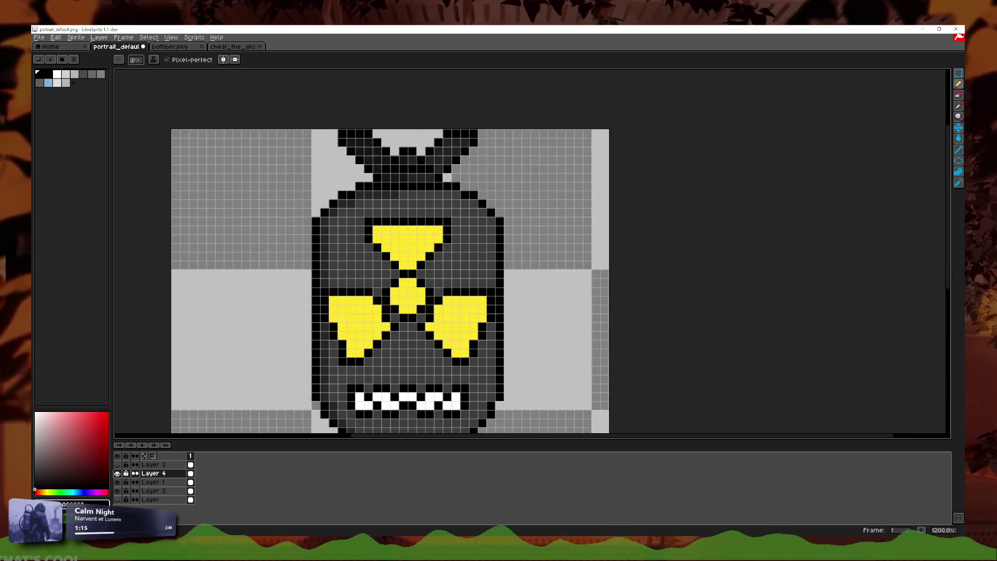
- Shade the lower left and right emblem blades with olive pixels
{"action": "left_click_drag", "start_coordinate": [350, 343], "coordinate": [351, 352]}
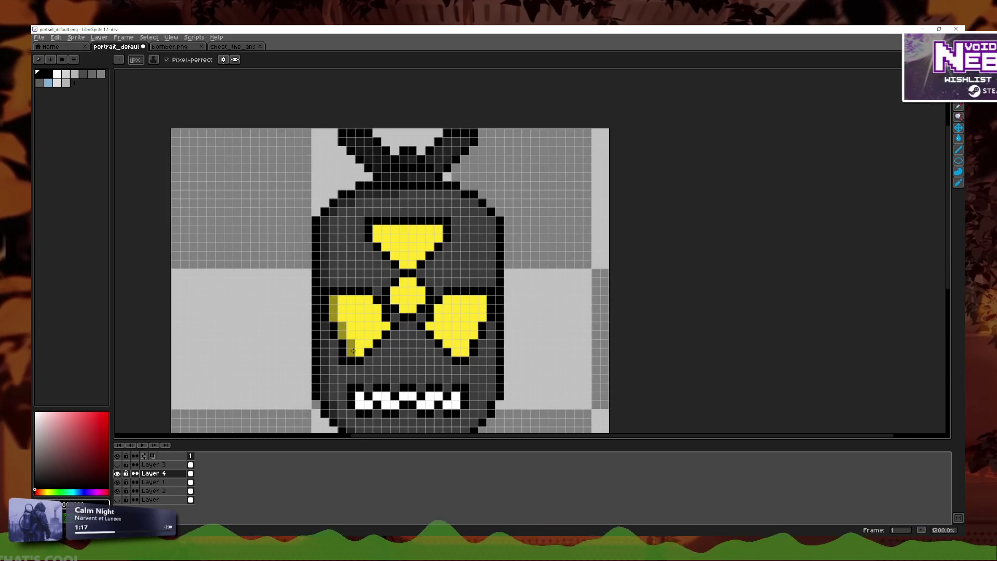
{"action": "left_click", "coordinate": [359, 352]}
{"action": "left_click", "coordinate": [421, 301]}
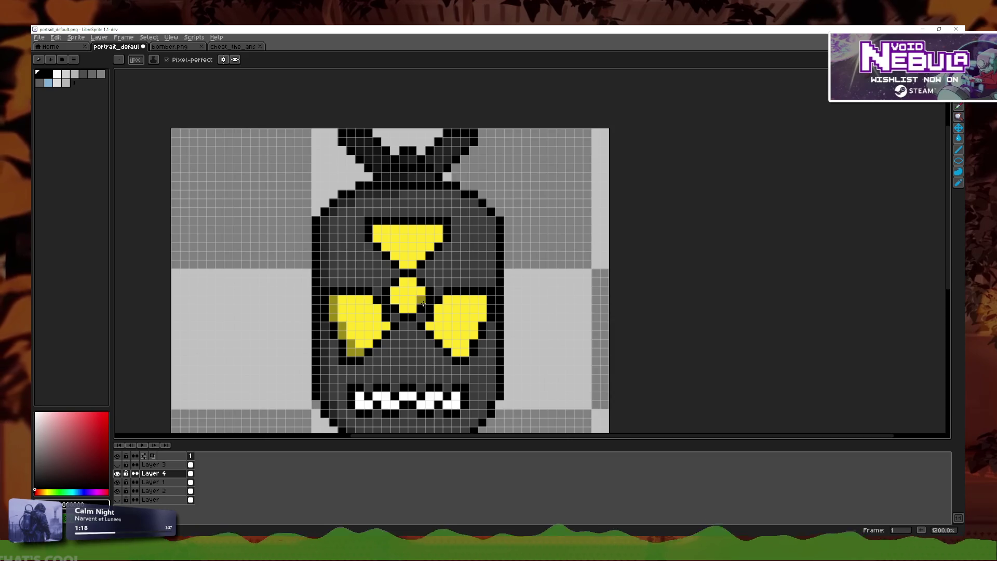
{"action": "left_click", "coordinate": [394, 296]}
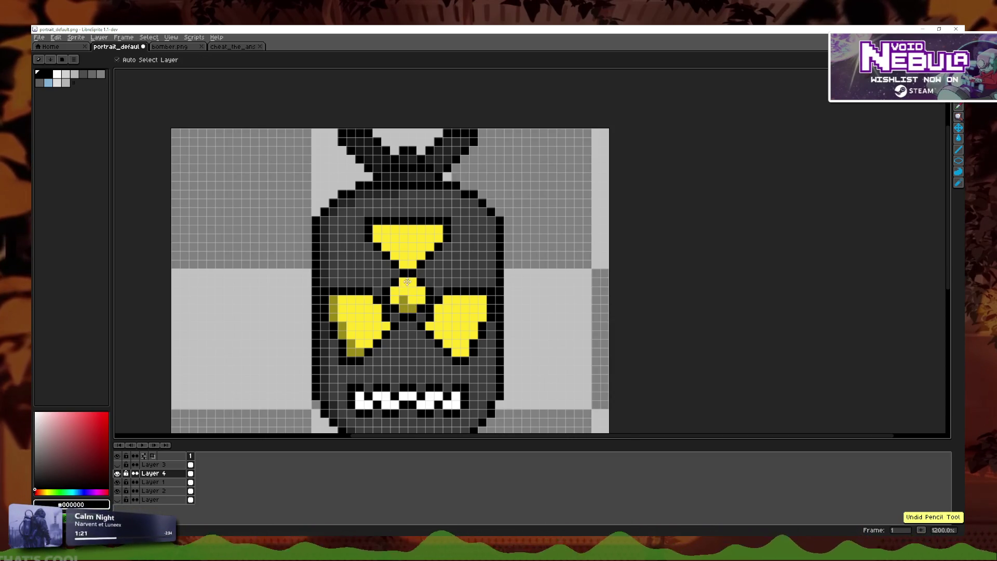
{"action": "key", "text": "ctrl+z"}
{"action": "key", "text": "ctrl+z"}
{"action": "key", "text": "ctrl+z"}
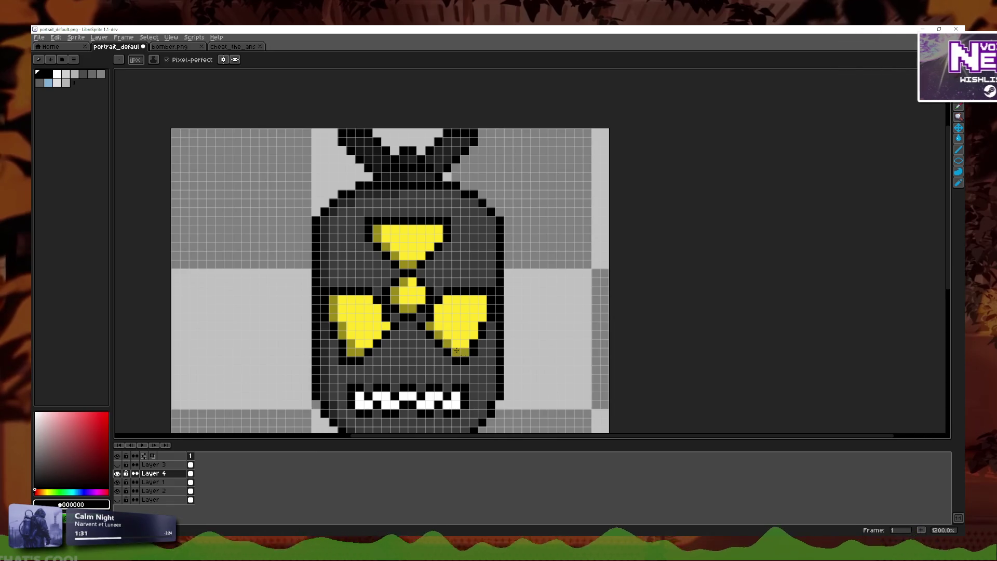
{"action": "left_click_drag", "start_coordinate": [437, 310], "coordinate": [441, 309]}
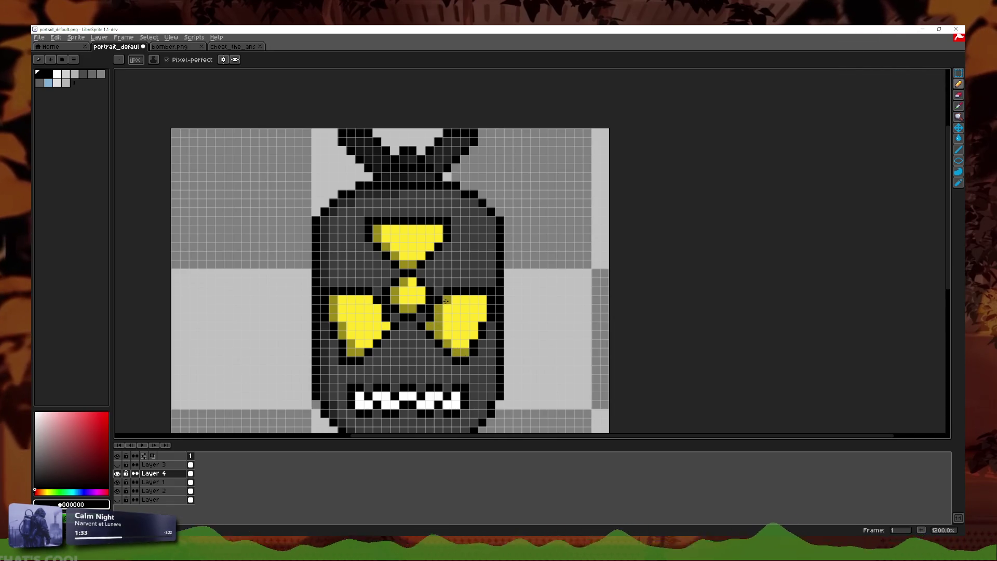
{"action": "scroll", "coordinate": [445, 301], "scroll_direction": "down", "scroll_amount": 4}
{"action": "scroll", "coordinate": [358, 370], "scroll_direction": "up", "scroll_amount": 2}
{"action": "scroll", "coordinate": [358, 371], "scroll_direction": "up", "scroll_amount": 3}
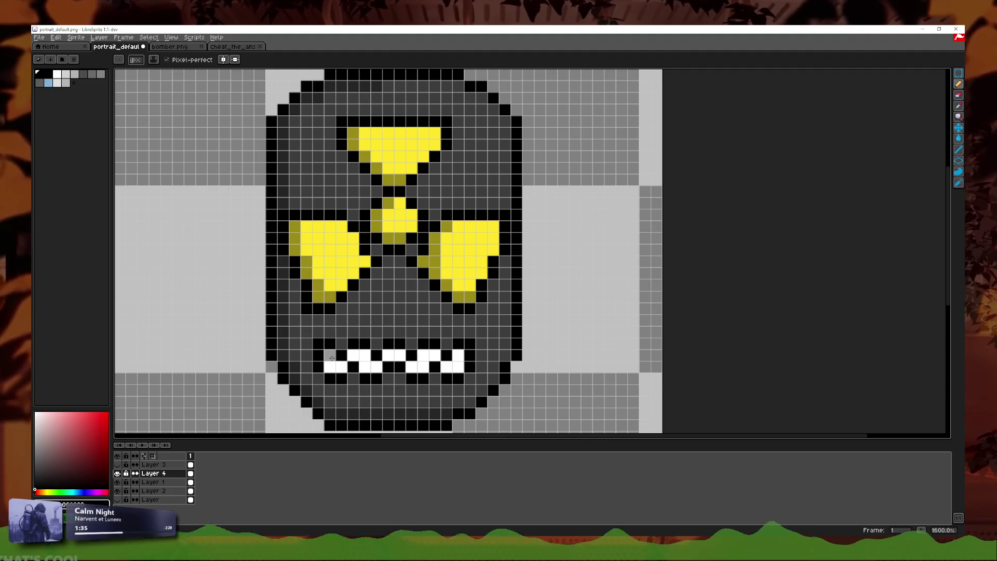
- Add white pixels to the teeth row, then undo the last ones
{"action": "left_click", "coordinate": [352, 360]}
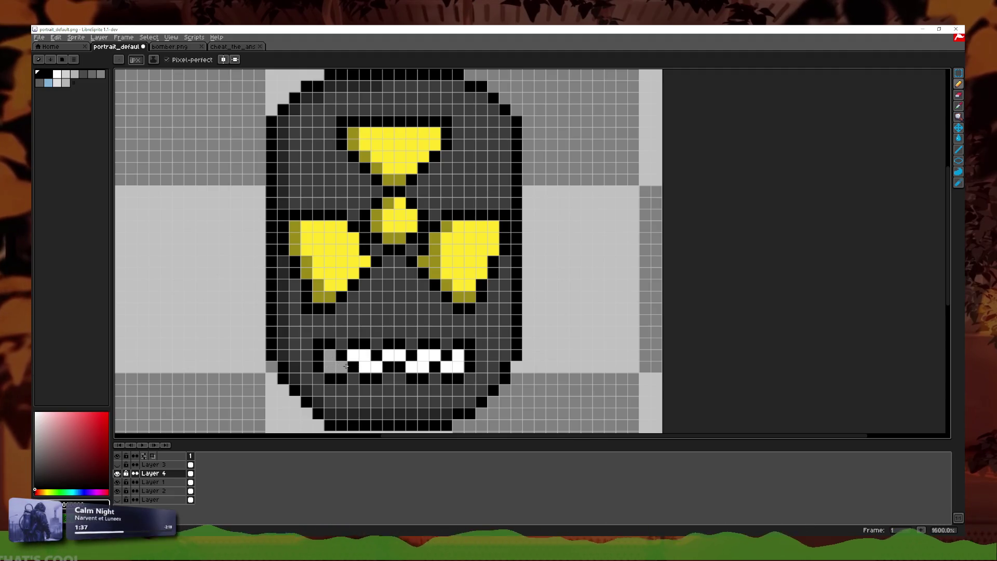
{"action": "left_click_drag", "start_coordinate": [379, 366], "coordinate": [365, 366]}
{"action": "left_click", "coordinate": [330, 354]}
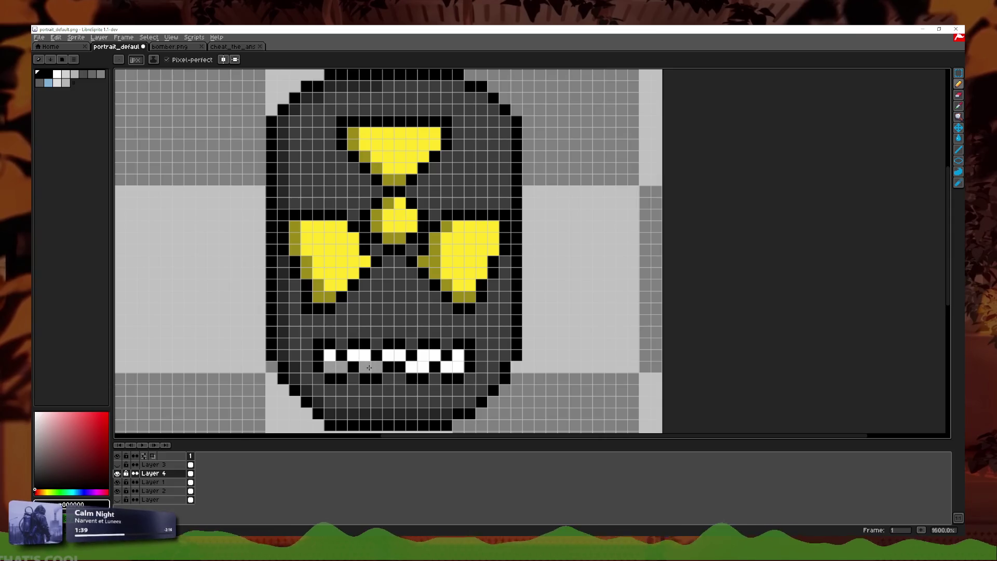
{"action": "scroll", "coordinate": [449, 368], "scroll_direction": "down", "scroll_amount": 5}
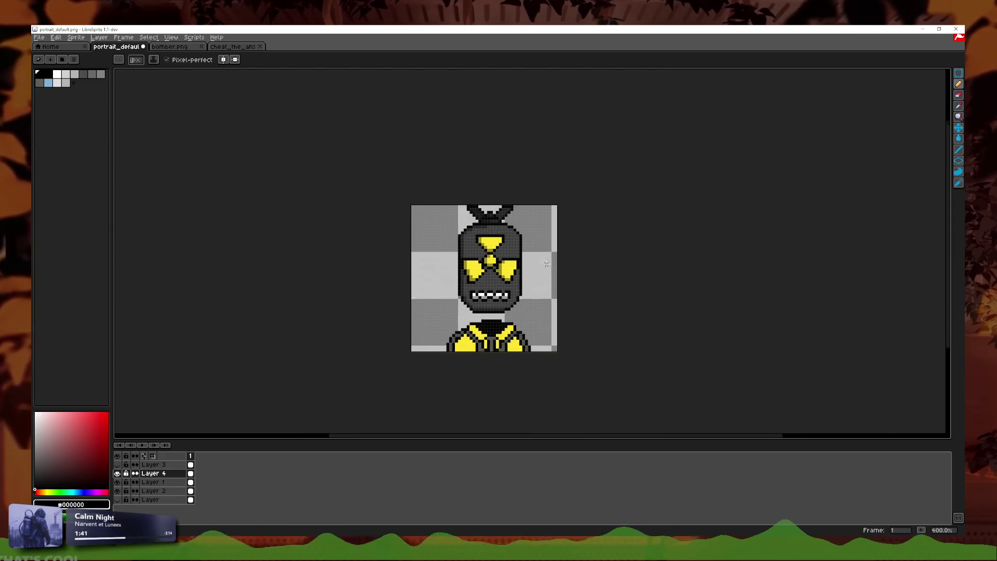
{"action": "left_click", "coordinate": [170, 46]}
{"action": "left_click", "coordinate": [117, 47]}
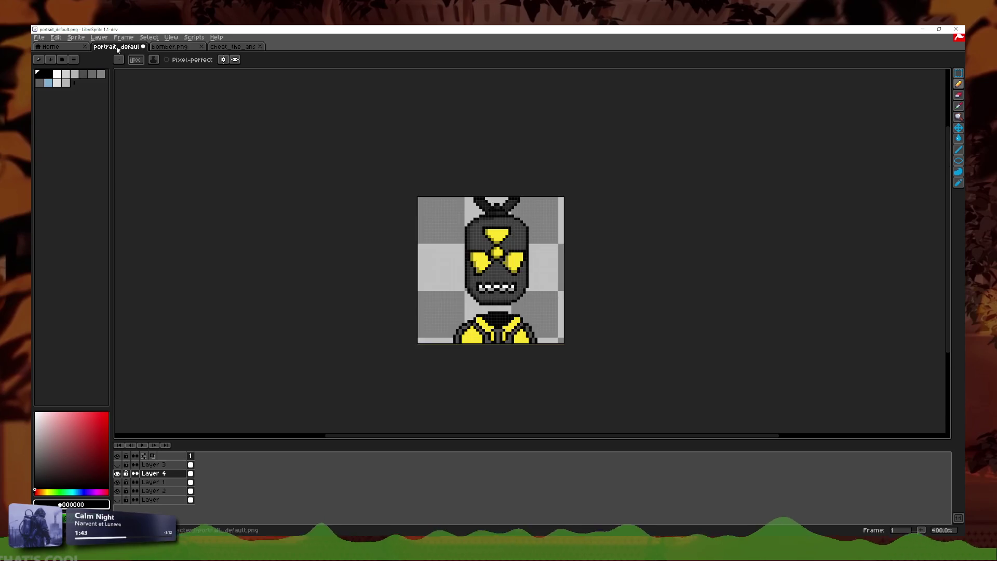
{"action": "scroll", "coordinate": [472, 281], "scroll_direction": "up", "scroll_amount": 5}
{"action": "key", "text": "ctrl+z"}
{"action": "key", "text": "b"}
{"action": "scroll", "coordinate": [408, 343], "scroll_direction": "up", "scroll_amount": 5}
- Turn the extra white tooth cells grey along the teeth row
{"action": "left_click", "coordinate": [291, 288]}
{"action": "left_click_drag", "start_coordinate": [362, 288], "coordinate": [398, 288]}
{"action": "left_click_drag", "start_coordinate": [467, 288], "coordinate": [502, 288]}
{"action": "left_click", "coordinate": [573, 288]}
{"action": "left_click", "coordinate": [607, 289]}
{"action": "left_click", "coordinate": [677, 288]}
{"action": "scroll", "coordinate": [581, 289], "scroll_direction": "down", "scroll_amount": 6}
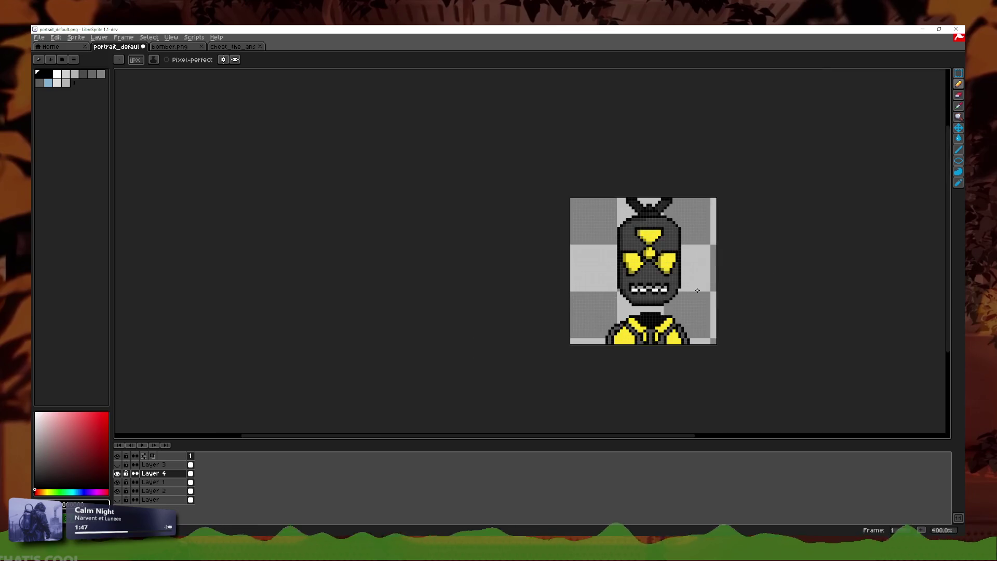
{"action": "scroll", "coordinate": [564, 343], "scroll_direction": "up", "scroll_amount": 3}
{"action": "scroll", "coordinate": [564, 344], "scroll_direction": "up", "scroll_amount": 3}
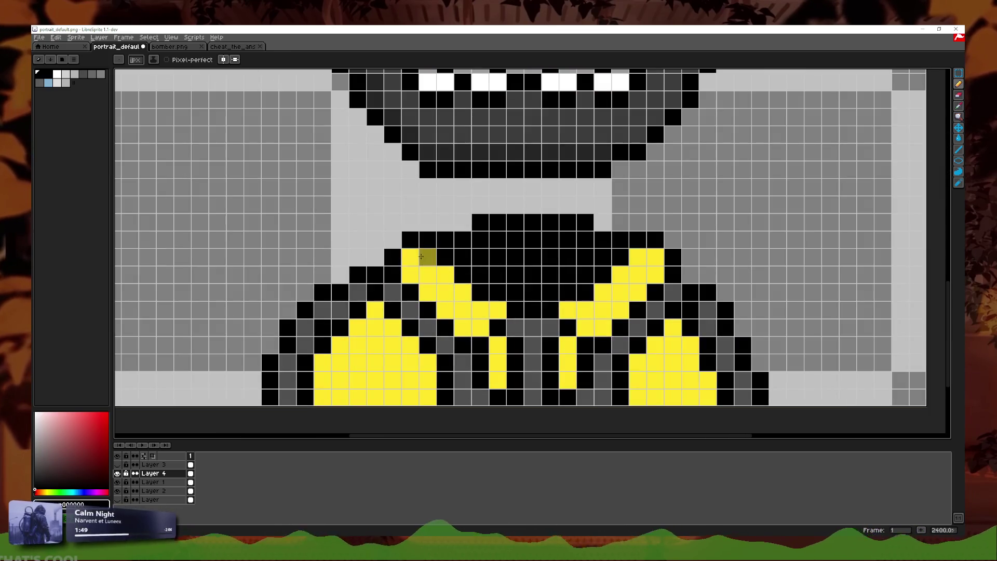
- Shade the collar top and left yellow jacket olive and darken the left outline shadow
{"action": "left_click_drag", "start_coordinate": [421, 257], "coordinate": [411, 397]}
{"action": "mouse_move", "coordinate": [376, 327]}
{"action": "left_mouse_down"}
{"action": "mouse_move", "coordinate": [392, 412]}
{"action": "mouse_move", "coordinate": [357, 327]}
{"action": "mouse_move", "coordinate": [340, 397]}
{"action": "left_mouse_up"}
{"action": "left_click_drag", "start_coordinate": [324, 364], "coordinate": [320, 389]}
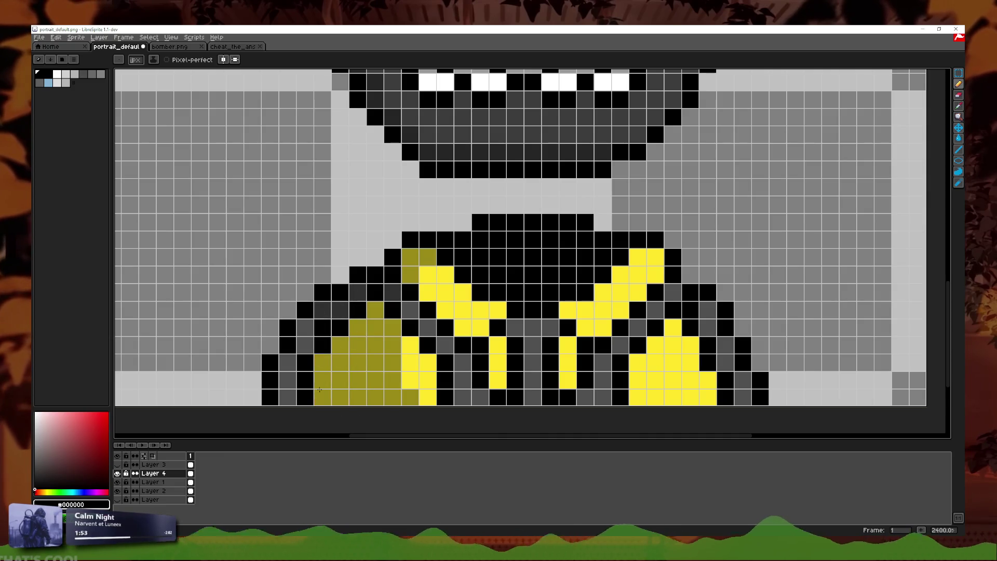
{"action": "left_click_drag", "start_coordinate": [305, 345], "coordinate": [305, 328]}
{"action": "left_click_drag", "start_coordinate": [287, 363], "coordinate": [296, 403]}
{"action": "scroll", "coordinate": [390, 402], "scroll_direction": "down", "scroll_amount": 6}
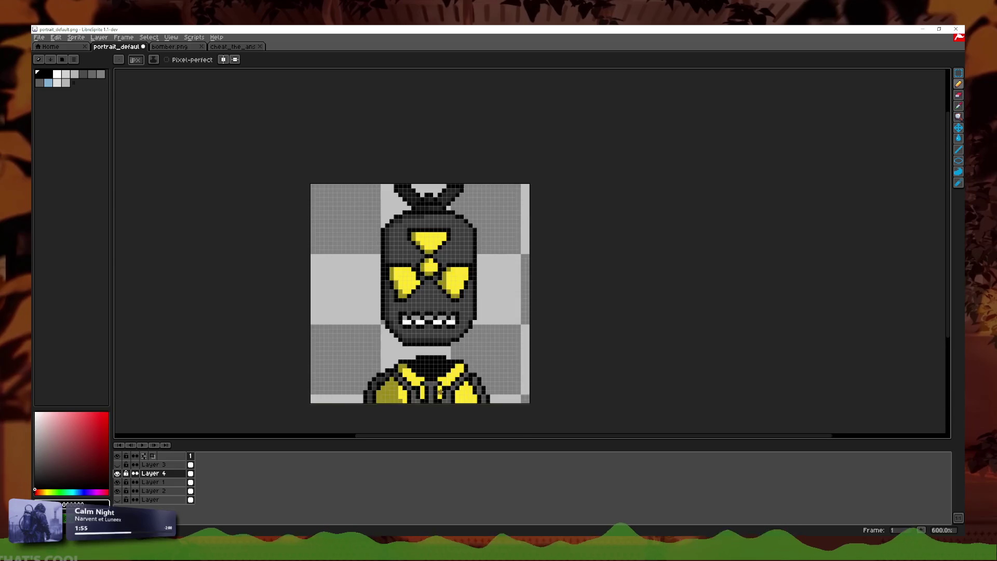
{"action": "scroll", "coordinate": [440, 375], "scroll_direction": "down", "scroll_amount": 3}
{"action": "scroll", "coordinate": [458, 370], "scroll_direction": "up", "scroll_amount": 3}
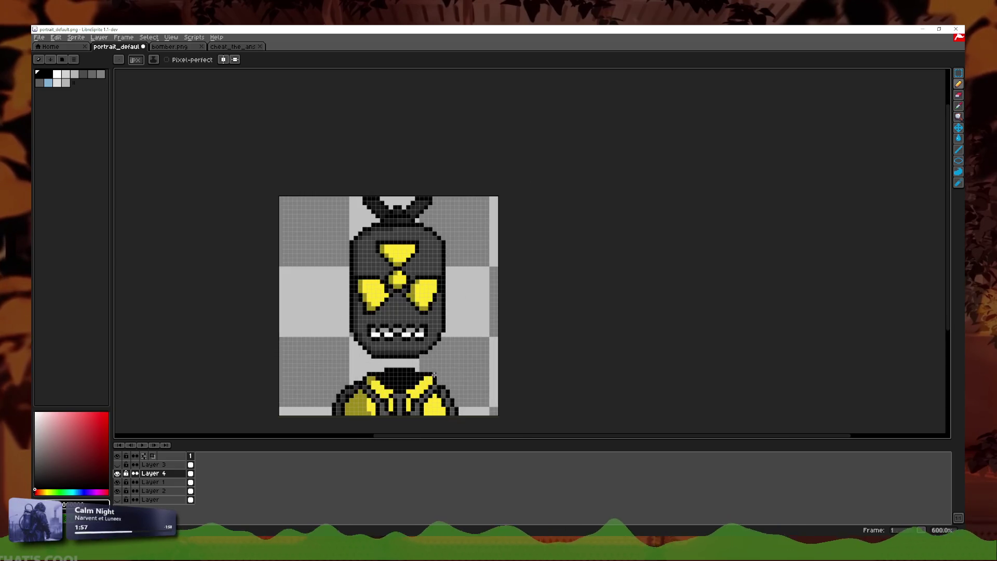
{"action": "scroll", "coordinate": [441, 310], "scroll_direction": "up", "scroll_amount": 2}
{"action": "scroll", "coordinate": [442, 311], "scroll_direction": "down", "scroll_amount": 2}
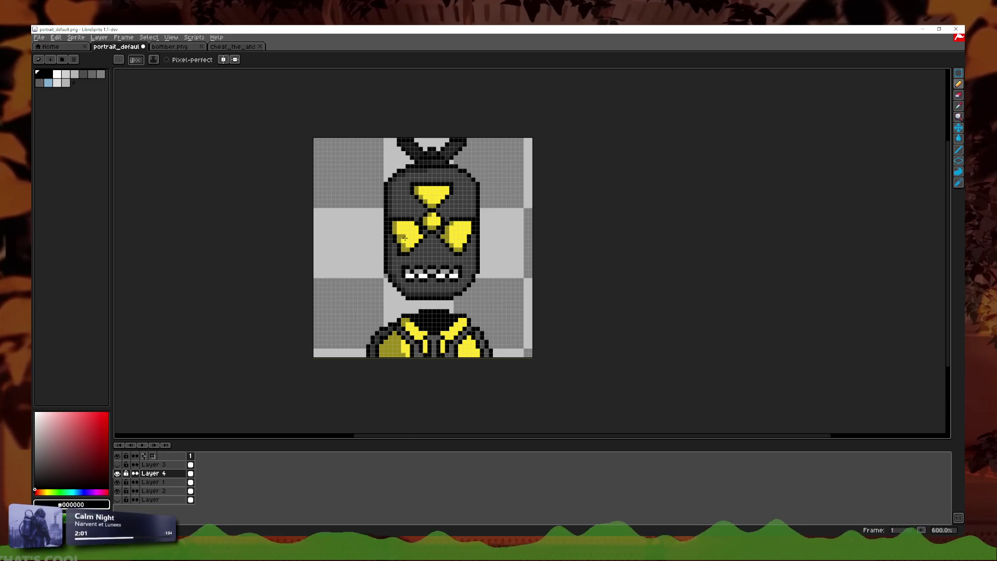
{"action": "scroll", "coordinate": [405, 239], "scroll_direction": "up", "scroll_amount": 2}
{"action": "scroll", "coordinate": [445, 340], "scroll_direction": "up", "scroll_amount": 1}
{"action": "scroll", "coordinate": [458, 341], "scroll_direction": "down", "scroll_amount": 3}
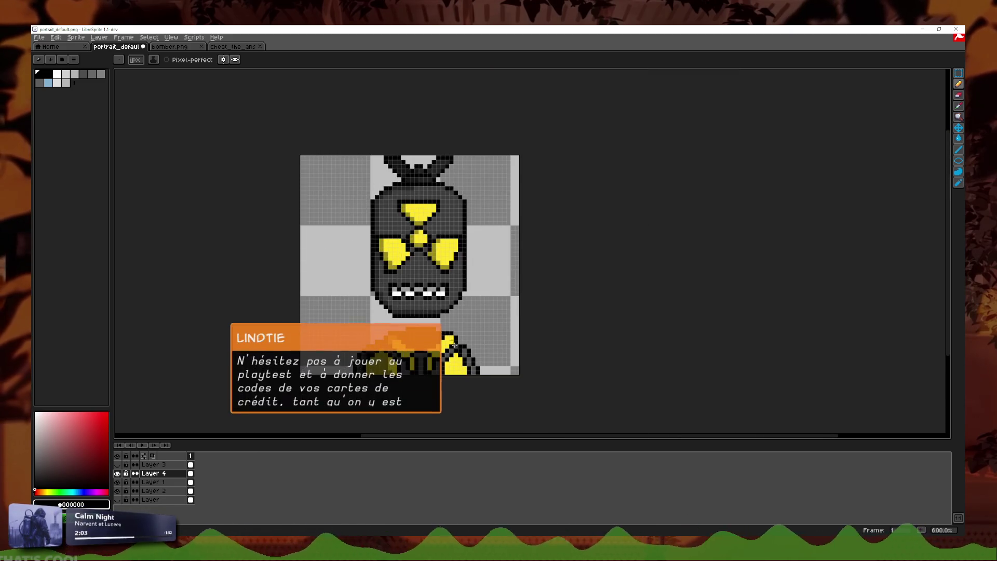
{"action": "scroll", "coordinate": [470, 342], "scroll_direction": "down", "scroll_amount": 1}
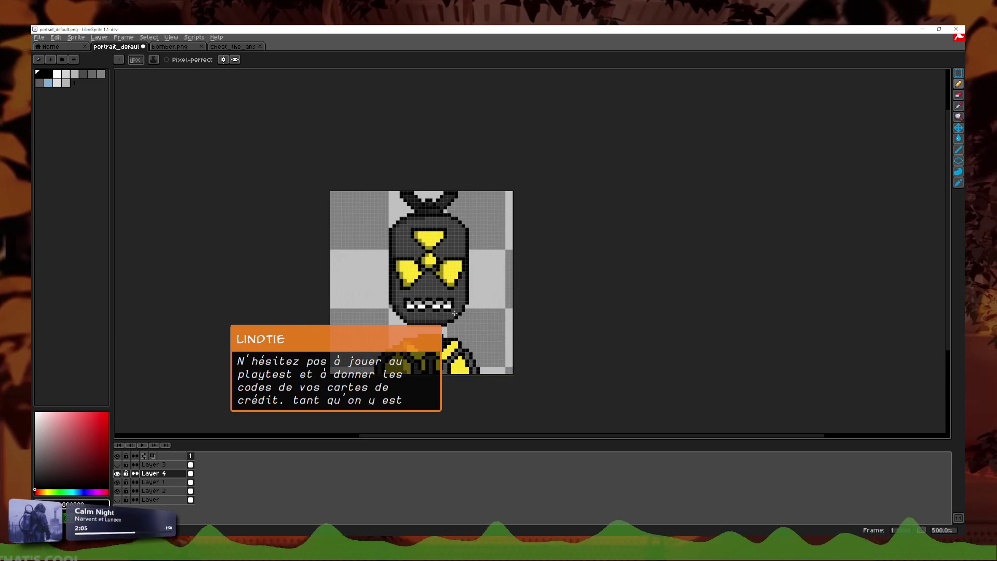
{"action": "scroll", "coordinate": [455, 313], "scroll_direction": "down", "scroll_amount": 1}
{"action": "scroll", "coordinate": [494, 313], "scroll_direction": "up", "scroll_amount": 1}
{"action": "scroll", "coordinate": [548, 311], "scroll_direction": "up", "scroll_amount": 1}
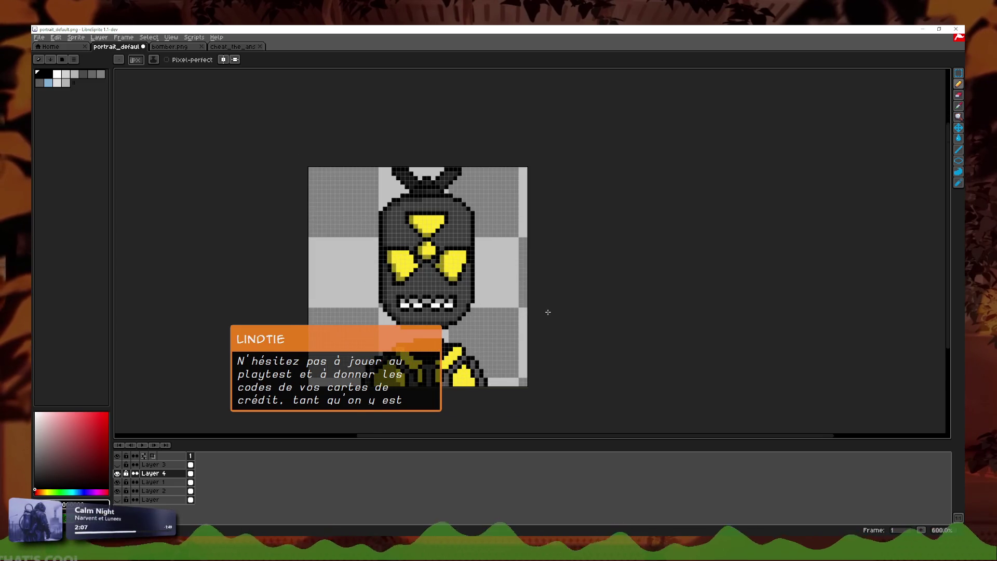
{"action": "scroll", "coordinate": [548, 312], "scroll_direction": "up", "scroll_amount": 1}
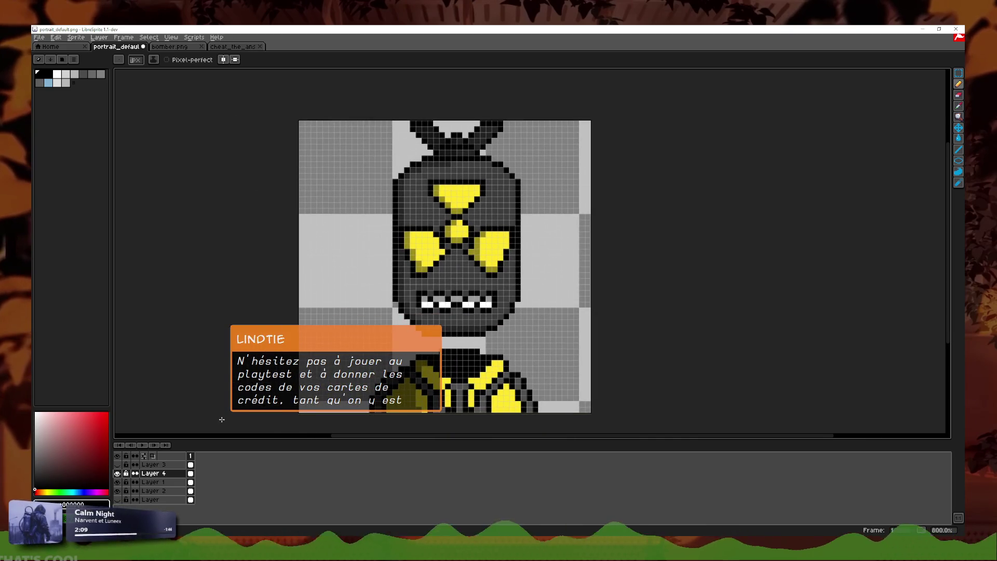
- Toggle the cyan collar layer to compare, leaving it hidden
{"action": "left_click", "coordinate": [118, 465]}
{"action": "left_click", "coordinate": [118, 465]}
{"action": "left_click", "coordinate": [117, 465]}
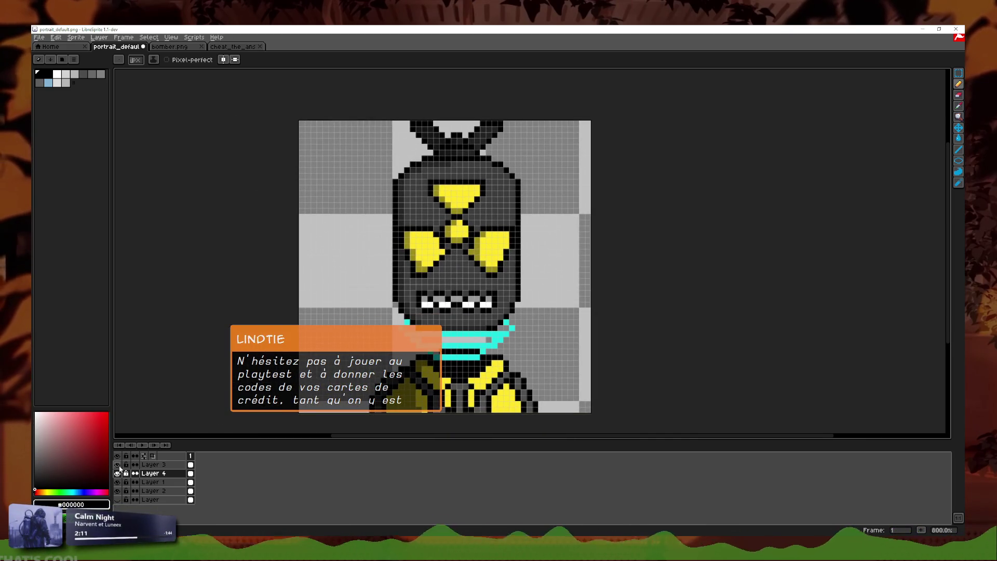
{"action": "left_click", "coordinate": [117, 465]}
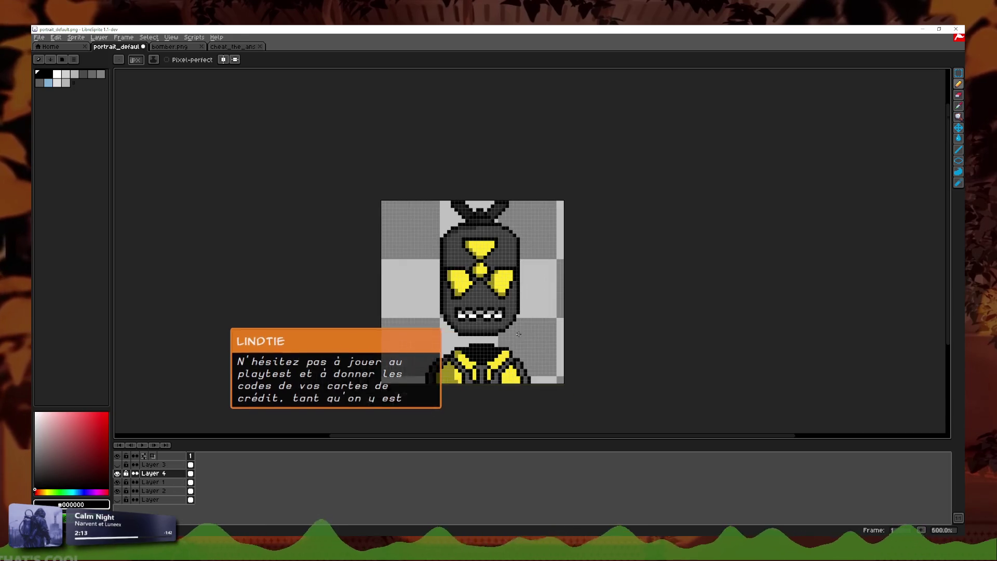
{"action": "scroll", "coordinate": [561, 347], "scroll_direction": "down", "scroll_amount": 5}
{"action": "scroll", "coordinate": [561, 346], "scroll_direction": "up", "scroll_amount": 4}
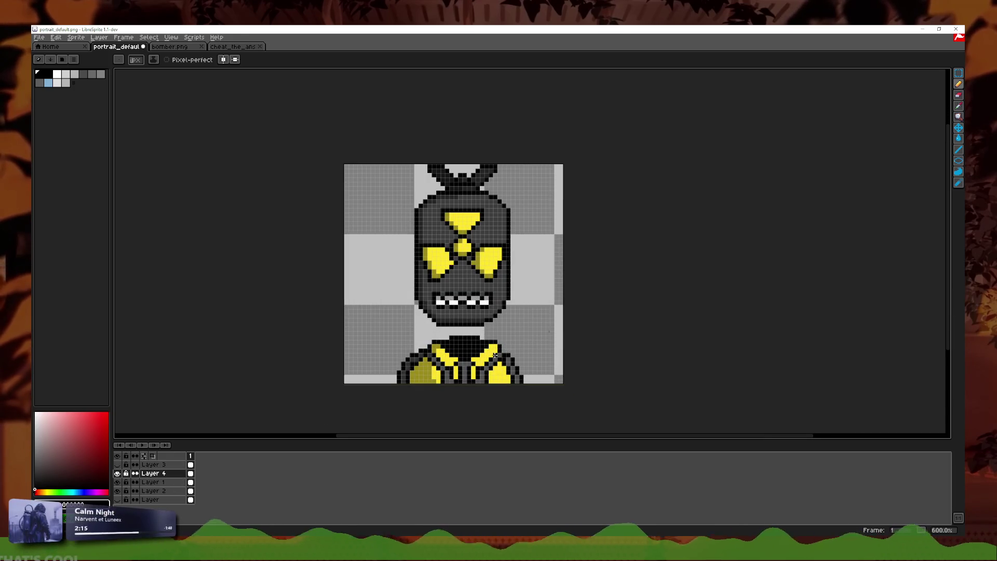
{"action": "right_click", "coordinate": [190, 456]}
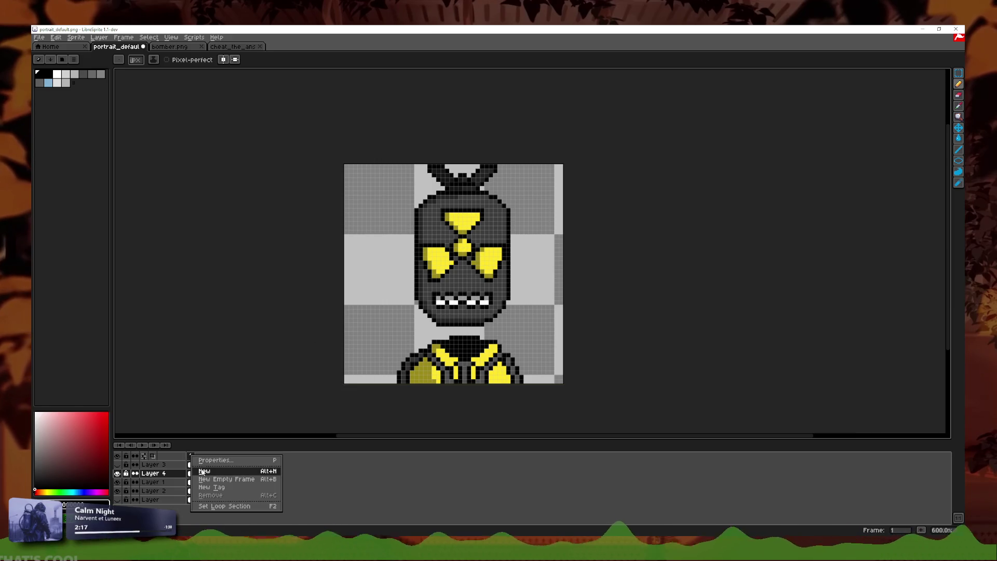
- Add a second frame and make the cyan collar layer visible and active on it
{"action": "left_click", "coordinate": [202, 471]}
{"action": "left_click", "coordinate": [117, 464]}
{"action": "scroll", "coordinate": [497, 351], "scroll_direction": "up", "scroll_amount": 3}
{"action": "left_click", "coordinate": [150, 464]}
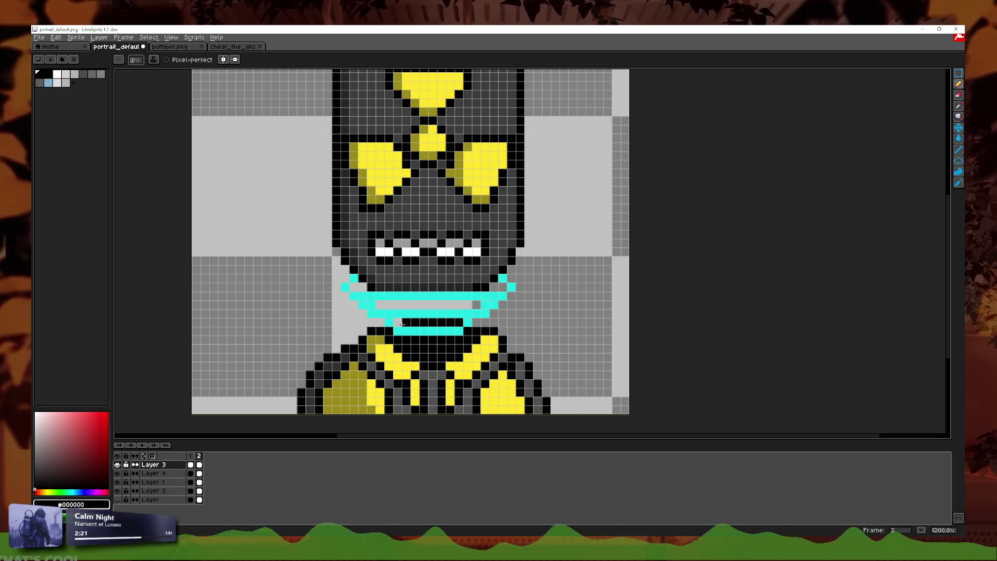
{"action": "left_click", "coordinate": [190, 456]}
{"action": "left_click", "coordinate": [200, 456]}
- Nudge frame 2's cyan collar and mouth pixels by one pixel and commit them
{"action": "key", "text": "m"}
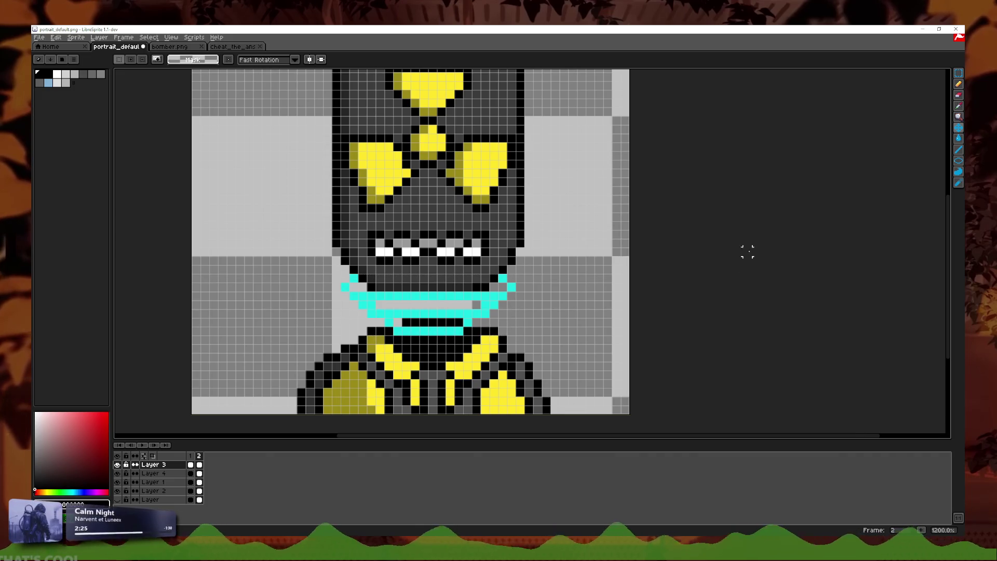
{"action": "key", "text": "ctrl+t"}
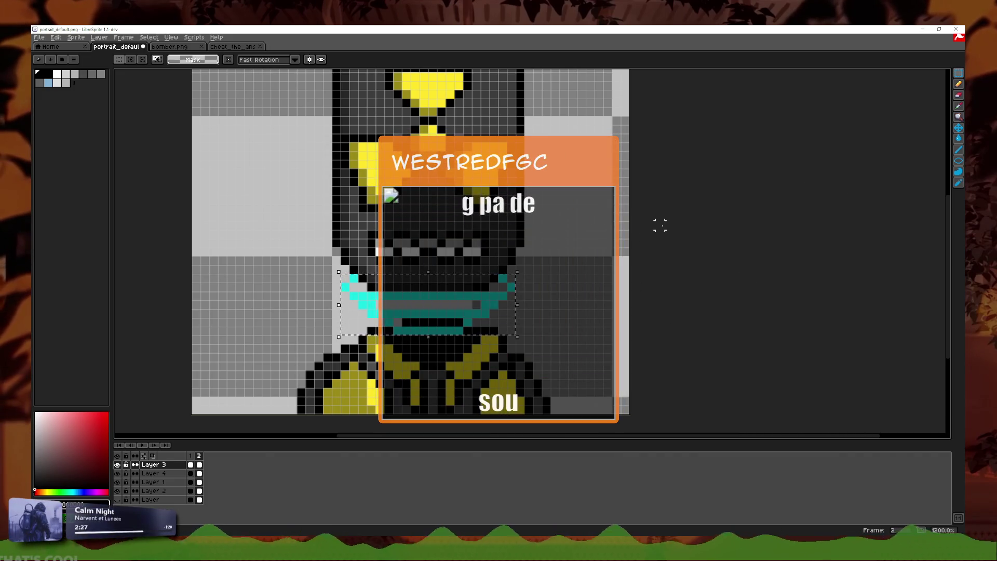
{"action": "key", "text": "Down"}
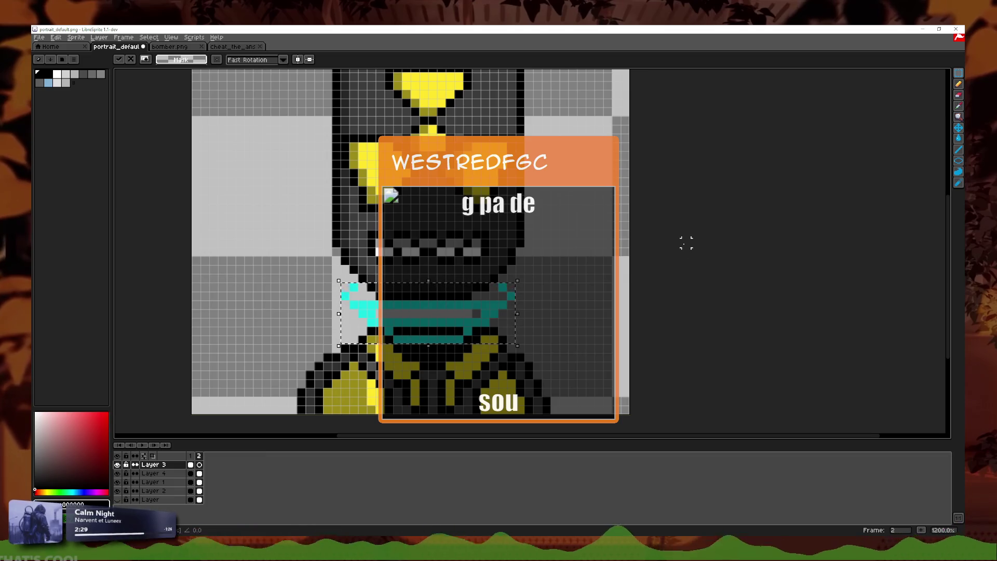
{"action": "key", "text": "Up"}
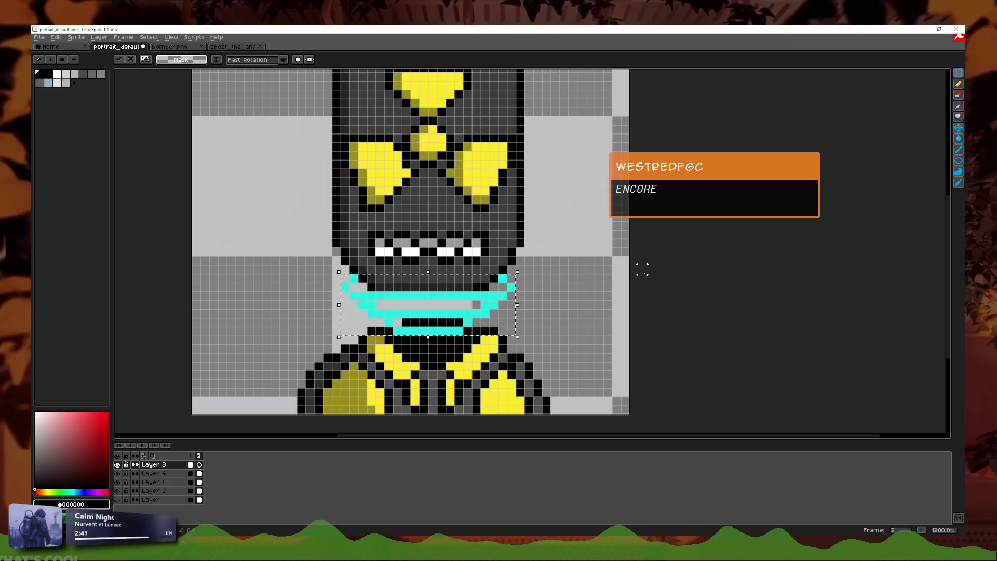
{"action": "key", "text": "ctrl+d"}
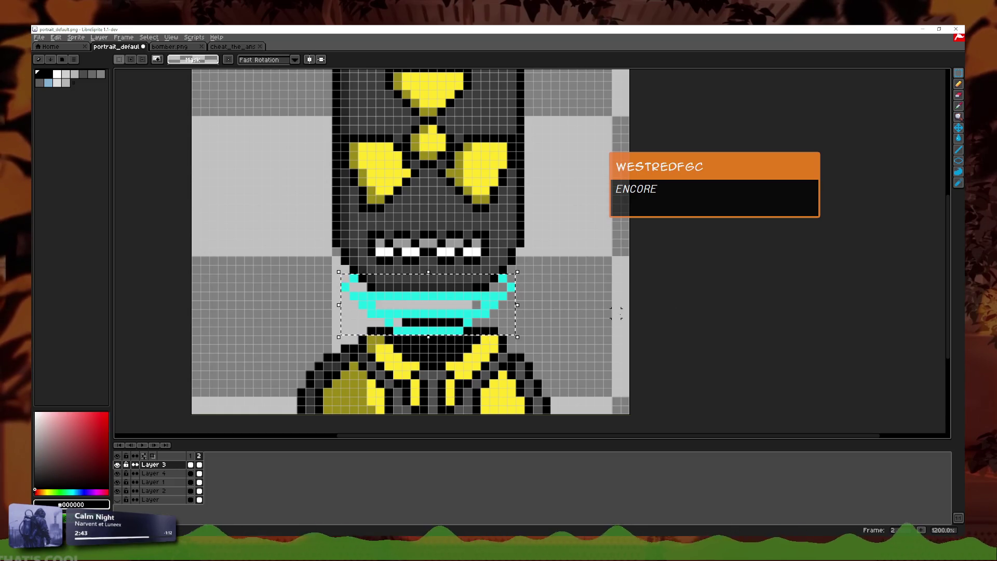
{"action": "key", "text": "Up"}
{"action": "key", "text": "Down"}
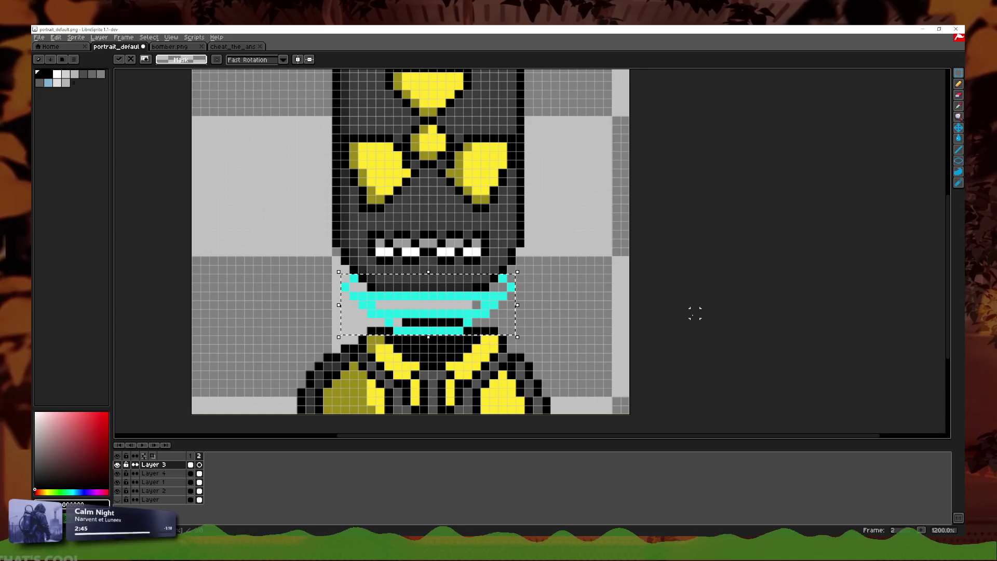
{"action": "key", "text": "ctrl+d"}
{"action": "left_click", "coordinate": [959, 106]}
{"action": "scroll", "coordinate": [771, 185], "scroll_direction": "up", "scroll_amount": 1}
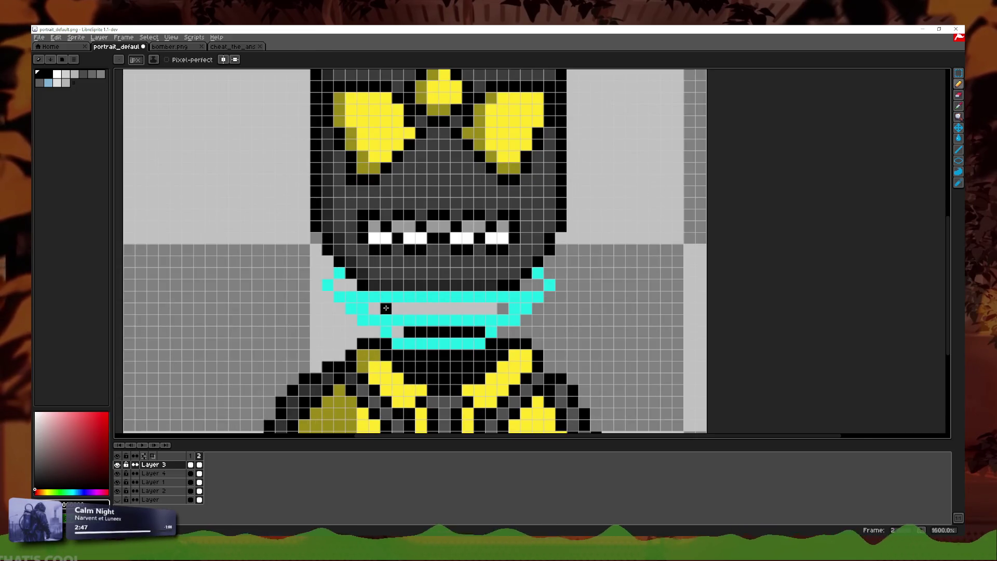
- Eyedrop the mouth's cyan and erase the cyan row across frame 2's mouth
{"action": "scroll", "coordinate": [770, 186], "scroll_direction": "up", "scroll_amount": 1}
{"action": "left_click", "coordinate": [509, 291]}
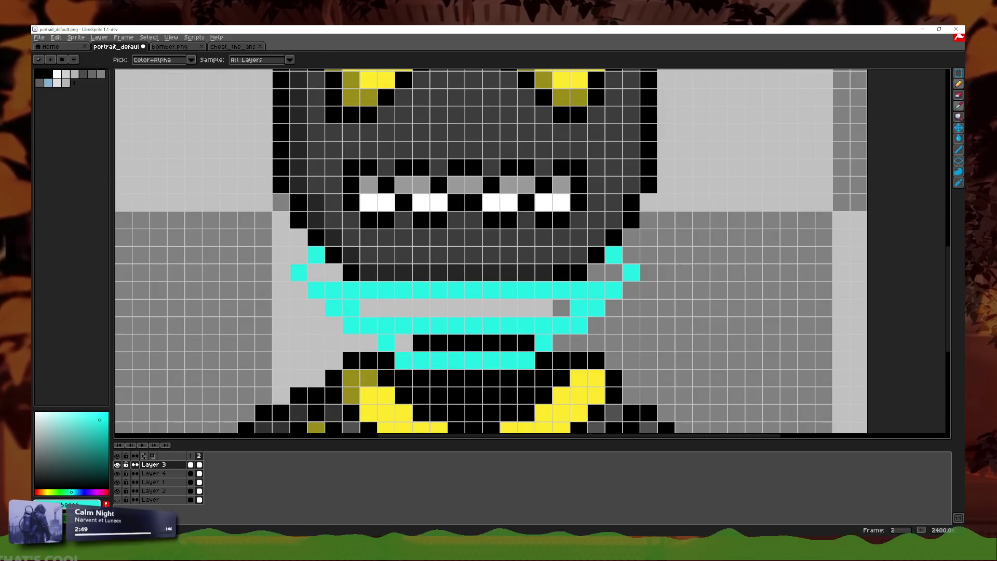
{"action": "left_click", "coordinate": [959, 83]}
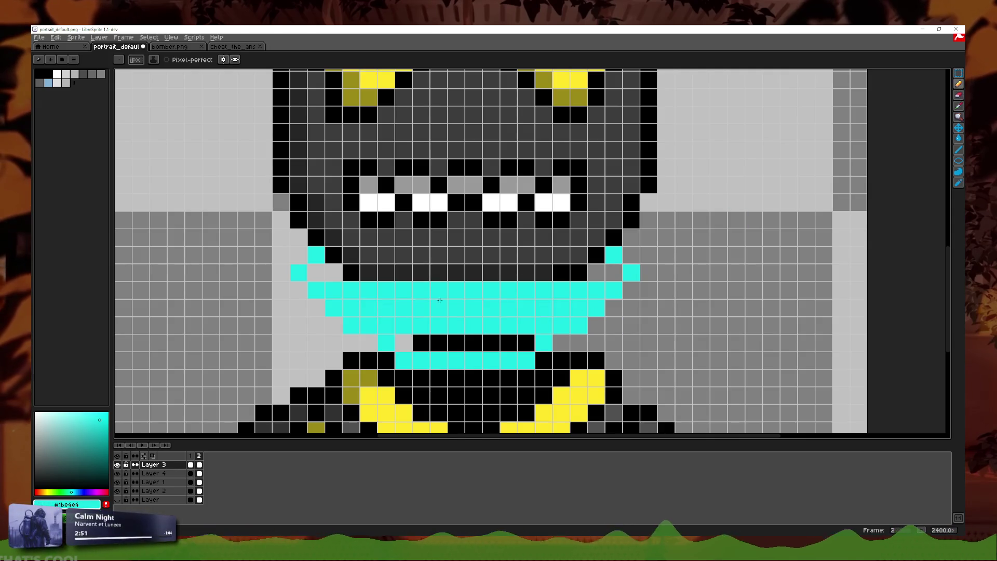
{"action": "left_click", "coordinate": [957, 115]}
{"action": "mouse_move", "coordinate": [578, 290]}
{"action": "left_mouse_down"}
{"action": "mouse_move", "coordinate": [350, 289]}
{"action": "mouse_move", "coordinate": [631, 272]}
{"action": "mouse_move", "coordinate": [596, 273]}
{"action": "left_mouse_up"}
{"action": "left_click", "coordinate": [958, 83]}
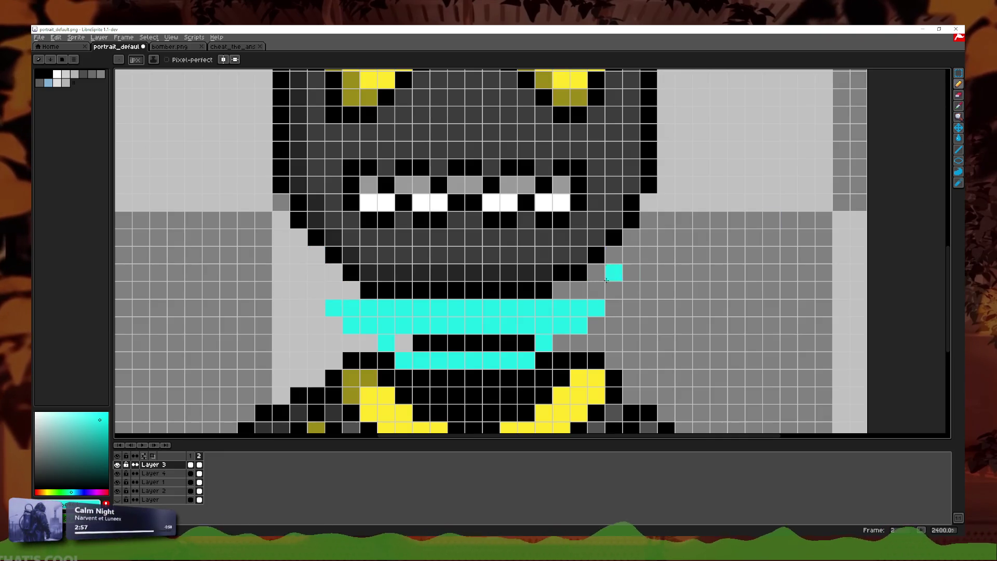
{"action": "left_click", "coordinate": [596, 290]}
{"action": "key", "text": "ctrl+z"}
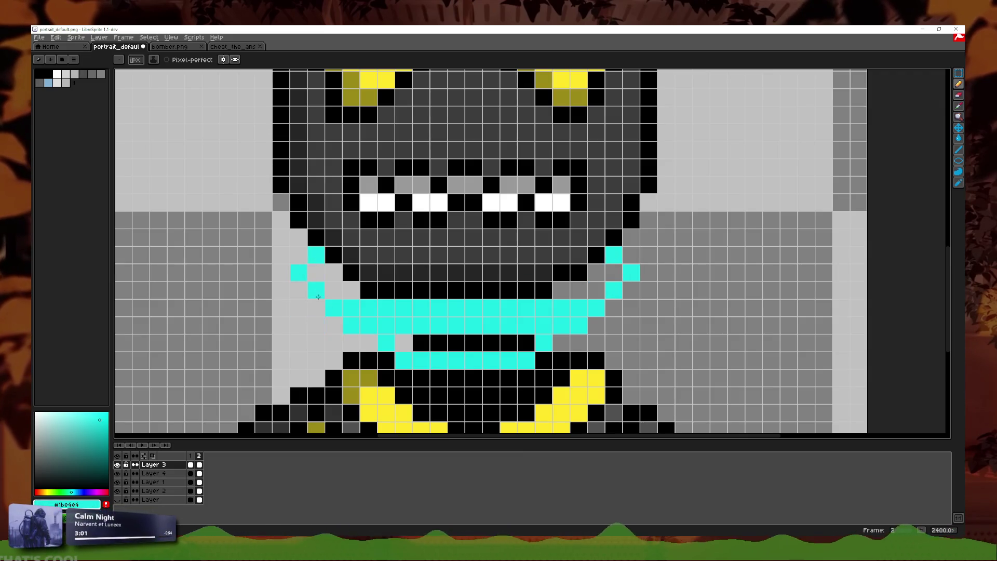
- Undo the last two pencil strokes on frame 2, checking its mouth against frame 1
{"action": "left_click", "coordinate": [190, 456]}
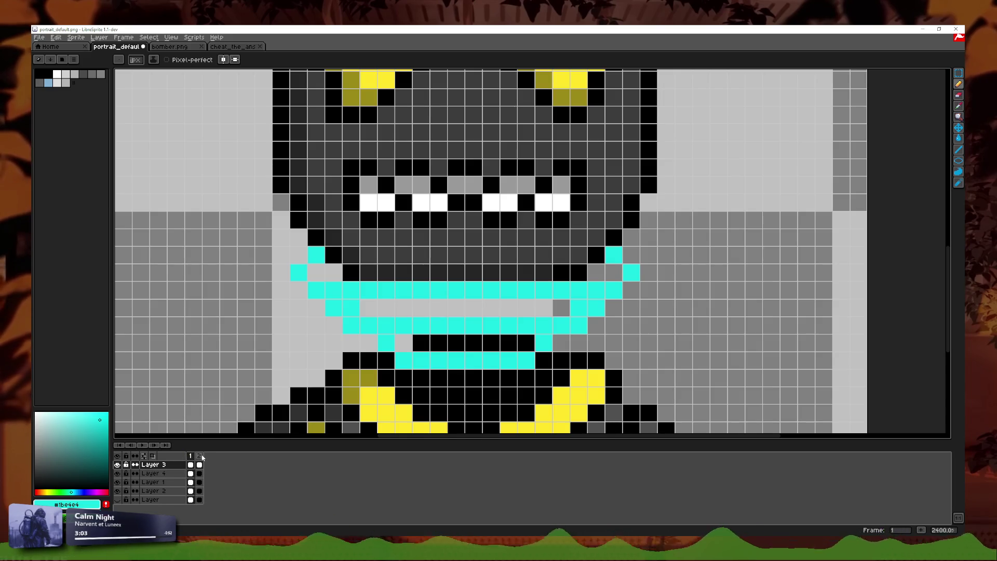
{"action": "left_click", "coordinate": [199, 456]}
{"action": "key", "text": "ctrl+z"}
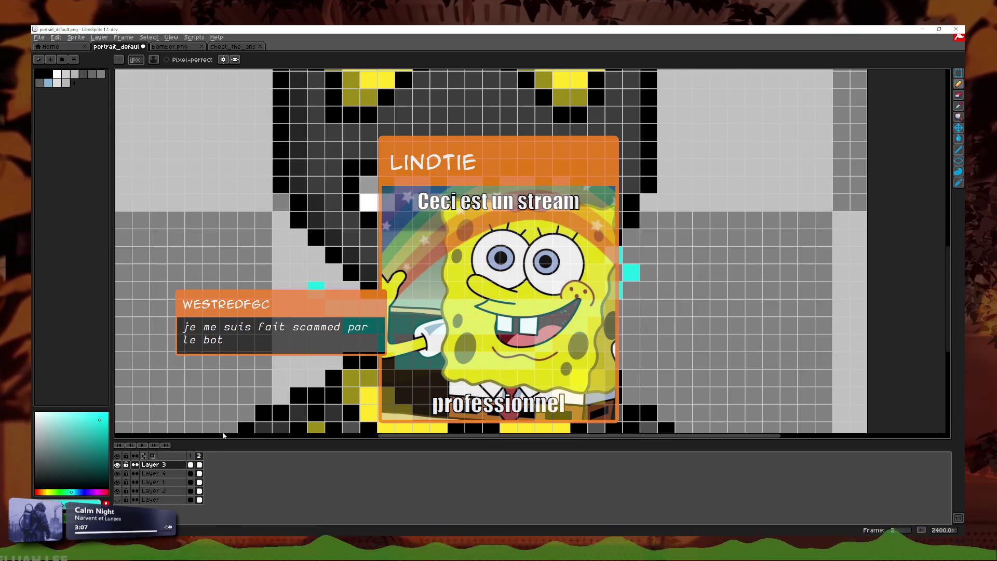
{"action": "key", "text": "ctrl+z"}
{"action": "key", "text": "ctrl+z"}
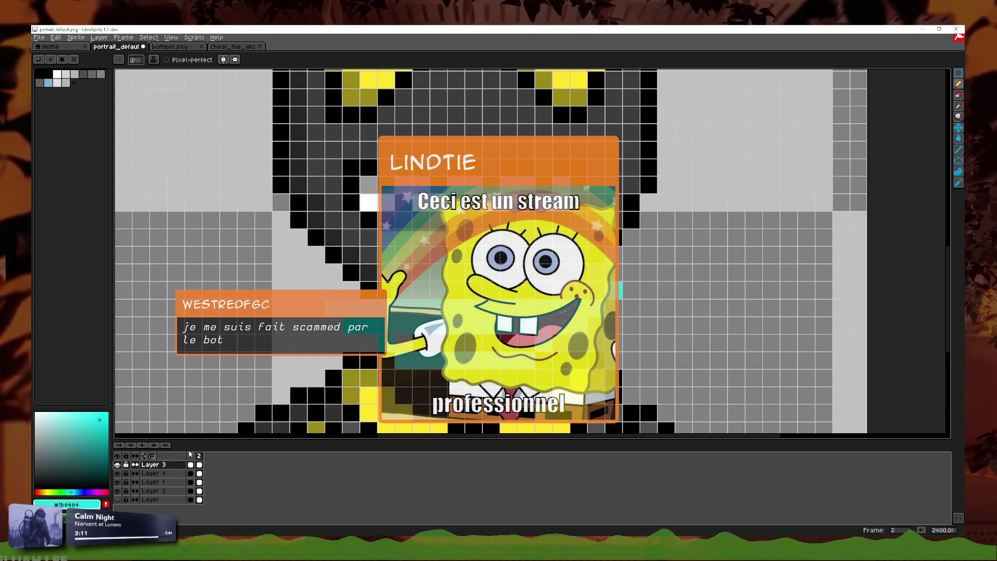
{"action": "left_click", "coordinate": [190, 455]}
{"action": "left_click", "coordinate": [199, 457]}
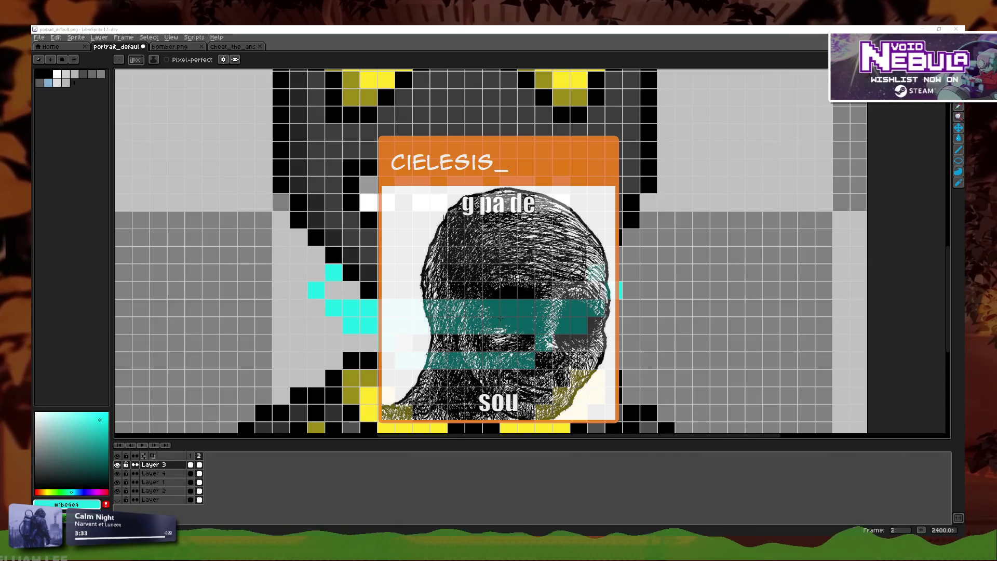
- Erase the lower cyan mouth rows and draw a new cyan row across the mouth
{"action": "key", "text": "b"}
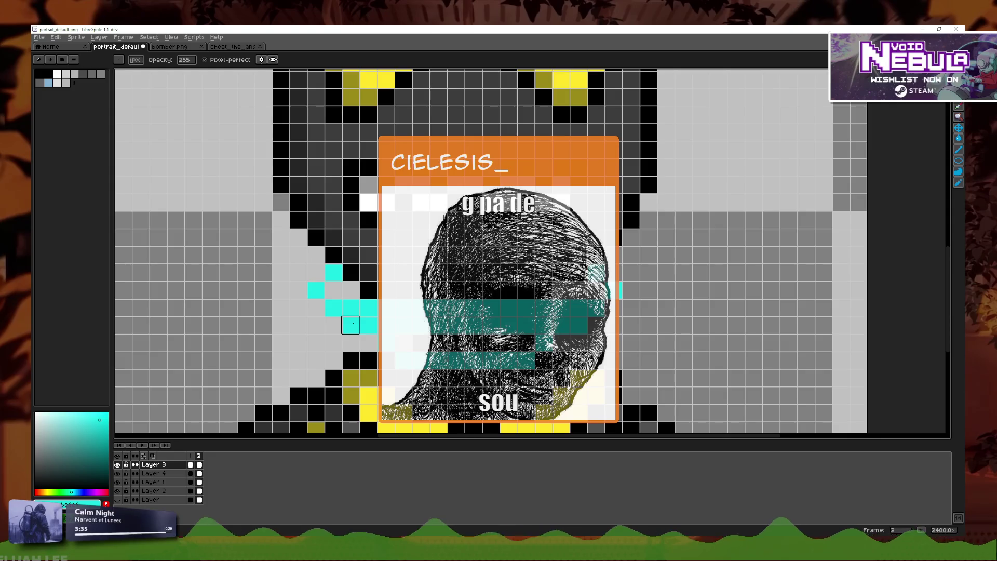
{"action": "left_click_drag", "start_coordinate": [350, 325], "coordinate": [403, 360]}
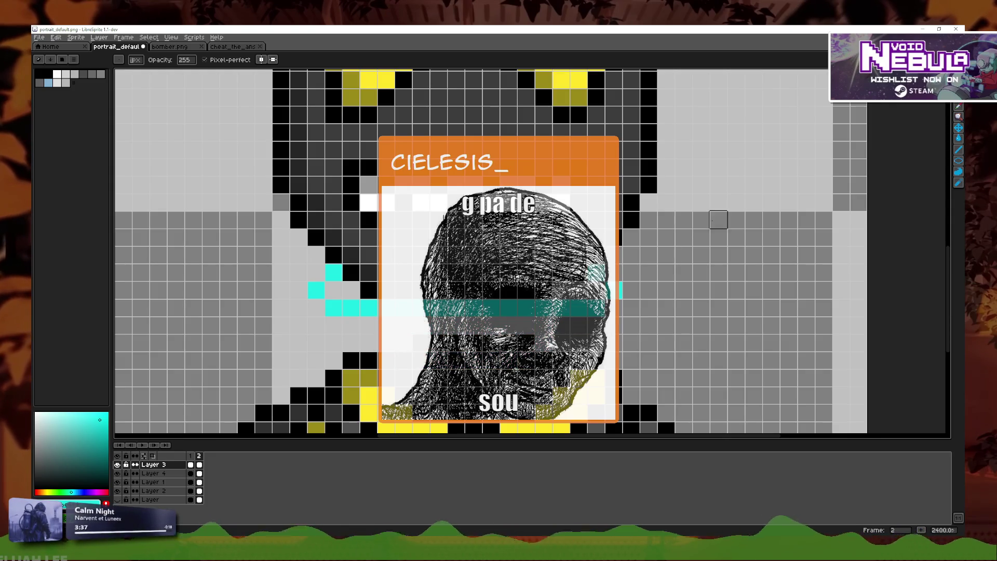
{"action": "left_click", "coordinate": [961, 113]}
{"action": "key", "text": "e"}
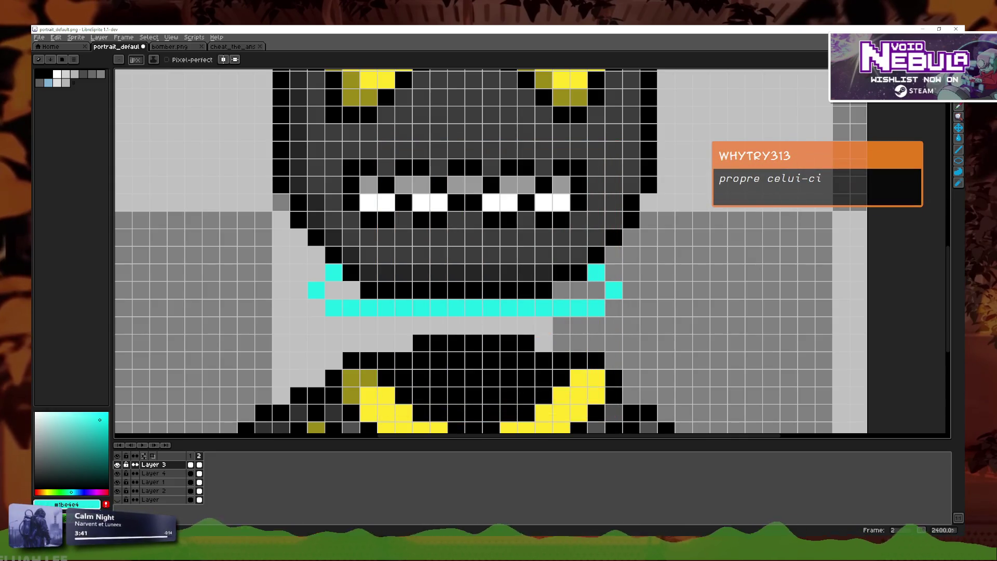
{"action": "mouse_move", "coordinate": [415, 336]}
{"action": "left_mouse_down"}
{"action": "mouse_move", "coordinate": [543, 343]}
{"action": "mouse_move", "coordinate": [571, 325]}
{"action": "left_mouse_up"}
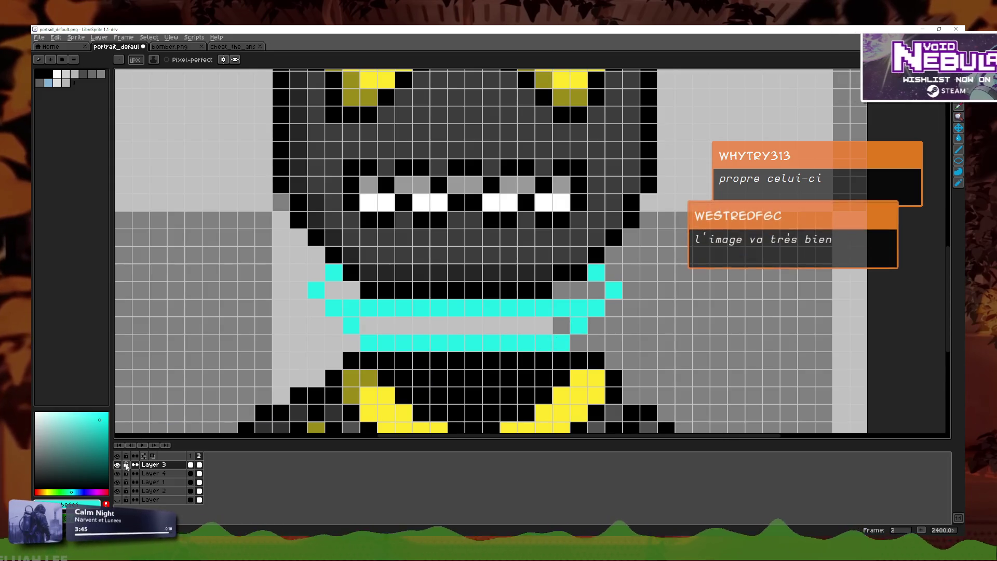
{"action": "left_click", "coordinate": [191, 456]}
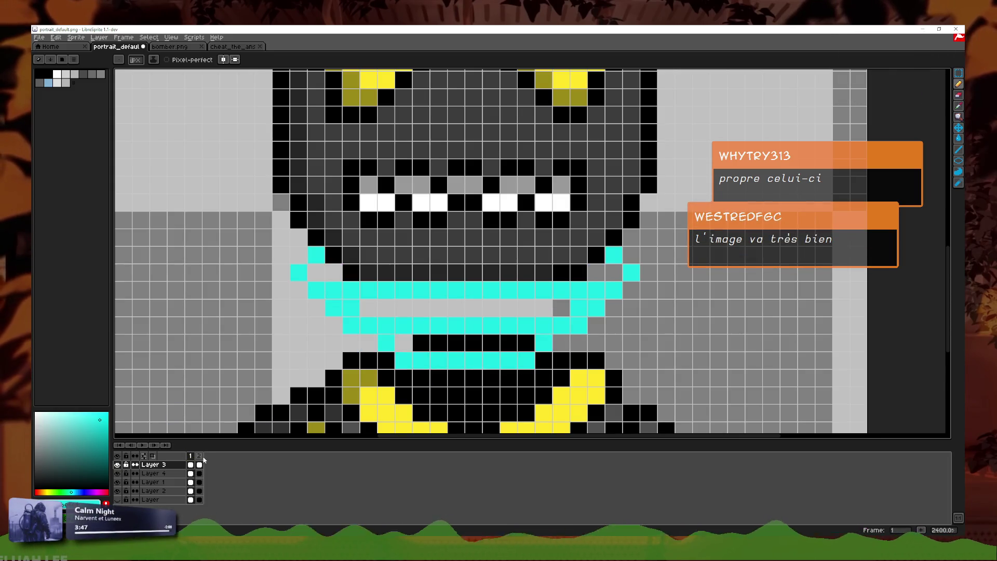
{"action": "left_click", "coordinate": [203, 457]}
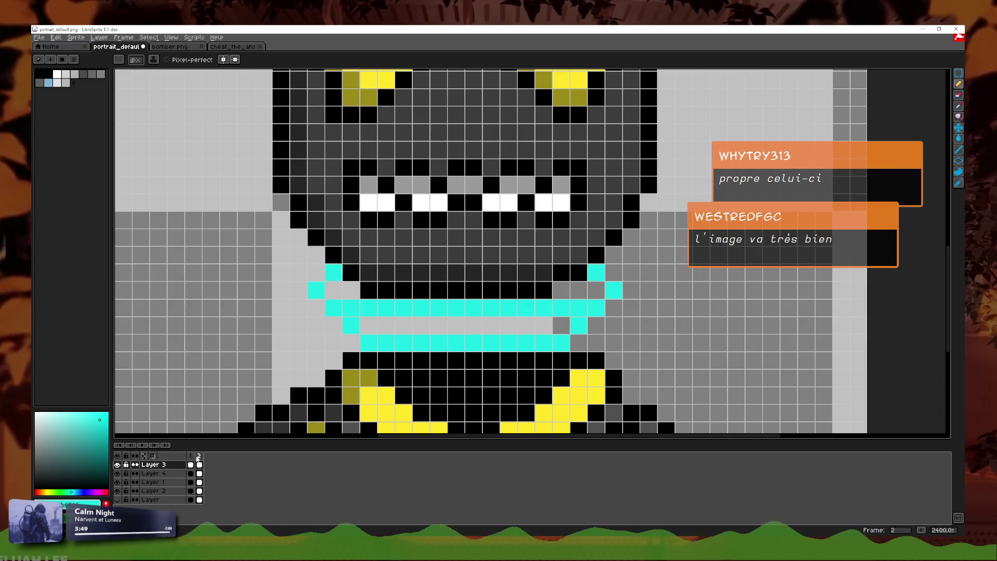
- Compare frames 1 and 2, then bring up frame 2's Frame Properties
{"action": "left_click", "coordinate": [190, 456]}
{"action": "left_click", "coordinate": [200, 456]}
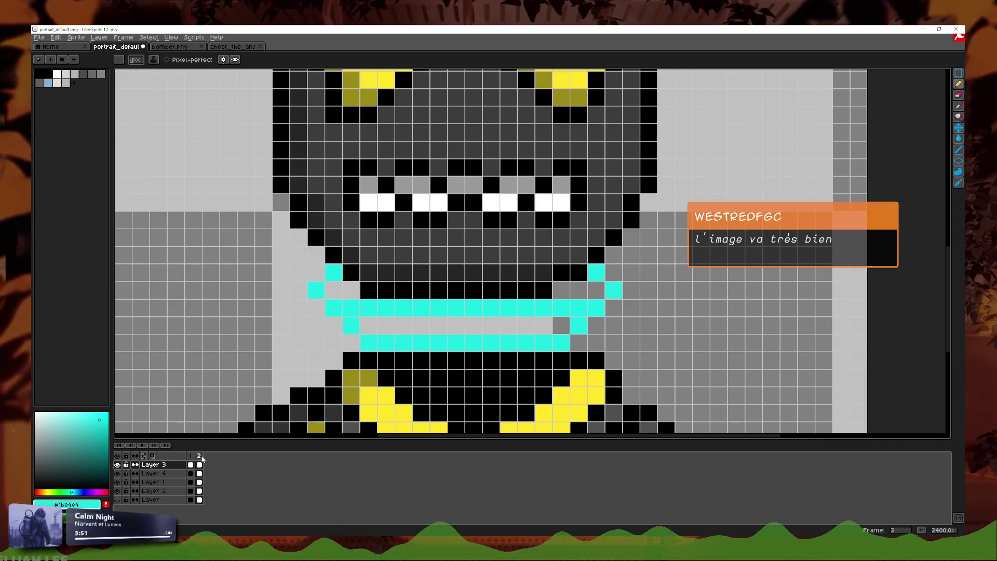
{"action": "left_click", "coordinate": [191, 456]}
{"action": "double_click", "coordinate": [199, 456]}
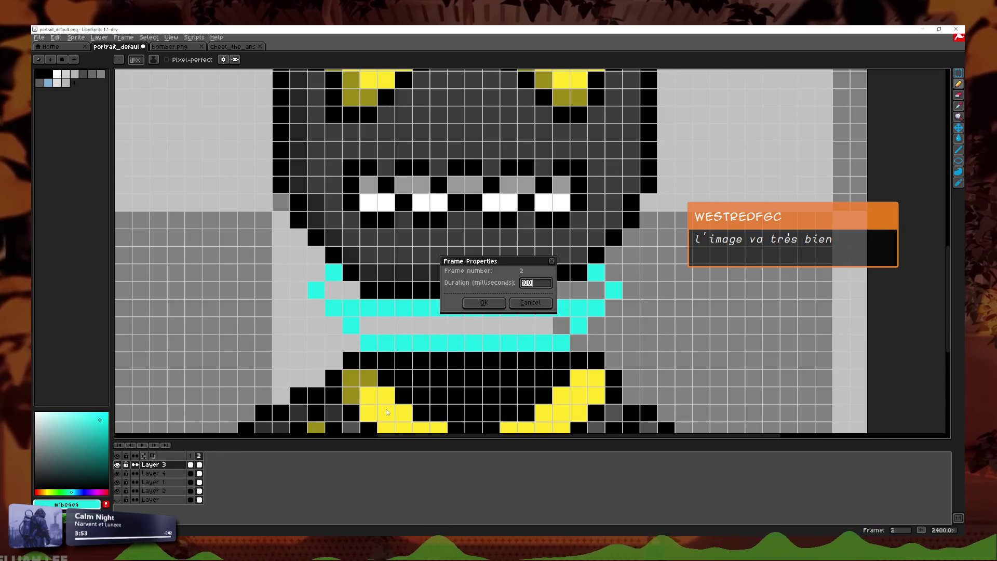
- Draw an extra cyan row under frame 2's mouth and compare it with frame 1
{"action": "left_click", "coordinate": [552, 262]}
{"action": "left_click", "coordinate": [404, 360]}
{"action": "left_click_drag", "start_coordinate": [421, 378], "coordinate": [508, 377]}
{"action": "left_click", "coordinate": [526, 360]}
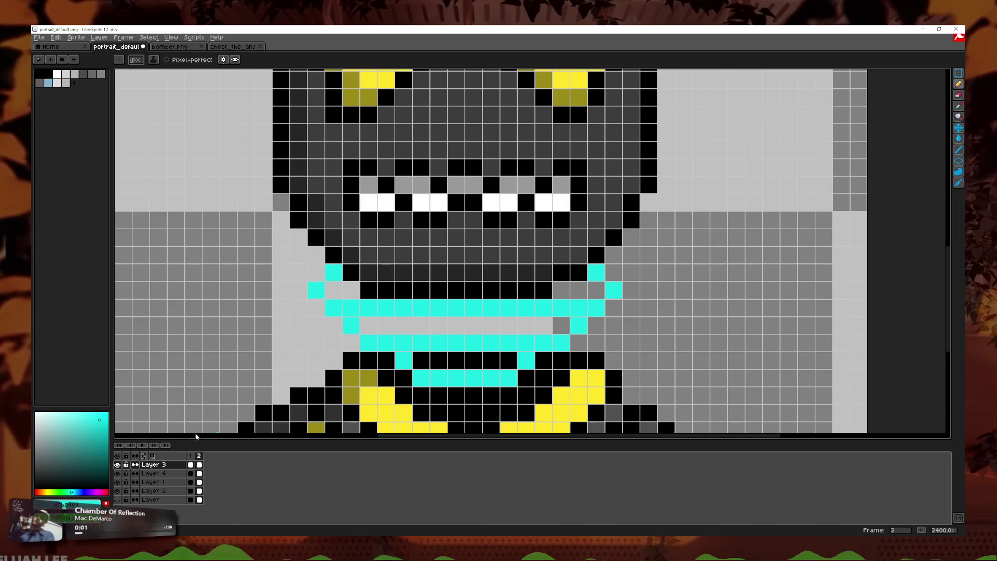
{"action": "left_click", "coordinate": [191, 456]}
{"action": "left_click", "coordinate": [200, 456]}
{"action": "left_click", "coordinate": [191, 456]}
{"action": "left_click", "coordinate": [199, 457]}
{"action": "left_click", "coordinate": [191, 456]}
{"action": "left_click", "coordinate": [199, 456]}
- Add two new frames, 3 and 4, after frame 2
{"action": "right_click", "coordinate": [200, 456]}
{"action": "left_click", "coordinate": [213, 469]}
{"action": "right_click", "coordinate": [207, 457]}
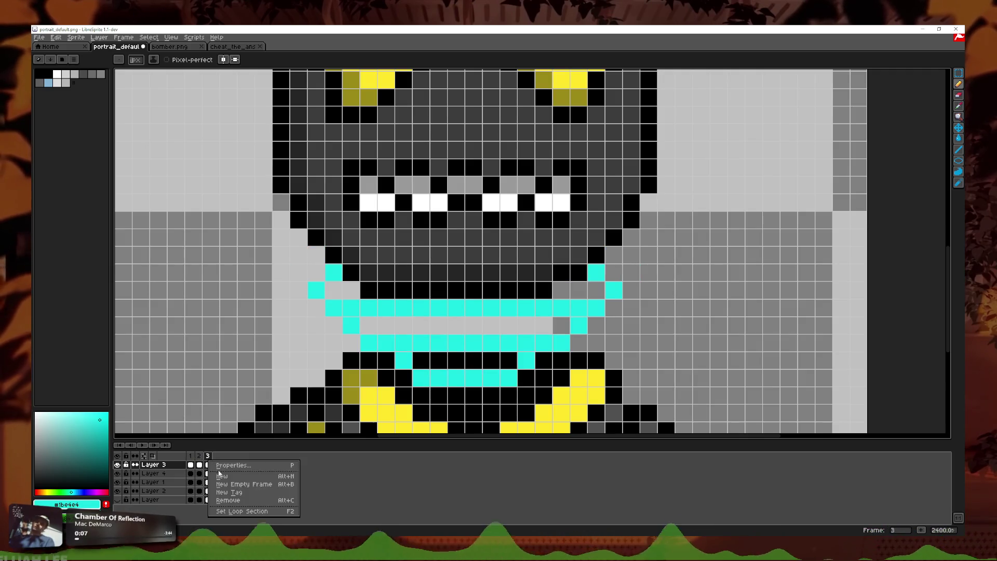
{"action": "left_click", "coordinate": [220, 477]}
{"action": "left_click", "coordinate": [207, 456]}
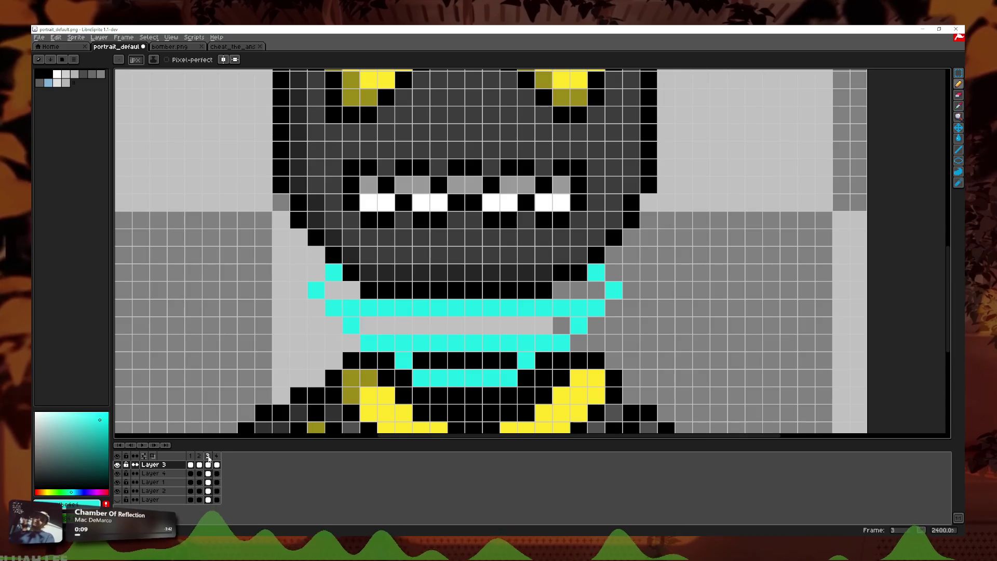
{"action": "left_click", "coordinate": [200, 456]}
{"action": "left_click", "coordinate": [190, 456]}
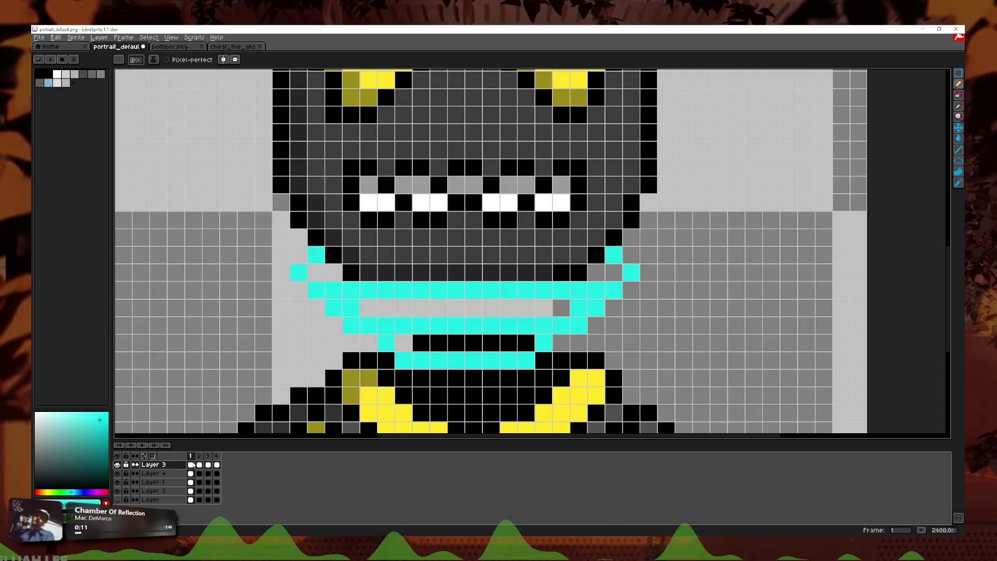
{"action": "left_click", "coordinate": [208, 456]}
- Inspect frame 3's cel properties and preview the animation playback
{"action": "double_click", "coordinate": [208, 465]}
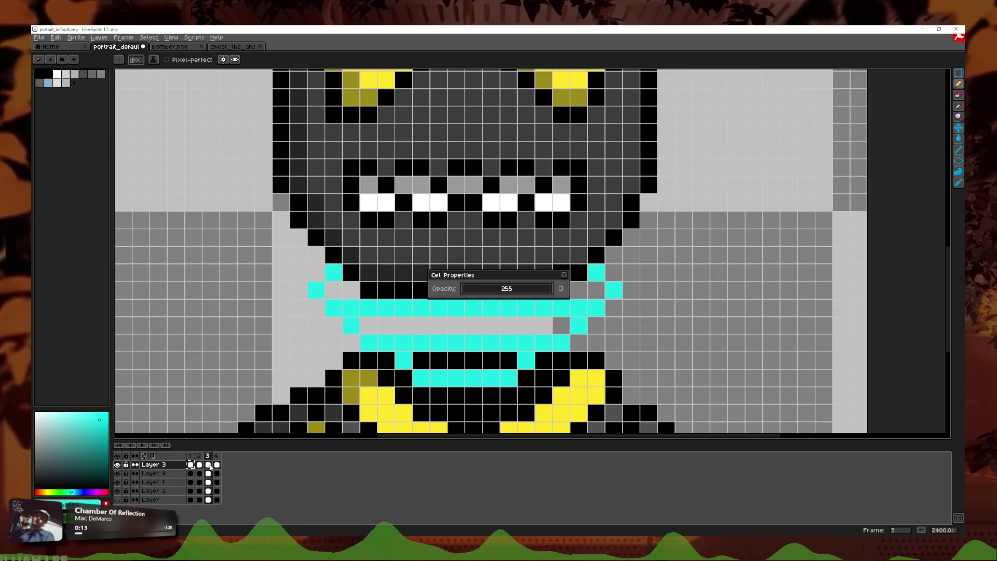
{"action": "left_click", "coordinate": [564, 275]}
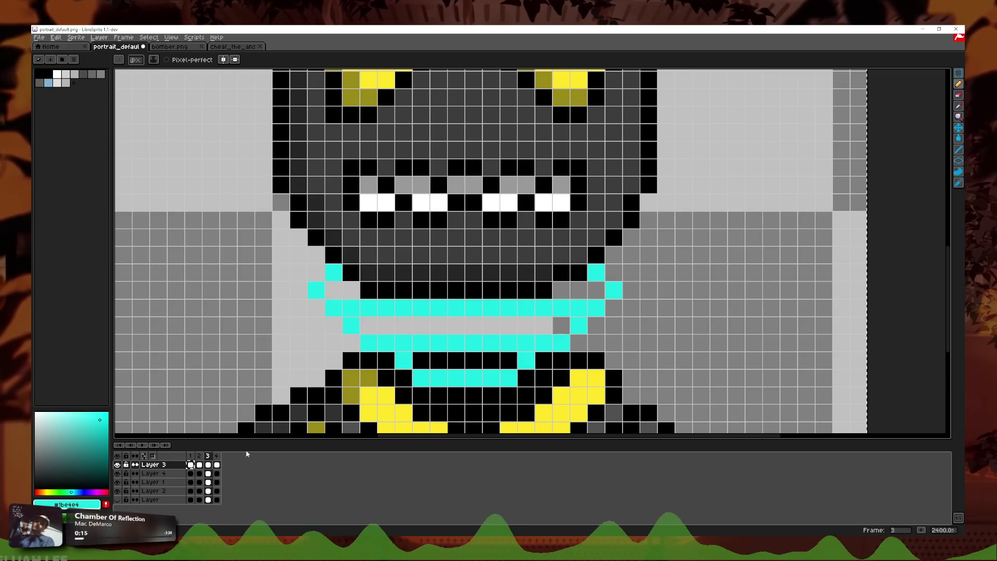
{"action": "left_click", "coordinate": [190, 465]}
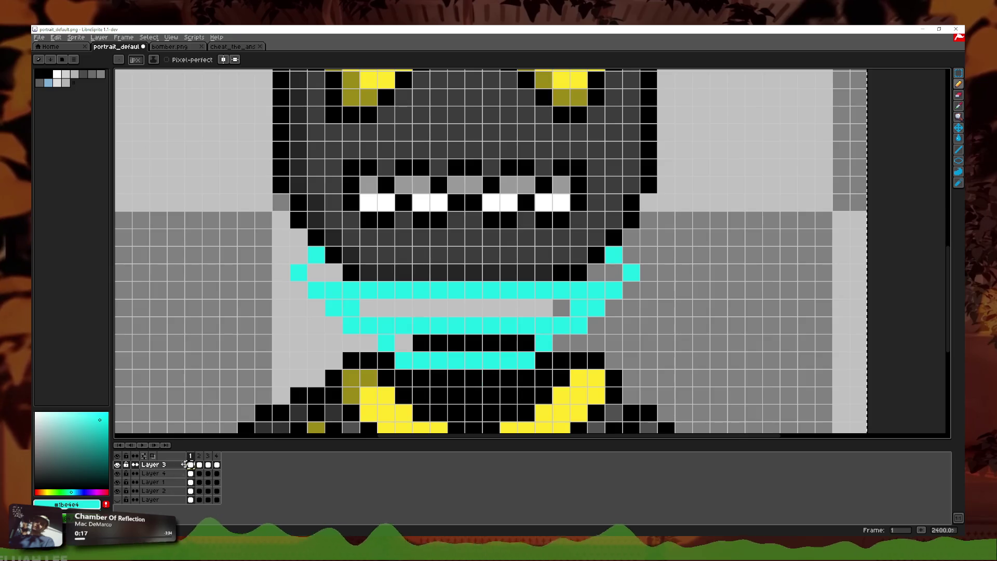
{"action": "left_click", "coordinate": [208, 465]}
{"action": "key", "text": "m"}
{"action": "scroll", "coordinate": [737, 221], "scroll_direction": "down", "scroll_amount": 5}
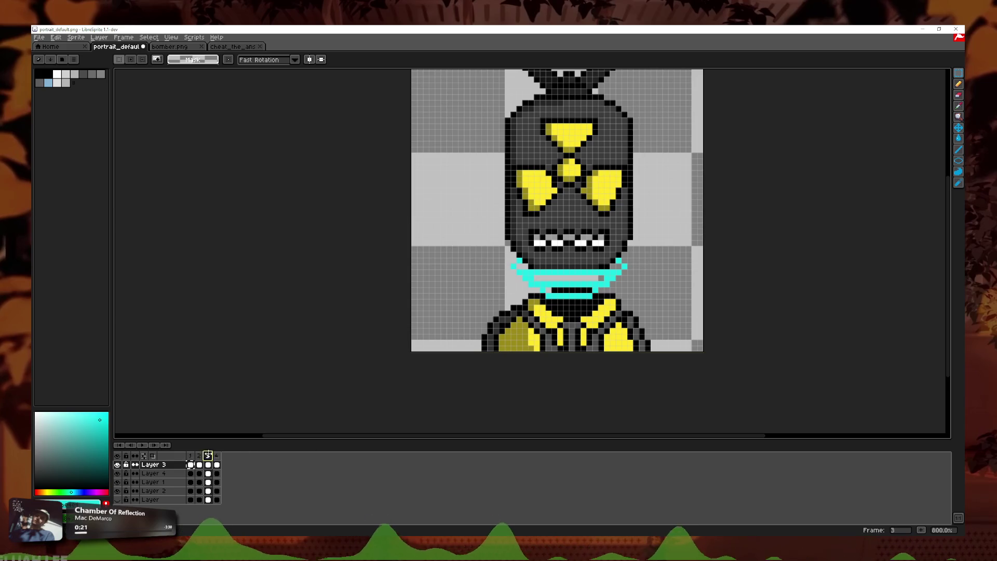
{"action": "left_click", "coordinate": [143, 446]}
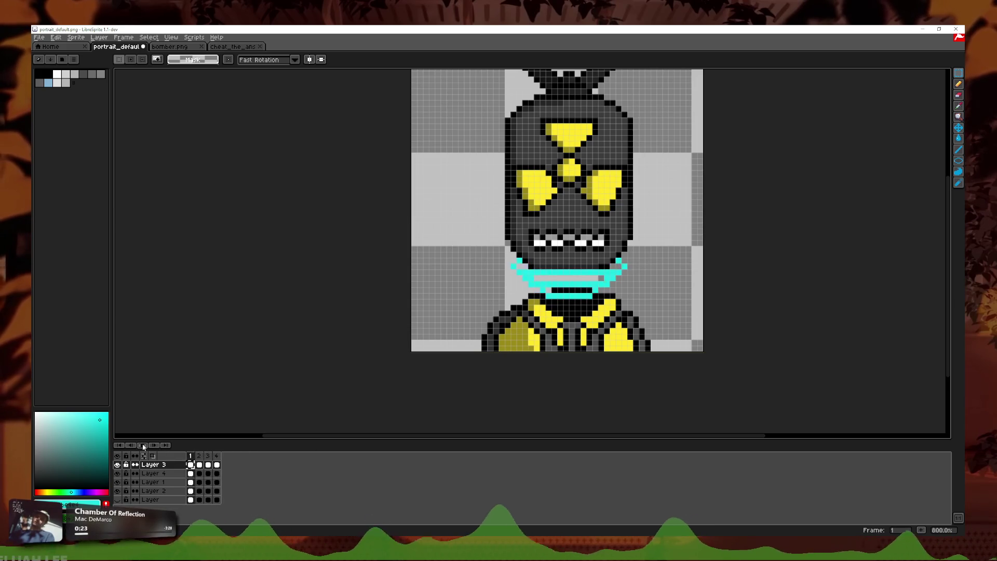
{"action": "left_click", "coordinate": [208, 456]}
{"action": "scroll", "coordinate": [477, 359], "scroll_direction": "up", "scroll_amount": 2}
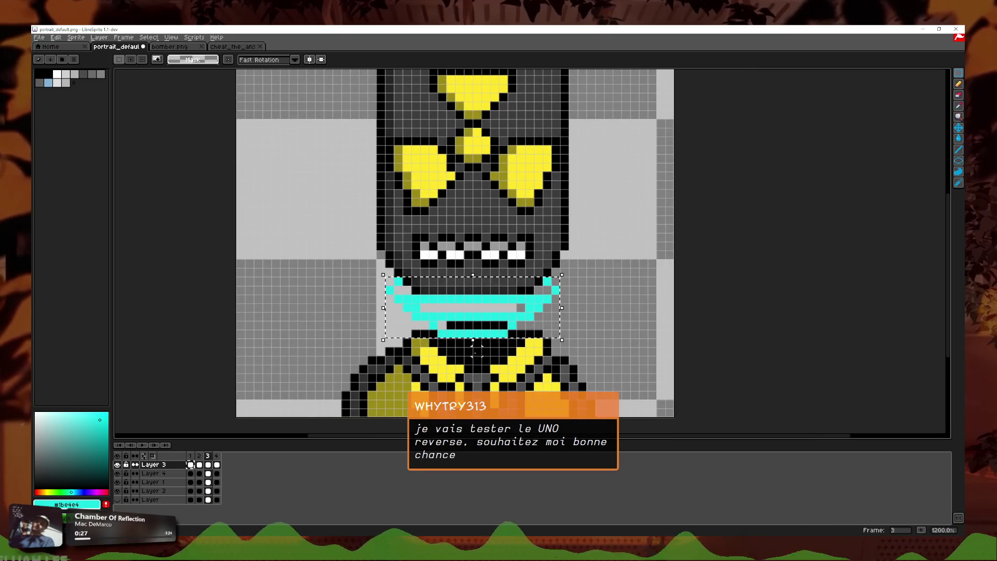
- Nudge frame 3's collar pixels up and recolour the cyan mouth row dark grey
{"action": "key", "text": "Up"}
{"action": "key", "text": "ctrl+d"}
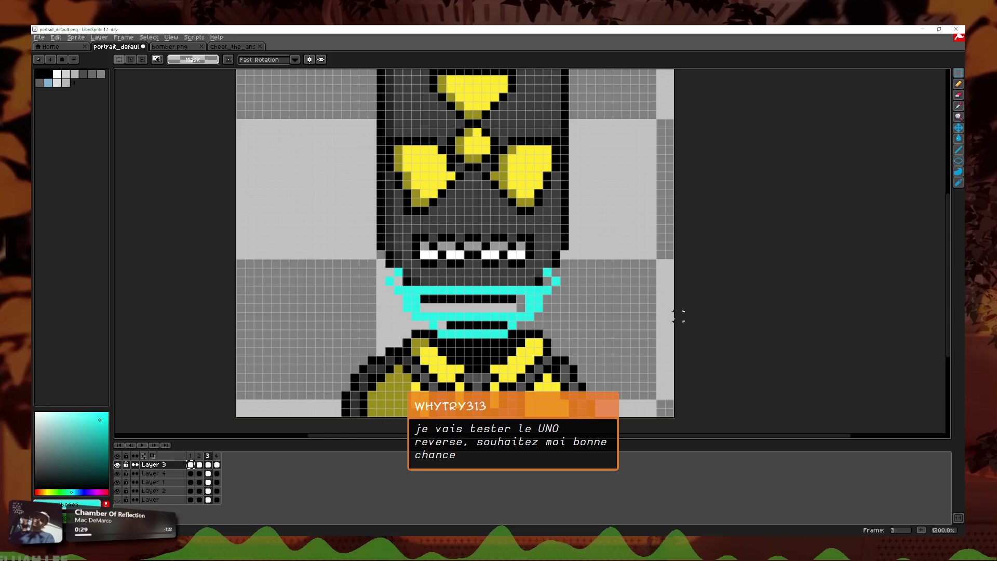
{"action": "left_click", "coordinate": [959, 83]}
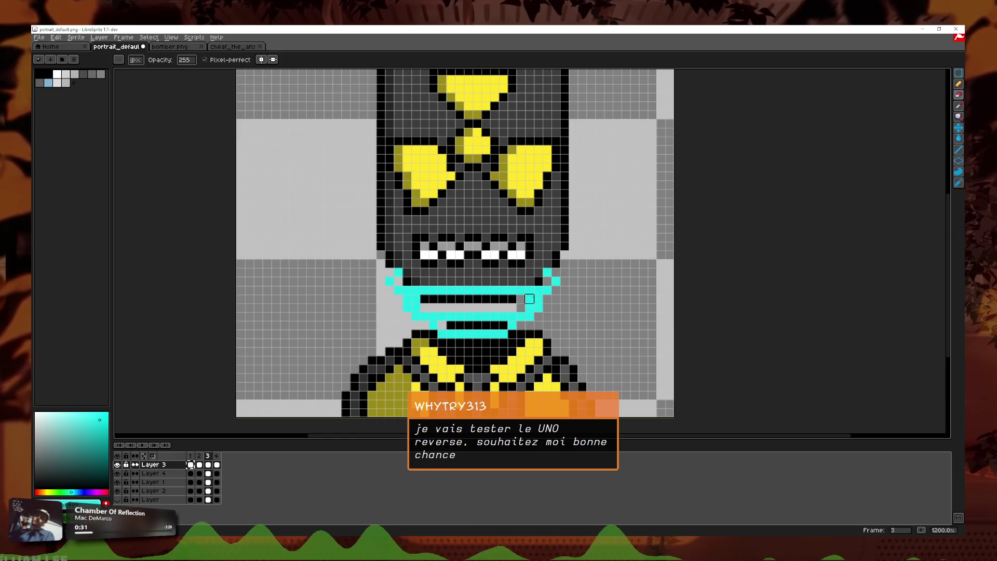
{"action": "right_click", "coordinate": [398, 272]}
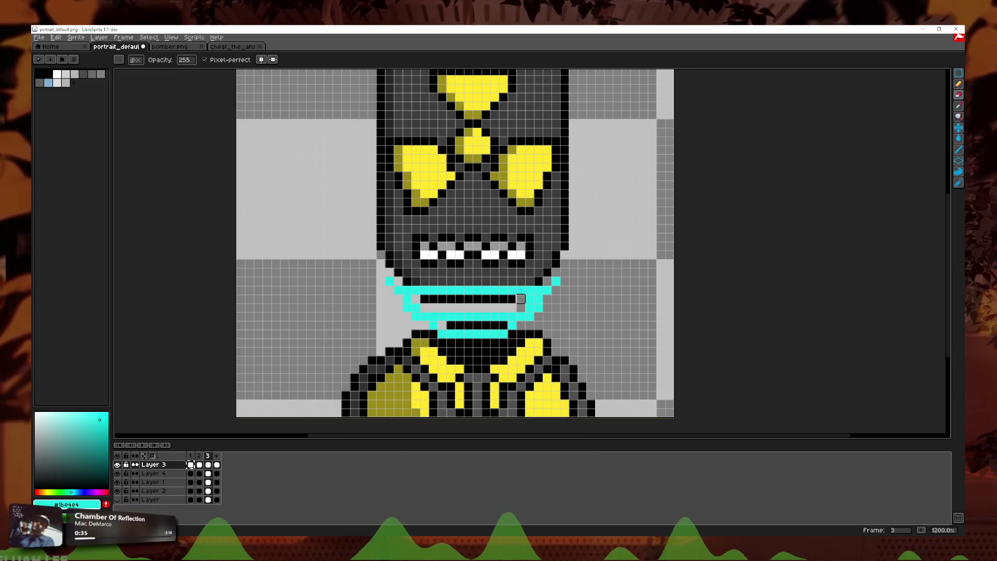
{"action": "left_click_drag", "start_coordinate": [521, 299], "coordinate": [442, 299]}
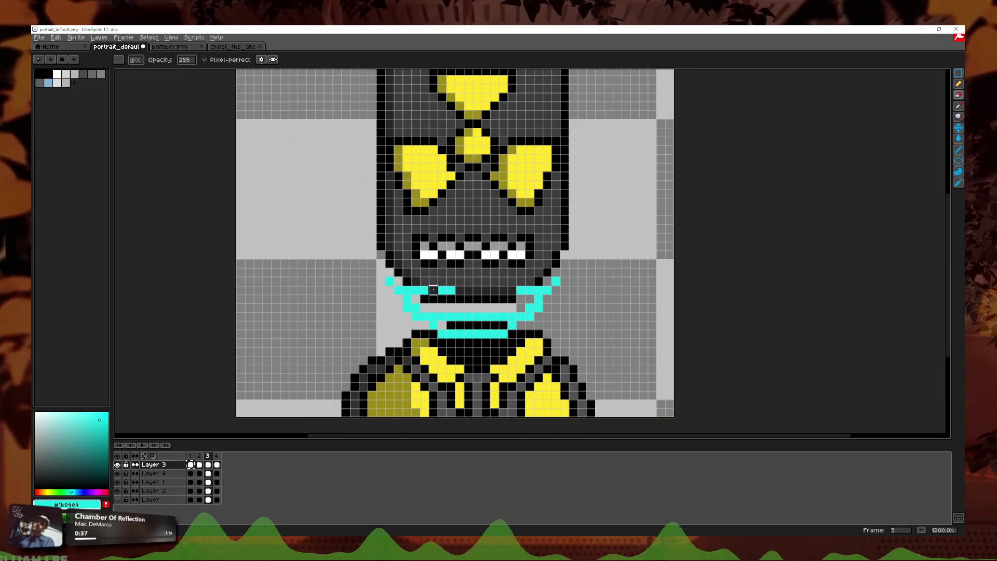
- Paint a cyan row along frame 3's mouth and correct stray cyan outline pixels
{"action": "scroll", "coordinate": [541, 281], "scroll_direction": "up", "scroll_amount": 3}
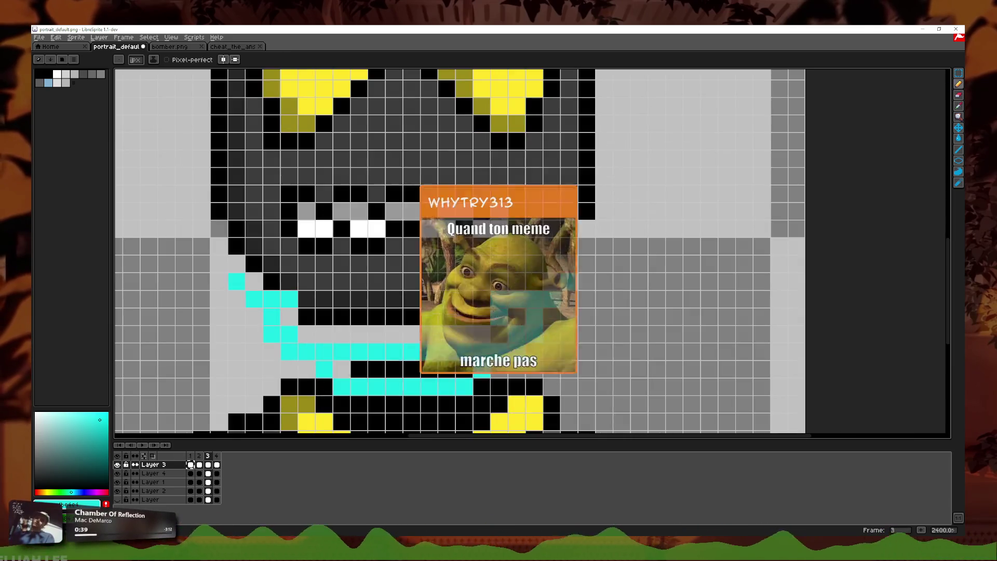
{"action": "left_click_drag", "start_coordinate": [473, 317], "coordinate": [313, 306]}
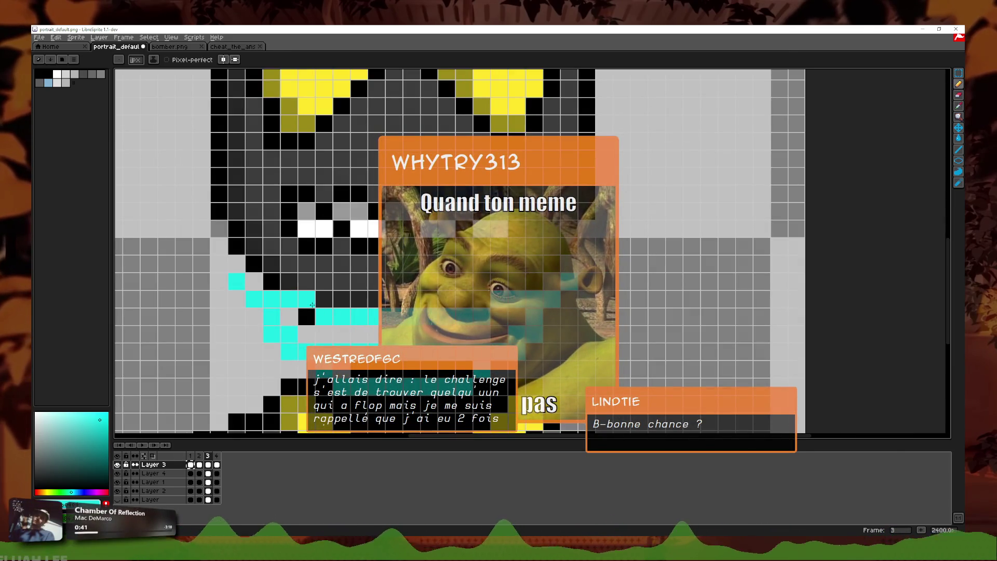
{"action": "right_click", "coordinate": [311, 301]}
{"action": "left_click", "coordinate": [306, 265]}
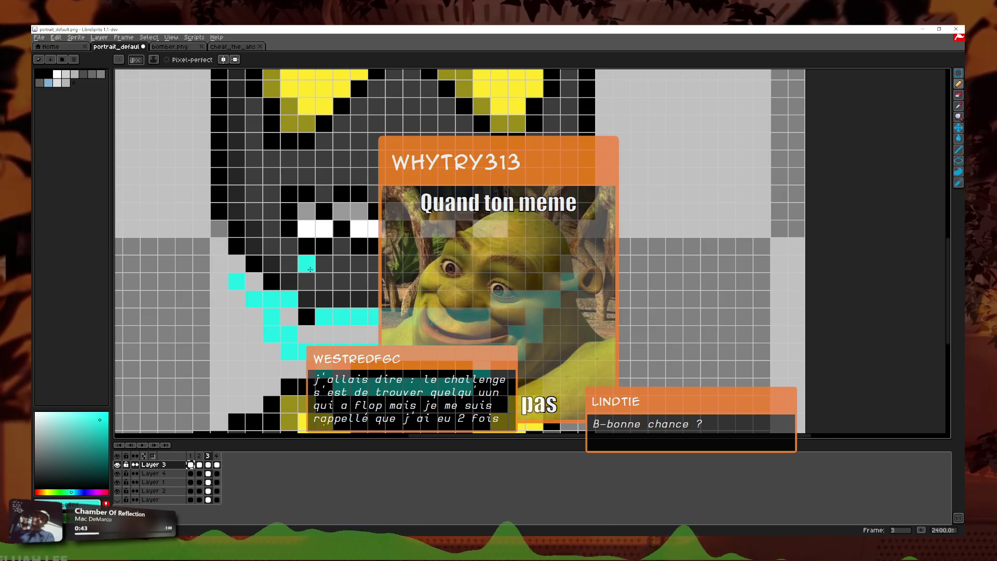
{"action": "right_click", "coordinate": [310, 266]}
{"action": "left_click", "coordinate": [307, 282]}
{"action": "right_click", "coordinate": [307, 281]}
{"action": "left_click", "coordinate": [290, 283]}
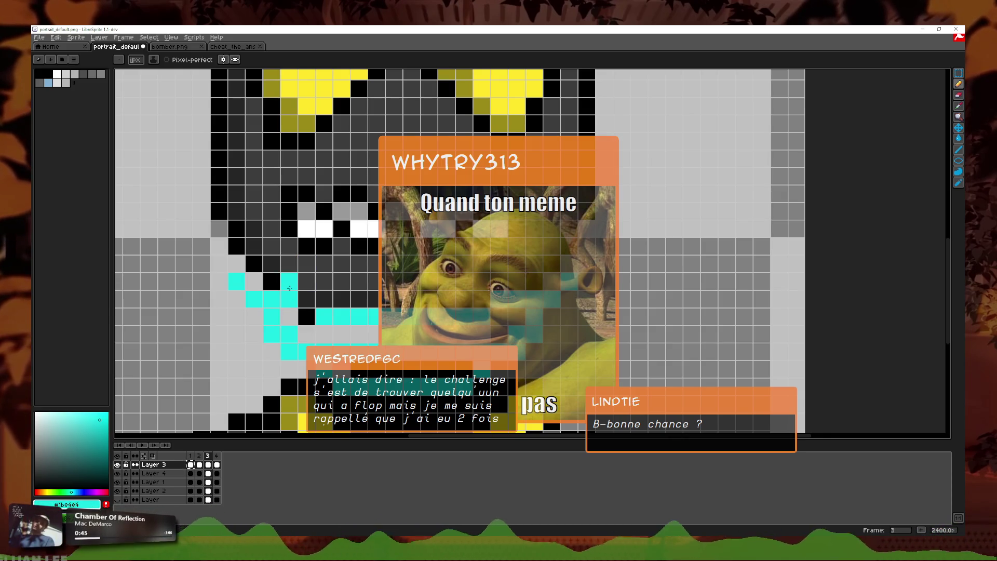
{"action": "right_click", "coordinate": [290, 287]}
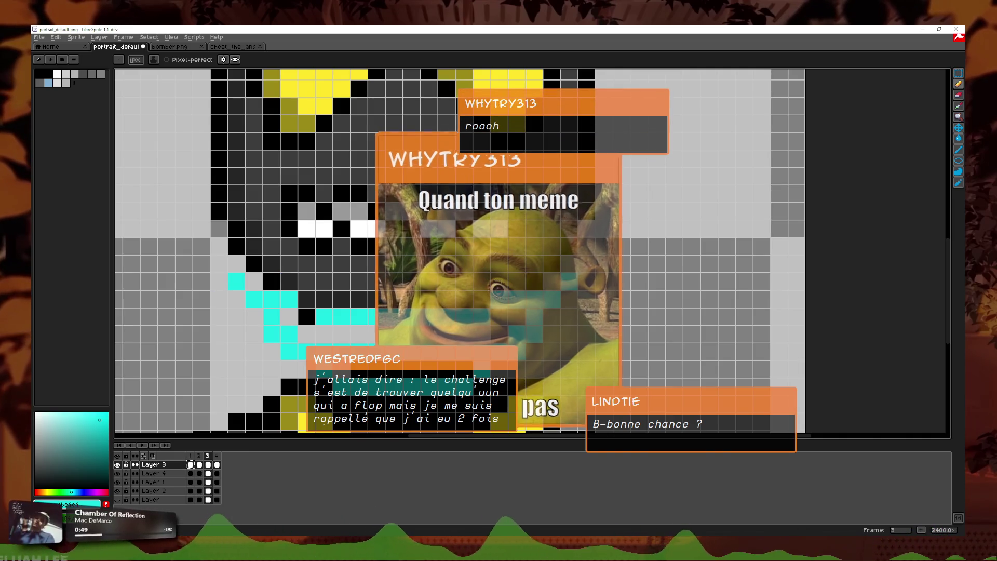
{"action": "right_click", "coordinate": [282, 313]}
{"action": "left_click", "coordinate": [341, 281]}
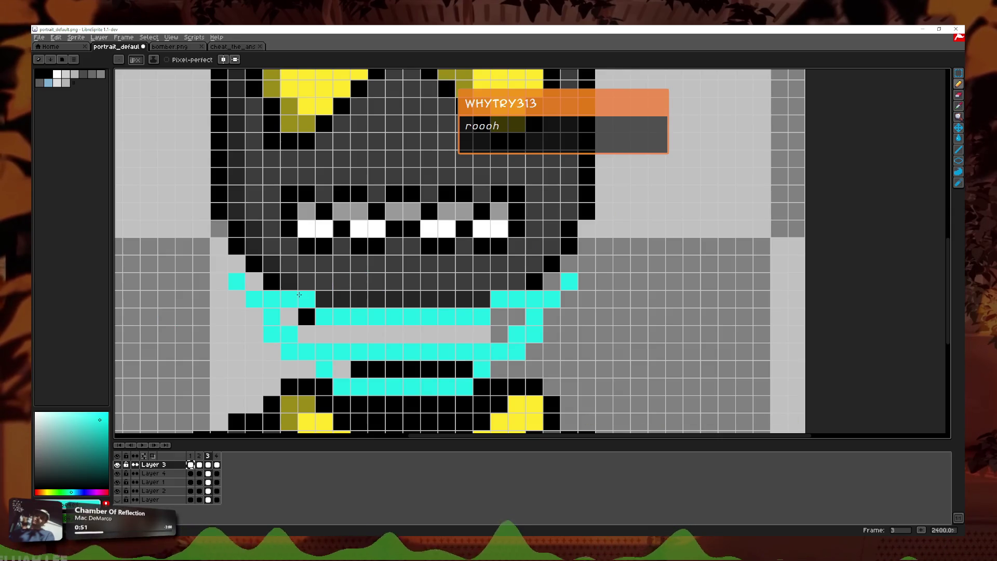
{"action": "scroll", "coordinate": [412, 342], "scroll_direction": "left", "scroll_amount": 2}
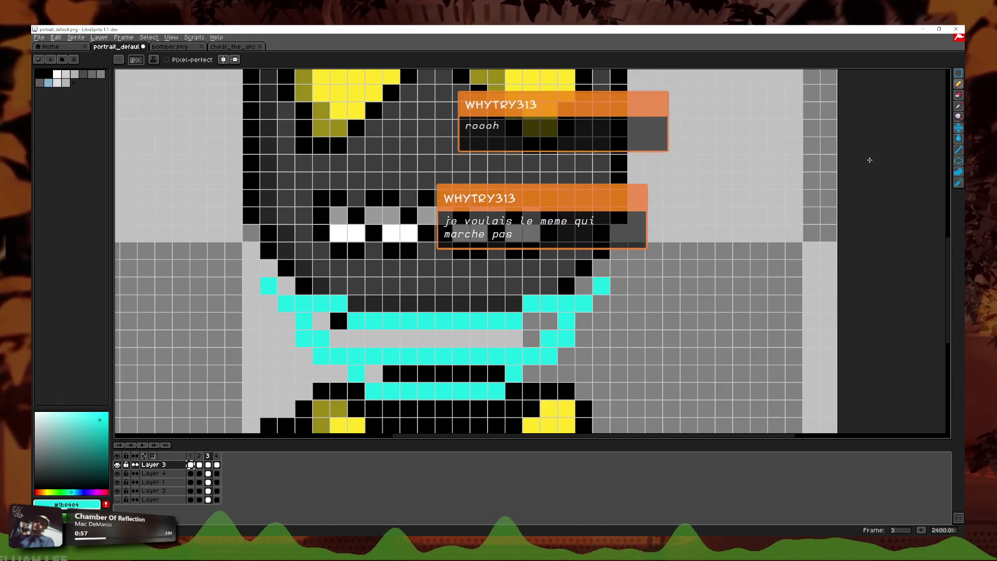
- Add mirrored cyan pixels at both outline corners and erase a stray pixel beside the head
{"action": "key", "text": "b"}
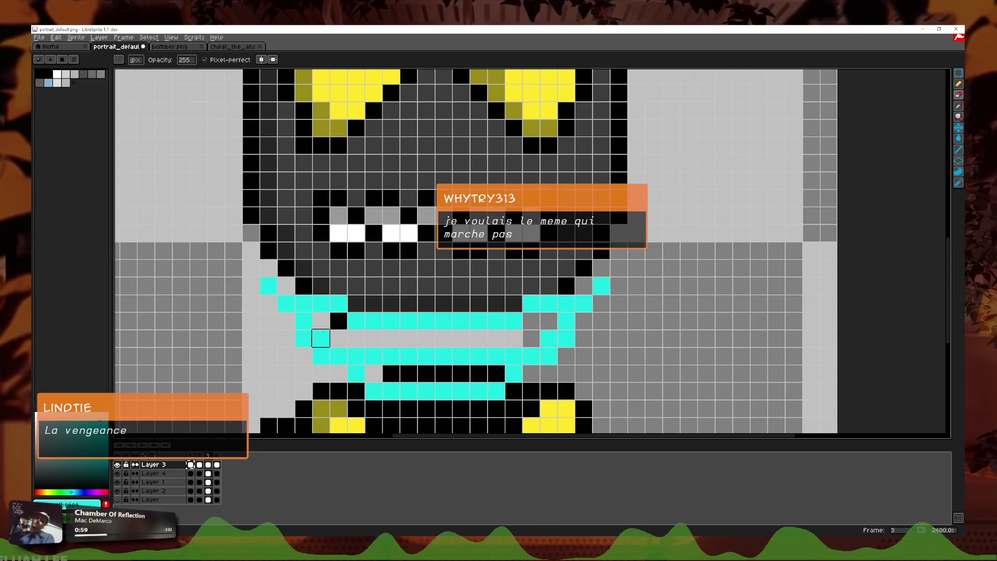
{"action": "scroll", "coordinate": [408, 356], "scroll_direction": "down", "scroll_amount": 1}
{"action": "scroll", "coordinate": [538, 349], "scroll_direction": "up", "scroll_amount": 1}
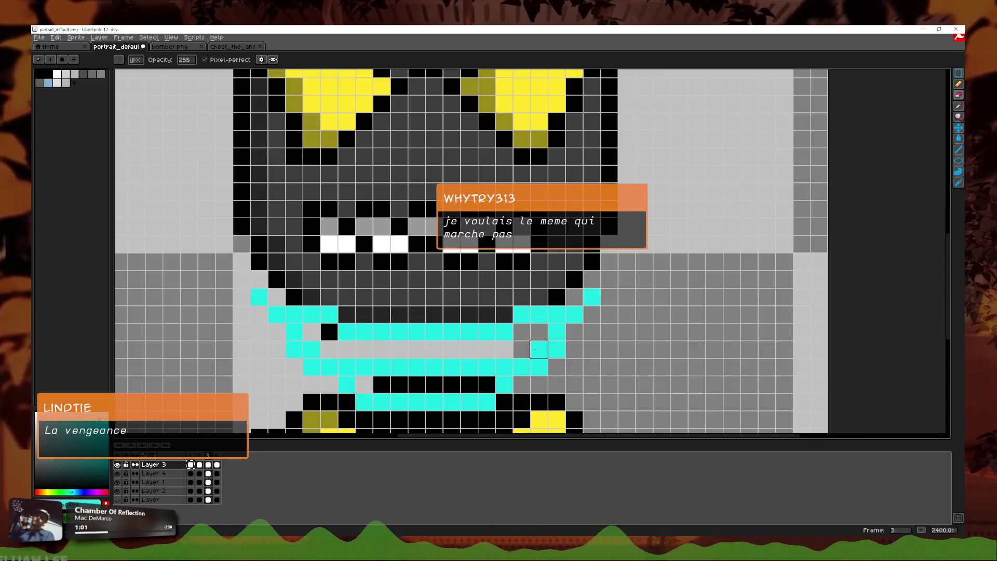
{"action": "key", "text": "e"}
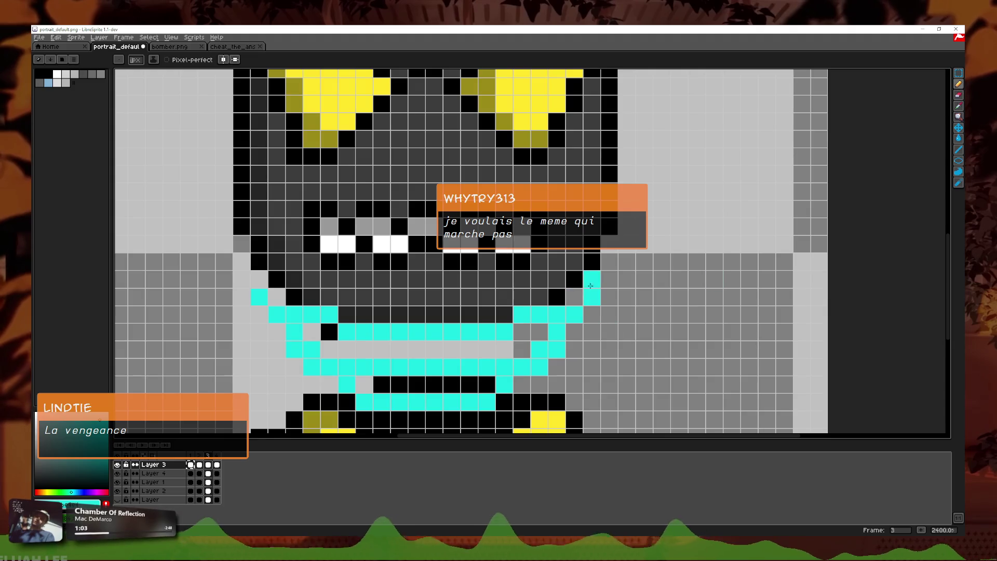
{"action": "scroll", "coordinate": [317, 308], "scroll_direction": "down", "scroll_amount": 3}
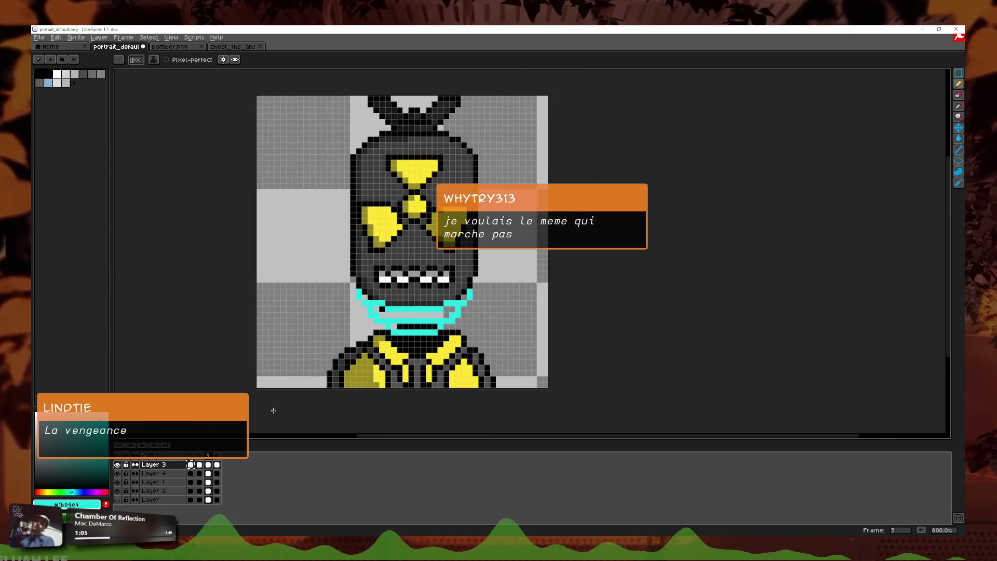
{"action": "scroll", "coordinate": [435, 303], "scroll_direction": "up", "scroll_amount": 1}
{"action": "scroll", "coordinate": [434, 303], "scroll_direction": "up", "scroll_amount": 1}
{"action": "key", "text": "ctrl+z"}
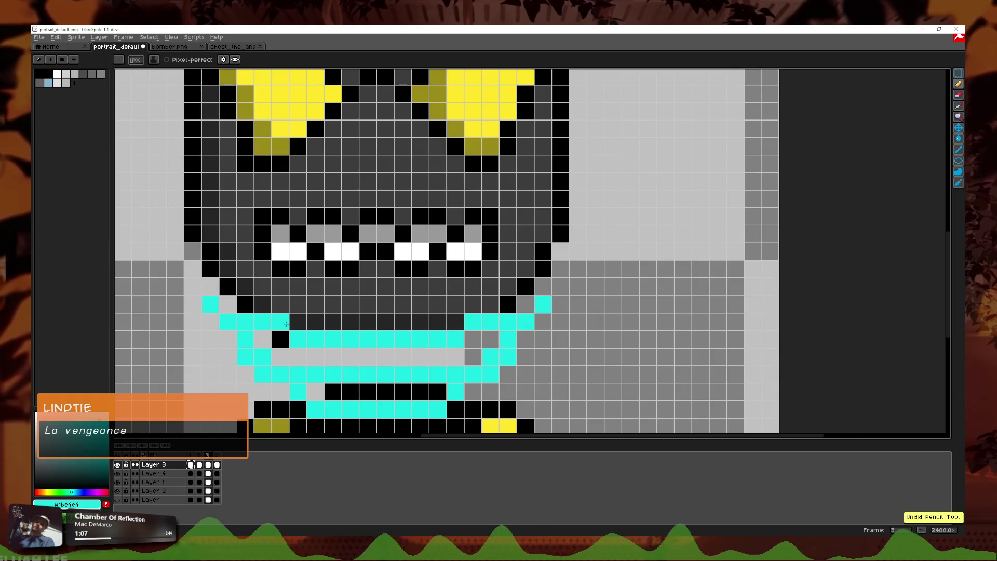
{"action": "left_click", "coordinate": [228, 304]}
{"action": "left_click", "coordinate": [525, 304]}
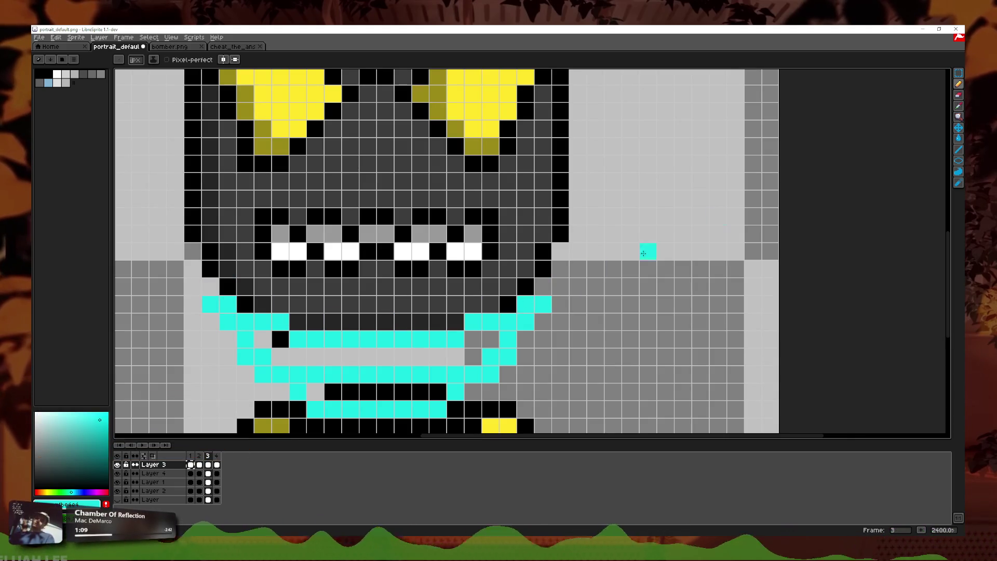
{"action": "key", "text": "e"}
{"action": "left_click", "coordinate": [543, 304]}
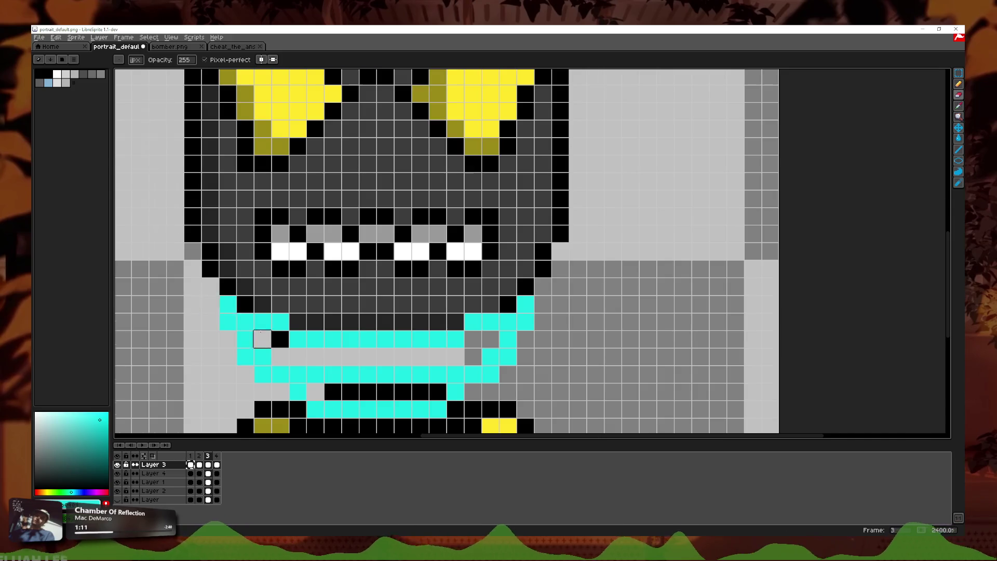
{"action": "scroll", "coordinate": [245, 322], "scroll_direction": "down", "scroll_amount": 2}
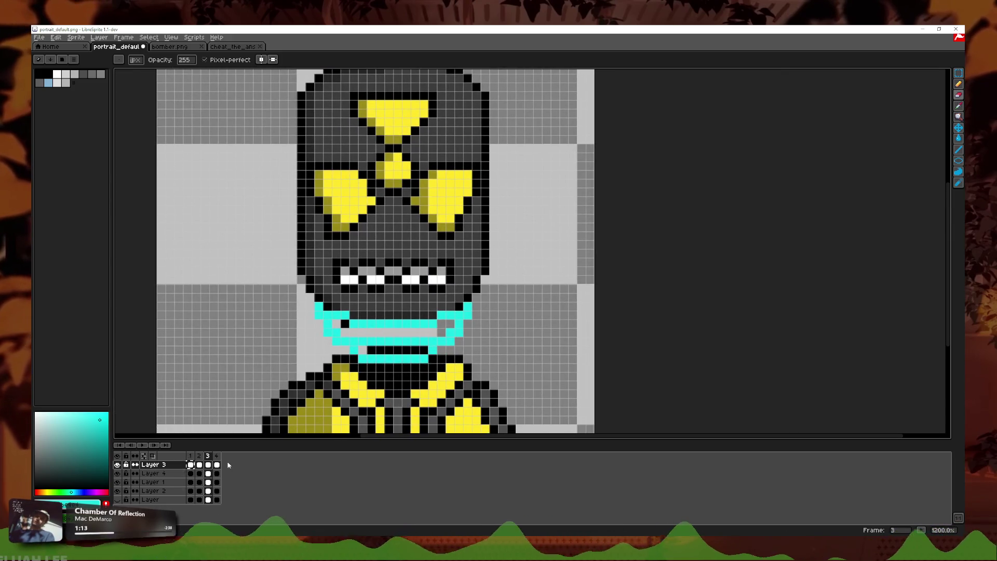
- Play and stop the animation preview, then return to frame 1
{"action": "left_click", "coordinate": [140, 445]}
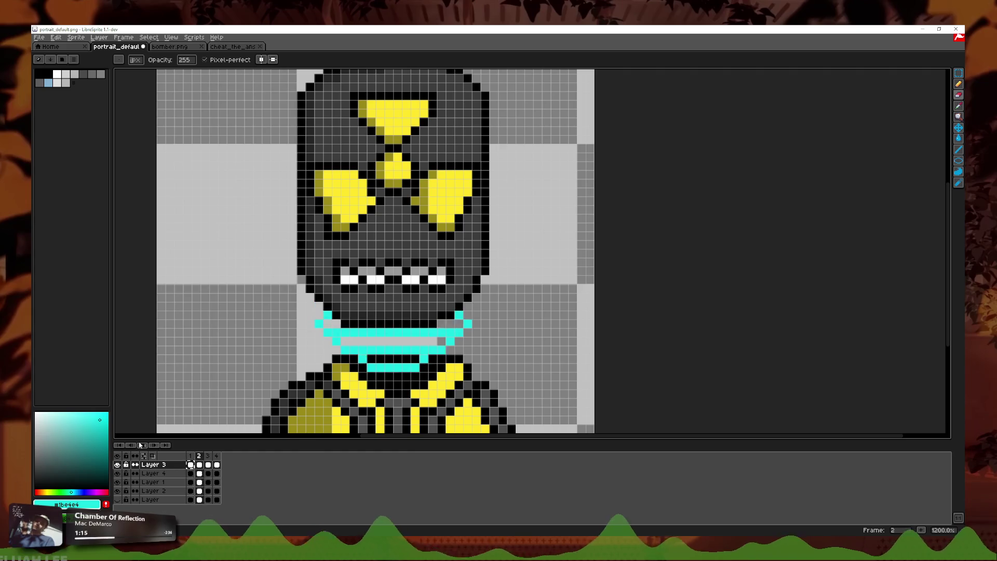
{"action": "left_click", "coordinate": [216, 456]}
{"action": "left_click", "coordinate": [199, 456]}
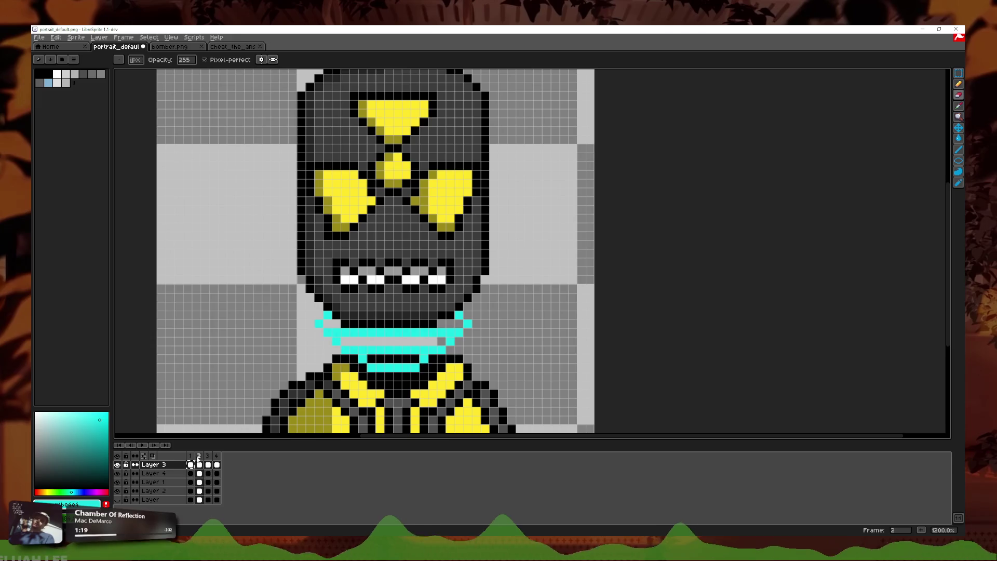
{"action": "left_click", "coordinate": [189, 456]}
{"action": "scroll", "coordinate": [523, 344], "scroll_direction": "down", "scroll_amount": 3}
{"action": "scroll", "coordinate": [523, 344], "scroll_direction": "down", "scroll_amount": 2}
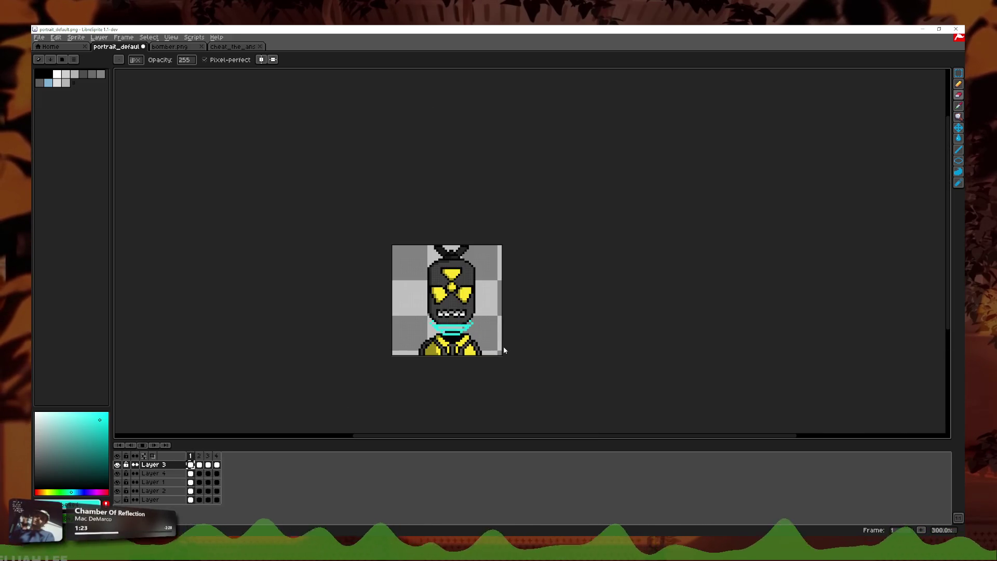
- Check Layer 1's properties on frame 1, then delete Layer 1
{"action": "left_click", "coordinate": [190, 456]}
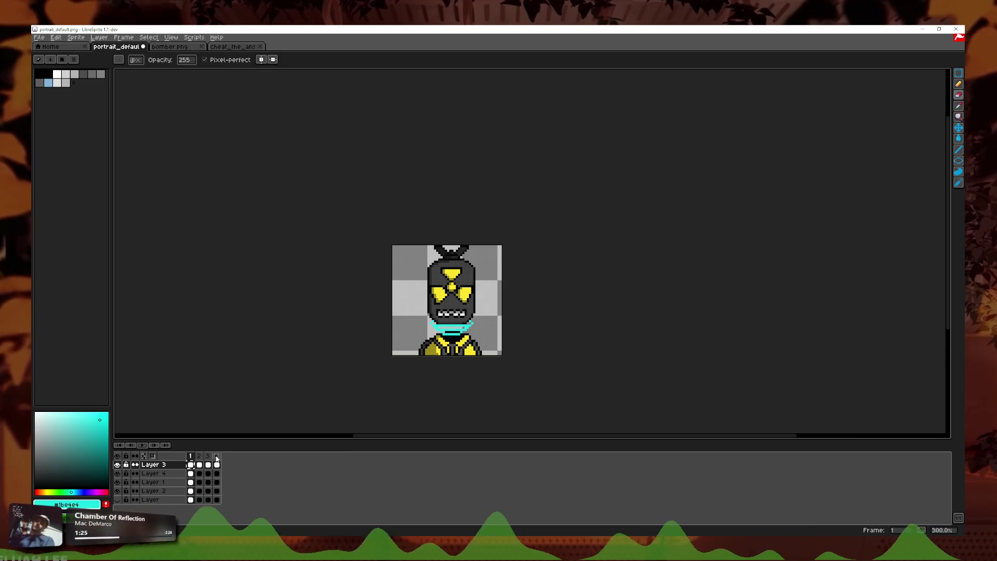
{"action": "scroll", "coordinate": [556, 351], "scroll_direction": "up", "scroll_amount": 1}
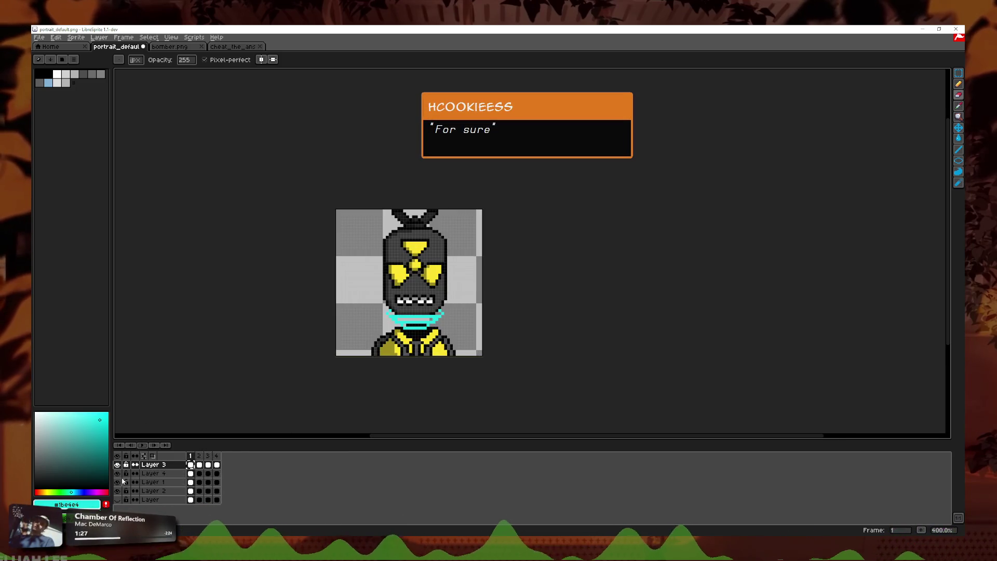
{"action": "left_click", "coordinate": [151, 483]}
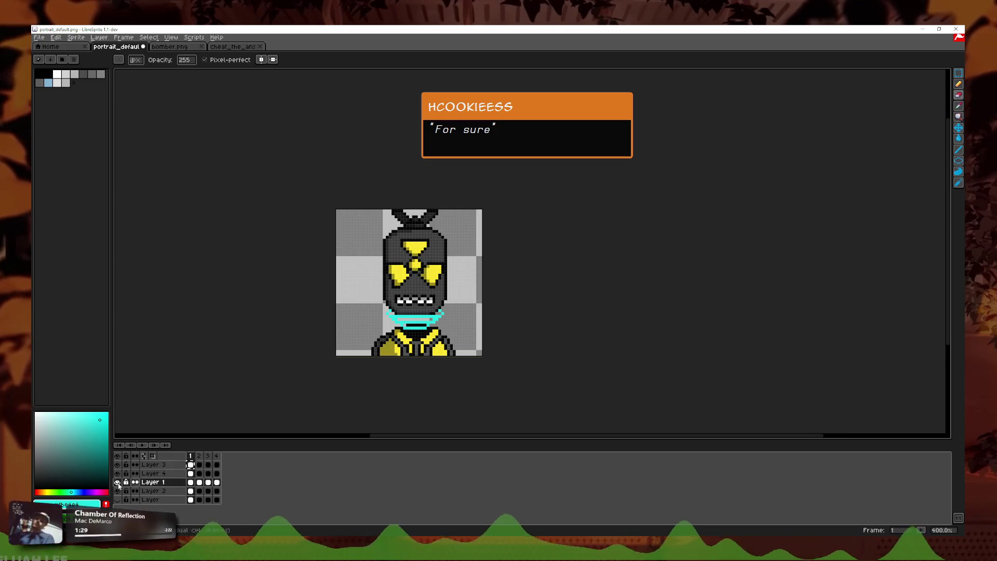
{"action": "right_click", "coordinate": [160, 483]}
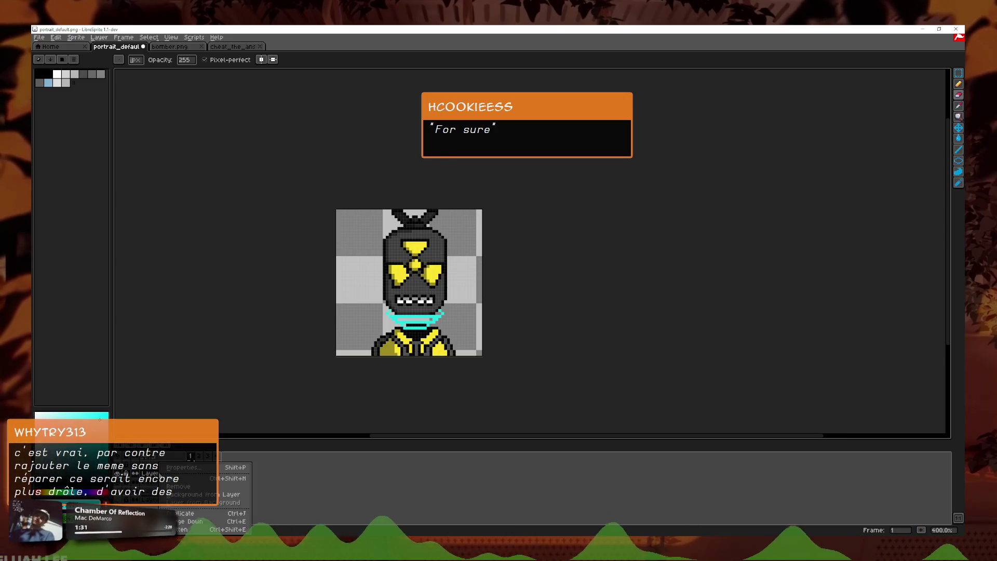
{"action": "left_click", "coordinate": [182, 466]}
{"action": "left_click", "coordinate": [318, 292]}
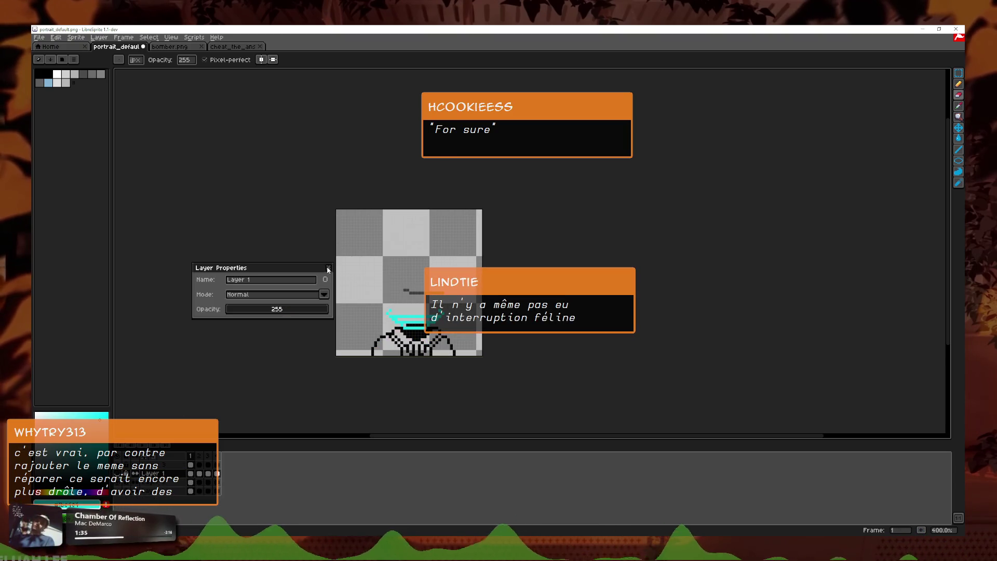
{"action": "left_click", "coordinate": [328, 268]}
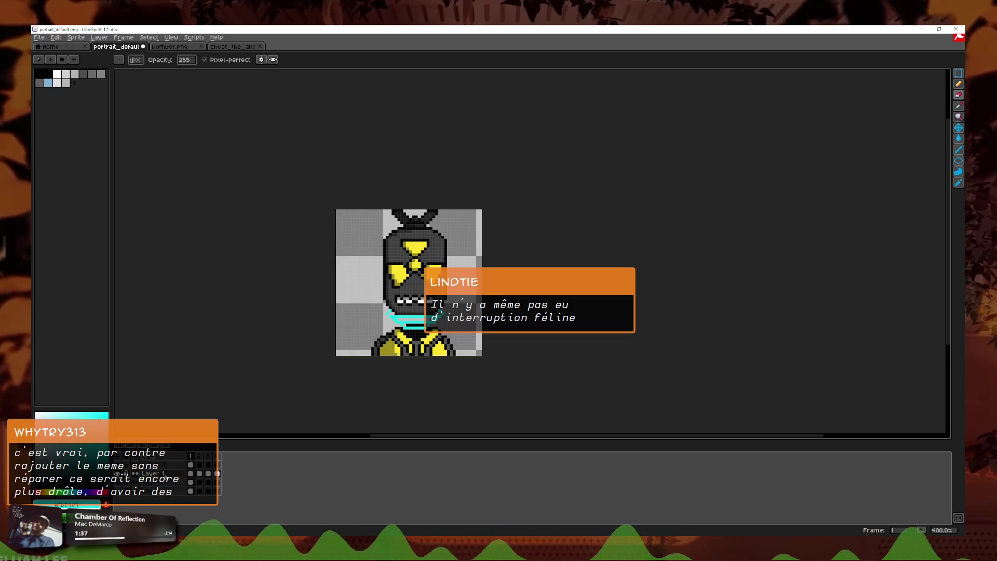
{"action": "key", "text": "Delete"}
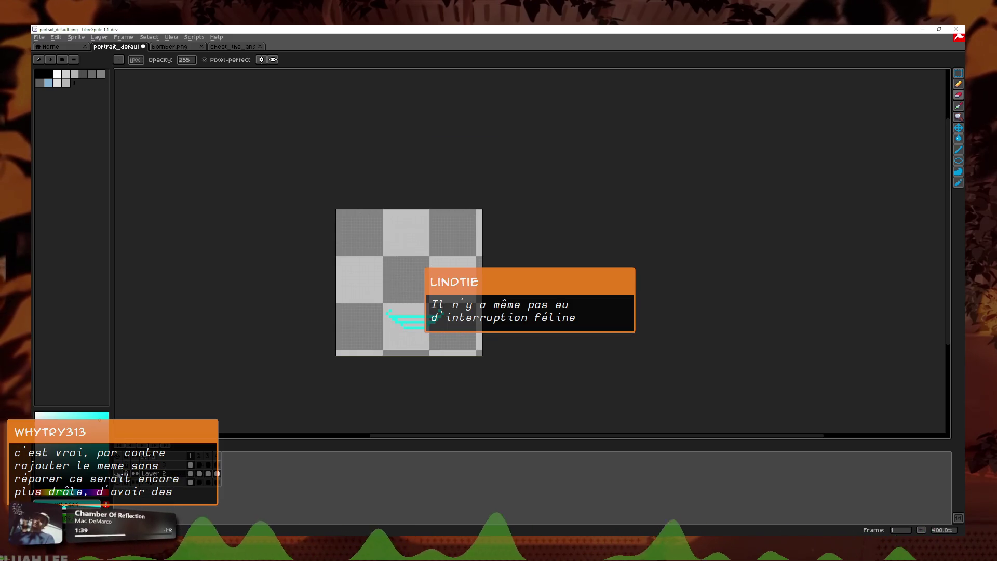
{"action": "scroll", "coordinate": [478, 307], "scroll_direction": "up", "scroll_amount": 1}
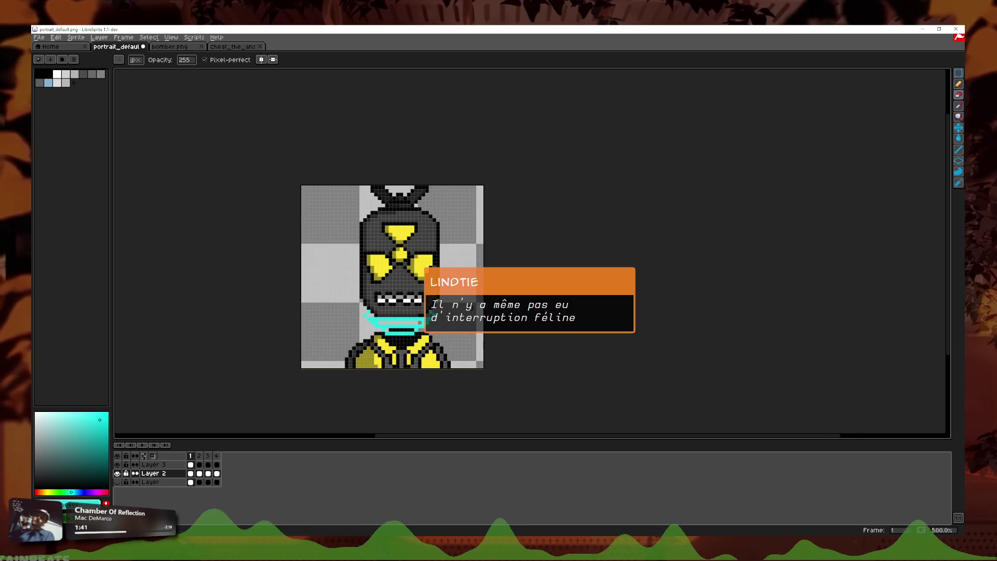
{"action": "scroll", "coordinate": [477, 306], "scroll_direction": "up", "scroll_amount": 1}
- Select the bomb head on frame 3, try nudging it down and right, then undo
{"action": "left_click_drag", "start_coordinate": [549, 303], "coordinate": [550, 320]}
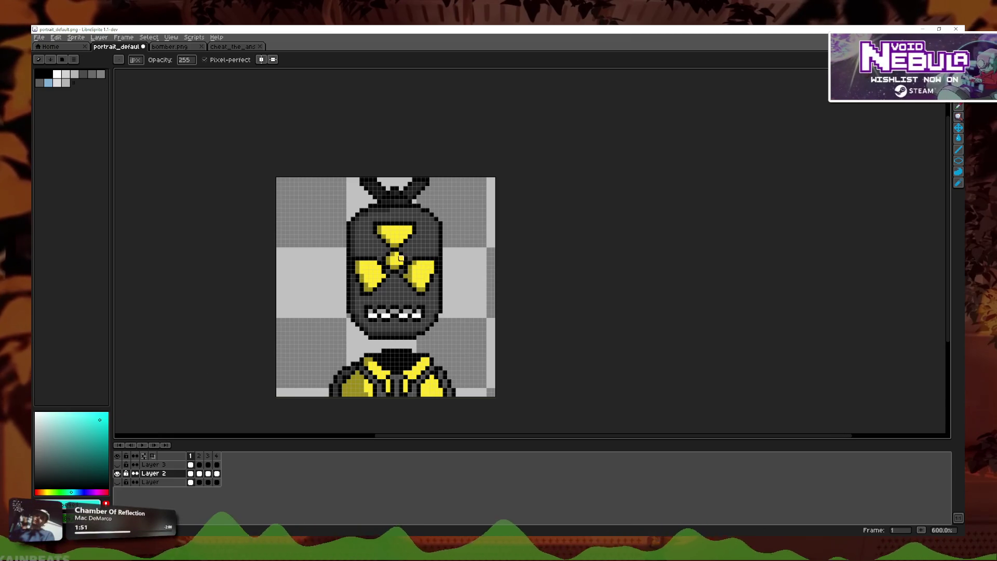
{"action": "key", "text": "m"}
{"action": "left_click_drag", "start_coordinate": [339, 151], "coordinate": [515, 337]}
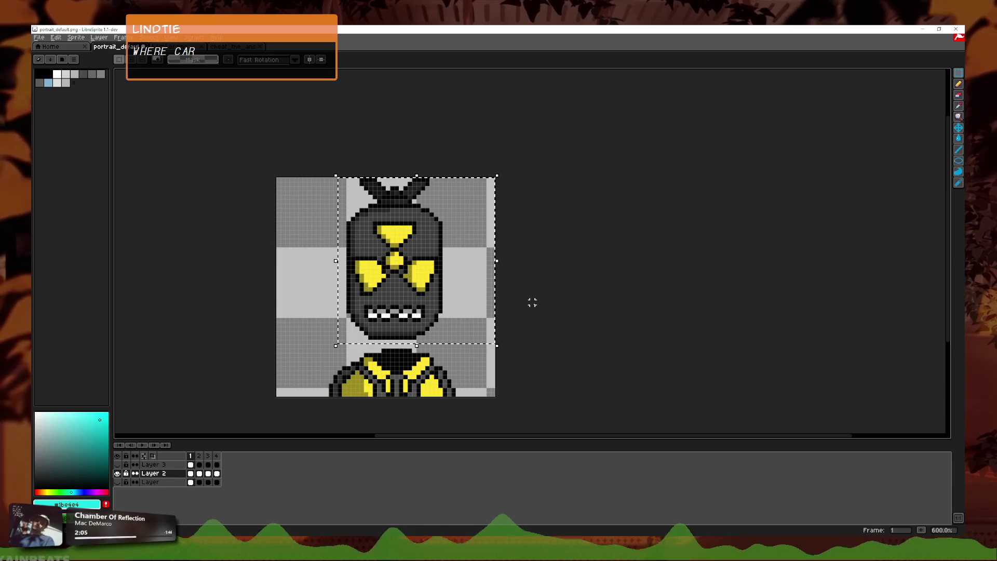
{"action": "left_click", "coordinate": [199, 457]}
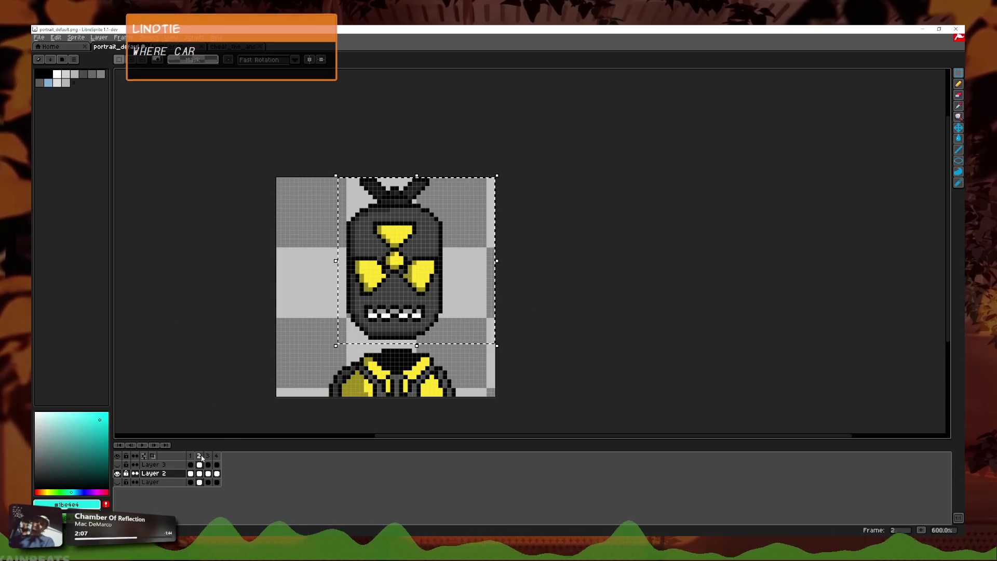
{"action": "left_click", "coordinate": [208, 456]}
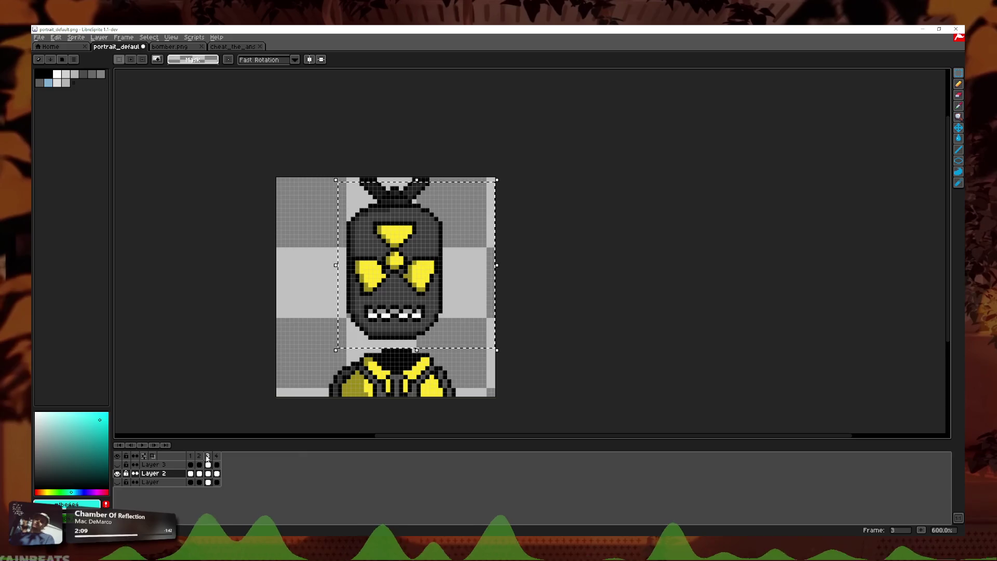
{"action": "key", "text": "Down"}
{"action": "key", "text": "Down"}
{"action": "key", "text": "Down"}
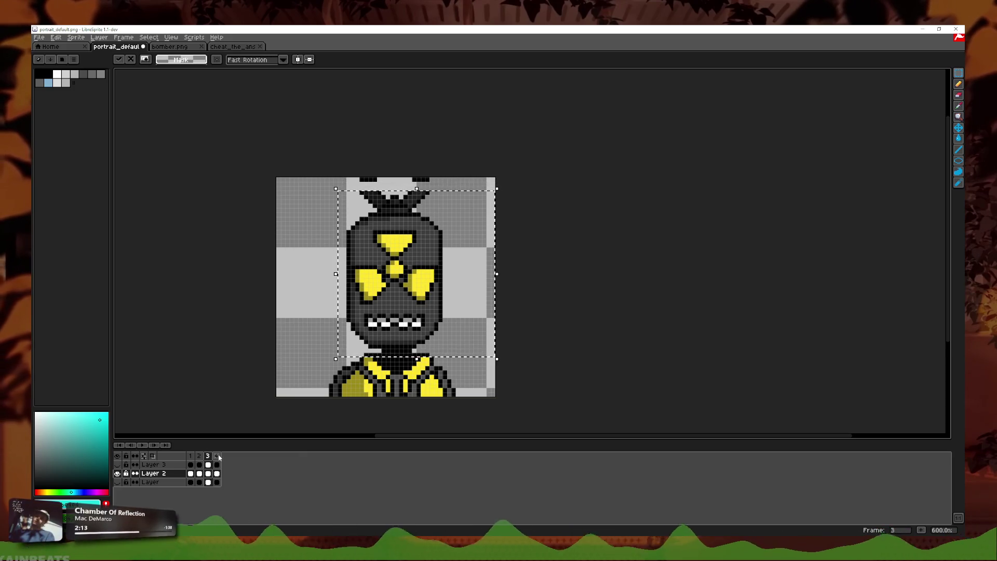
{"action": "key", "text": "Right"}
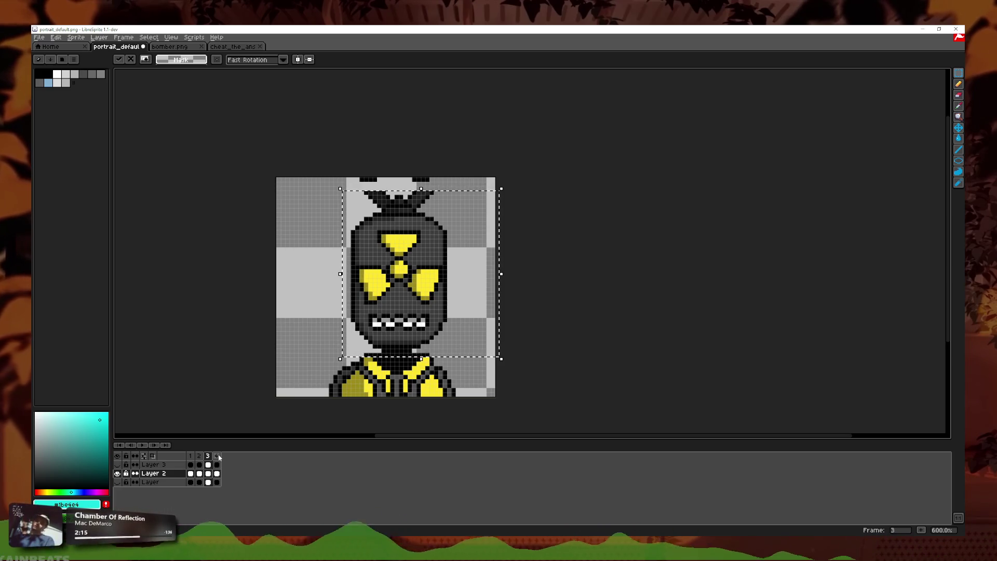
{"action": "key", "text": "Escape"}
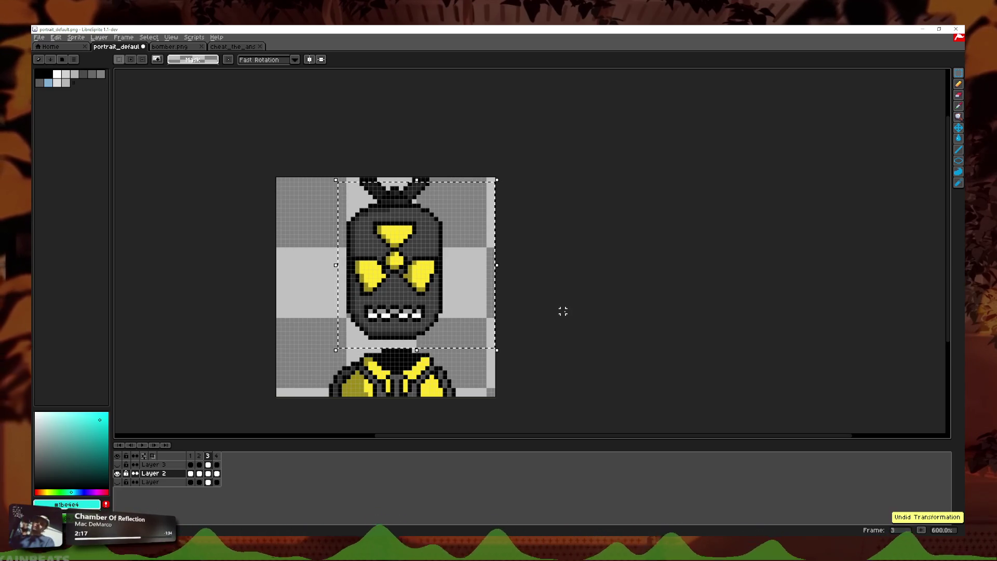
{"action": "left_click_drag", "start_coordinate": [288, 176], "coordinate": [584, 348]}
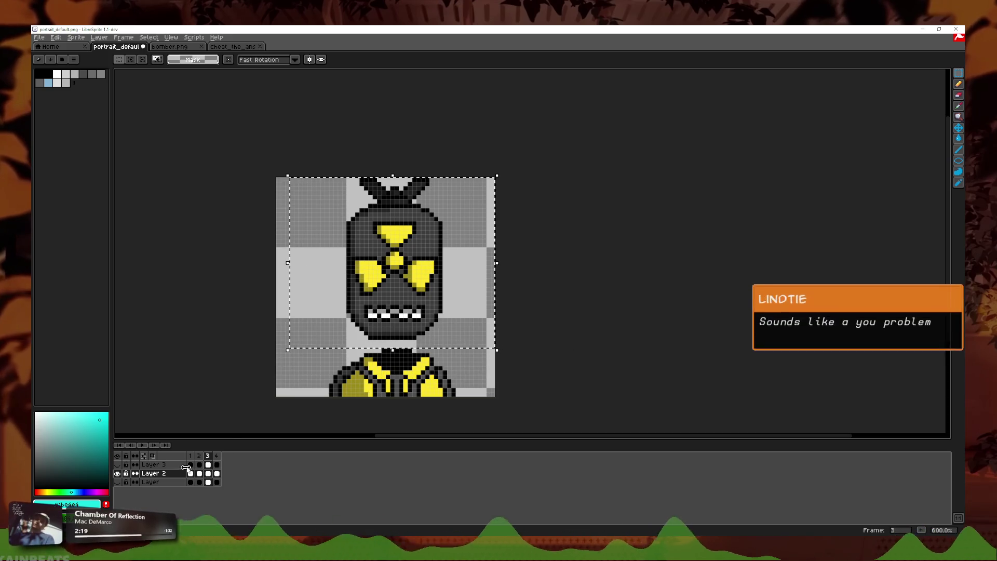
{"action": "key", "text": "ctrl+z"}
{"action": "key", "text": "ctrl+z"}
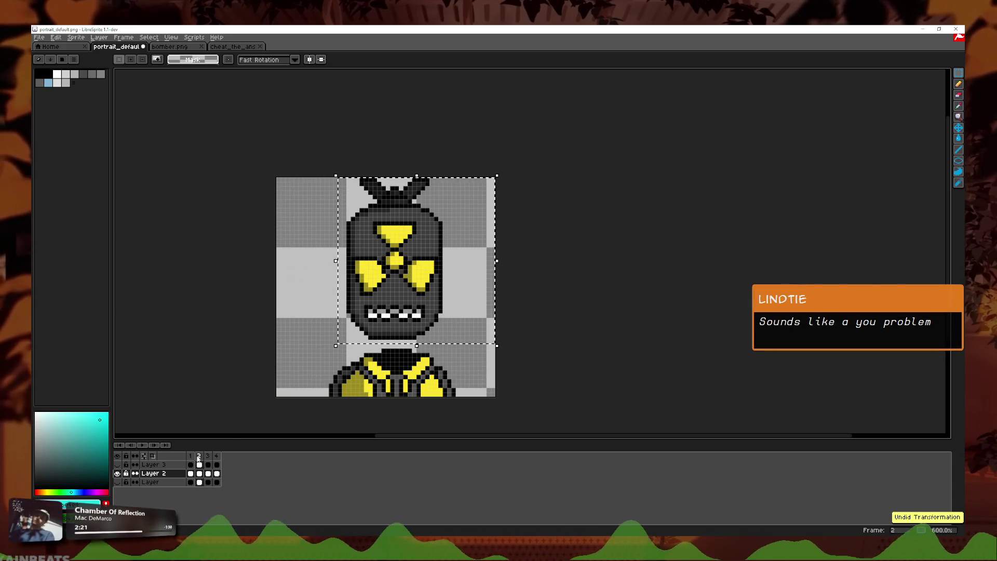
{"action": "key", "text": "ctrl+z"}
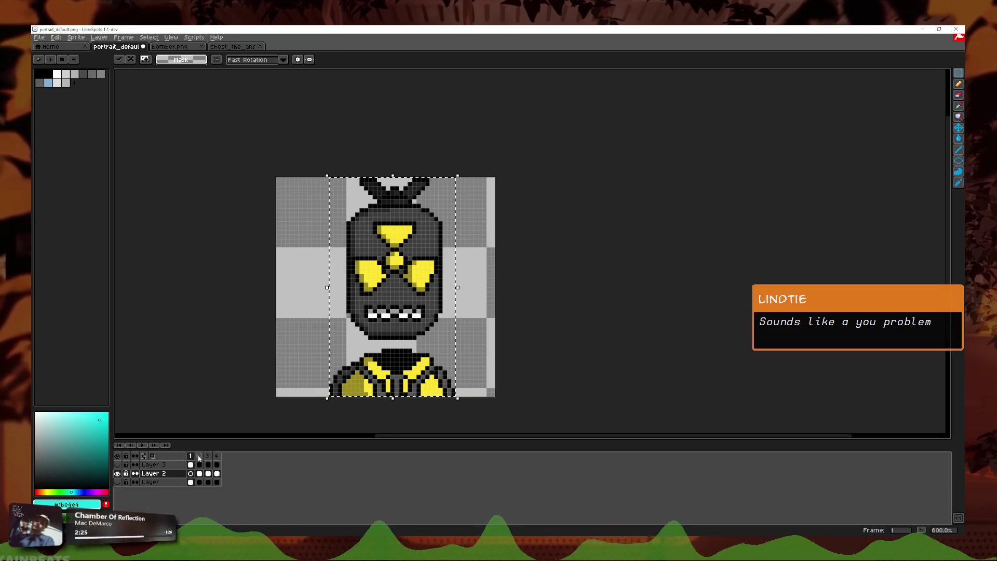
- Select the whole sprite in frame 1 and shift it one pixel right
{"action": "left_click", "coordinate": [313, 122]}
{"action": "left_click_drag", "start_coordinate": [314, 123], "coordinate": [548, 340]}
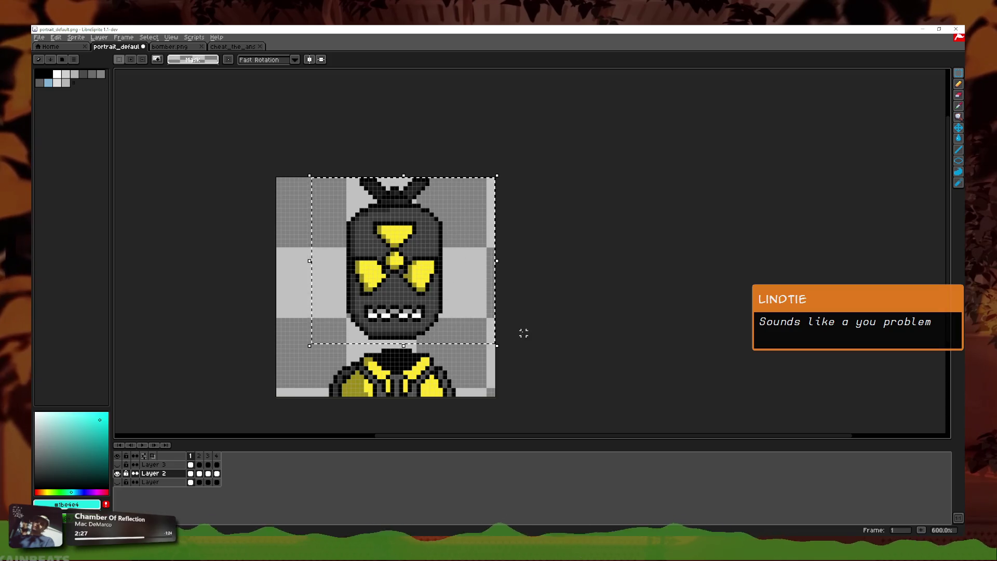
{"action": "key", "text": "Right"}
{"action": "left_click", "coordinate": [199, 455]}
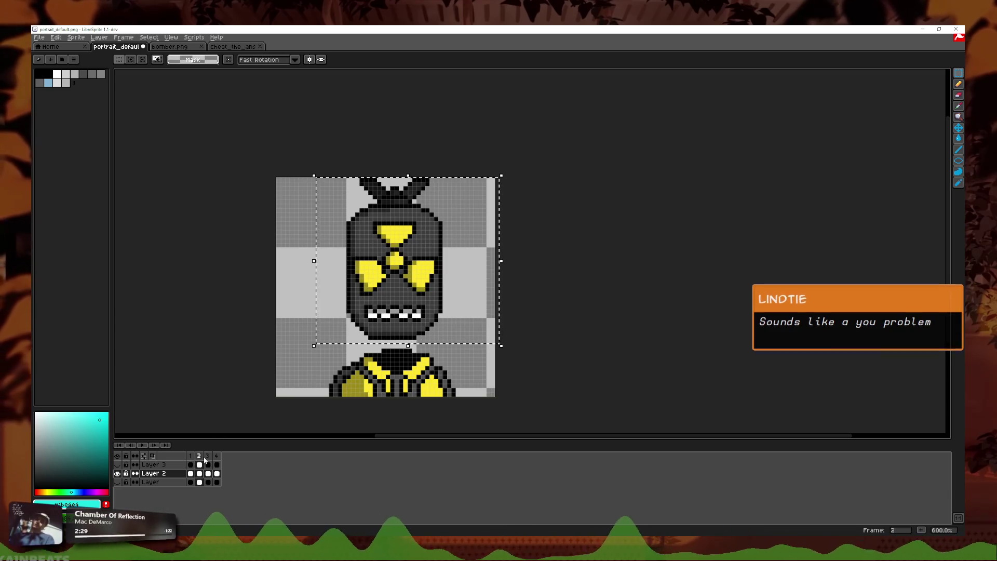
{"action": "left_click", "coordinate": [216, 456]}
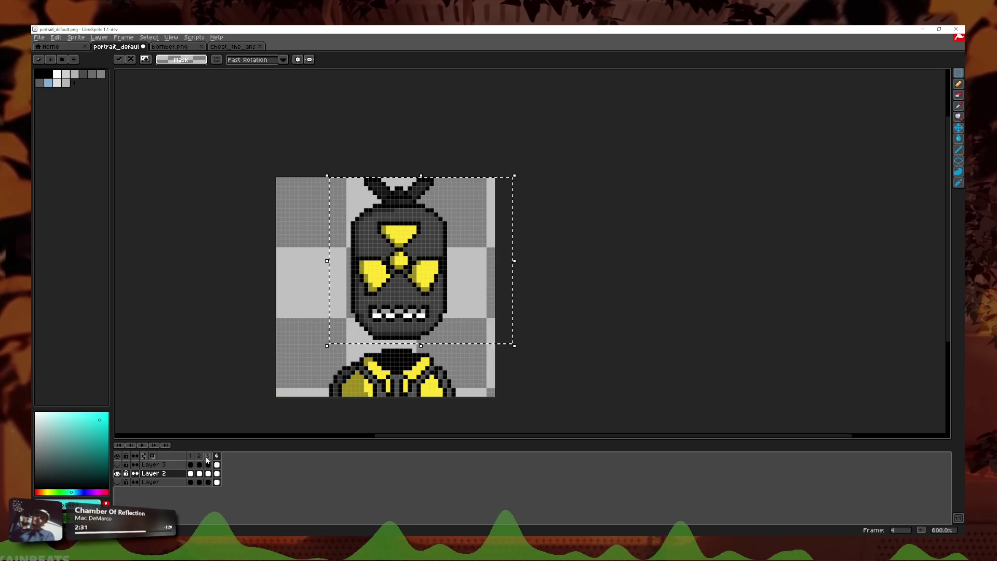
{"action": "left_click", "coordinate": [190, 465]}
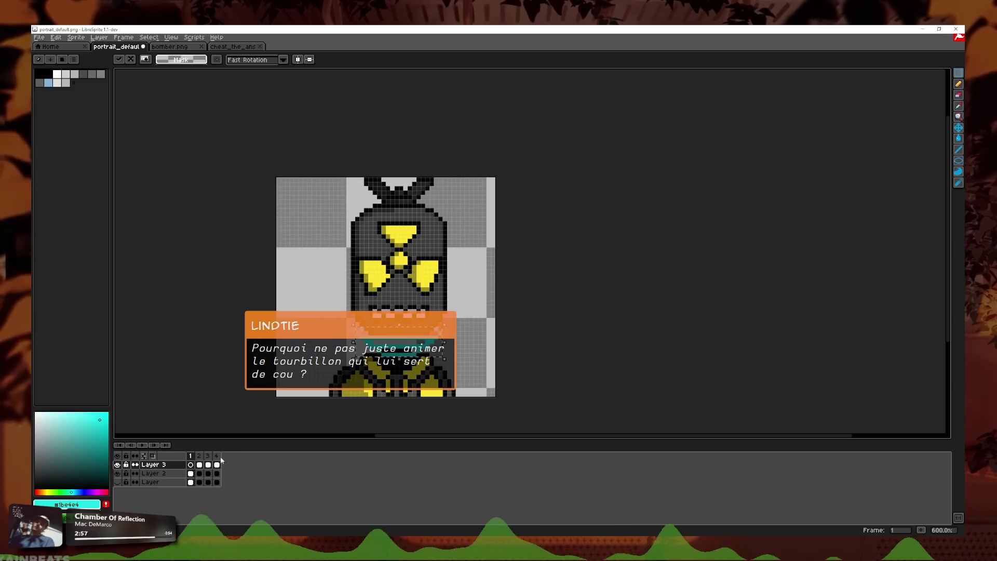
- Squash the cyan neck coil on Layer 3 vertically in frame 3 and commit it
{"action": "left_click", "coordinate": [200, 465]}
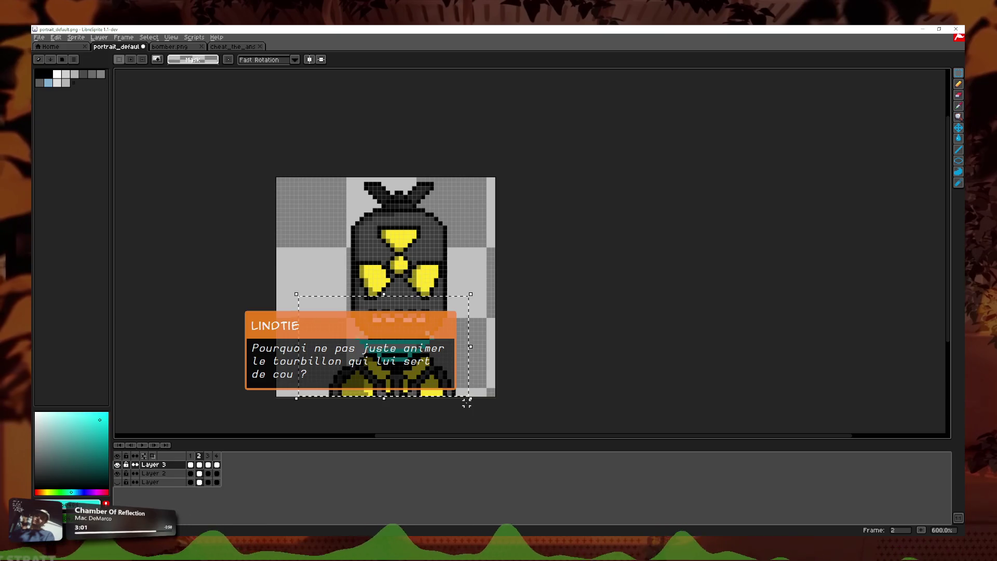
{"action": "key", "text": "ctrl+t"}
{"action": "left_click", "coordinate": [208, 465]}
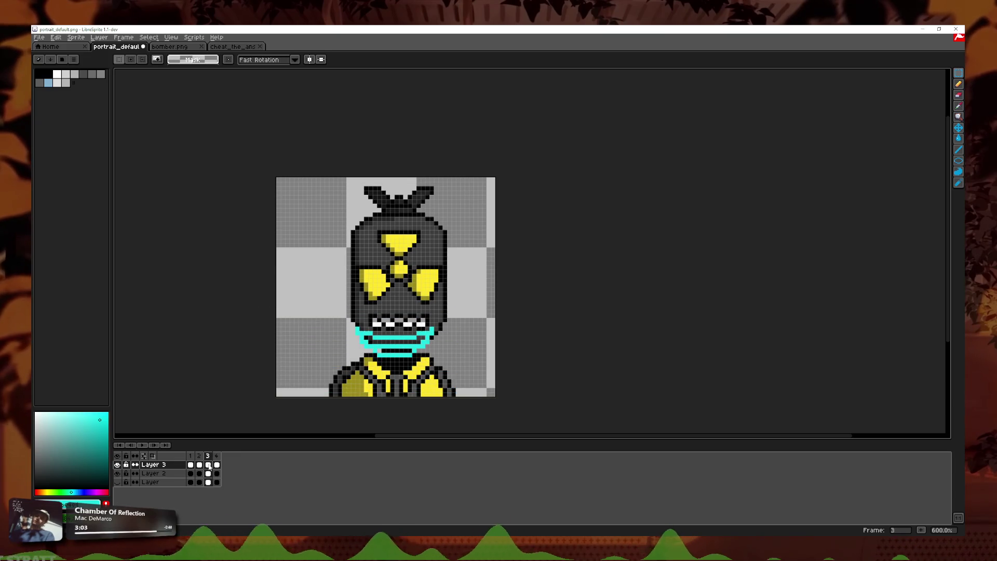
{"action": "key", "text": "ctrl+t"}
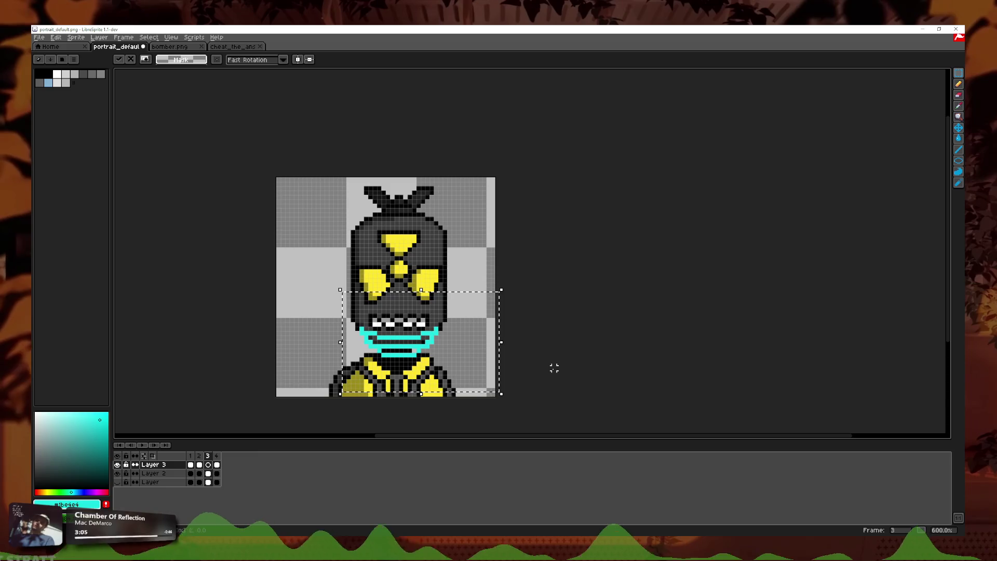
{"action": "key", "text": "Down"}
{"action": "key", "text": "Down"}
{"action": "key", "text": "Down"}
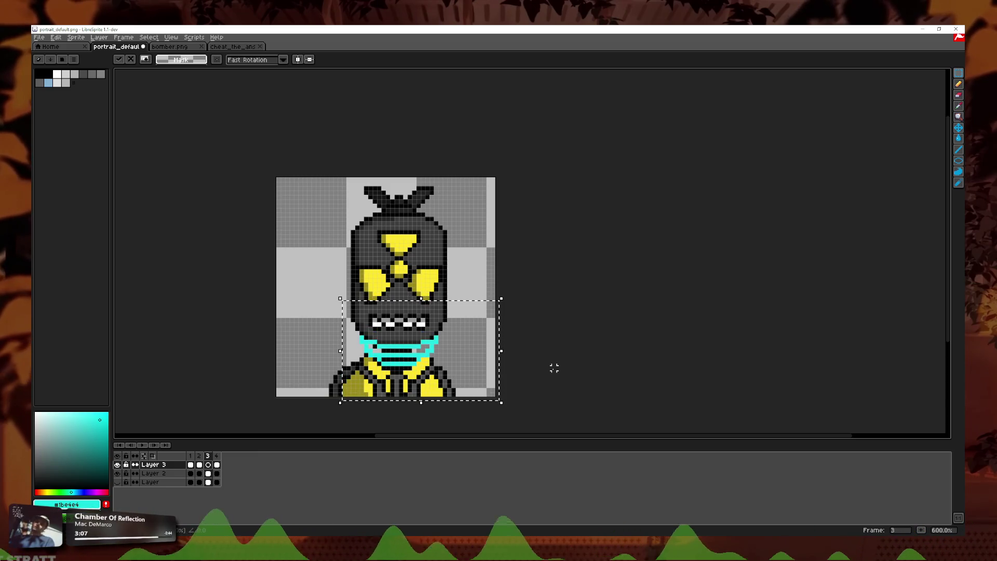
{"action": "key", "text": "Up"}
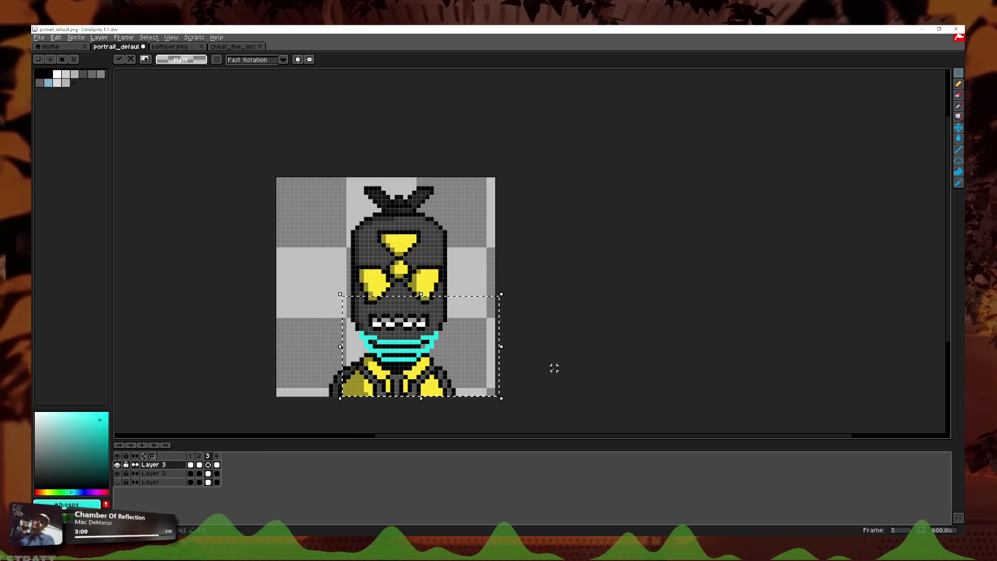
{"action": "left_click_drag", "start_coordinate": [422, 398], "coordinate": [421, 386]}
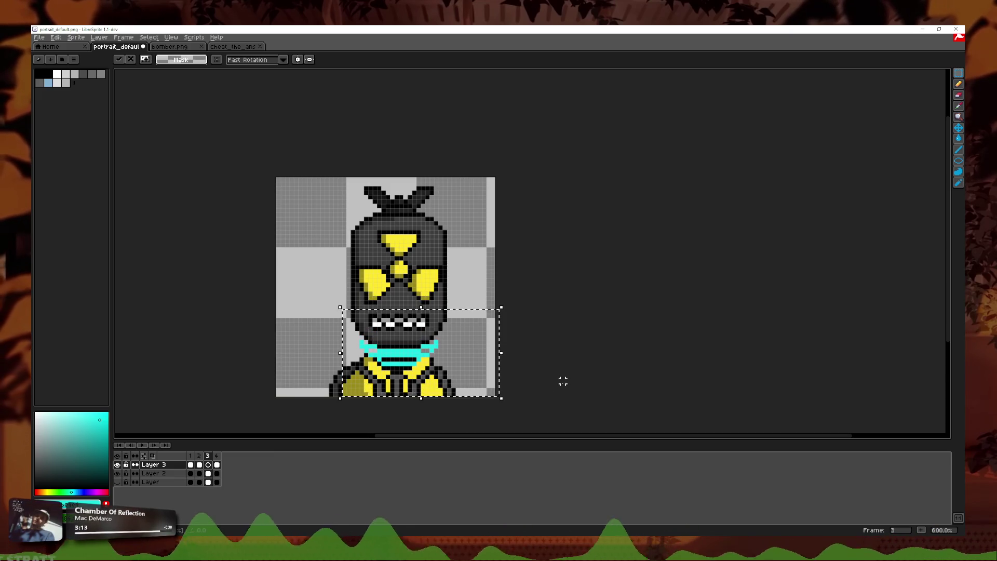
{"action": "left_click", "coordinate": [563, 382]}
- Paste the neck coil into frame 4, commit it, and play the animation preview
{"action": "left_click", "coordinate": [199, 456]}
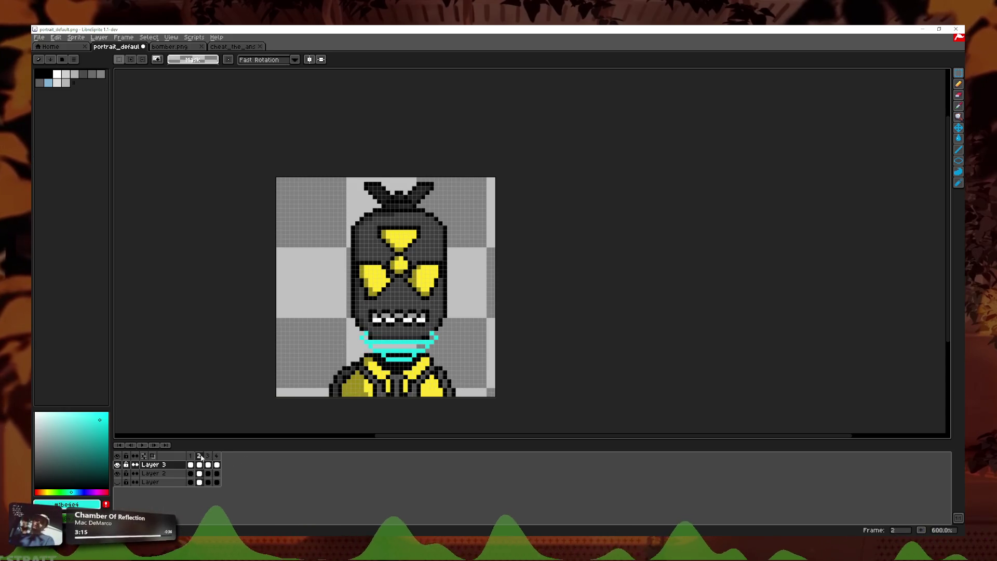
{"action": "left_click", "coordinate": [191, 456]}
{"action": "left_click", "coordinate": [218, 456]}
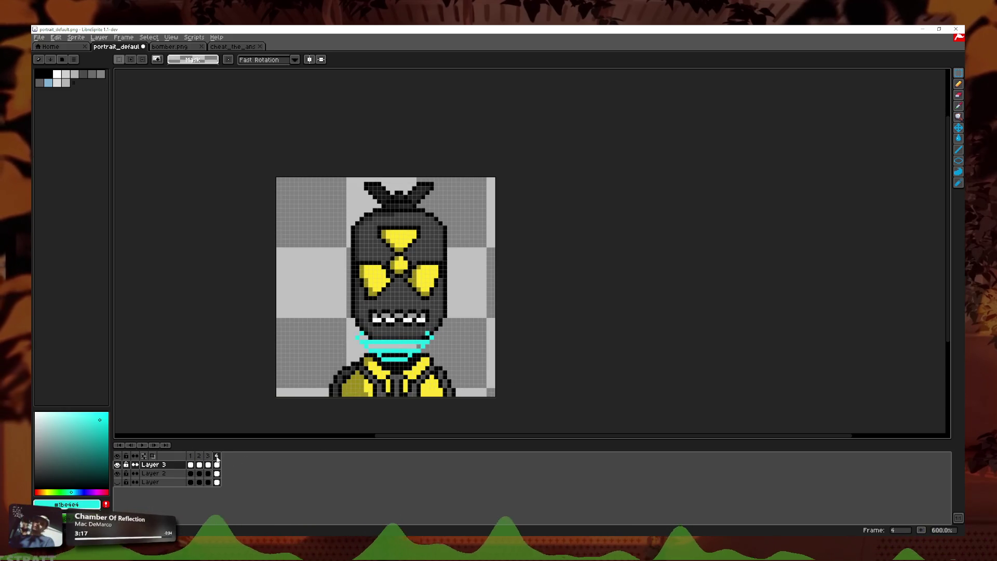
{"action": "key", "text": "ctrl+v"}
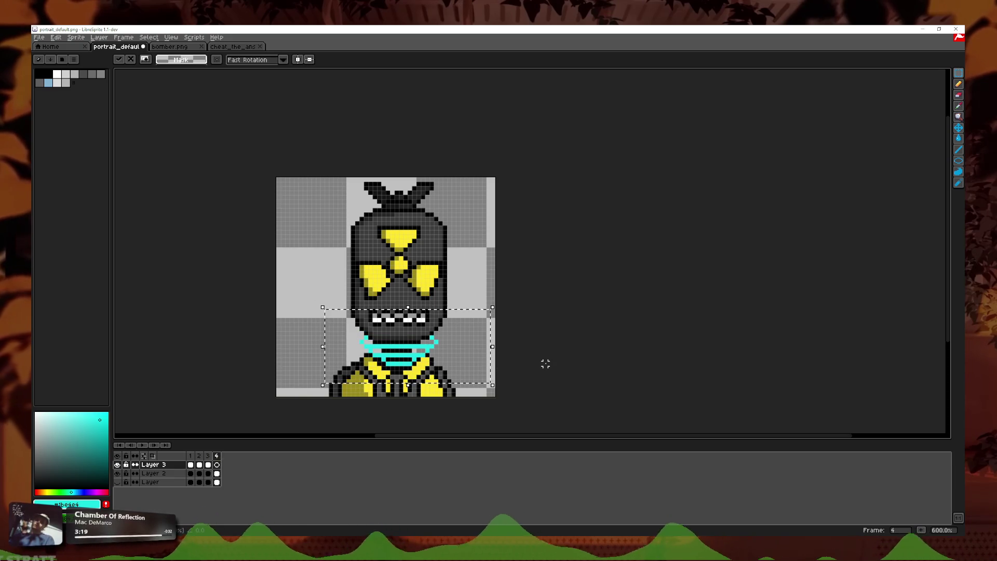
{"action": "left_click", "coordinate": [545, 363]}
{"action": "left_click", "coordinate": [136, 445]}
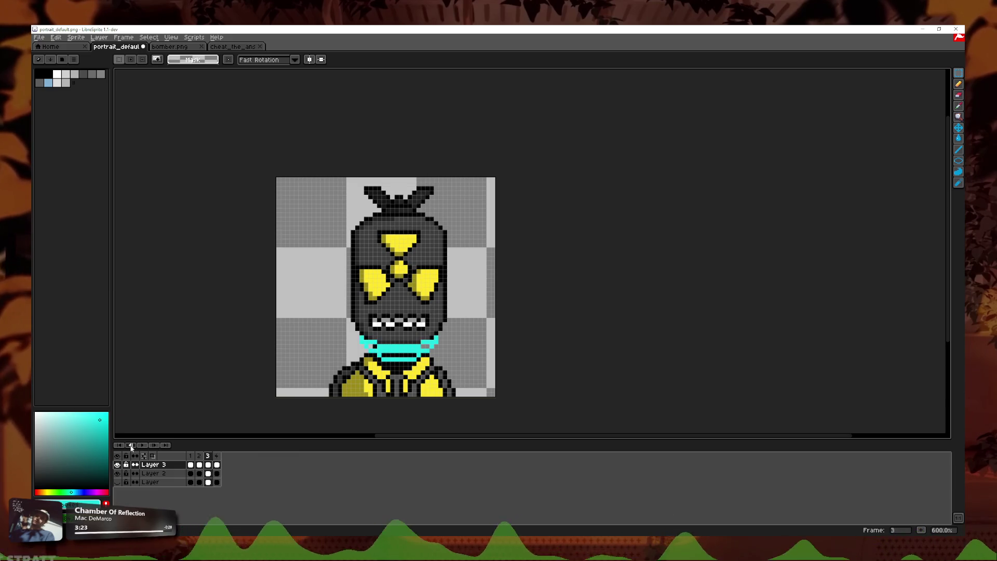
- Open the Frame Properties dialog for frame 1 to see its millisecond duration
{"action": "scroll", "coordinate": [546, 354], "scroll_direction": "down", "scroll_amount": 2}
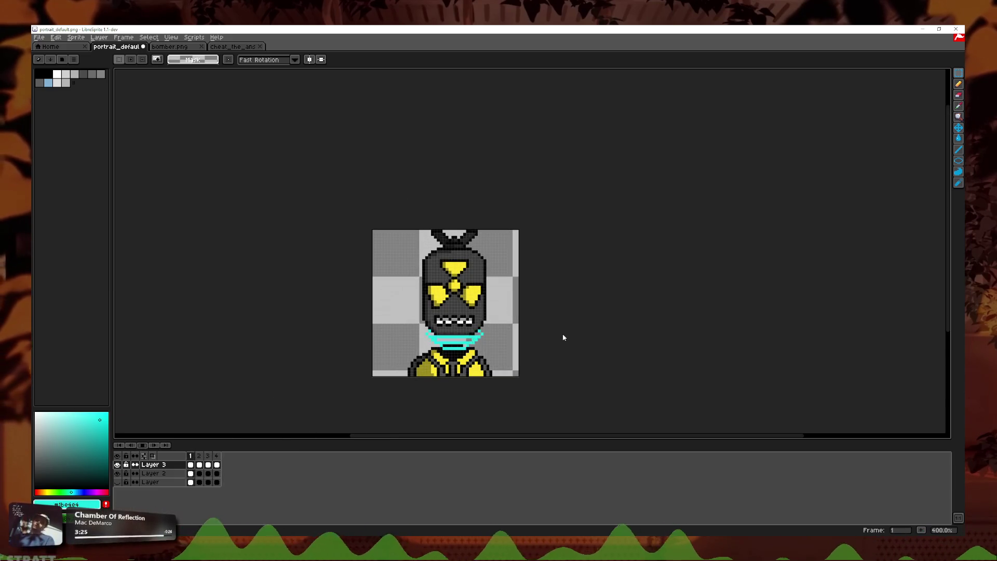
{"action": "scroll", "coordinate": [529, 305], "scroll_direction": "down", "scroll_amount": 1}
{"action": "scroll", "coordinate": [528, 305], "scroll_direction": "up", "scroll_amount": 2}
{"action": "scroll", "coordinate": [531, 334], "scroll_direction": "up", "scroll_amount": 1}
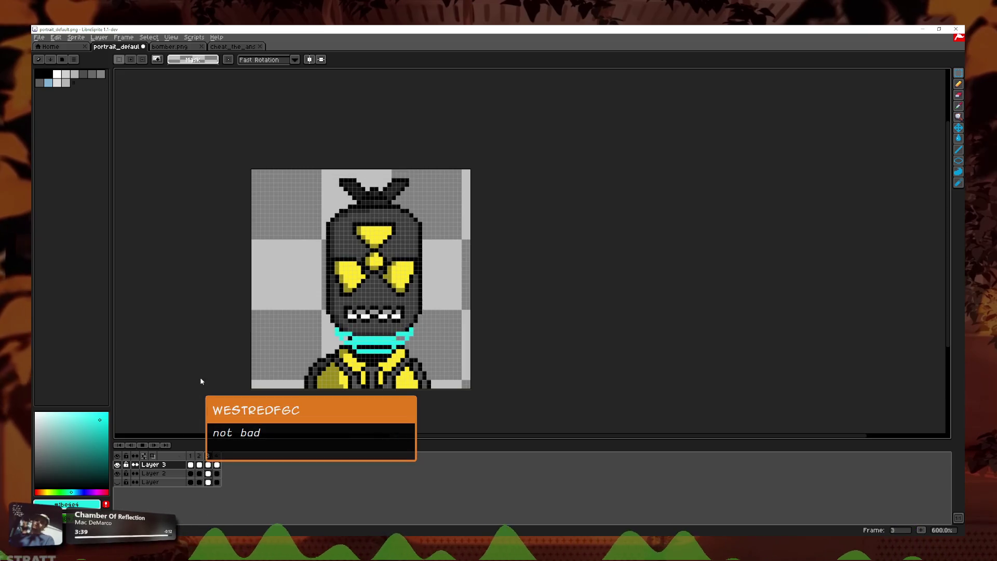
{"action": "double_click", "coordinate": [192, 455]}
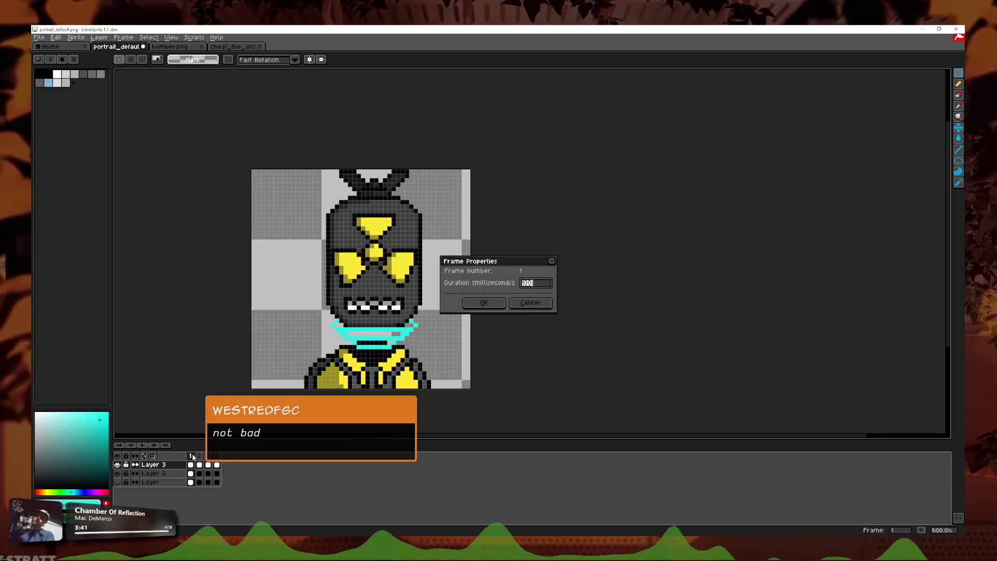
- Nudge the Layer 2 shoulders down one pixel in frame 3, then play the preview
{"action": "left_click", "coordinate": [551, 260]}
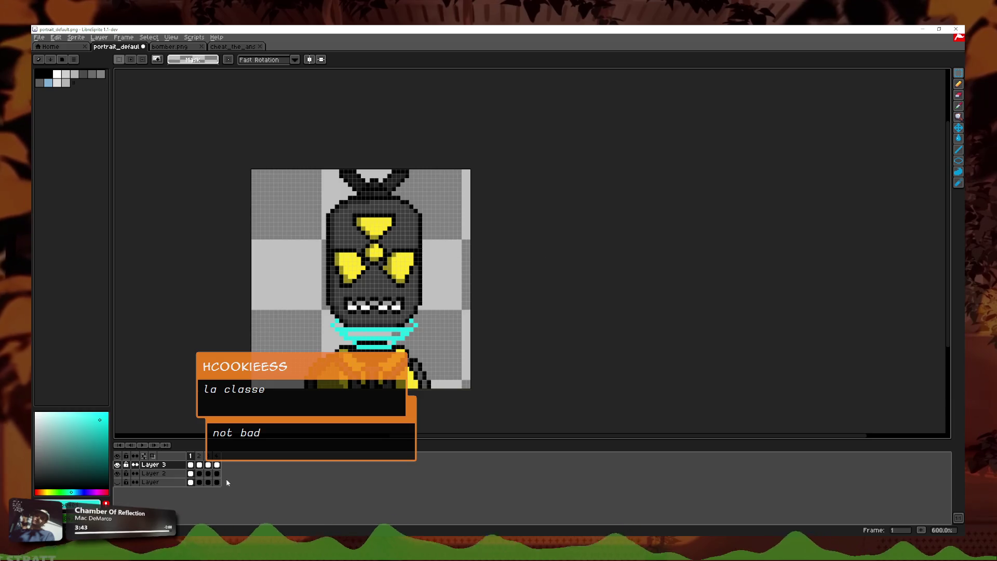
{"action": "left_click", "coordinate": [199, 456]}
{"action": "left_click_drag", "start_coordinate": [263, 339], "coordinate": [526, 403]}
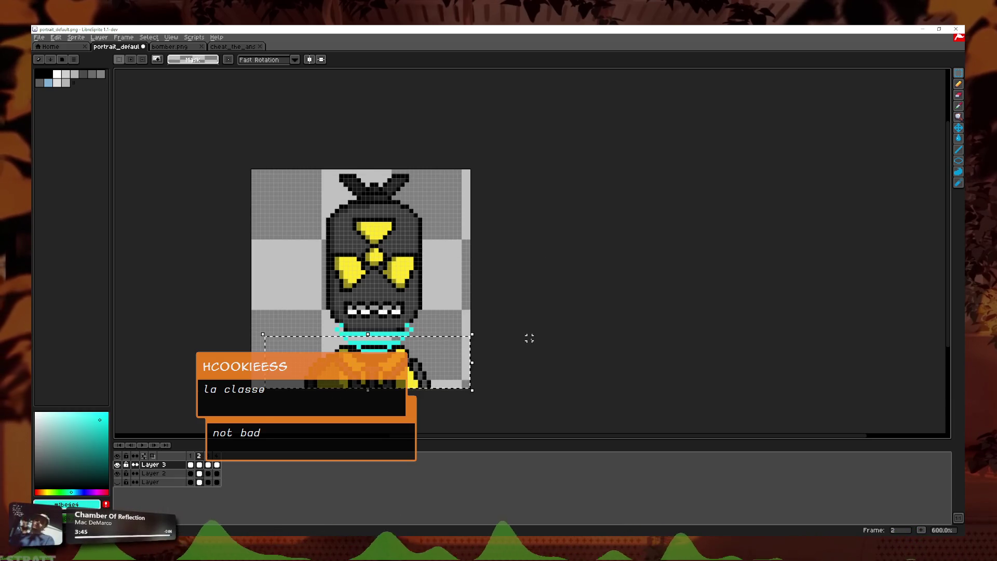
{"action": "left_click", "coordinate": [199, 474]}
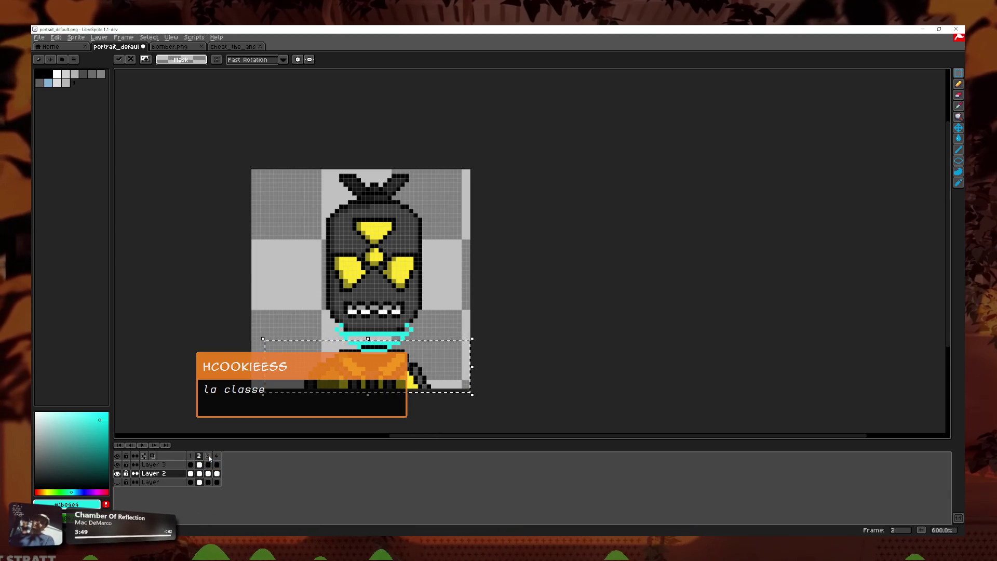
{"action": "left_click", "coordinate": [208, 456]}
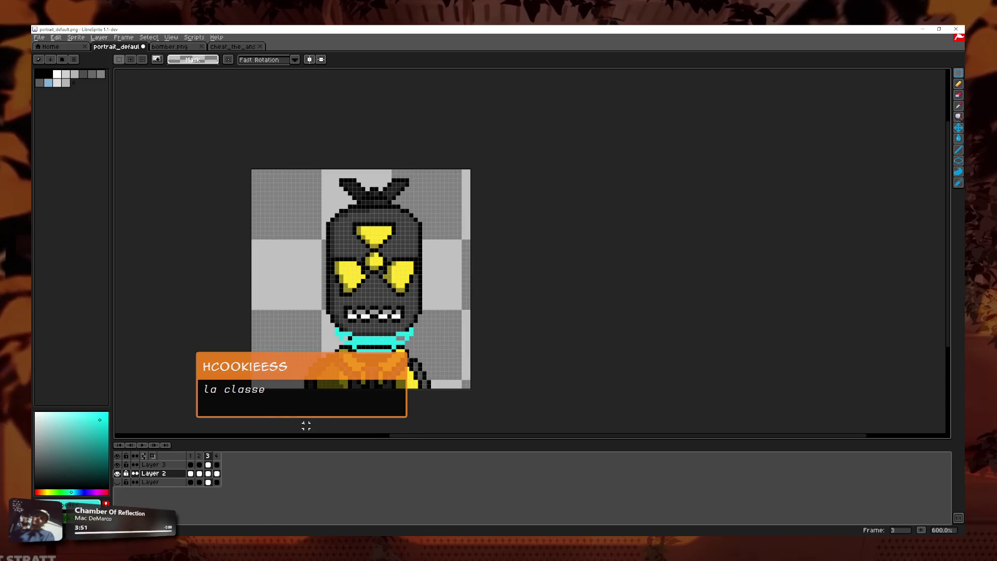
{"action": "left_click_drag", "start_coordinate": [248, 396], "coordinate": [508, 341]}
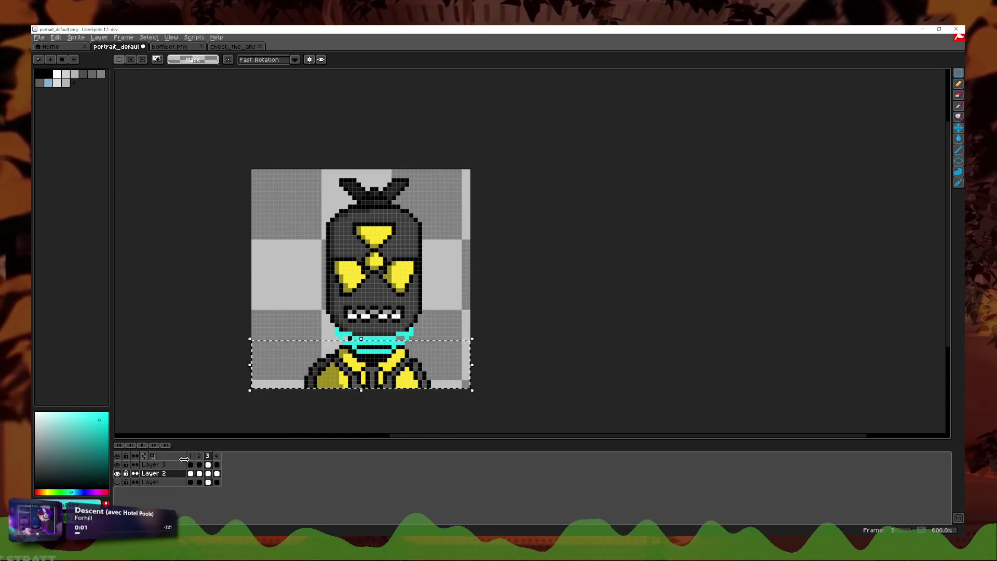
{"action": "key", "text": "Down"}
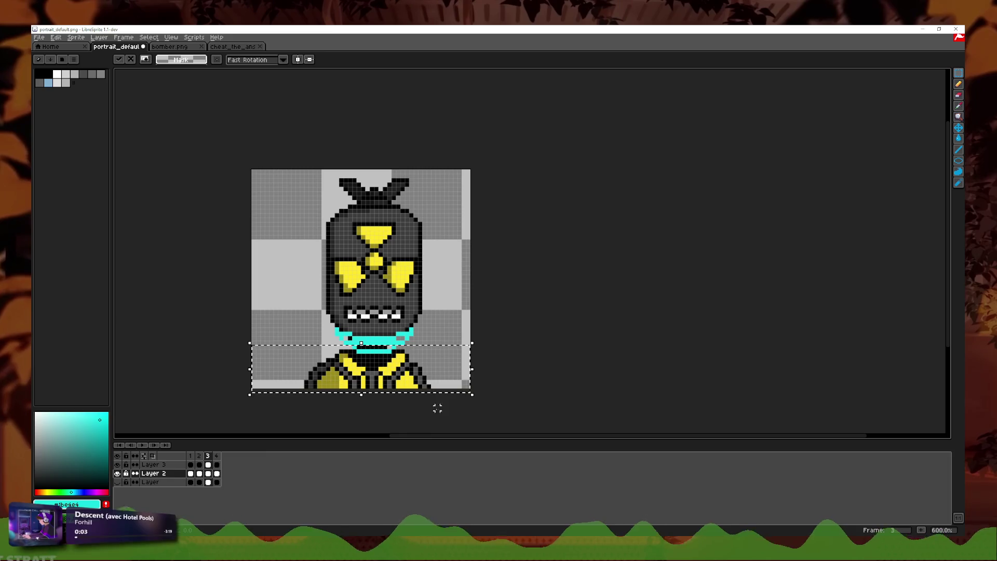
{"action": "left_click", "coordinate": [521, 368]}
{"action": "left_click", "coordinate": [193, 453]}
{"action": "left_click", "coordinate": [141, 445]}
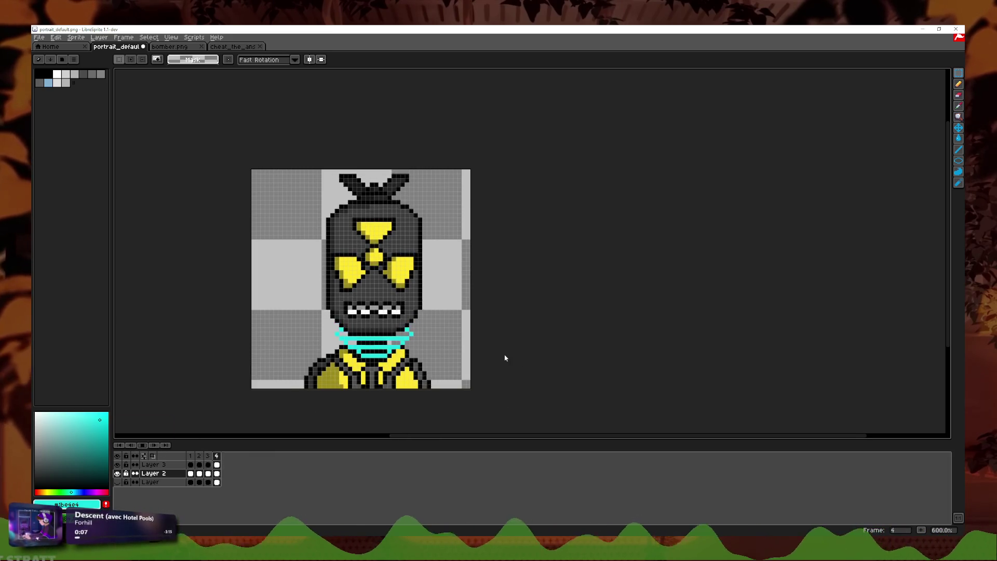
- Stop the preview and open Save Copy As with portrait_default.png in the characters folder
{"action": "scroll", "coordinate": [531, 345], "scroll_direction": "down", "scroll_amount": 3}
{"action": "scroll", "coordinate": [553, 346], "scroll_direction": "down", "scroll_amount": 1}
{"action": "scroll", "coordinate": [566, 353], "scroll_direction": "up", "scroll_amount": 3}
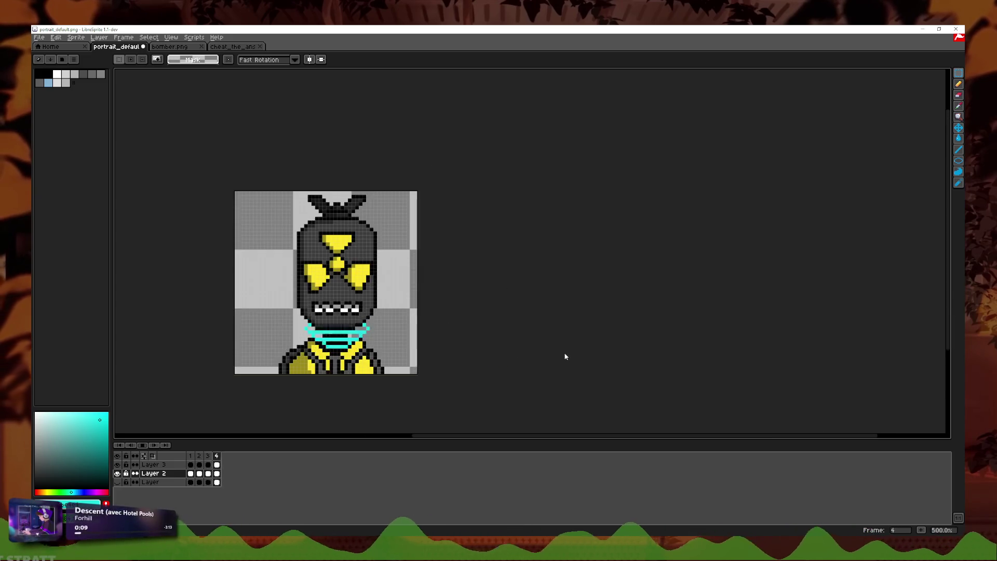
{"action": "left_click_drag", "start_coordinate": [565, 353], "coordinate": [625, 344]}
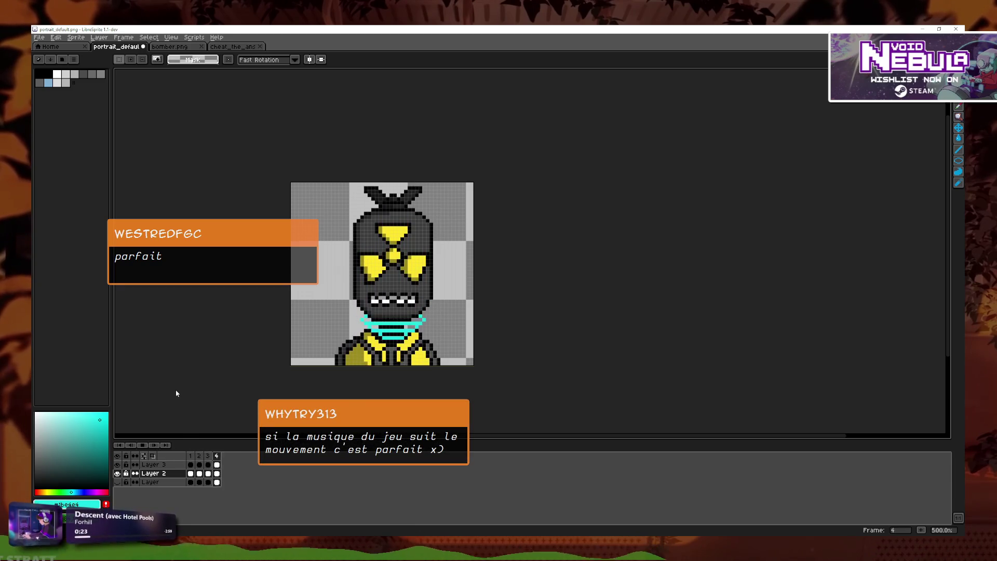
{"action": "left_click", "coordinate": [142, 446]}
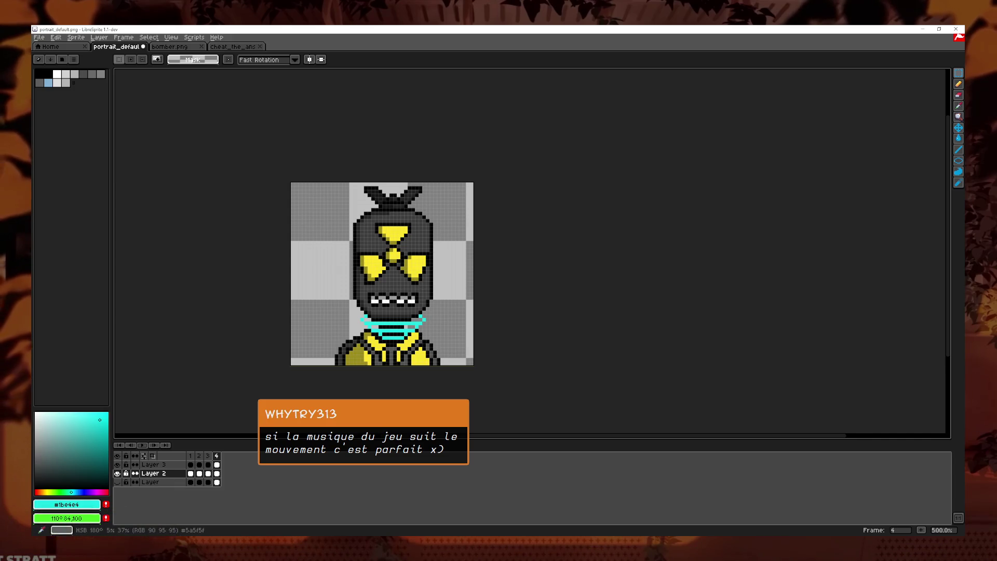
{"action": "left_click", "coordinate": [39, 37]}
{"action": "left_click", "coordinate": [57, 91]}
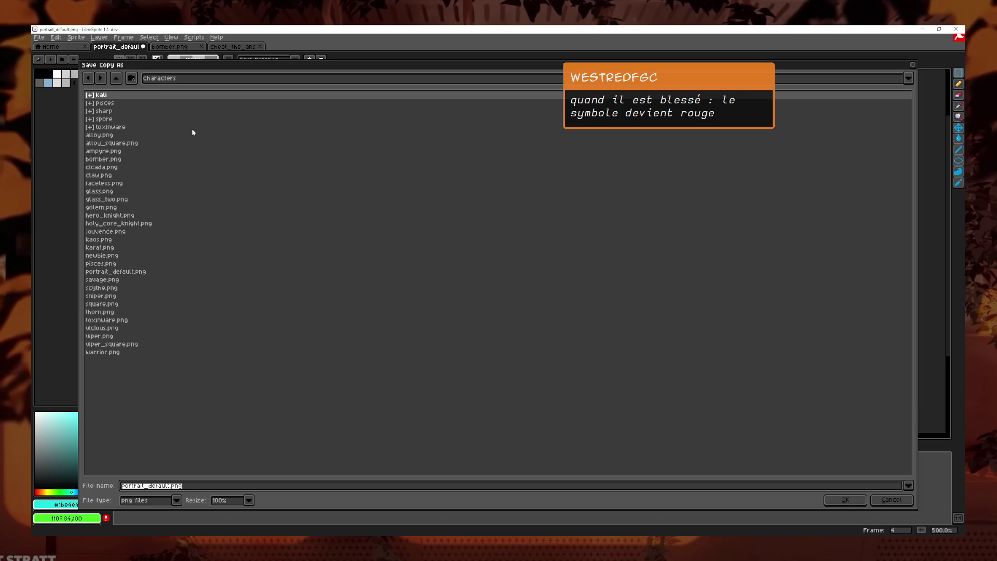
- Create a new folder named kamikaze inside characters
{"action": "left_click", "coordinate": [131, 78]}
{"action": "type", "text": "ka"}
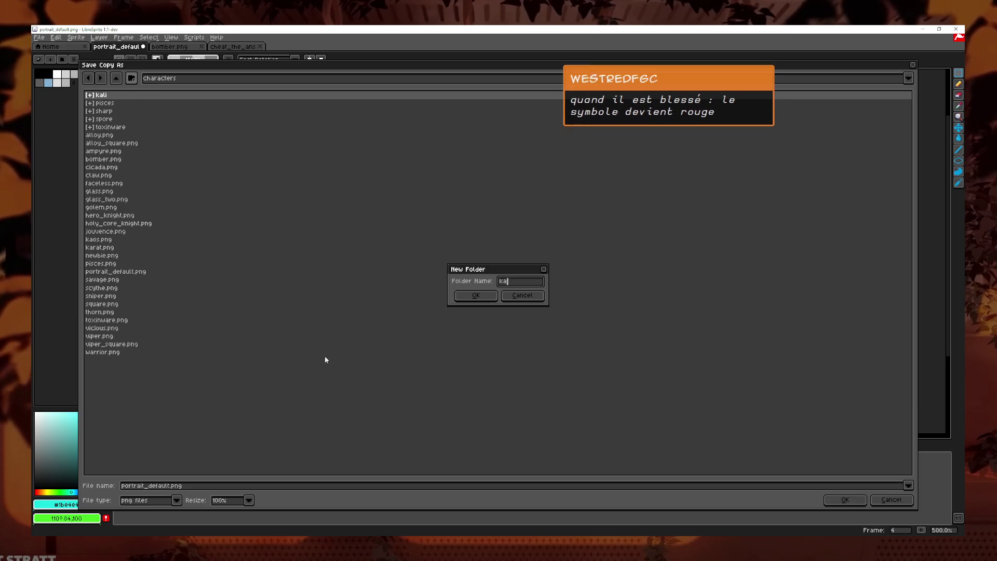
{"action": "type", "text": "mikaze"}
{"action": "key", "text": "Return"}
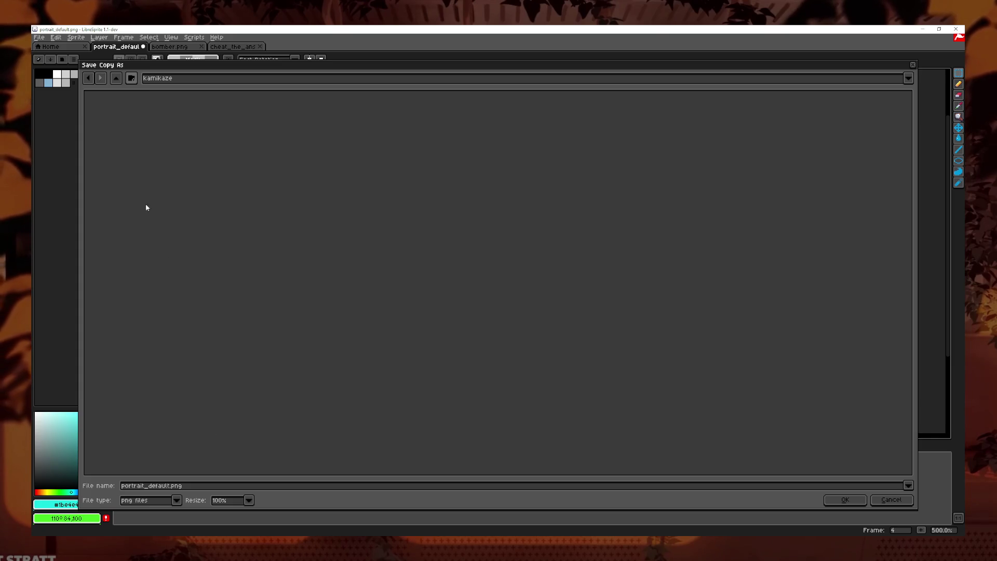
- Export the four frames as kamikaze PNG files and switch to Godot
{"action": "double_click", "coordinate": [181, 486]}
{"action": "type", "text": "kamikaze_1"}
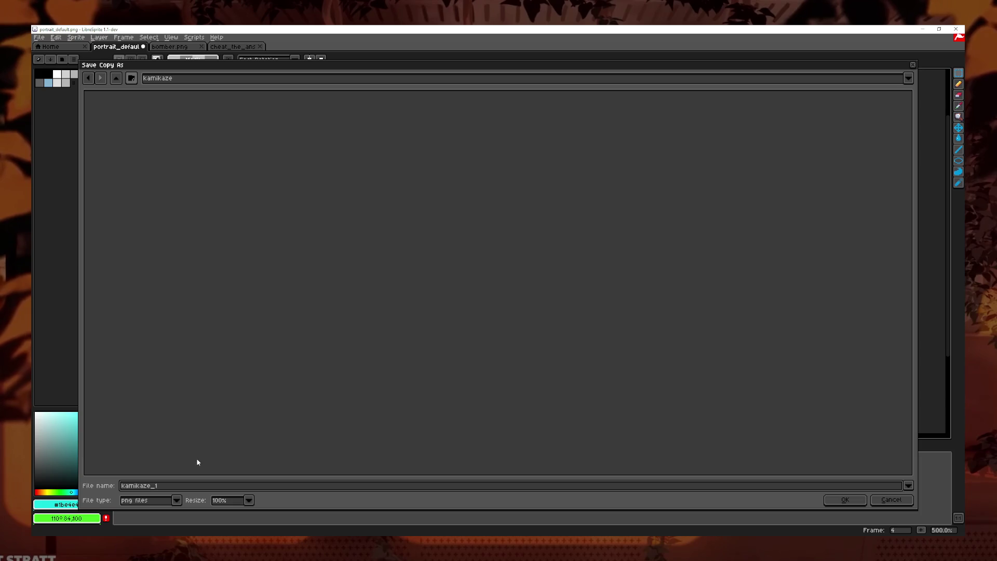
{"action": "key", "text": "Return"}
{"action": "left_click", "coordinate": [487, 310]}
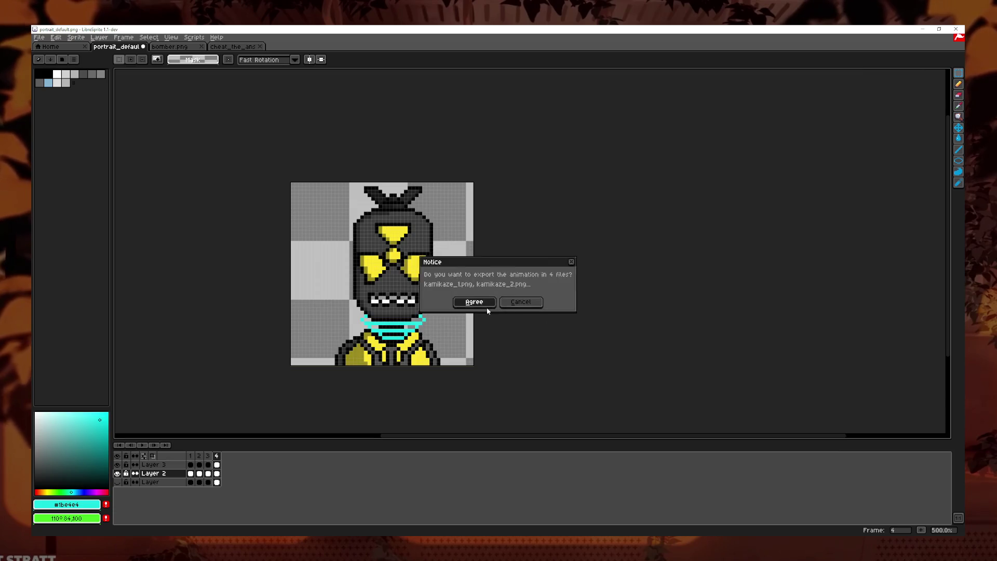
{"action": "key", "text": "alt+Tab"}
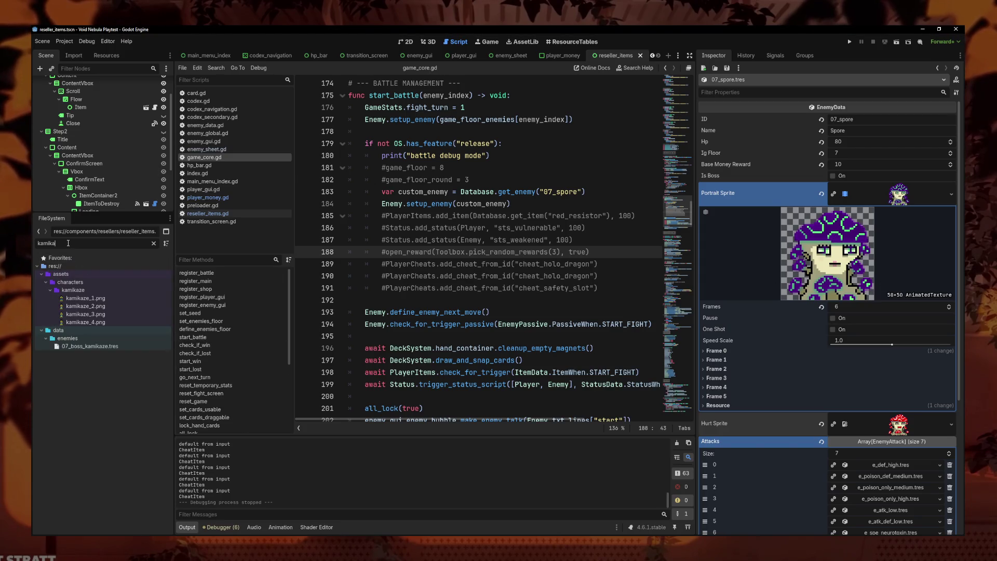
- Set the 07_boss_kamikaze portrait frame durations to 0.5 and 0.2 s and save
{"action": "left_click", "coordinate": [89, 347]}
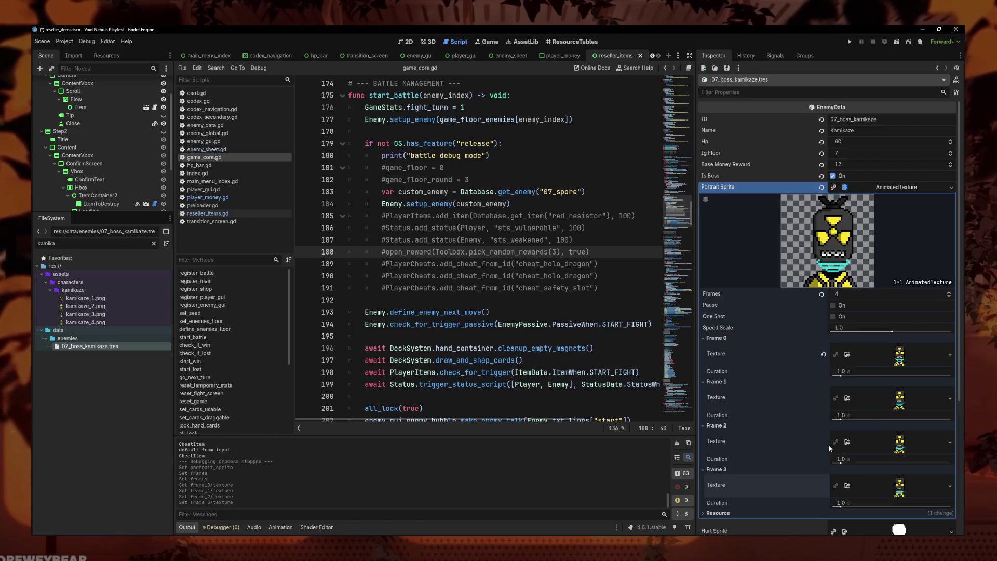
{"action": "left_click", "coordinate": [846, 374]}
{"action": "type", "text": ".5"}
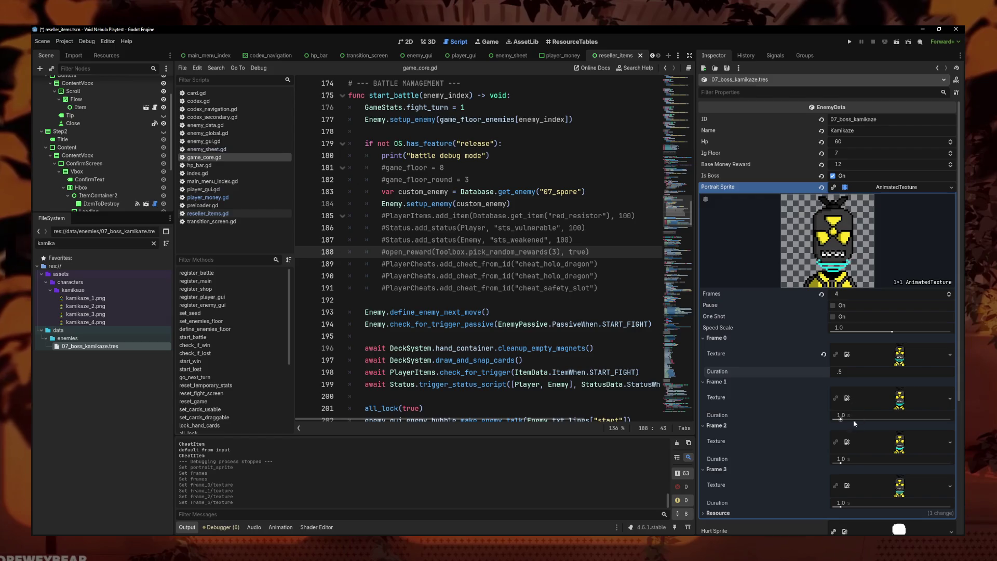
{"action": "left_click", "coordinate": [853, 460]}
{"action": "type", "text": ".5"}
{"action": "key", "text": "Return"}
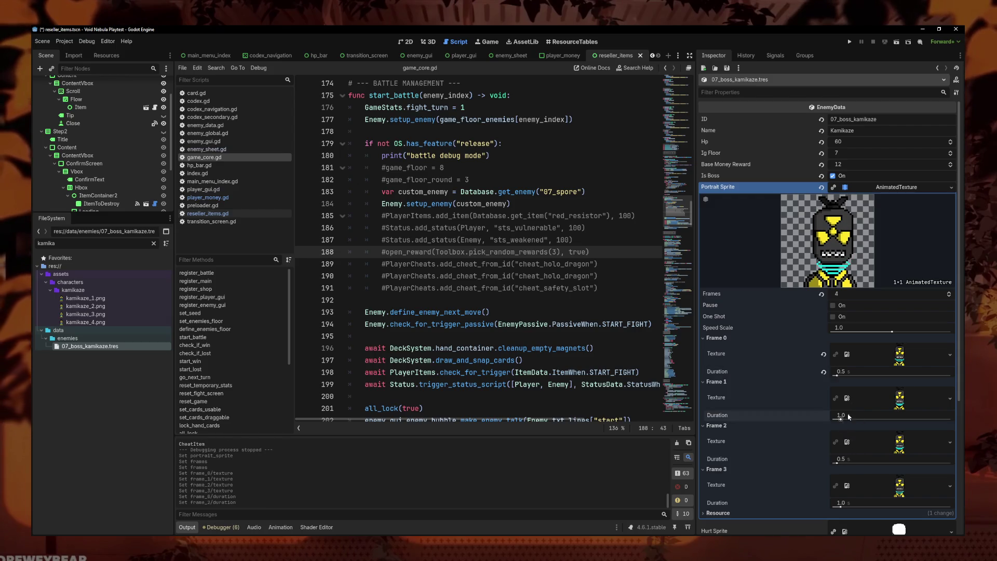
{"action": "type", "text": "2"}
{"action": "left_click", "coordinate": [873, 503]}
{"action": "type", "text": ".2"}
{"action": "key", "text": "Return"}
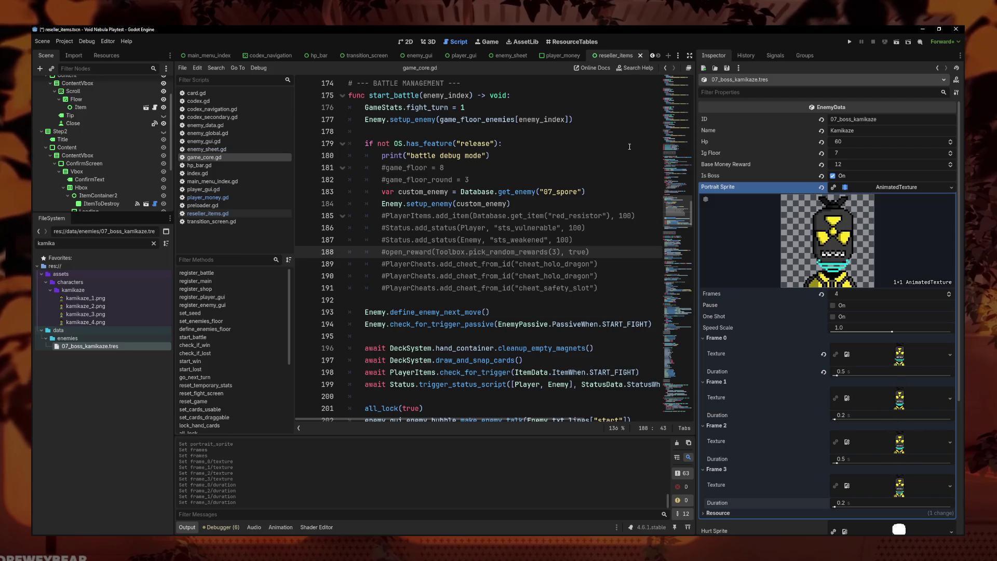
{"action": "key", "text": "ctrl+s"}
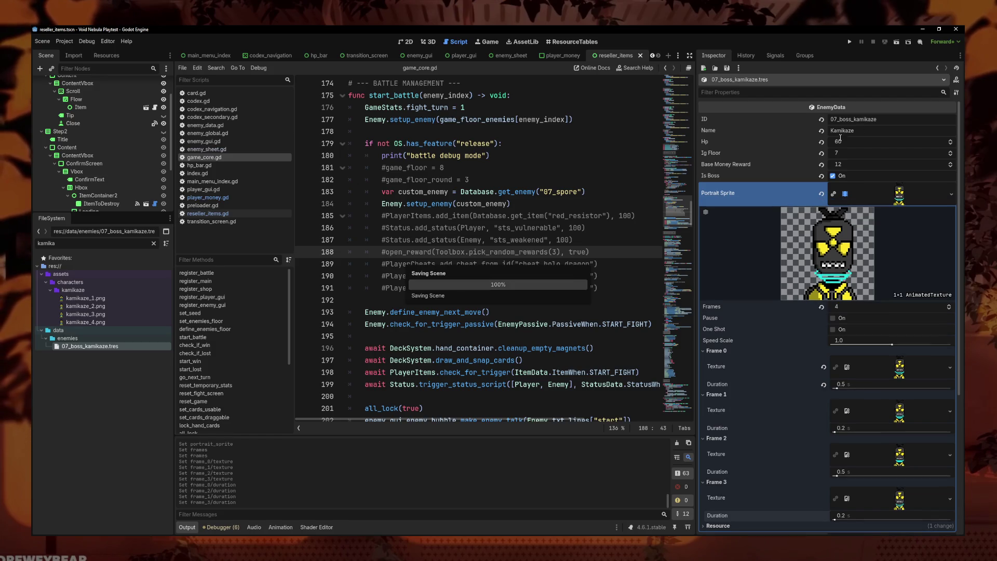
- Replace the 07_spore id in get_enemy with 07_boss_kamikaze and launch the game
{"action": "double_click", "coordinate": [561, 192]}
{"action": "type", "text": "07_boss_kamikaze"}
{"action": "left_click", "coordinate": [594, 178]}
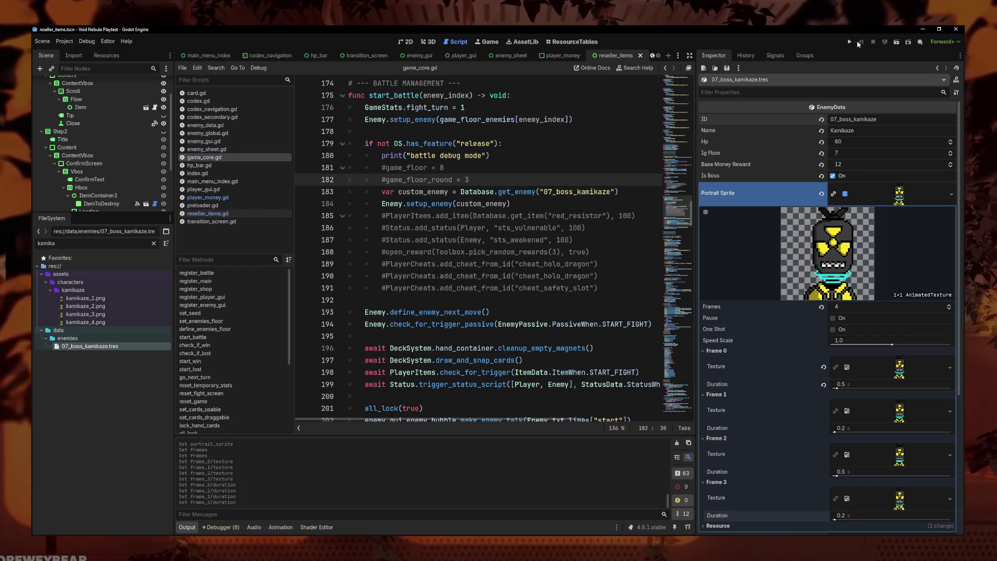
{"action": "key", "text": "F5"}
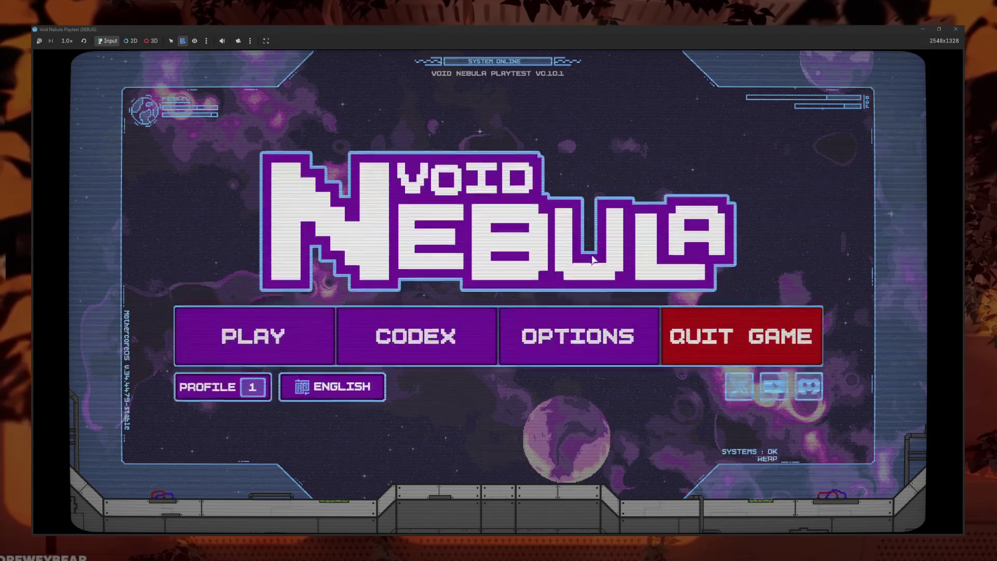
- Start a new run as Kali and enter the battle against the Kamikaze boss
{"action": "left_click", "coordinate": [261, 352]}
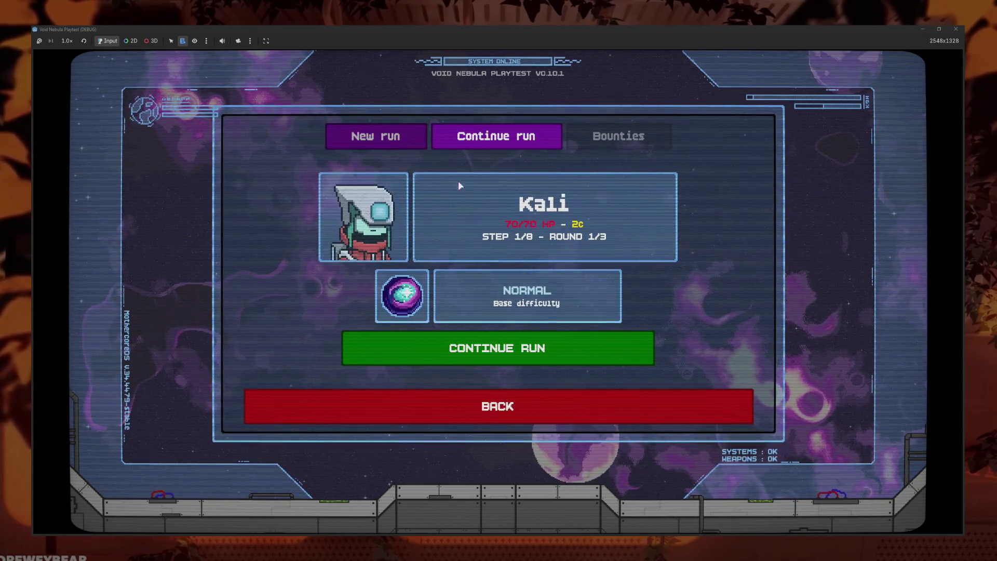
{"action": "left_click", "coordinate": [536, 252]}
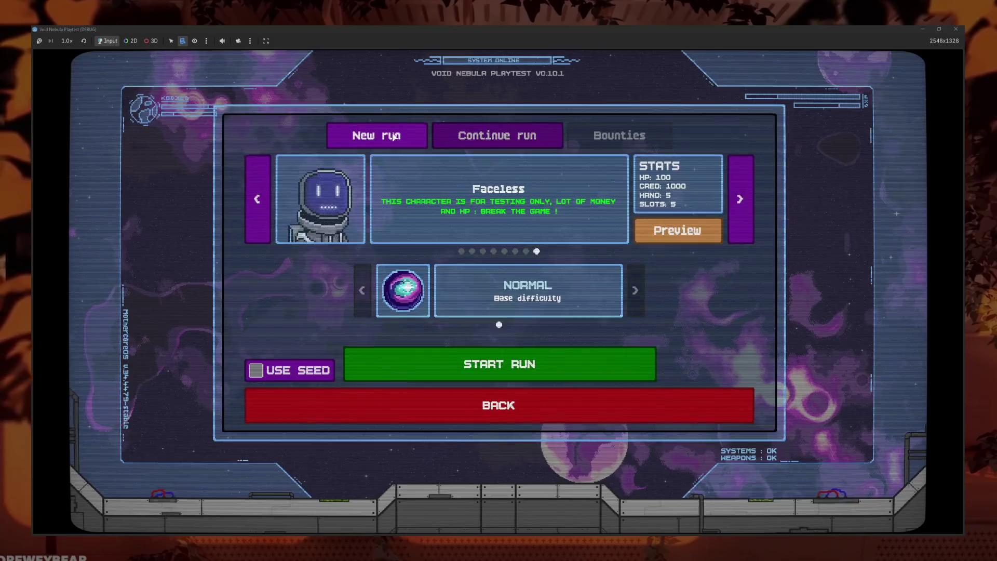
{"action": "left_click", "coordinate": [460, 252]}
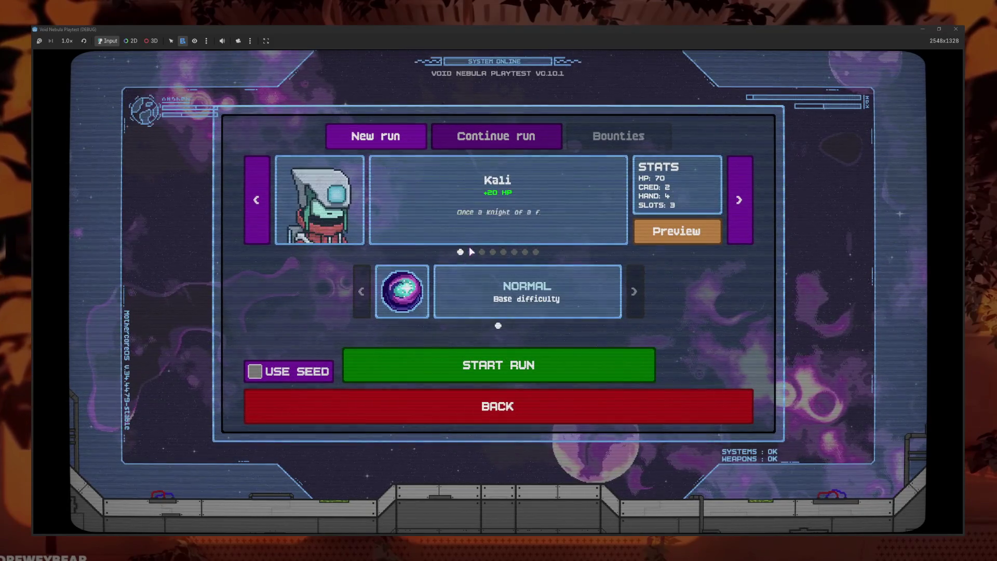
{"action": "left_click", "coordinate": [491, 364]}
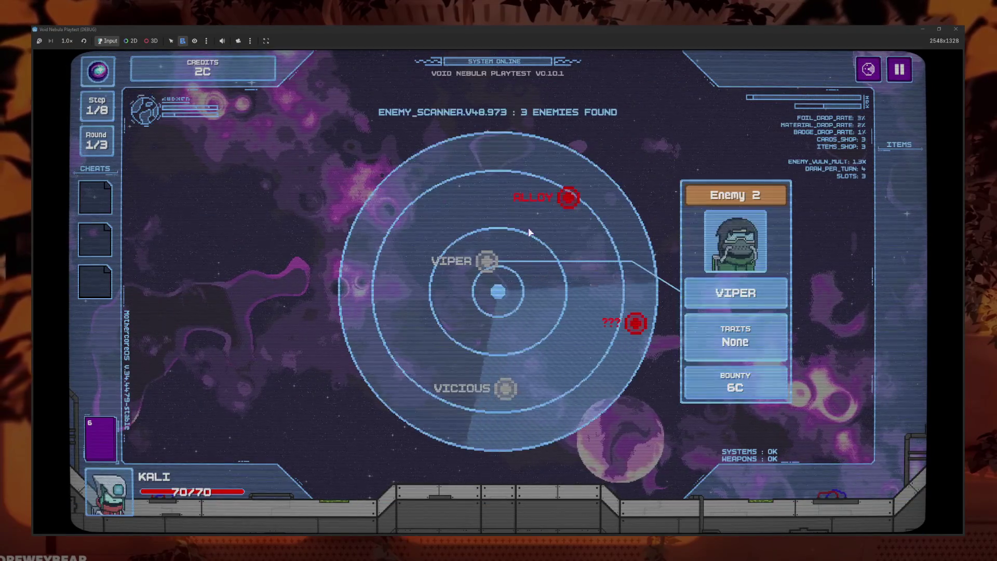
{"action": "left_click", "coordinate": [543, 207]}
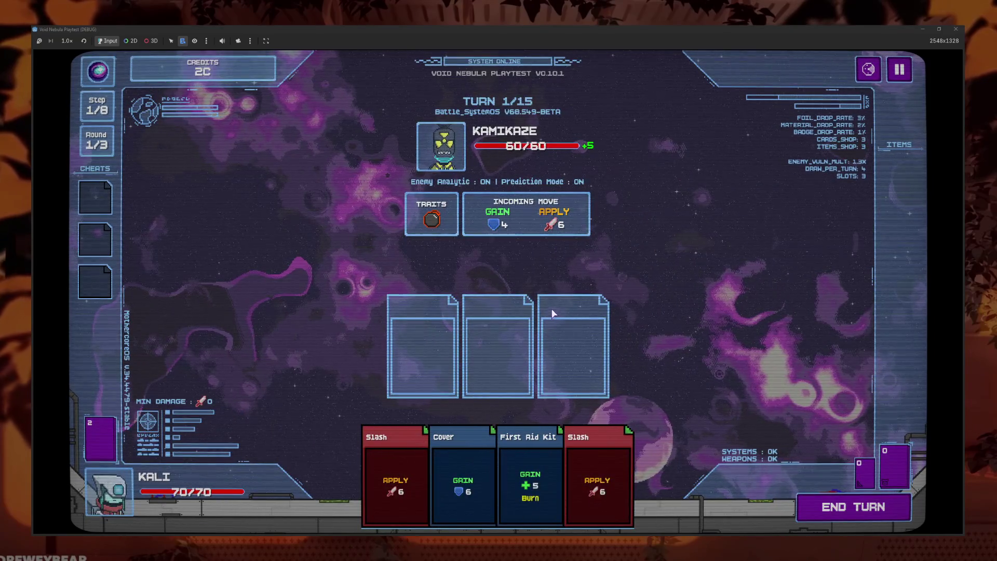
{"action": "mouse_move", "coordinate": [448, 167]}
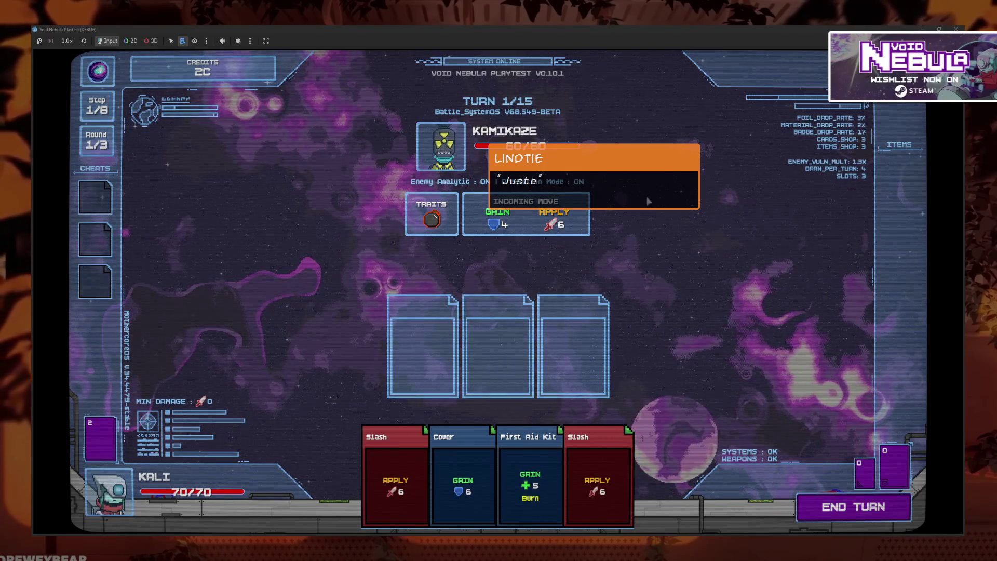
- Raise the music volume to about 45% in Audio settings, resume, then close the game
{"action": "key", "text": "Escape"}
{"action": "left_click", "coordinate": [491, 256]}
{"action": "left_click", "coordinate": [495, 224]}
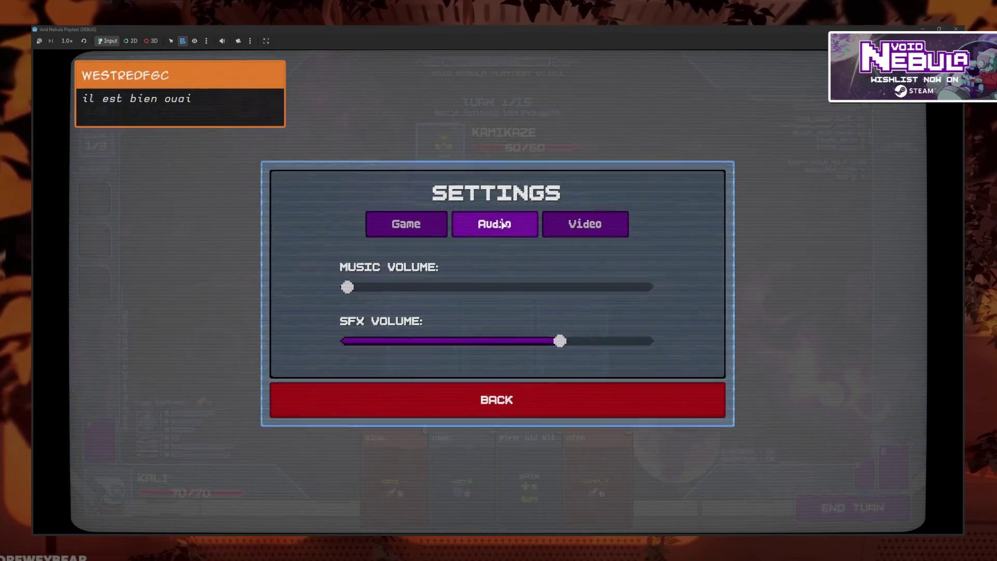
{"action": "left_click_drag", "start_coordinate": [346, 286], "coordinate": [474, 285]}
{"action": "left_click", "coordinate": [517, 398]}
{"action": "key", "text": "Escape"}
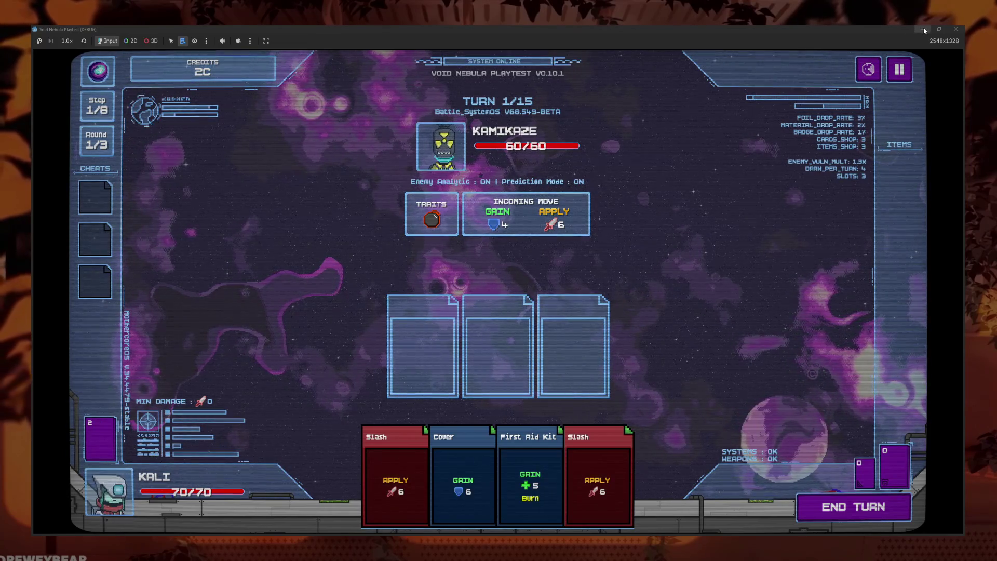
{"action": "key", "text": "F8"}
- Set Frame 0 and Frame 2 durations to 0.6 s and save
{"action": "left_click", "coordinate": [862, 385]}
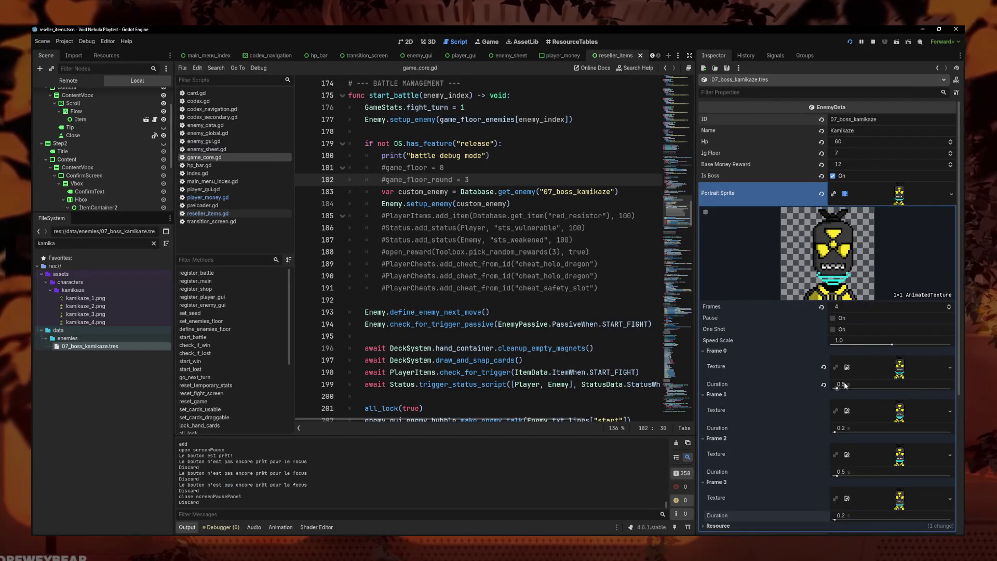
{"action": "type", "text": "6"}
{"action": "key", "text": "Return"}
{"action": "left_click", "coordinate": [862, 471]}
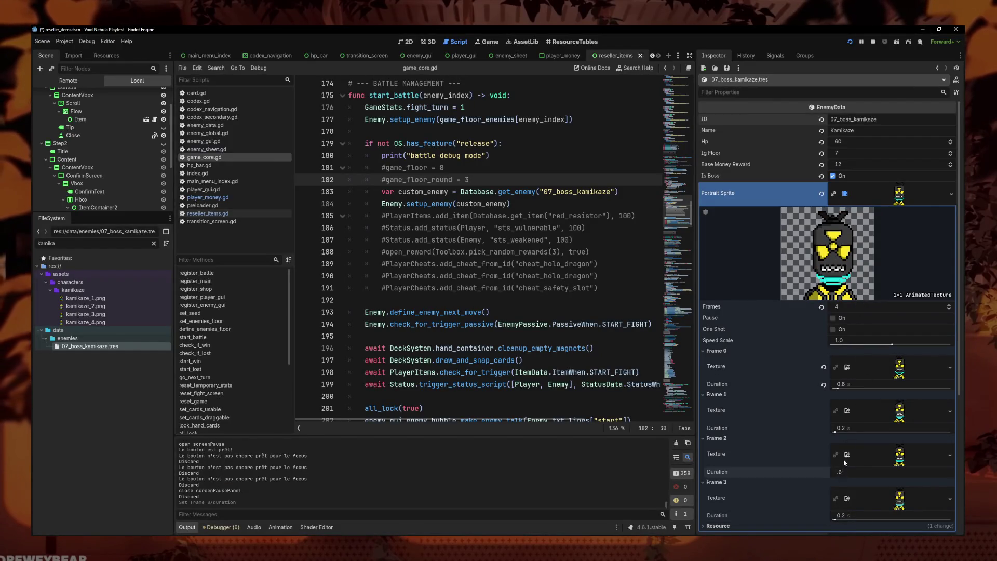
{"action": "type", "text": ".6"}
{"action": "key", "text": "Return"}
{"action": "key", "text": "ctrl+s"}
- Playtest a new run to watch the slower portrait, then stop the game
{"action": "key", "text": "F5"}
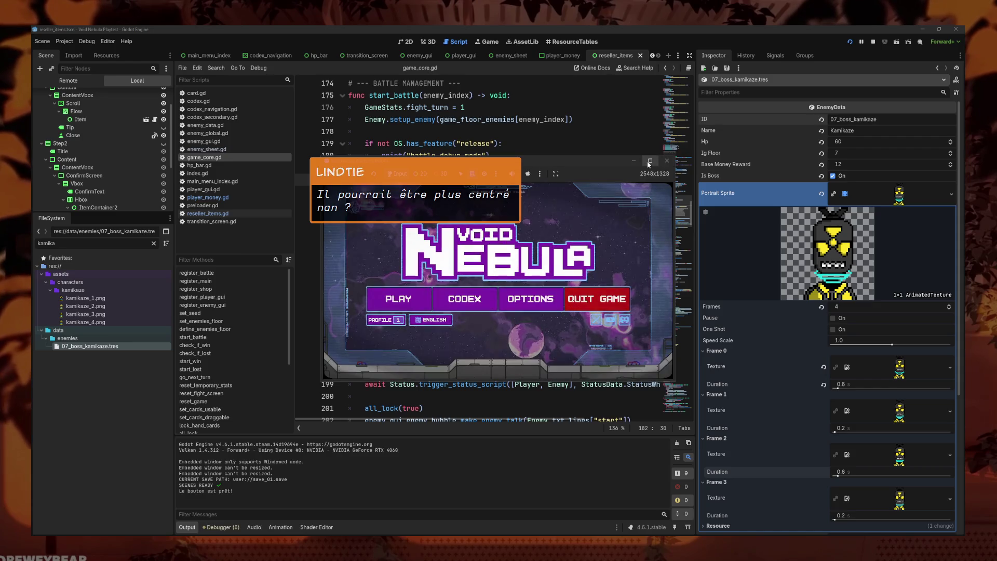
{"action": "left_click", "coordinate": [649, 162]}
{"action": "left_click", "coordinate": [222, 303]}
{"action": "left_click", "coordinate": [407, 142]}
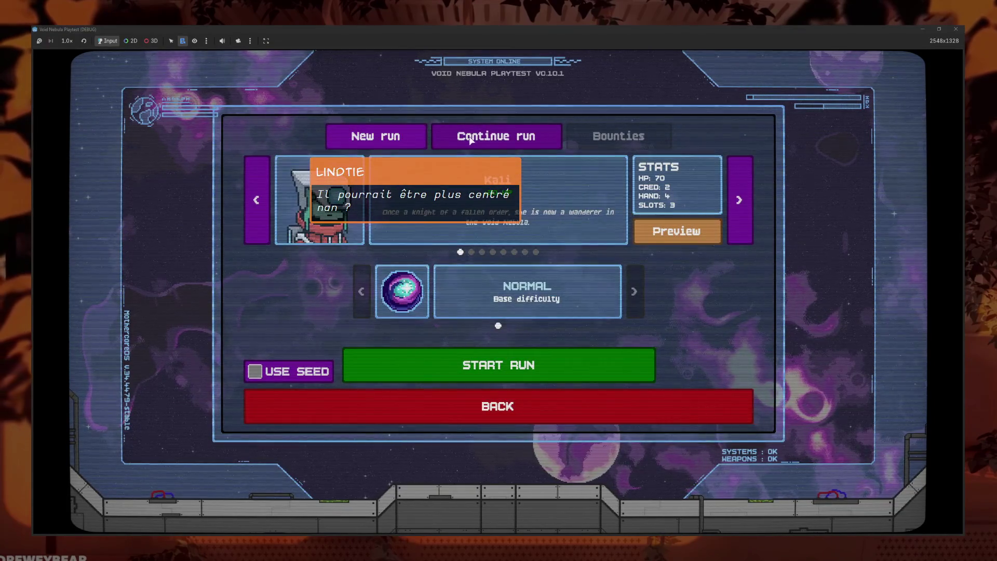
{"action": "left_click", "coordinate": [537, 364]}
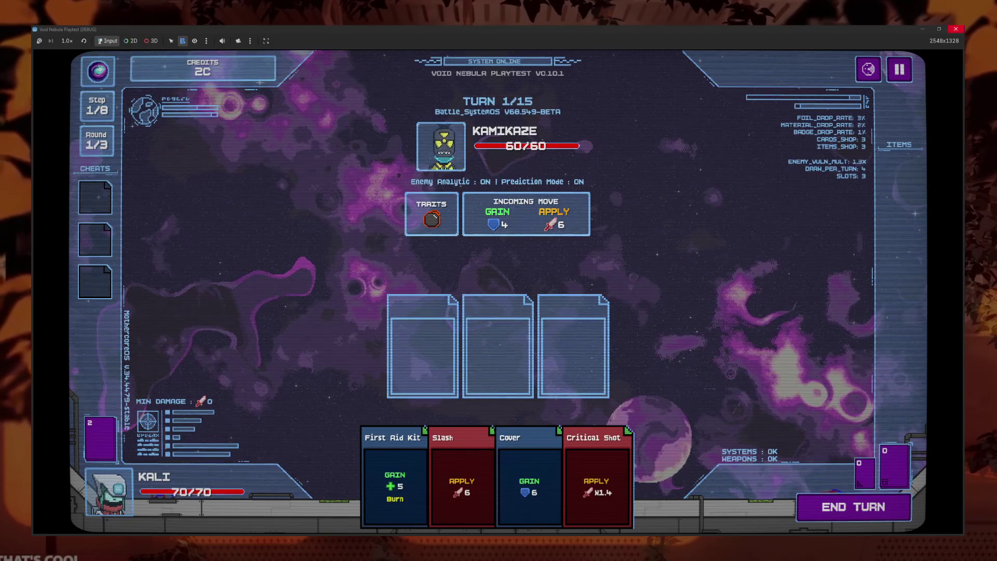
{"action": "key", "text": "F8"}
- Return Frames 0 and 2 to 0.5 s, save, and close portrait_default in LibreSprite
{"action": "left_click_drag", "start_coordinate": [843, 385], "coordinate": [839, 384]}
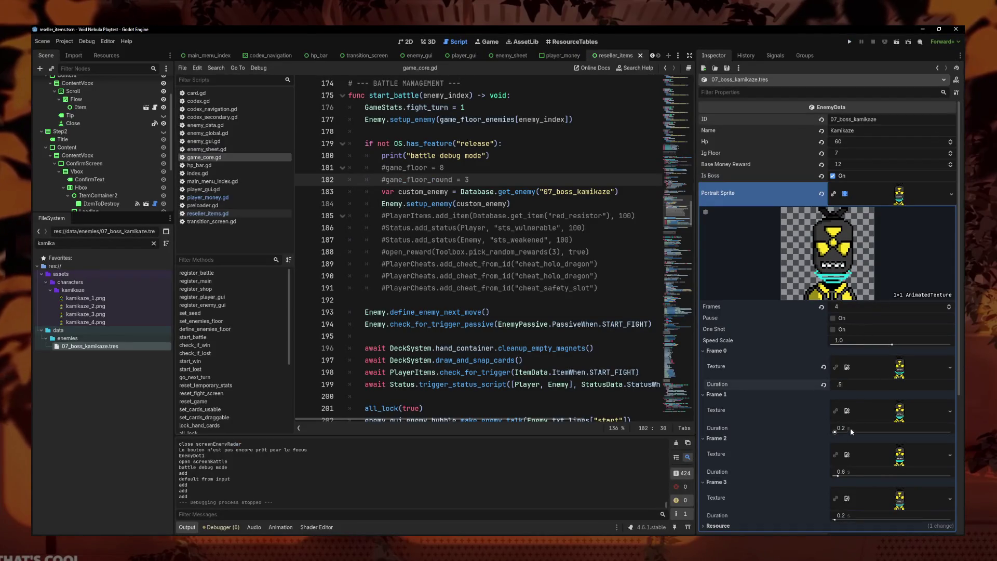
{"action": "left_click_drag", "start_coordinate": [841, 471], "coordinate": [837, 472]}
{"action": "key", "text": "ctrl+s"}
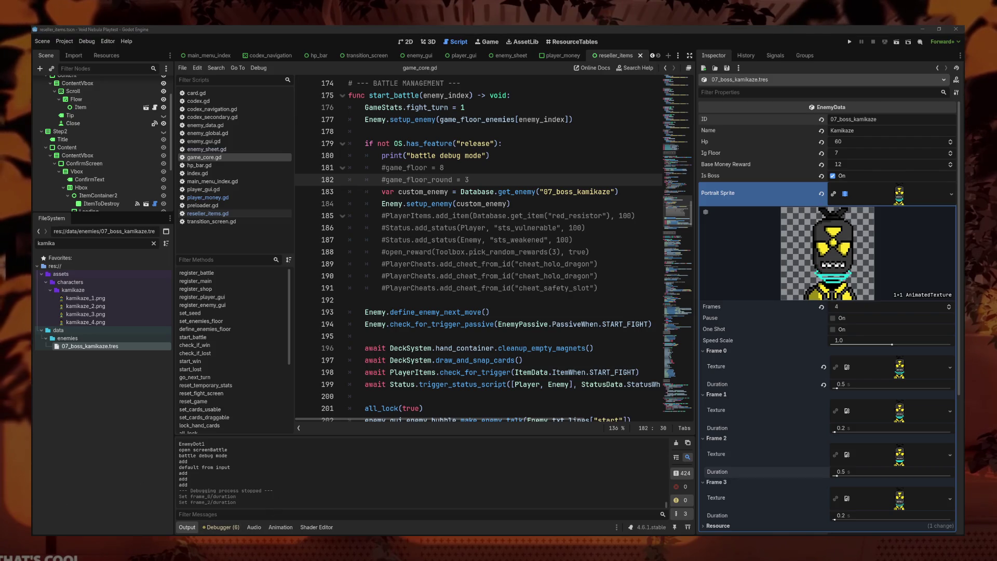
{"action": "key", "text": "alt+Tab"}
{"action": "left_click", "coordinate": [144, 47]}
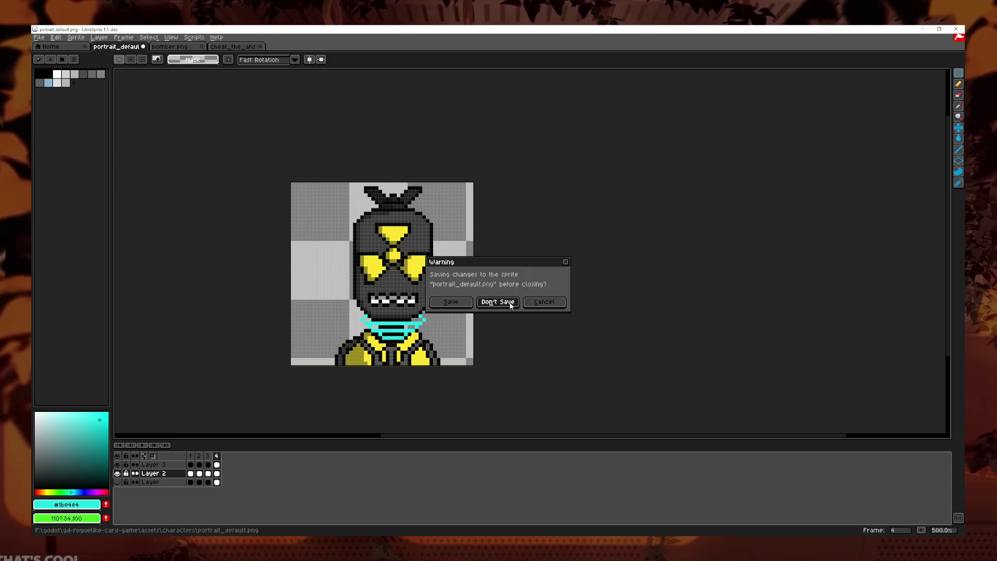
- Discard the portrait changes and close the bomber.png and cheat_the_answer documents
{"action": "left_click", "coordinate": [498, 302]}
{"action": "left_click", "coordinate": [143, 47]}
{"action": "left_click", "coordinate": [143, 46]}
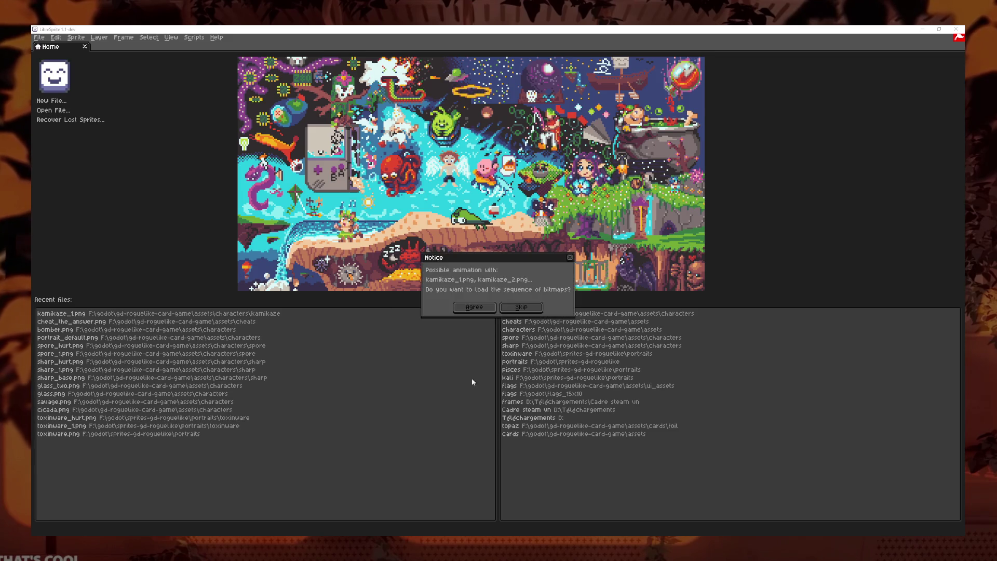
- Paste the revised portrait into kamikaze_1.png, save, and close it
{"action": "left_click", "coordinate": [521, 307]}
{"action": "scroll", "coordinate": [549, 266], "scroll_direction": "up", "scroll_amount": 3}
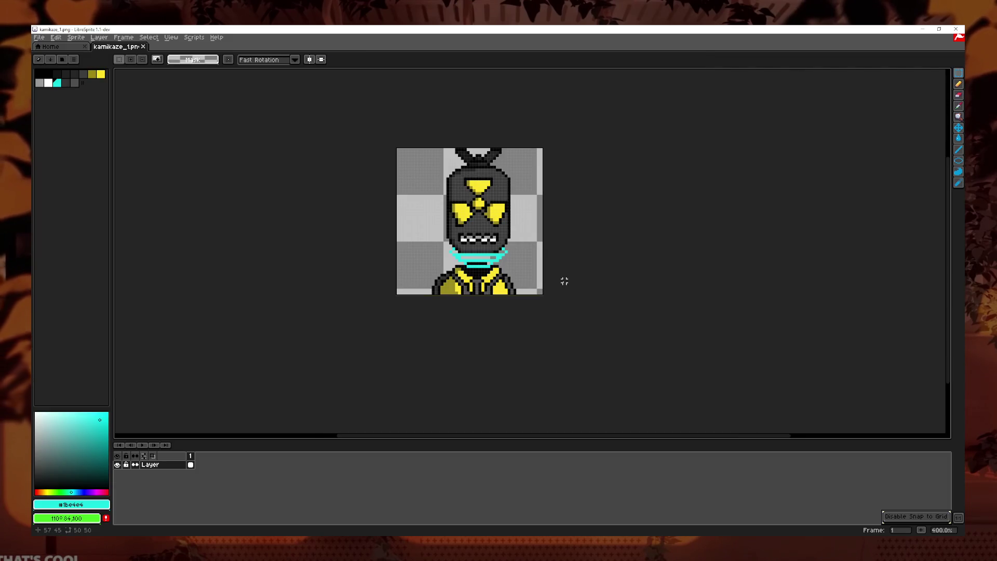
{"action": "key", "text": "ctrl+v"}
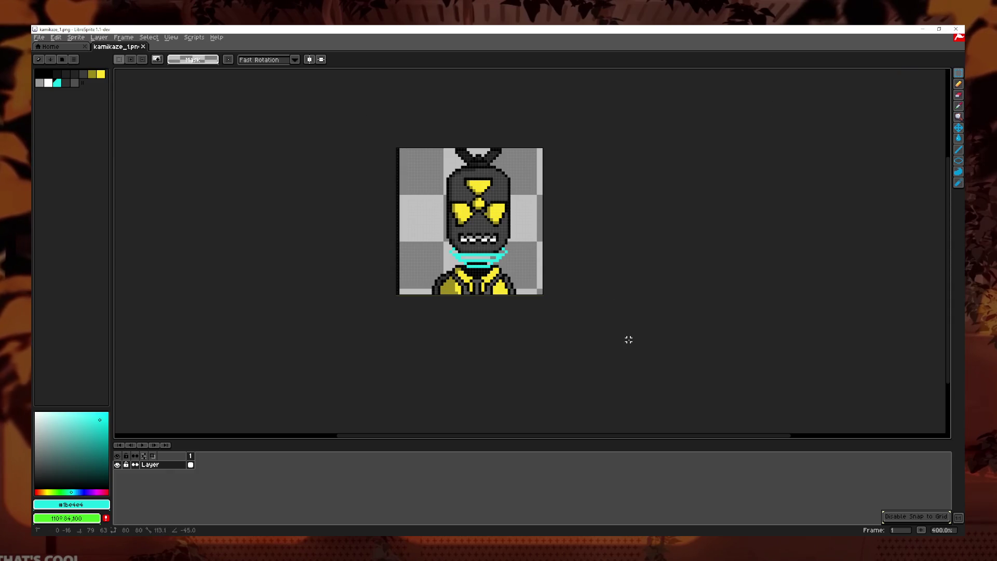
{"action": "key", "text": "Return"}
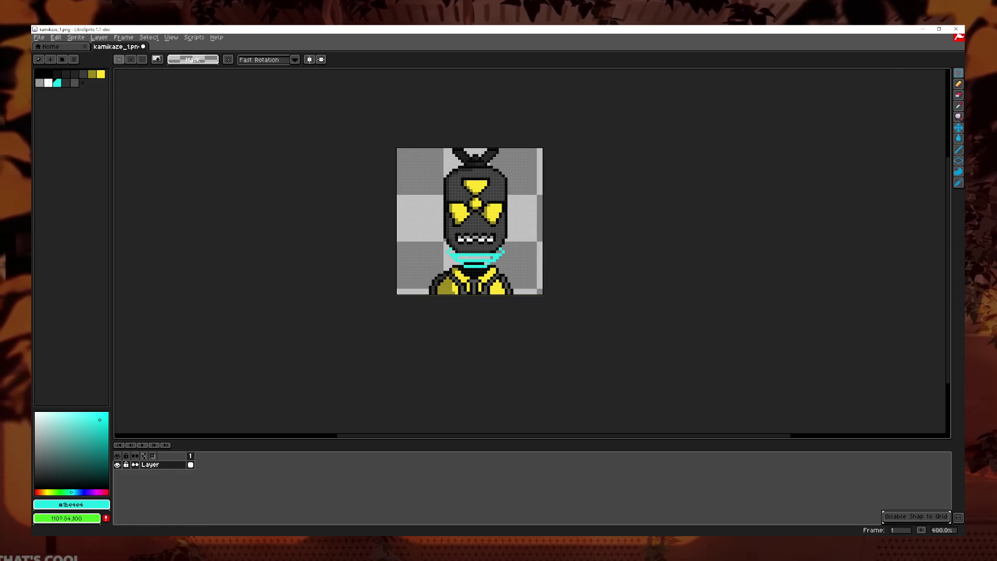
{"action": "key", "text": "ctrl+s"}
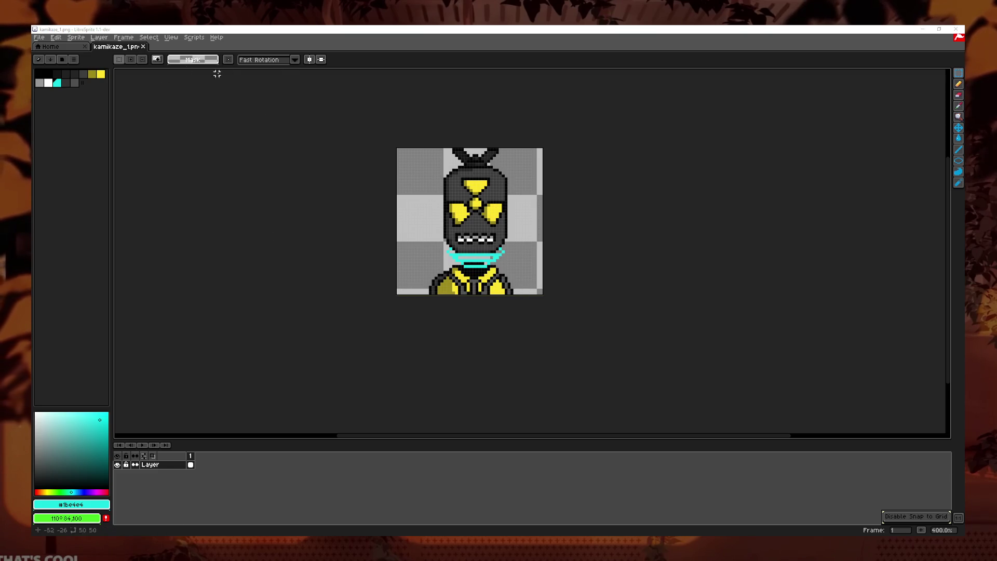
{"action": "left_click", "coordinate": [143, 46]}
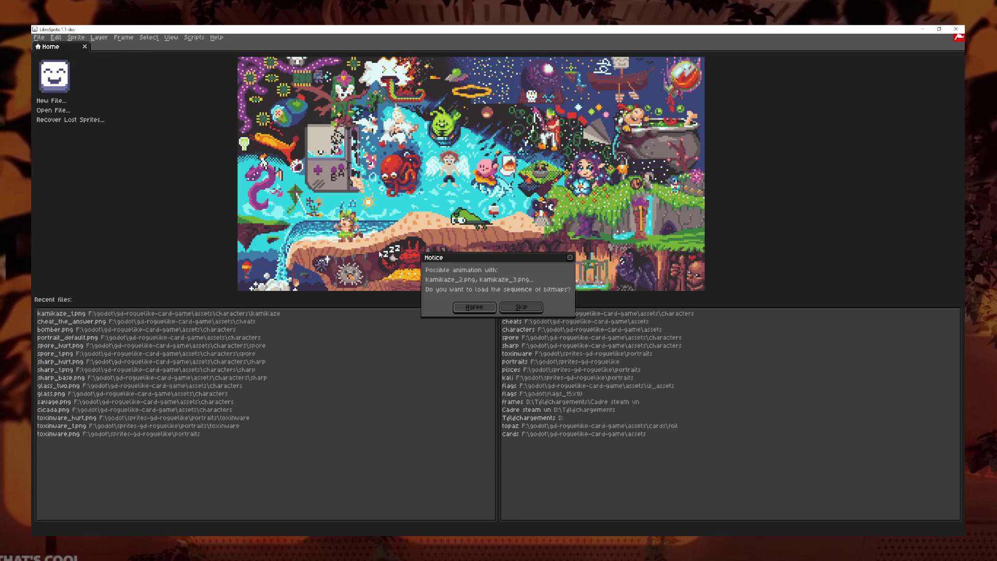
- Paste the revised portrait into kamikaze_2.png and kamikaze_3.png, saving each on close
{"action": "left_click", "coordinate": [520, 307]}
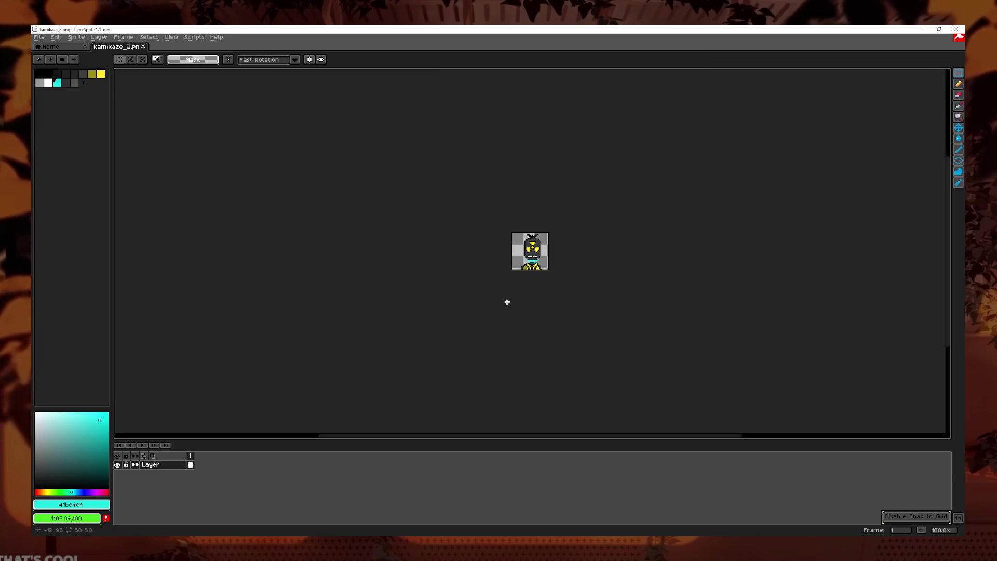
{"action": "scroll", "coordinate": [552, 290], "scroll_direction": "up", "scroll_amount": 3}
{"action": "key", "text": "ctrl+v"}
{"action": "left_click", "coordinate": [529, 302]}
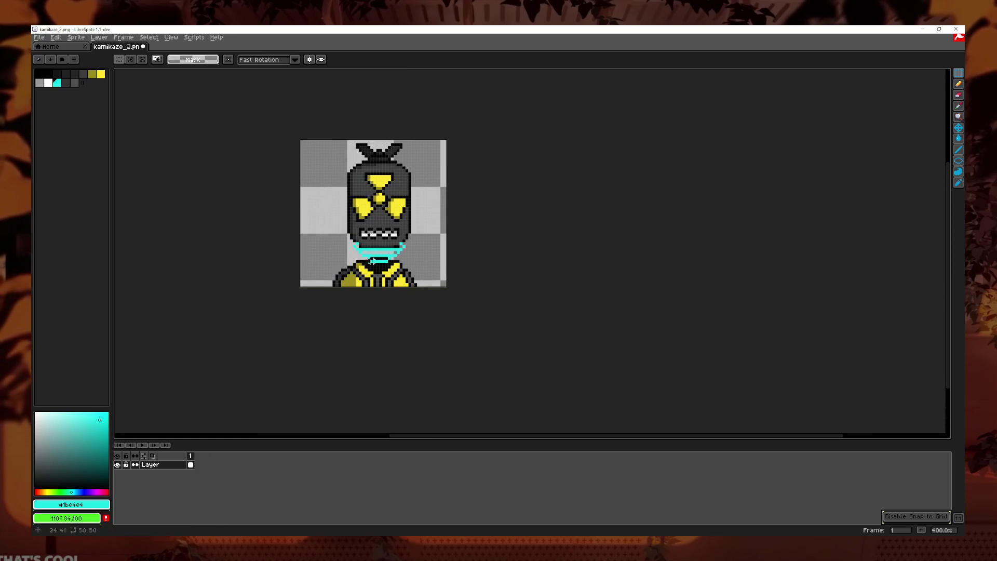
{"action": "left_click", "coordinate": [143, 46]}
{"action": "left_click", "coordinate": [464, 303]}
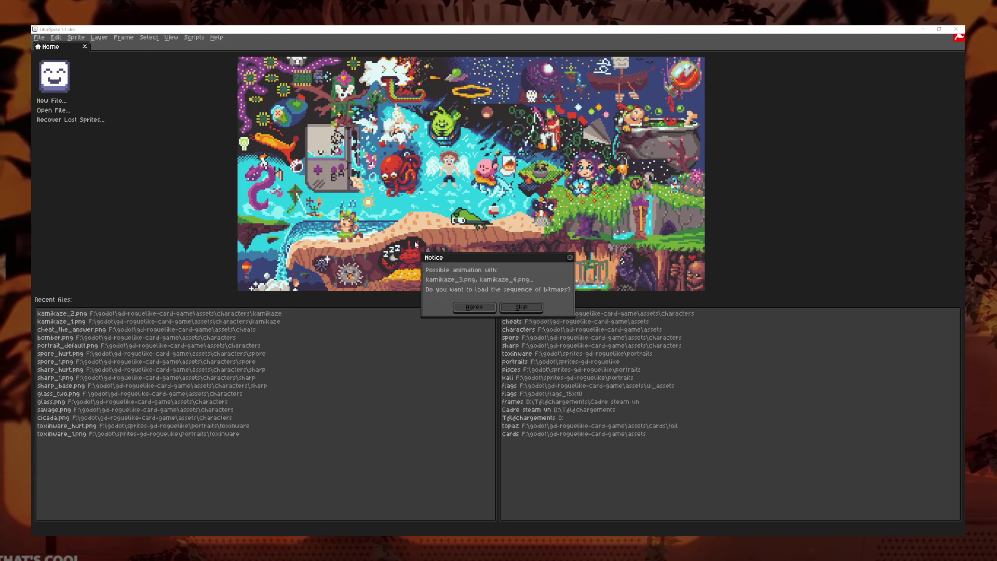
{"action": "left_click", "coordinate": [535, 307]}
{"action": "key", "text": "ctrl+v"}
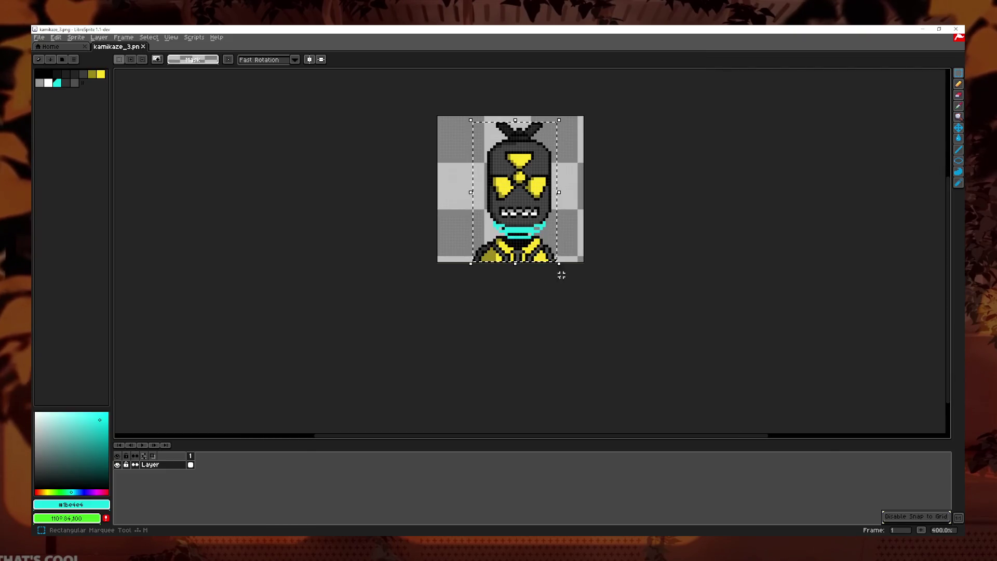
{"action": "key", "text": "Return"}
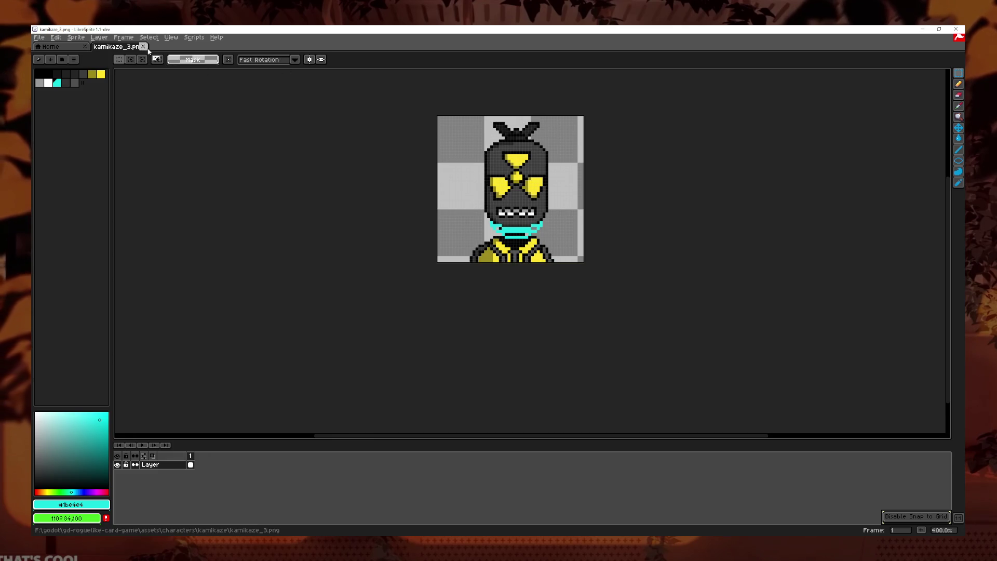
{"action": "left_click", "coordinate": [144, 46]}
{"action": "left_click", "coordinate": [453, 300]}
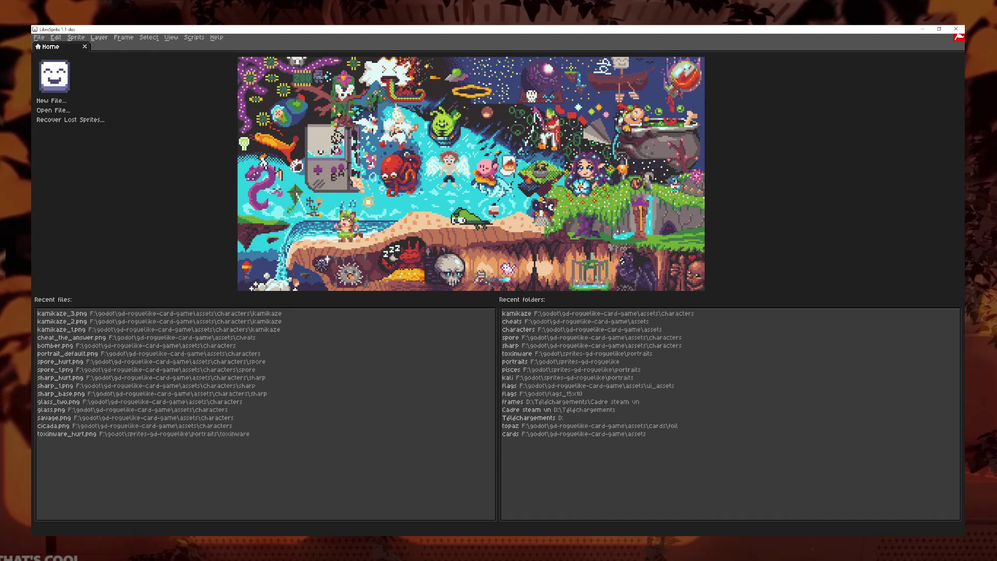
- Check kamikaze_4.png, then reopen kamikaze_1.png as the animated sequence
{"action": "left_click_drag", "start_coordinate": [498, 285], "coordinate": [498, 286]}
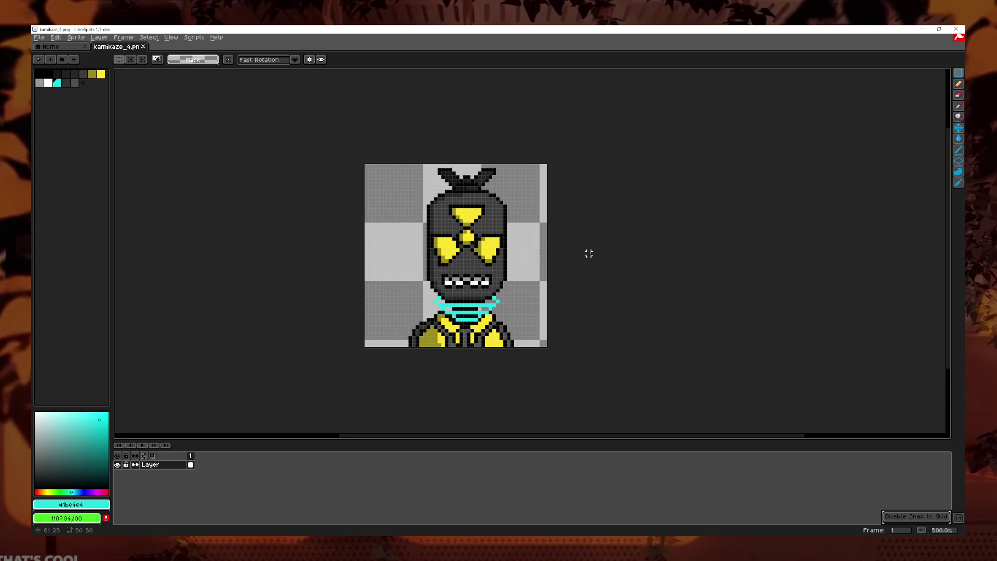
{"action": "left_click", "coordinate": [143, 47]}
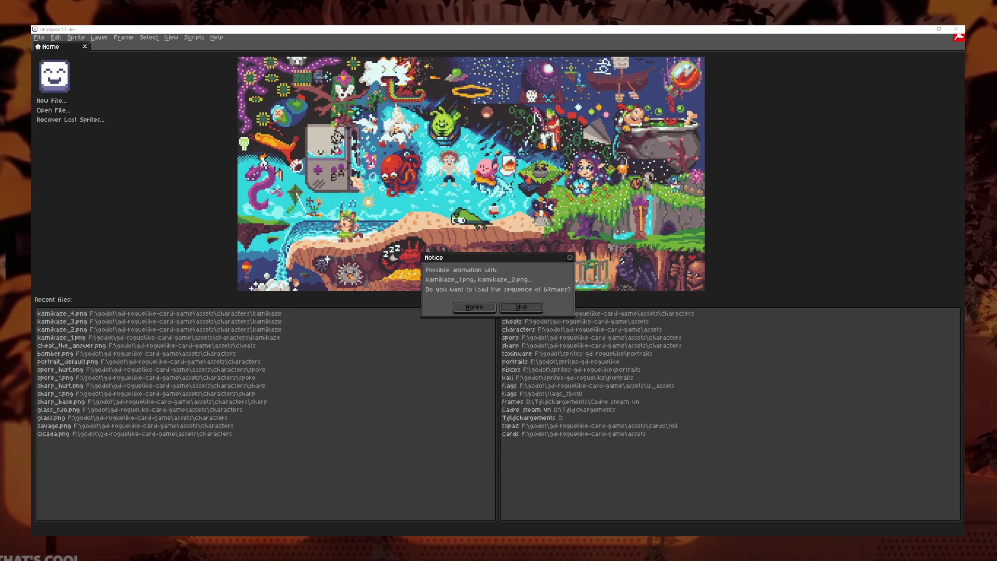
{"action": "left_click", "coordinate": [521, 307]}
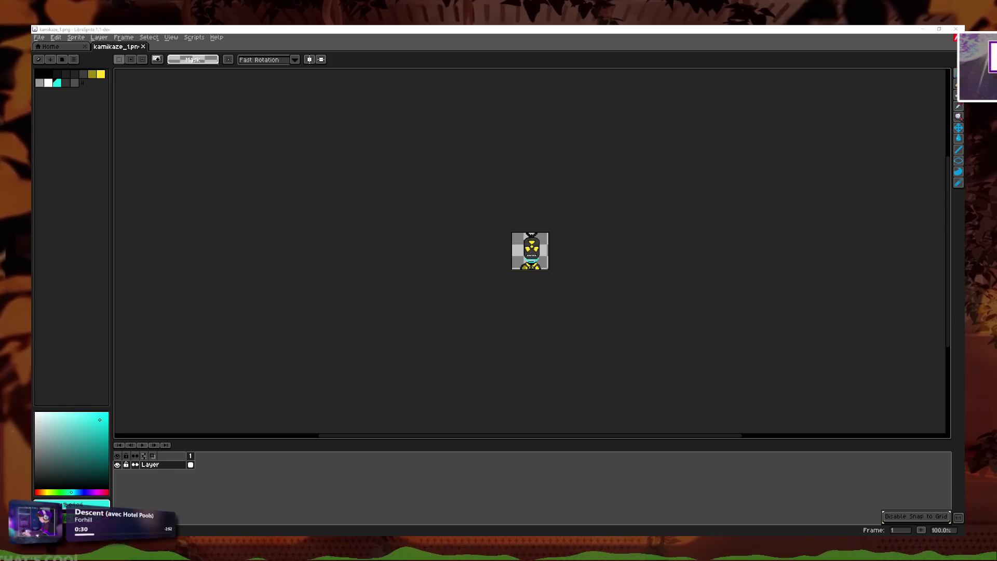
{"action": "scroll", "coordinate": [456, 274], "scroll_direction": "up", "scroll_amount": 3}
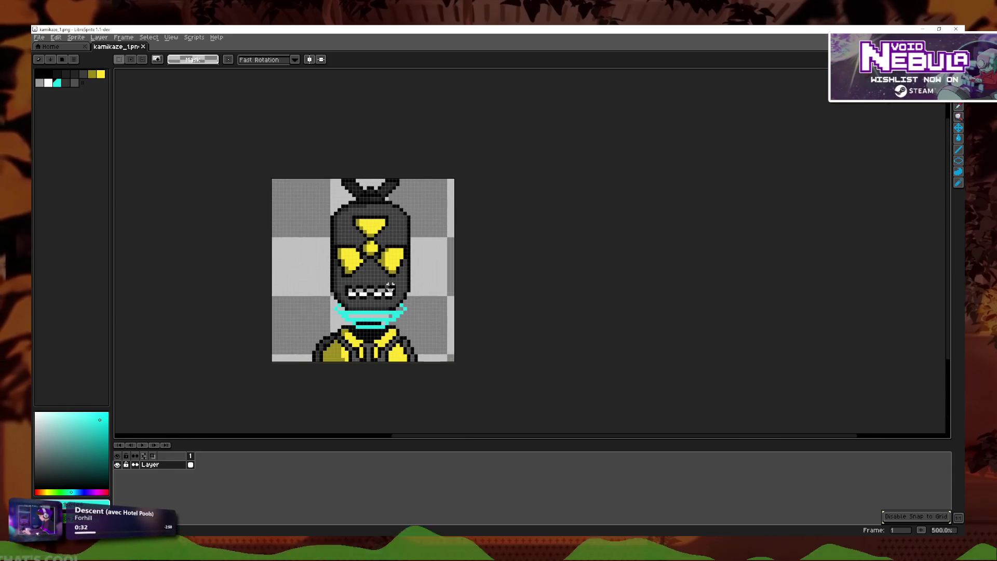
- Flood-fill the upper and lower cyan collar bands with red using the Paint Bucket
{"action": "scroll", "coordinate": [404, 297], "scroll_direction": "up", "scroll_amount": 1}
{"action": "scroll", "coordinate": [621, 334], "scroll_direction": "up", "scroll_amount": 2}
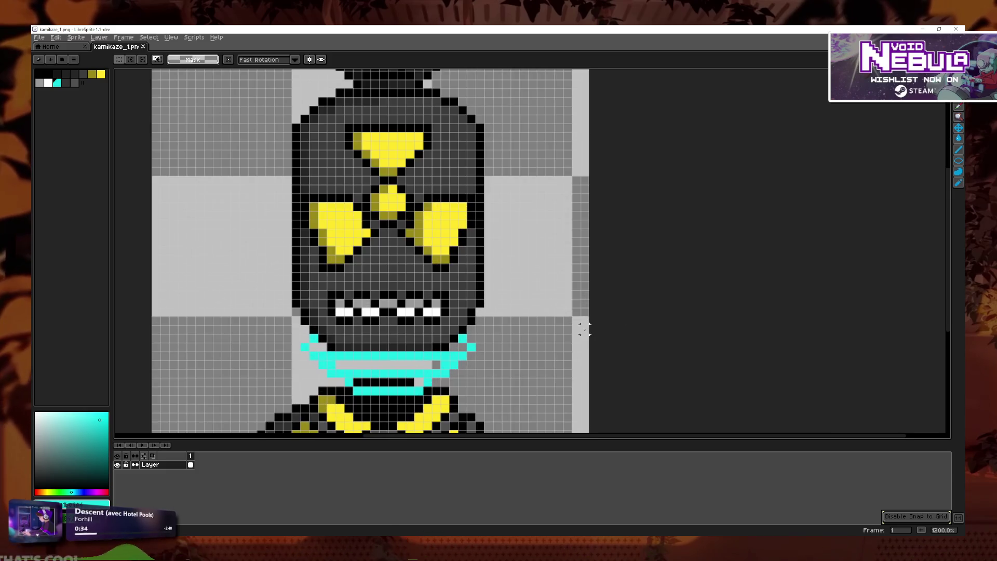
{"action": "left_click", "coordinate": [955, 119]}
{"action": "scroll", "coordinate": [626, 229], "scroll_direction": "up", "scroll_amount": 1}
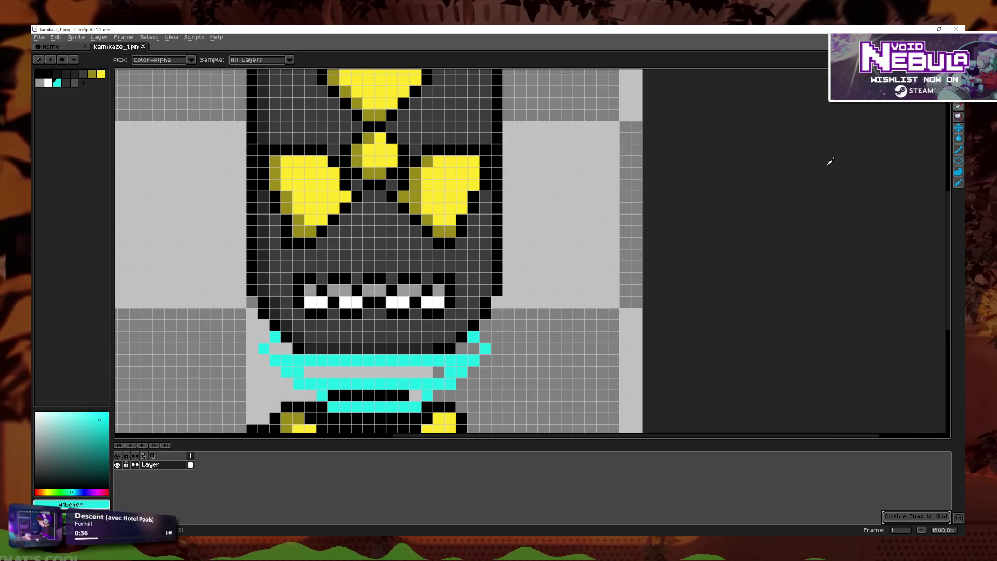
{"action": "left_click", "coordinate": [955, 140]}
{"action": "left_click", "coordinate": [108, 491]}
{"action": "left_click", "coordinate": [94, 439]}
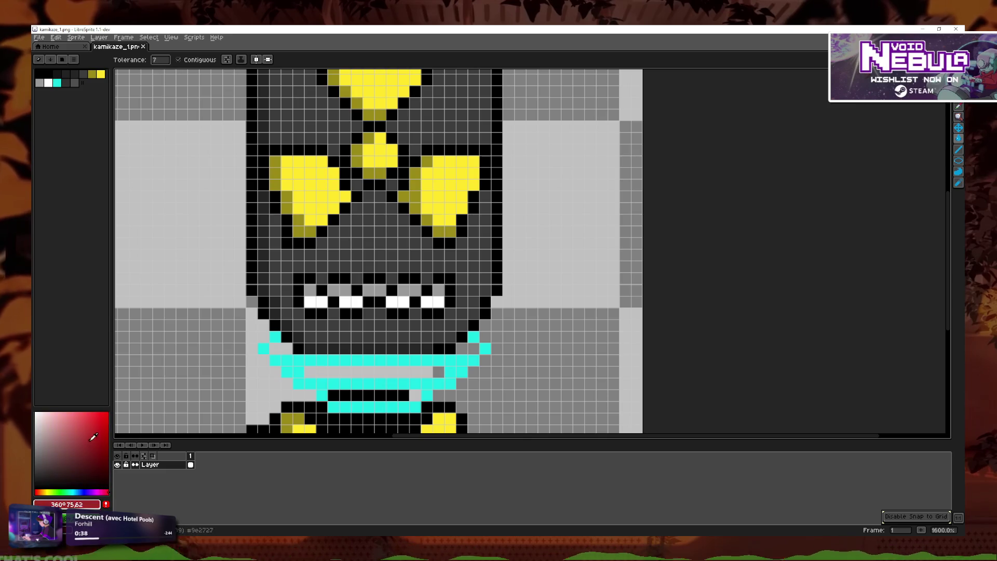
{"action": "left_click_drag", "start_coordinate": [98, 417], "coordinate": [96, 421]}
{"action": "left_click", "coordinate": [346, 365]}
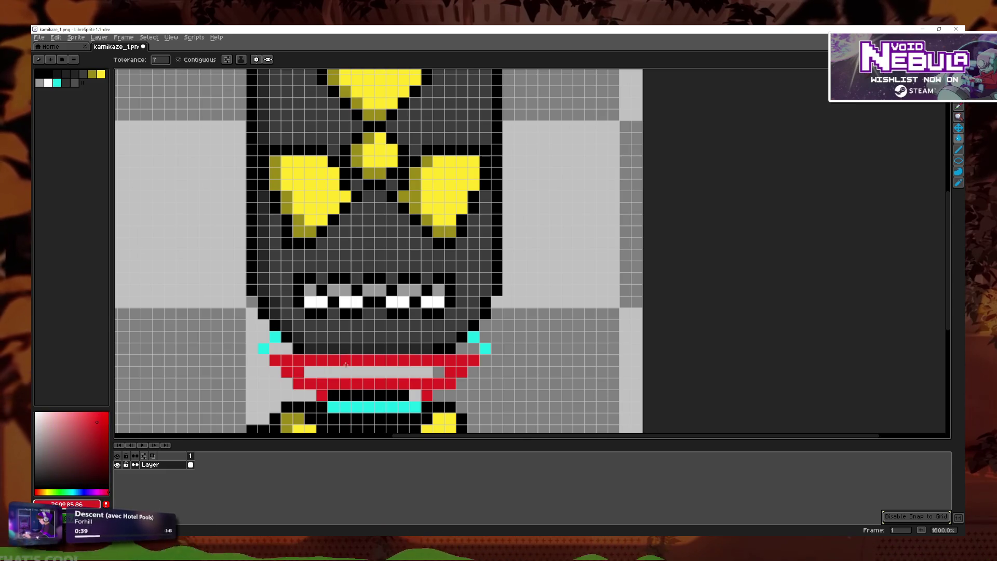
{"action": "key", "text": "ctrl+z"}
{"action": "left_click", "coordinate": [275, 338]}
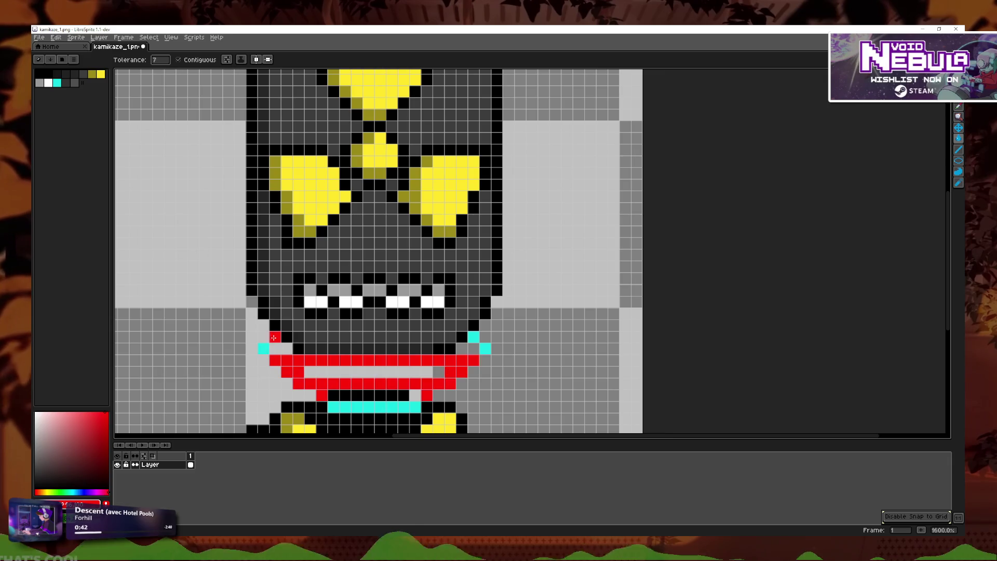
{"action": "left_click", "coordinate": [398, 408]}
- With the Eraser, remove the stray black pixels beside and below the teeth
{"action": "scroll", "coordinate": [475, 339], "scroll_direction": "down", "scroll_amount": 2}
{"action": "scroll", "coordinate": [474, 340], "scroll_direction": "down", "scroll_amount": 4}
{"action": "scroll", "coordinate": [459, 286], "scroll_direction": "up", "scroll_amount": 3}
{"action": "scroll", "coordinate": [458, 286], "scroll_direction": "up", "scroll_amount": 5}
{"action": "scroll", "coordinate": [467, 270], "scroll_direction": "down", "scroll_amount": 2}
{"action": "scroll", "coordinate": [481, 258], "scroll_direction": "down", "scroll_amount": 1}
{"action": "scroll", "coordinate": [481, 259], "scroll_direction": "down", "scroll_amount": 3}
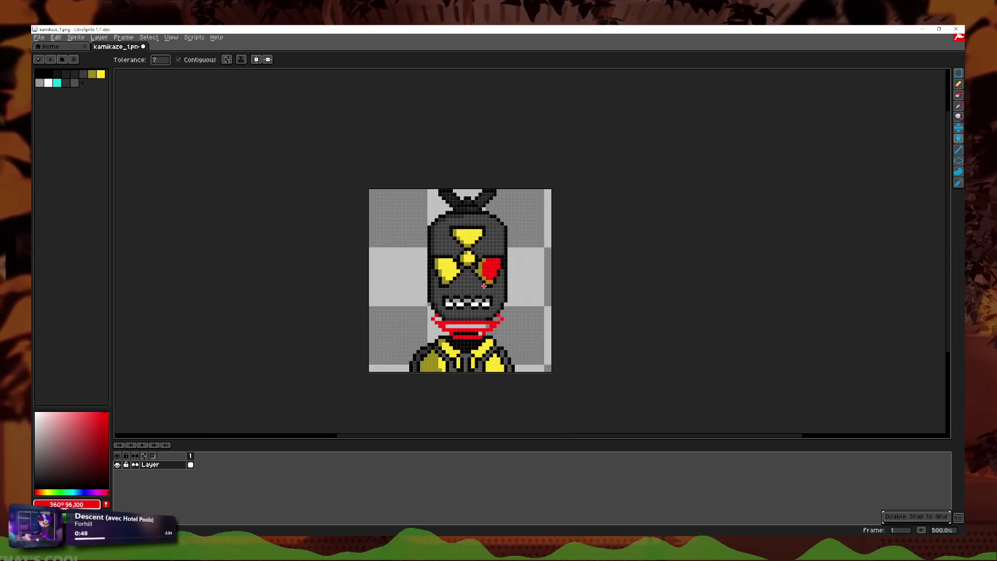
{"action": "scroll", "coordinate": [499, 270], "scroll_direction": "down", "scroll_amount": 2}
{"action": "scroll", "coordinate": [513, 280], "scroll_direction": "down", "scroll_amount": 1}
{"action": "scroll", "coordinate": [512, 273], "scroll_direction": "up", "scroll_amount": 5}
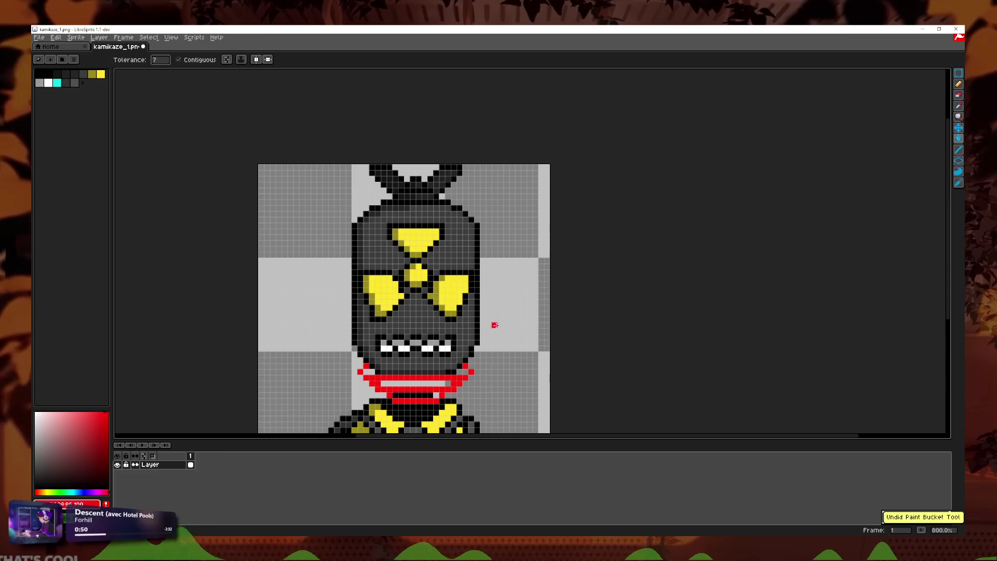
{"action": "scroll", "coordinate": [494, 325], "scroll_direction": "down", "scroll_amount": 2}
{"action": "scroll", "coordinate": [467, 322], "scroll_direction": "up", "scroll_amount": 5}
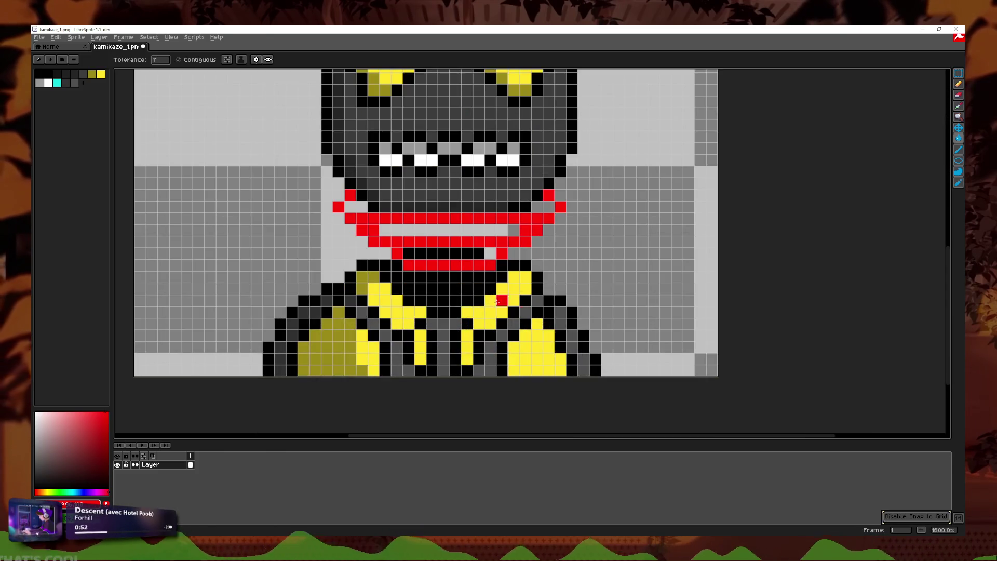
{"action": "scroll", "coordinate": [498, 291], "scroll_direction": "down", "scroll_amount": 1}
{"action": "scroll", "coordinate": [492, 241], "scroll_direction": "up", "scroll_amount": 1}
{"action": "left_click_drag", "start_coordinate": [502, 190], "coordinate": [540, 335]}
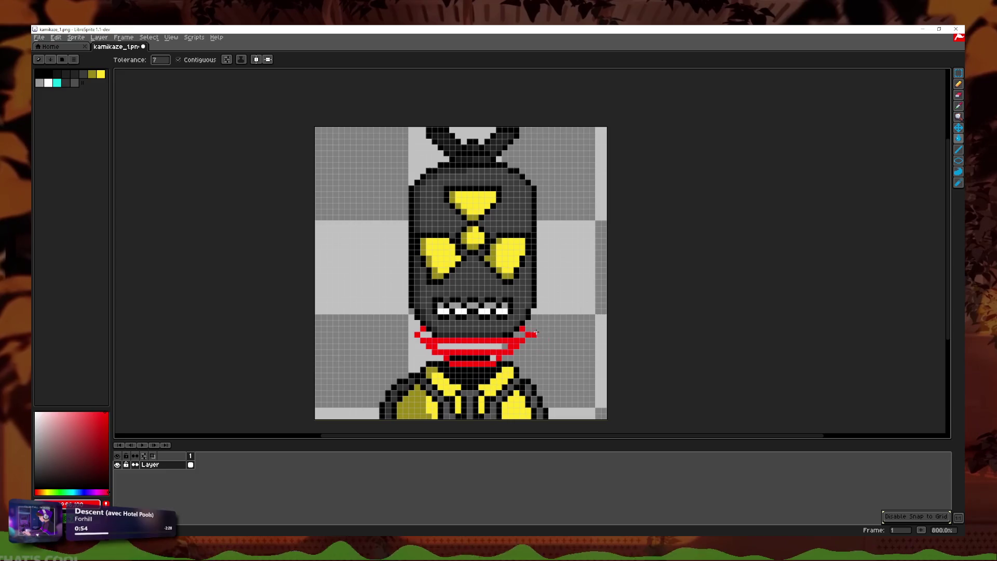
{"action": "scroll", "coordinate": [469, 311], "scroll_direction": "up", "scroll_amount": 2}
{"action": "scroll", "coordinate": [470, 312], "scroll_direction": "down", "scroll_amount": 2}
{"action": "scroll", "coordinate": [531, 320], "scroll_direction": "up", "scroll_amount": 3}
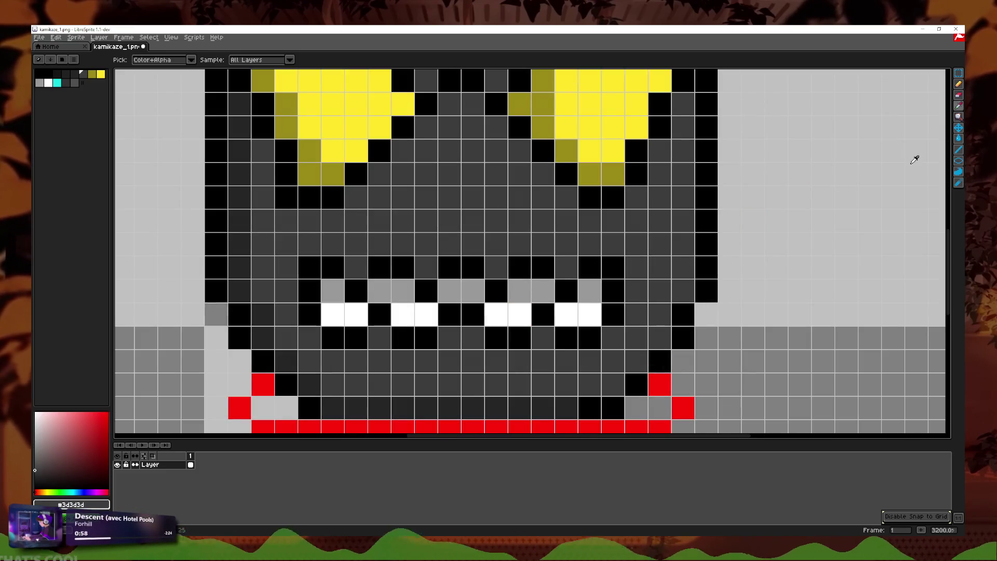
{"action": "left_click", "coordinate": [959, 95]}
{"action": "left_click", "coordinate": [613, 268]}
{"action": "left_click", "coordinate": [590, 338]}
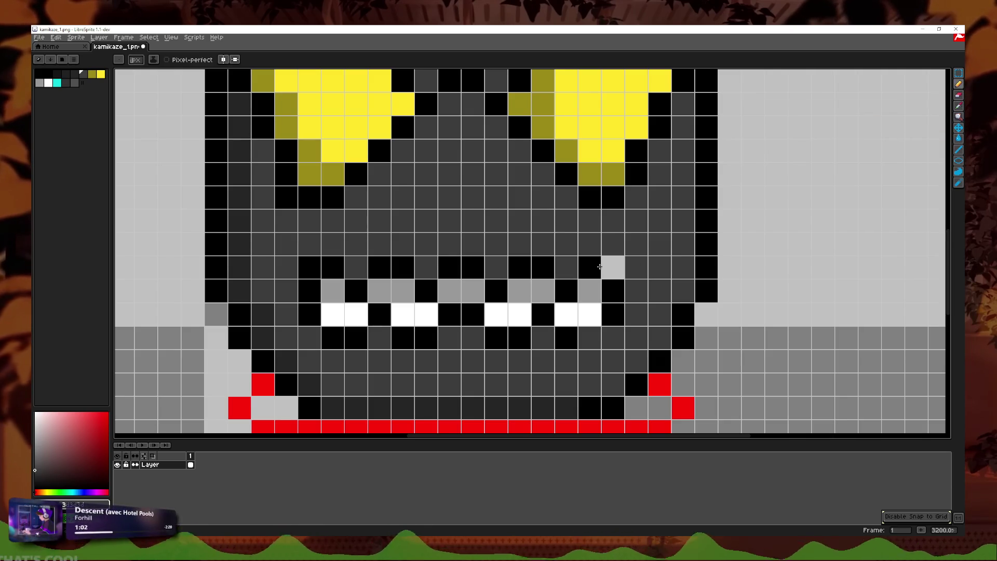
- Select the teeth area of the mouth and move it up one pixel row
{"action": "mouse_move", "coordinate": [615, 269]}
{"action": "left_mouse_down"}
{"action": "mouse_move", "coordinate": [296, 272]}
{"action": "mouse_move", "coordinate": [564, 334]}
{"action": "mouse_move", "coordinate": [574, 312]}
{"action": "left_mouse_up"}
{"action": "key", "text": "ctrl+z"}
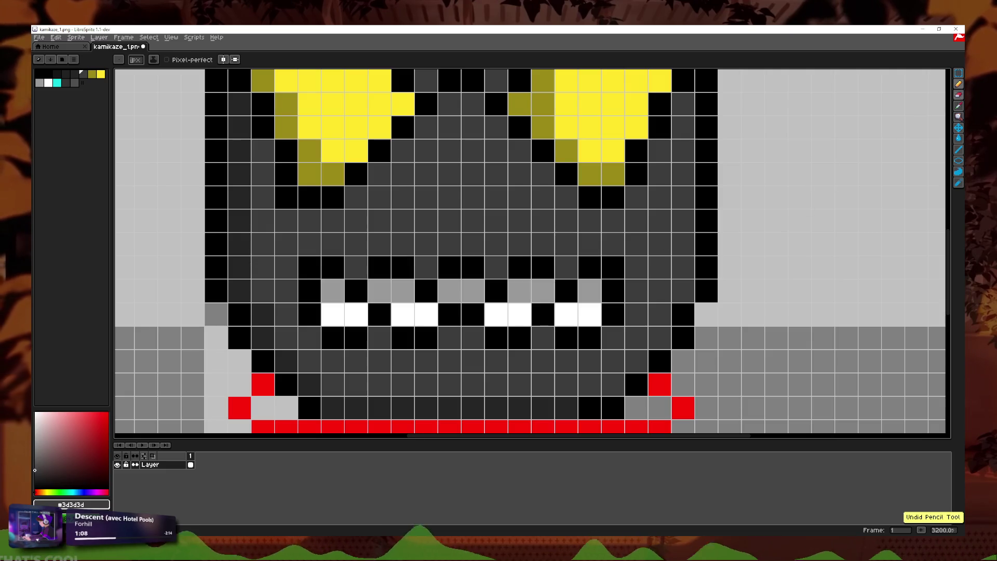
{"action": "left_click", "coordinate": [959, 74]}
{"action": "left_click_drag", "start_coordinate": [297, 254], "coordinate": [626, 352]}
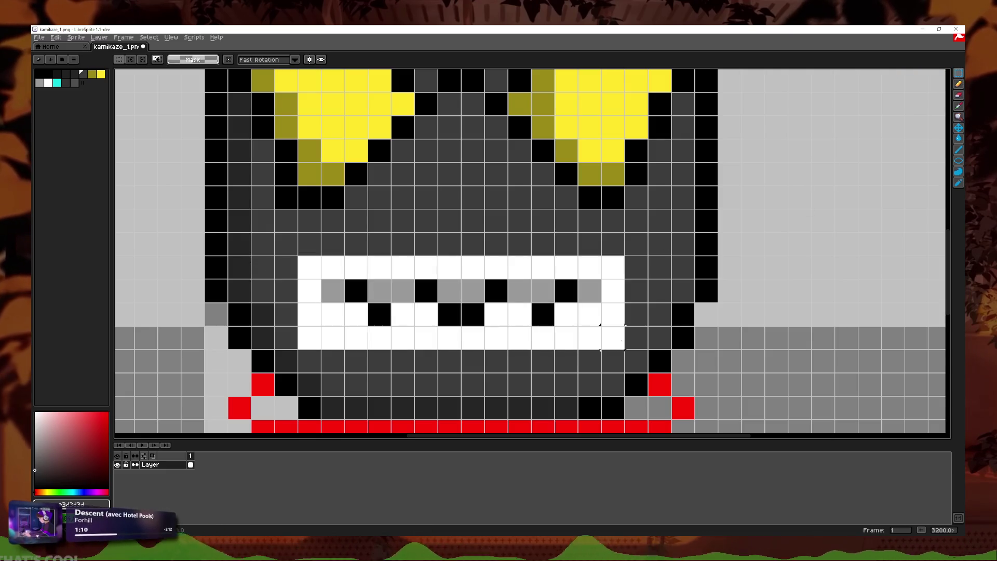
{"action": "left_click", "coordinate": [632, 250]}
{"action": "left_click_drag", "start_coordinate": [632, 249], "coordinate": [632, 226]}
{"action": "key", "text": "Return"}
- Select the mouth rows below the teeth and move them down one pixel
{"action": "scroll", "coordinate": [684, 253], "scroll_direction": "down", "scroll_amount": 5}
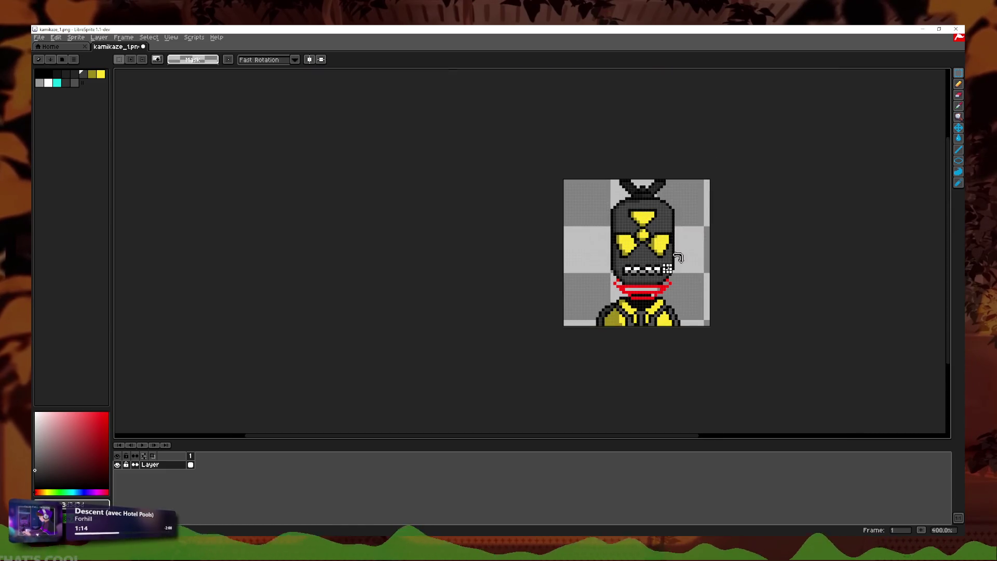
{"action": "scroll", "coordinate": [678, 261], "scroll_direction": "up", "scroll_amount": 2}
{"action": "scroll", "coordinate": [678, 260], "scroll_direction": "up", "scroll_amount": 3}
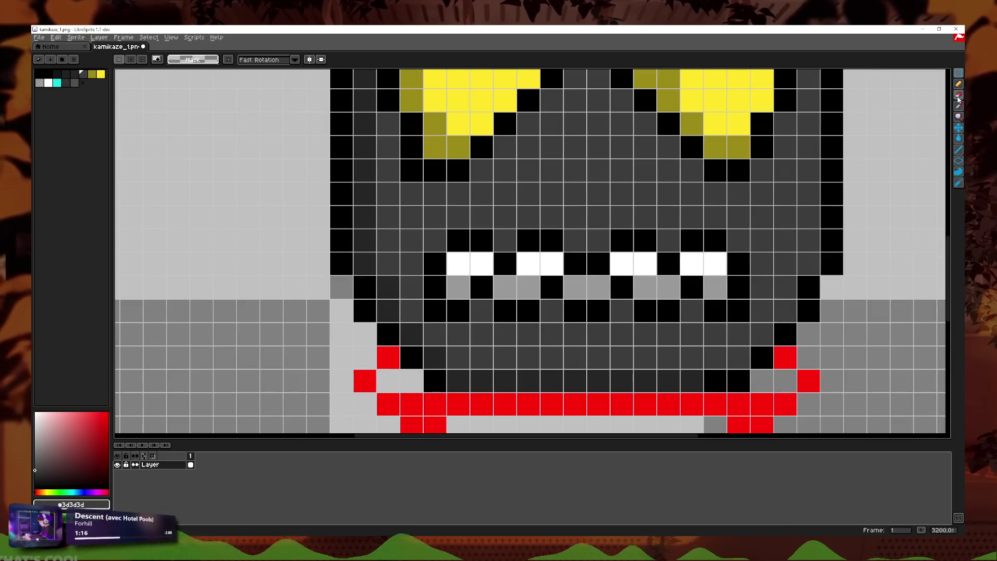
{"action": "left_click", "coordinate": [959, 84]}
{"action": "left_click", "coordinate": [958, 73]}
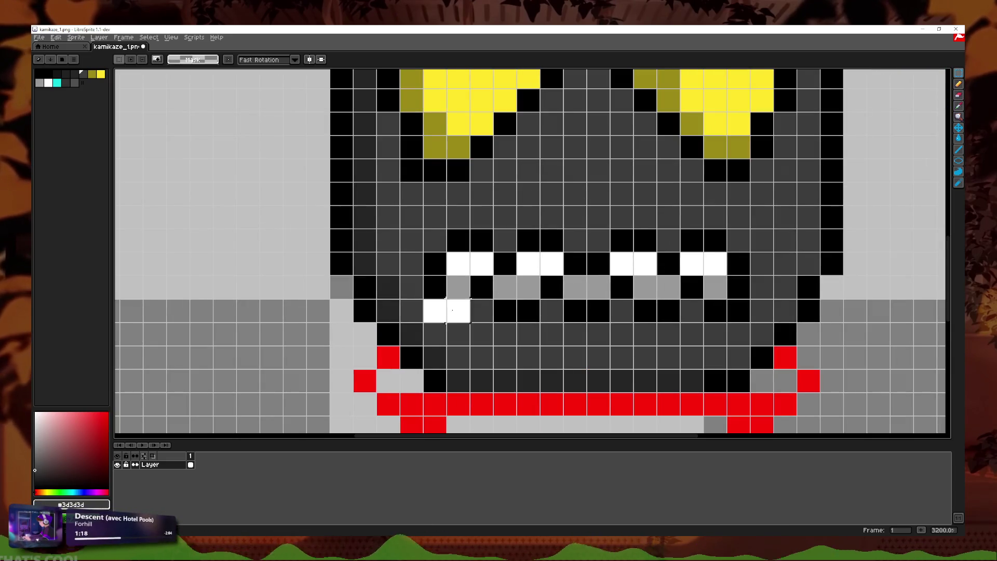
{"action": "left_click_drag", "start_coordinate": [744, 284], "coordinate": [423, 322]}
{"action": "left_click_drag", "start_coordinate": [736, 290], "coordinate": [736, 313]}
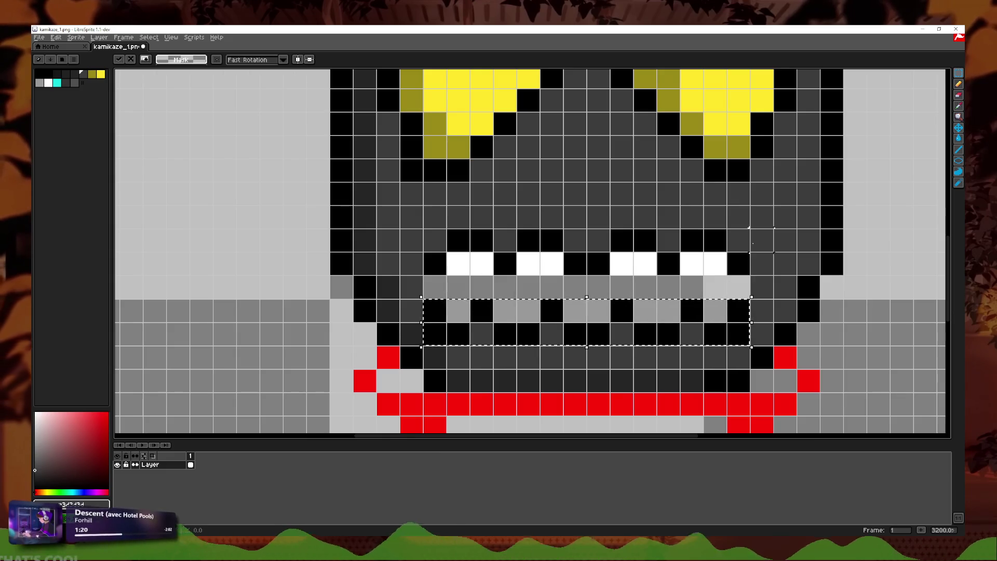
{"action": "scroll", "coordinate": [734, 271], "scroll_direction": "up", "scroll_amount": 1}
- Sample white from the teeth and paint the full row under the teeth white
{"action": "left_click", "coordinate": [959, 106]}
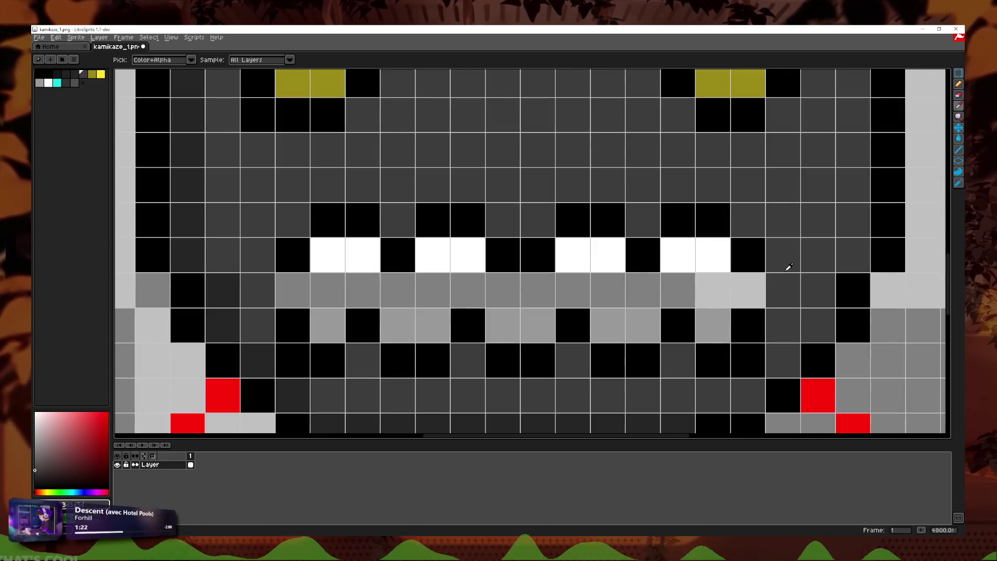
{"action": "key", "text": "b"}
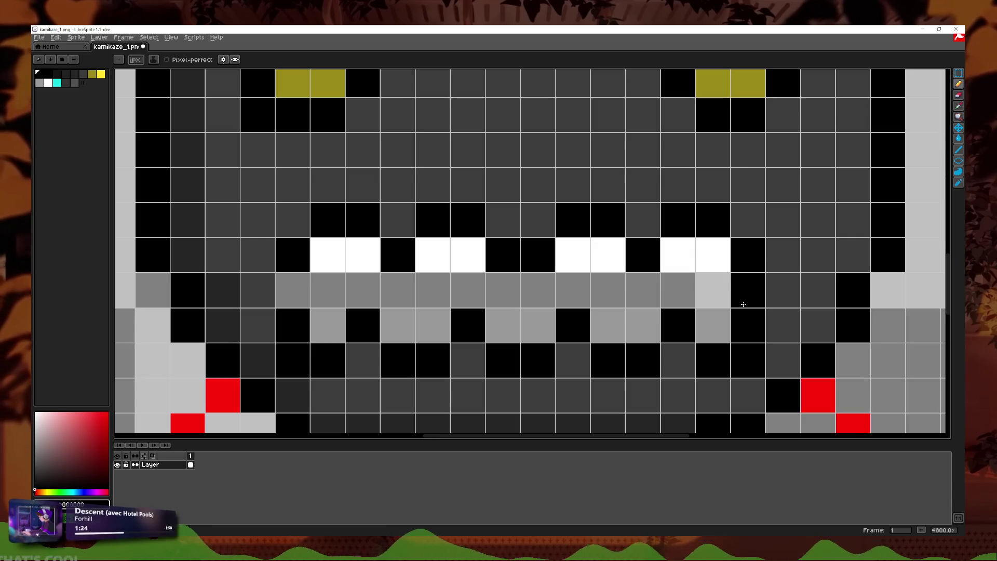
{"action": "left_click", "coordinate": [293, 291]}
{"action": "left_click", "coordinate": [961, 109]}
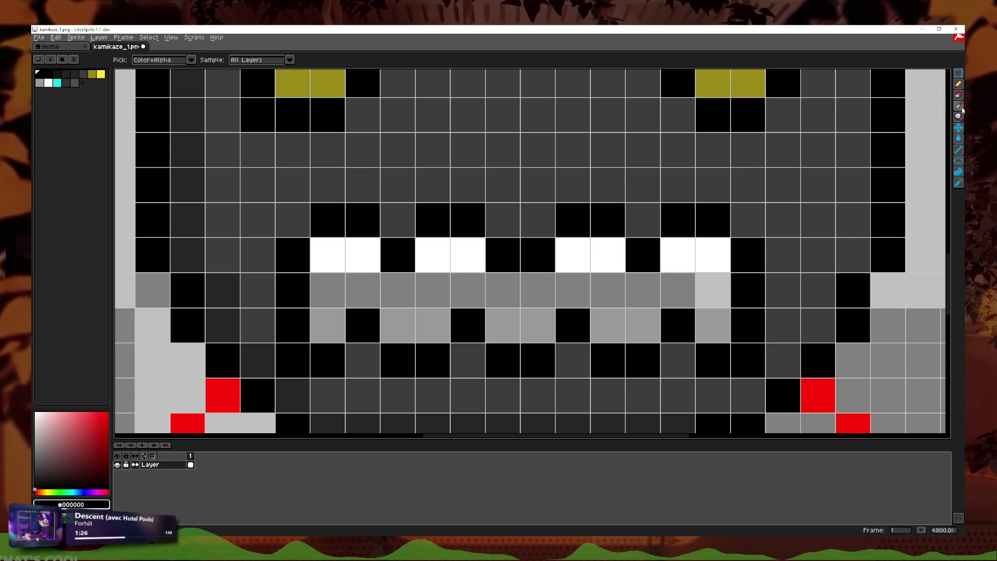
{"action": "key", "text": "b"}
{"action": "left_click", "coordinate": [708, 277]}
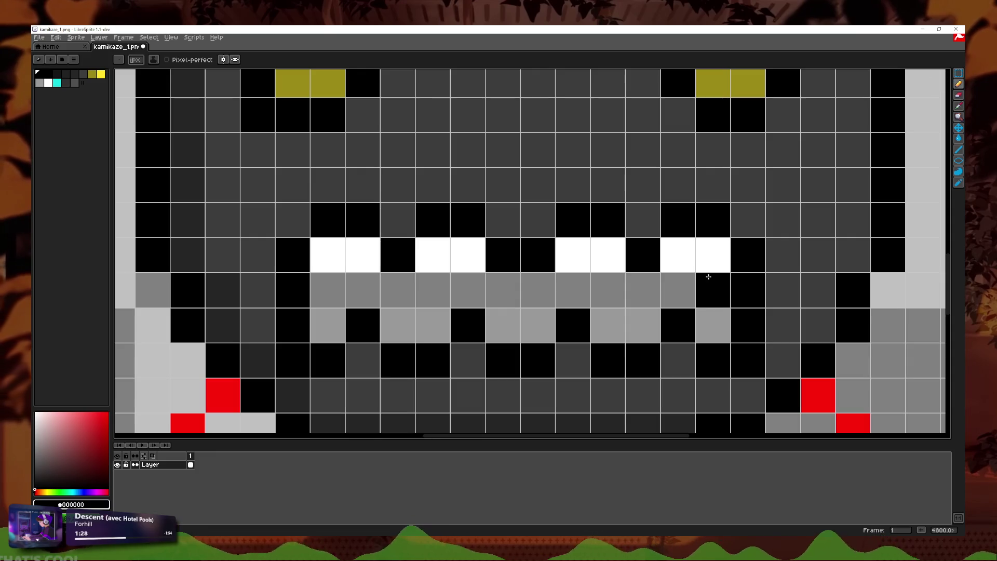
{"action": "key", "text": "ctrl+z"}
{"action": "key", "text": "ctrl+z"}
{"action": "left_click", "coordinate": [960, 109]}
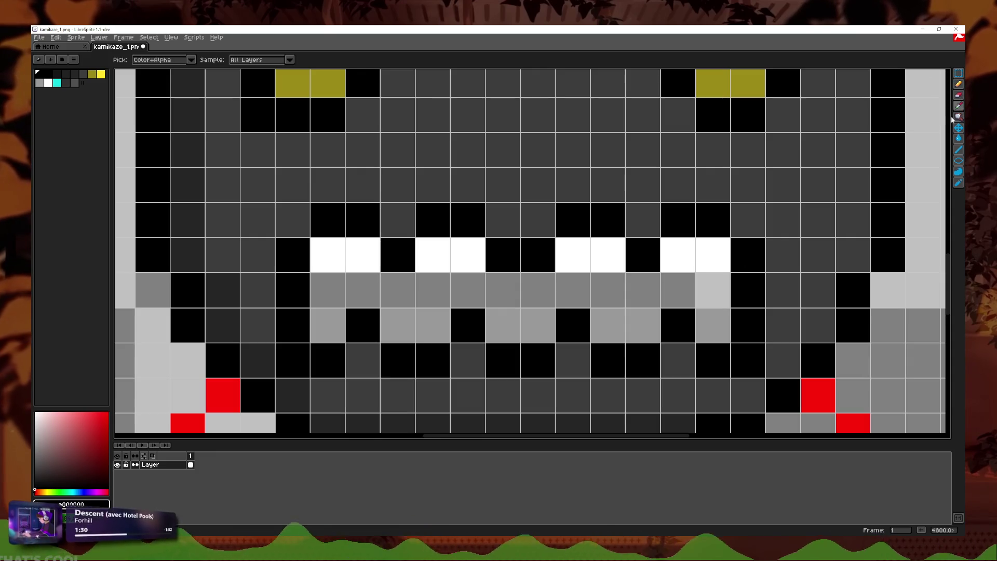
{"action": "left_click", "coordinate": [706, 255]}
{"action": "key", "text": "b"}
{"action": "left_click", "coordinate": [707, 281]}
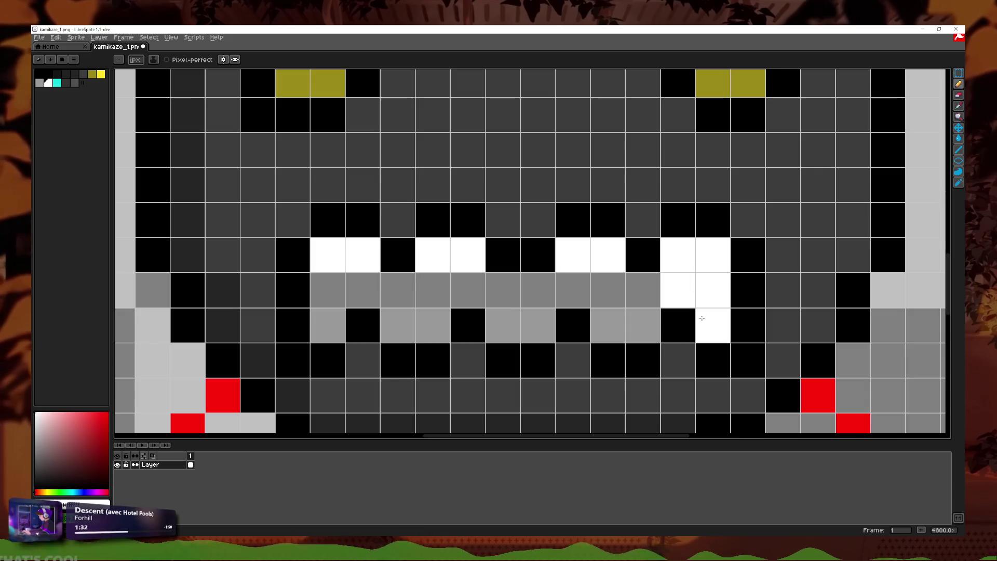
{"action": "left_click_drag", "start_coordinate": [702, 318], "coordinate": [505, 338]}
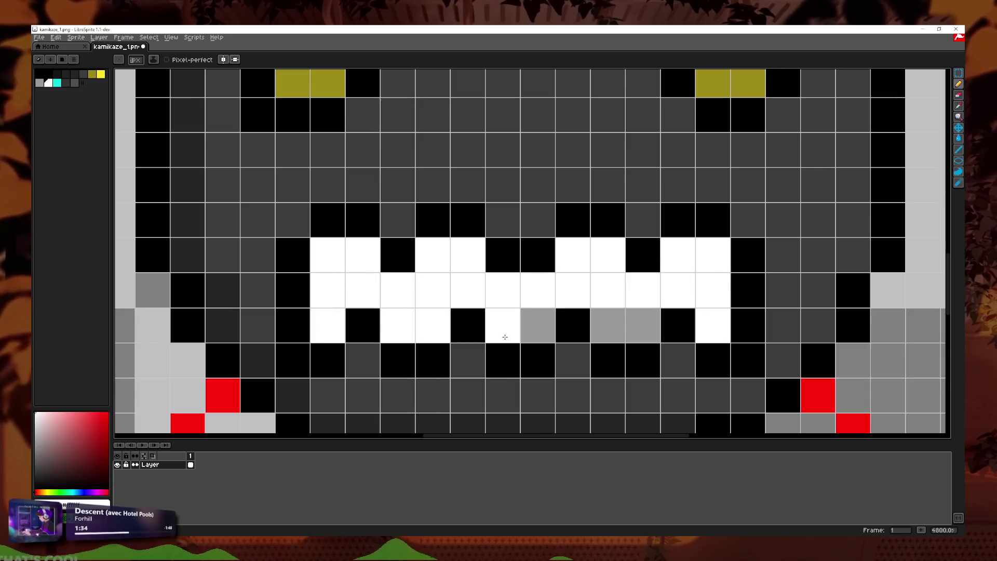
- Recolour each upper tooth with the mid grey sampled from the sprite
{"action": "left_click", "coordinate": [960, 108]}
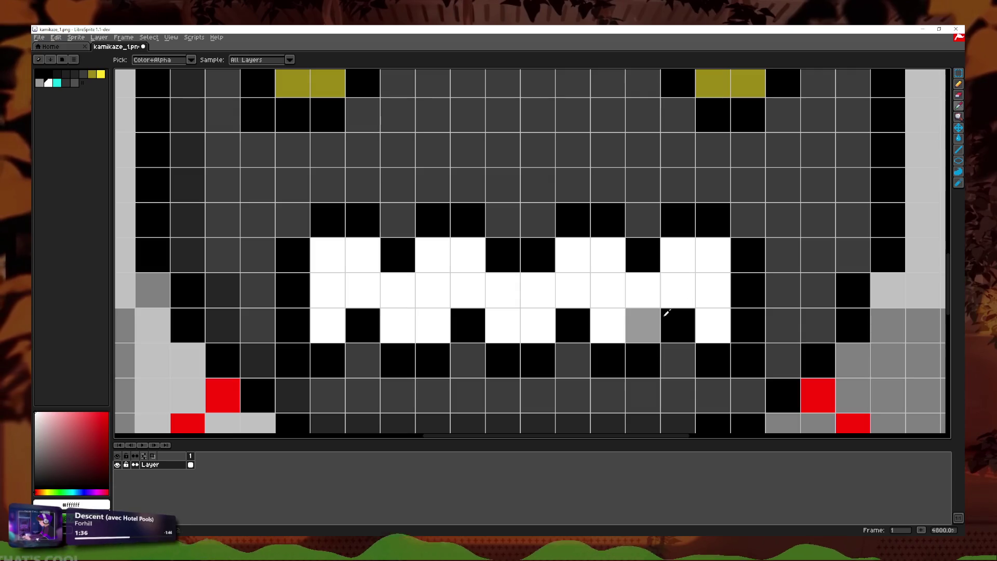
{"action": "left_click", "coordinate": [959, 84]}
{"action": "left_click", "coordinate": [677, 254]}
{"action": "left_click", "coordinate": [713, 254]}
{"action": "left_click", "coordinate": [573, 254]}
{"action": "left_click", "coordinate": [607, 255]}
{"action": "left_click", "coordinate": [492, 243]}
{"action": "key", "text": "ctrl+z"}
{"action": "left_click", "coordinate": [468, 255]}
{"action": "left_click", "coordinate": [432, 254]}
{"action": "left_click", "coordinate": [362, 254]}
{"action": "left_click", "coordinate": [327, 254]}
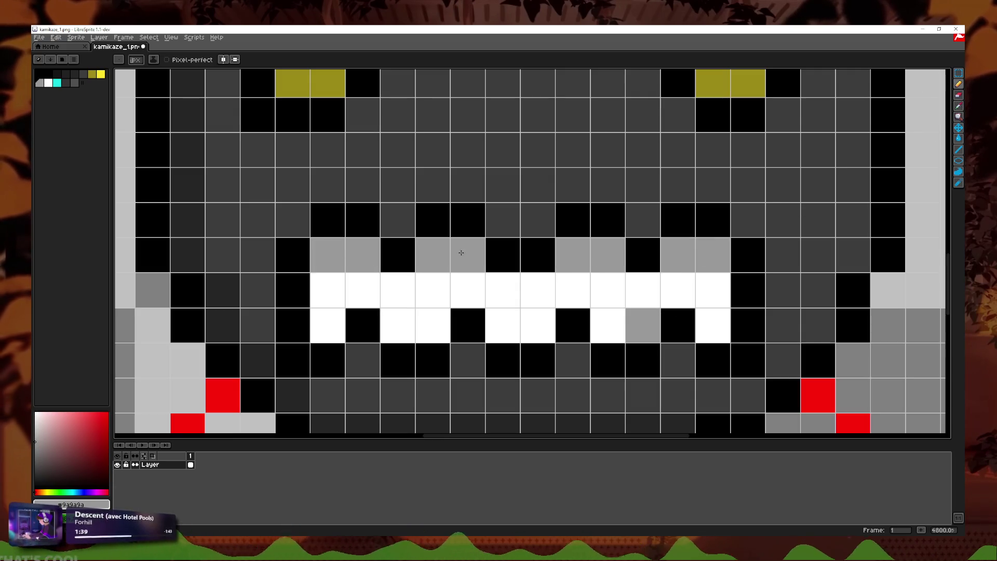
- Pick up white from the teeth again and return to the Pencil
{"action": "left_click", "coordinate": [960, 108]}
{"action": "left_click", "coordinate": [687, 295]}
{"action": "left_click", "coordinate": [959, 84]}
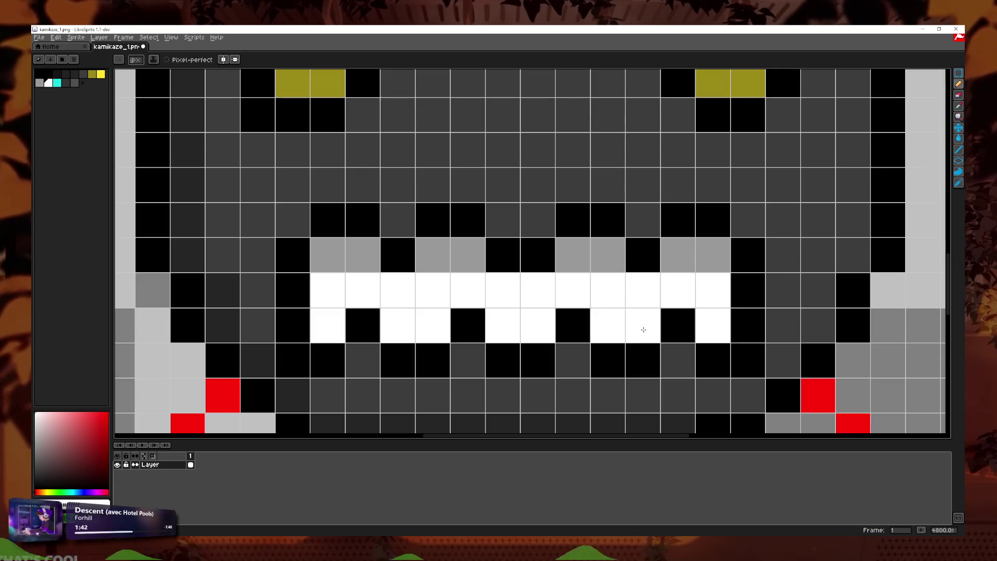
{"action": "scroll", "coordinate": [643, 329], "scroll_direction": "down", "scroll_amount": 6}
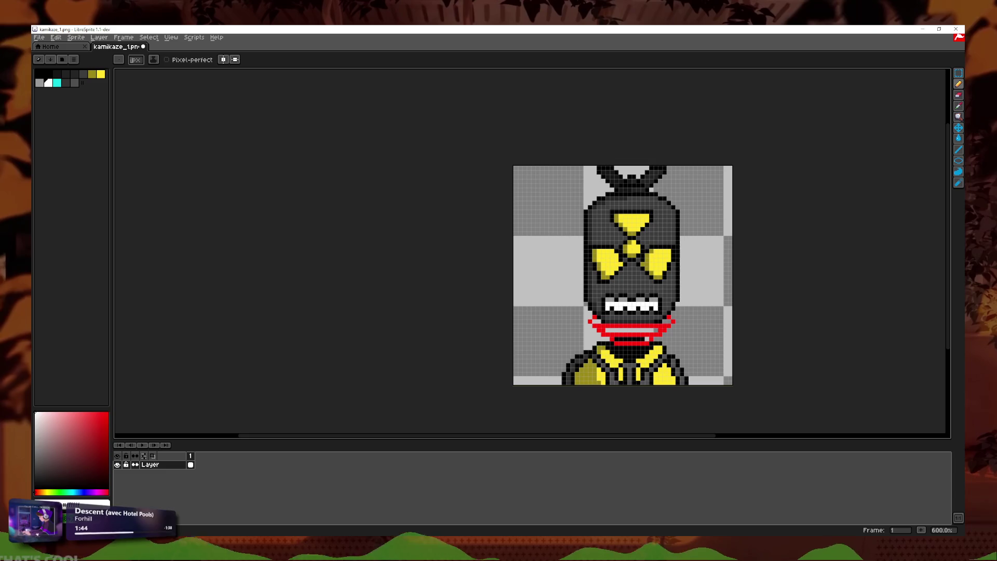
- Save a copy of the sprite as kamikaze_hurt.png via File > Save Copy As
{"action": "scroll", "coordinate": [719, 305], "scroll_direction": "up", "scroll_amount": 1}
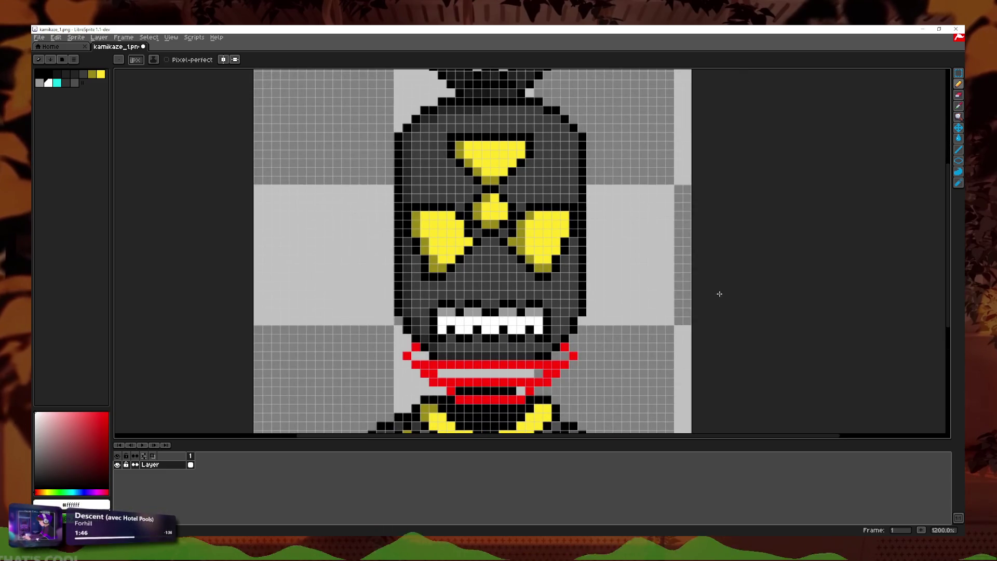
{"action": "scroll", "coordinate": [710, 303], "scroll_direction": "down", "scroll_amount": 1}
{"action": "scroll", "coordinate": [696, 301], "scroll_direction": "up", "scroll_amount": 1}
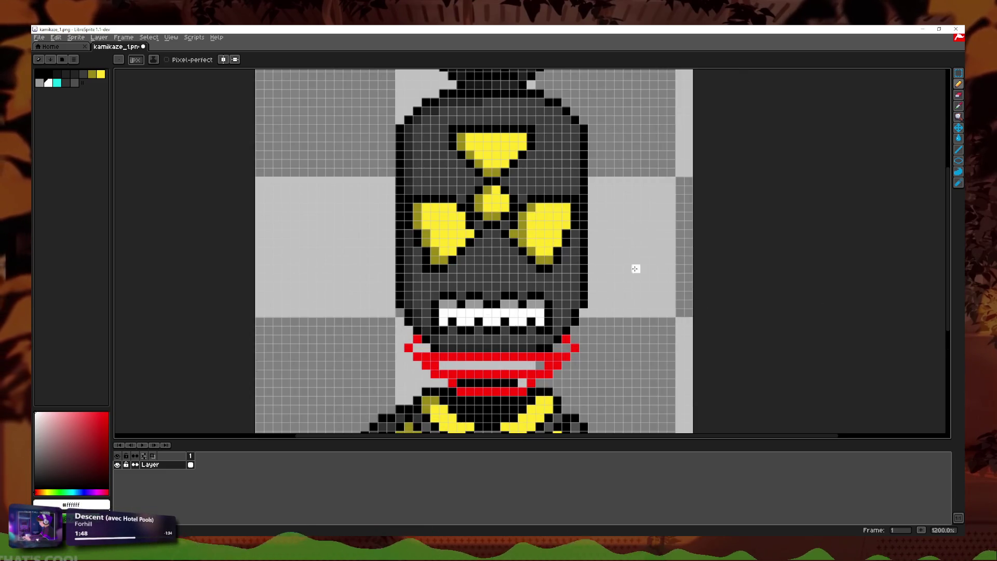
{"action": "scroll", "coordinate": [531, 323], "scroll_direction": "down", "scroll_amount": 3}
{"action": "scroll", "coordinate": [600, 294], "scroll_direction": "down", "scroll_amount": 1}
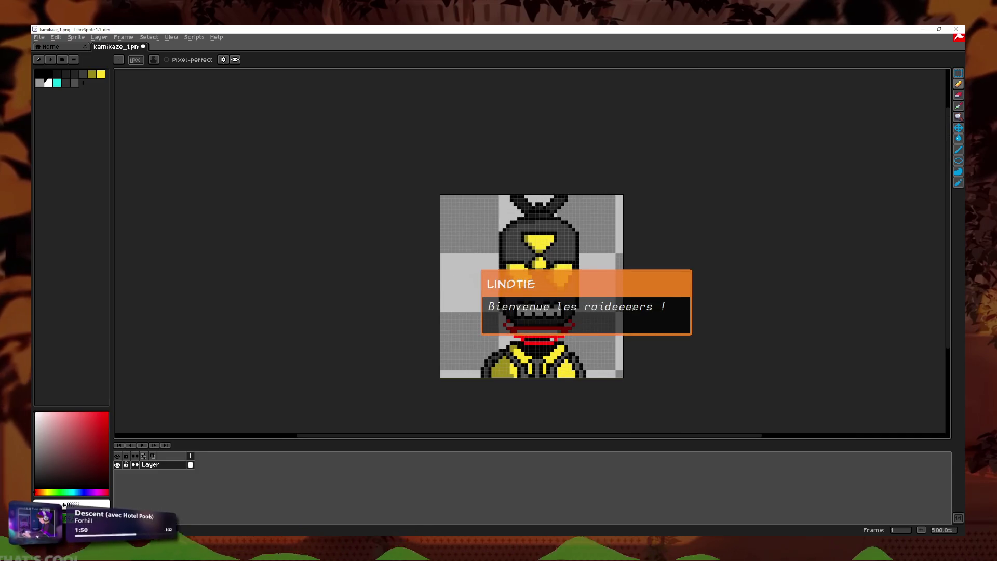
{"action": "scroll", "coordinate": [597, 295], "scroll_direction": "up", "scroll_amount": 2}
{"action": "left_click", "coordinate": [38, 38]}
{"action": "left_click", "coordinate": [231, 219]}
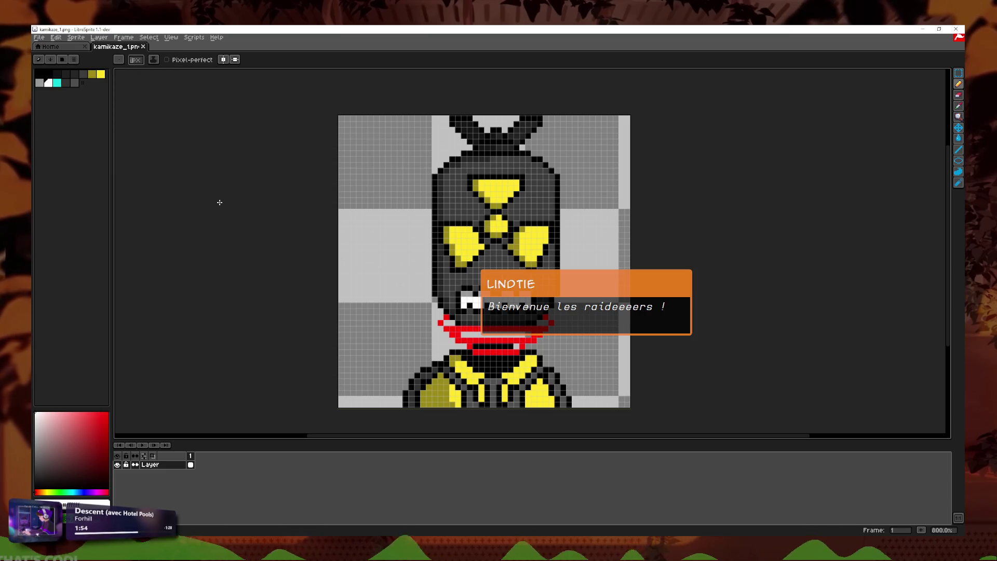
{"action": "left_click", "coordinate": [38, 37]}
{"action": "left_click", "coordinate": [52, 92]}
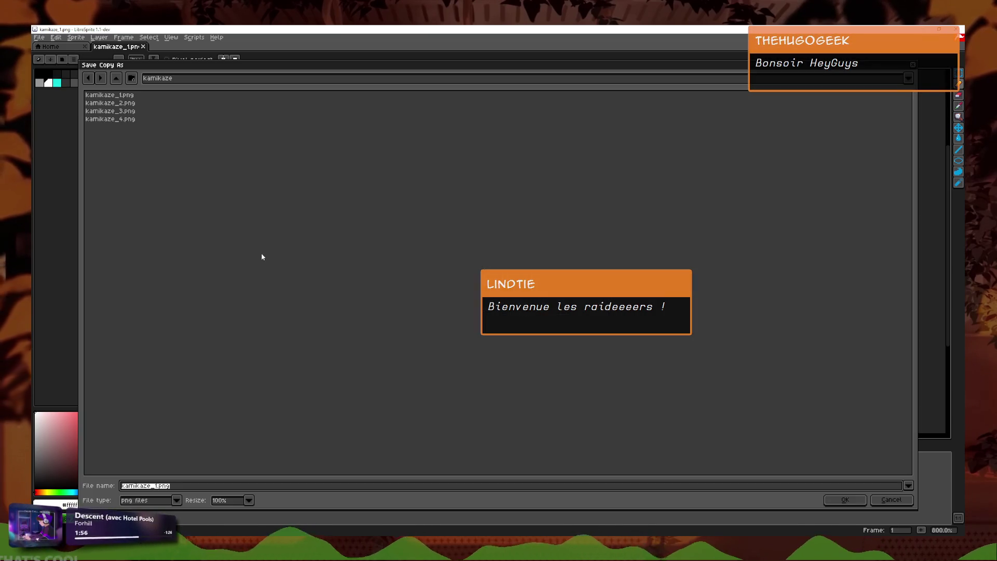
{"action": "type", "text": "akaze_"}
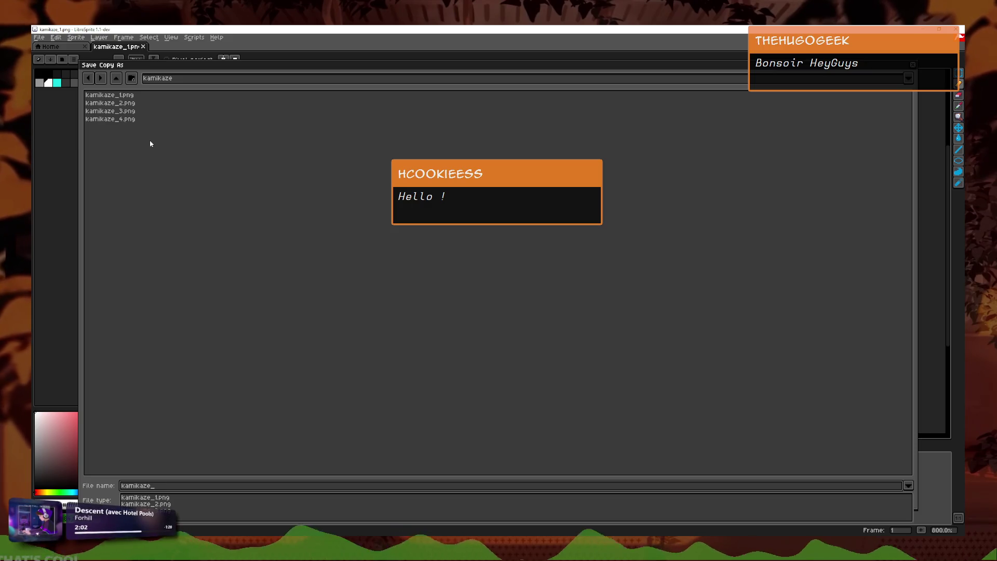
{"action": "type", "text": "hu"}
{"action": "key", "text": "Return"}
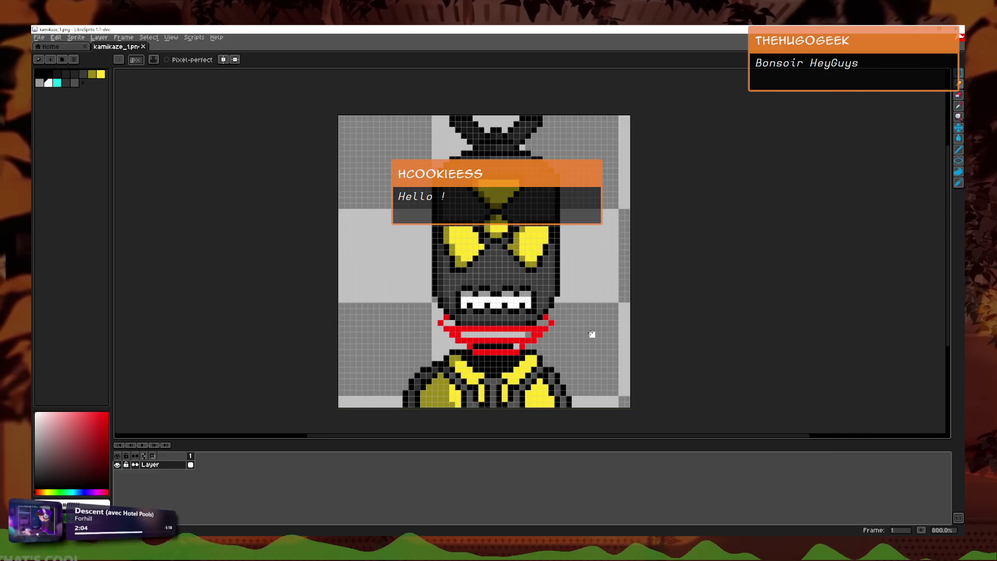
- Undo the latest pencil edits and switch over to the Godot editor
{"action": "key", "text": "v"}
{"action": "key", "text": "ctrl+z"}
{"action": "key", "text": "ctrl+z"}
{"action": "key", "text": "ctrl+z"}
{"action": "key", "text": "ctrl+z"}
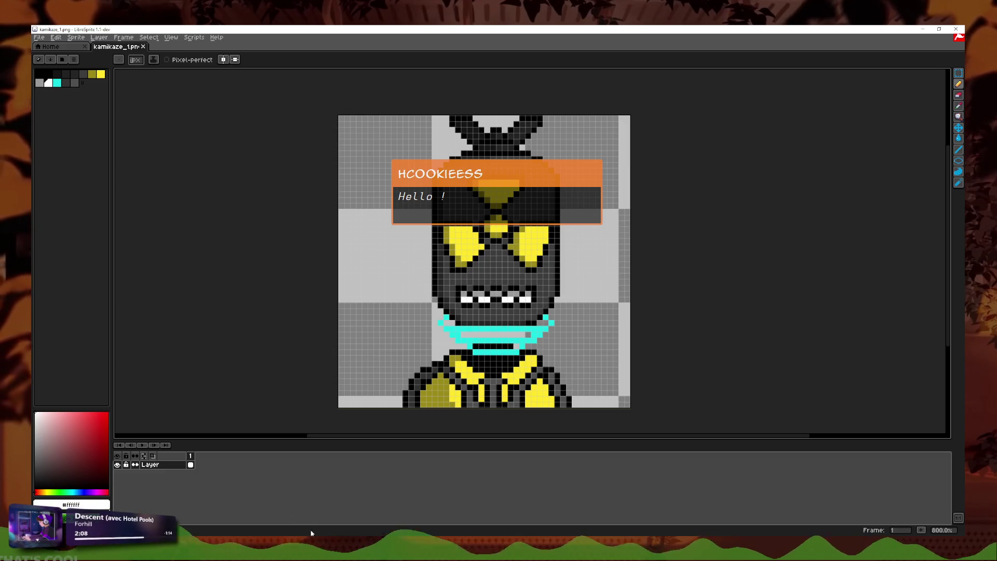
{"action": "key", "text": "alt+Tab"}
{"action": "left_click", "coordinate": [901, 196]}
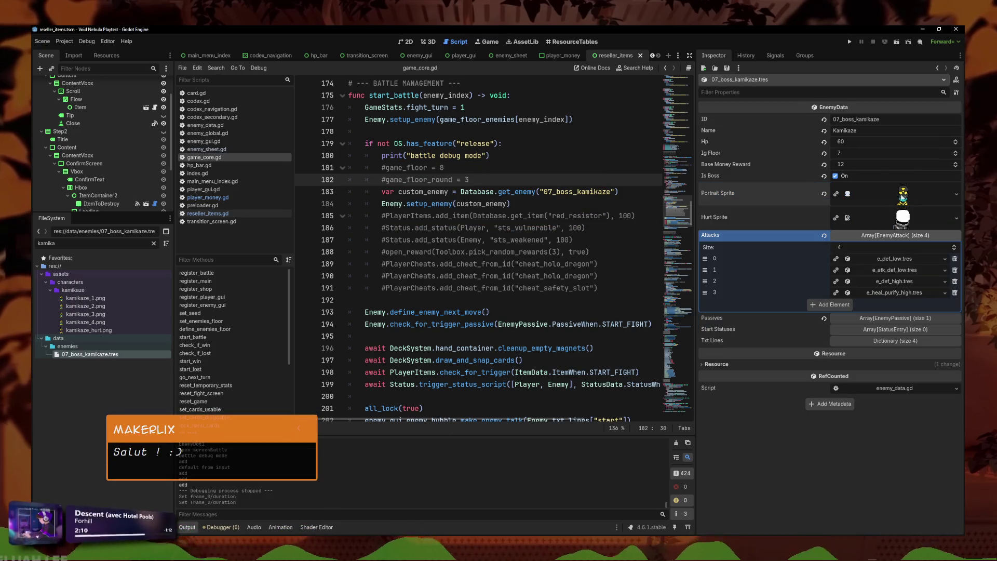
- Quick-load the kamikaze hurt image as the boss's Hurt Sprite texture
{"action": "left_click", "coordinate": [956, 218]}
{"action": "left_click", "coordinate": [903, 400]}
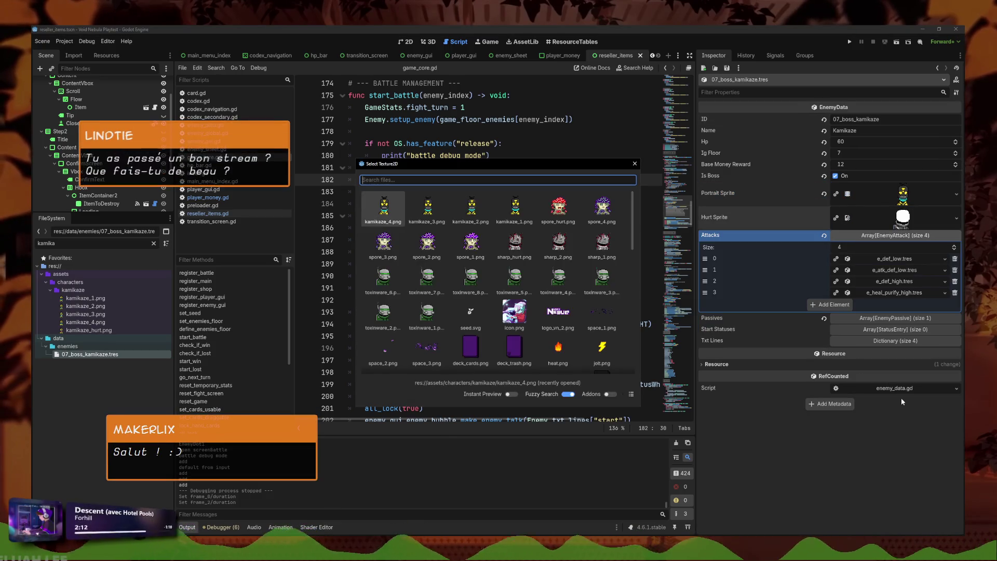
{"action": "key", "text": "Right"}
{"action": "key", "text": "Right"}
{"action": "key", "text": "Left"}
{"action": "key", "text": "Left"}
{"action": "key", "text": "Left"}
{"action": "key", "text": "Left"}
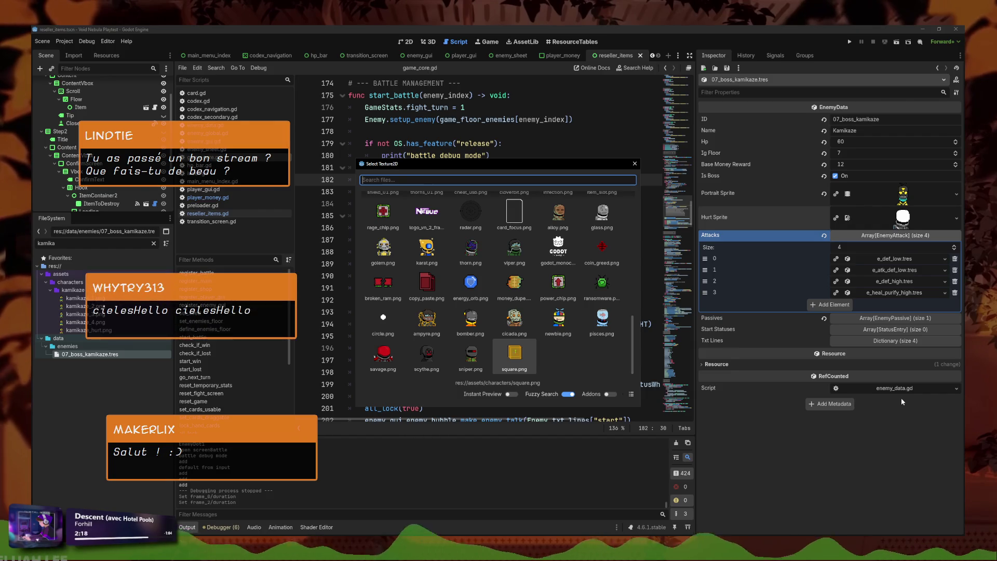
{"action": "type", "text": "kamikaze"}
{"action": "key", "text": "Right"}
{"action": "key", "text": "Right"}
{"action": "key", "text": "Right"}
{"action": "key", "text": "Right"}
{"action": "key", "text": "Return"}
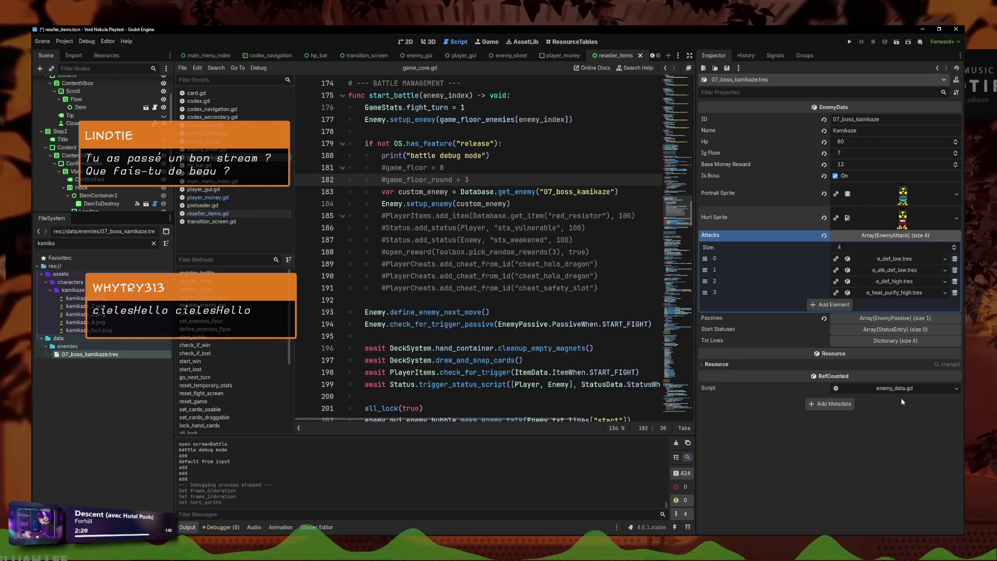
- Save the project with Ctrl+S and run the game
{"action": "left_click", "coordinate": [523, 204]}
{"action": "key", "text": "ctrl+s"}
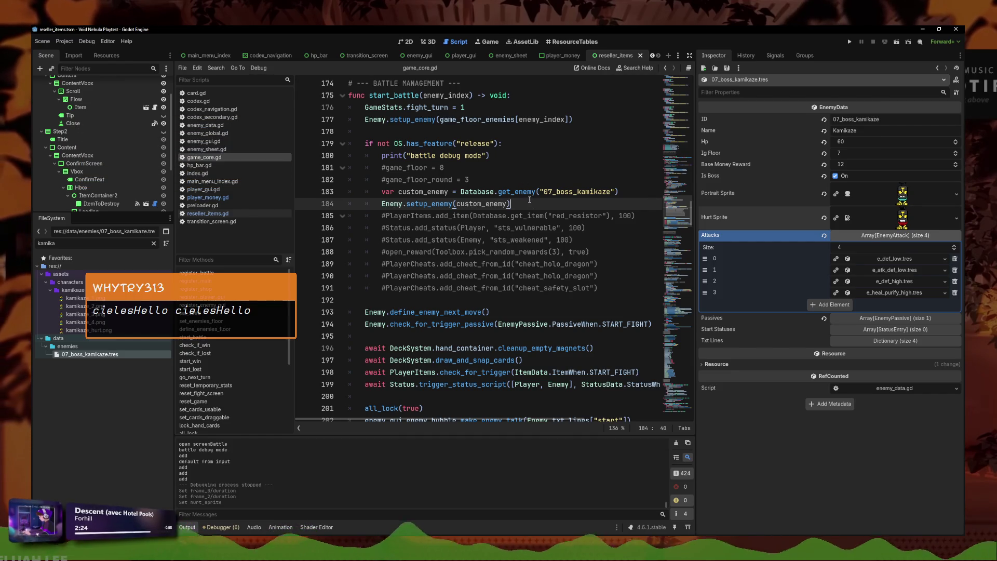
{"action": "key", "text": "Up"}
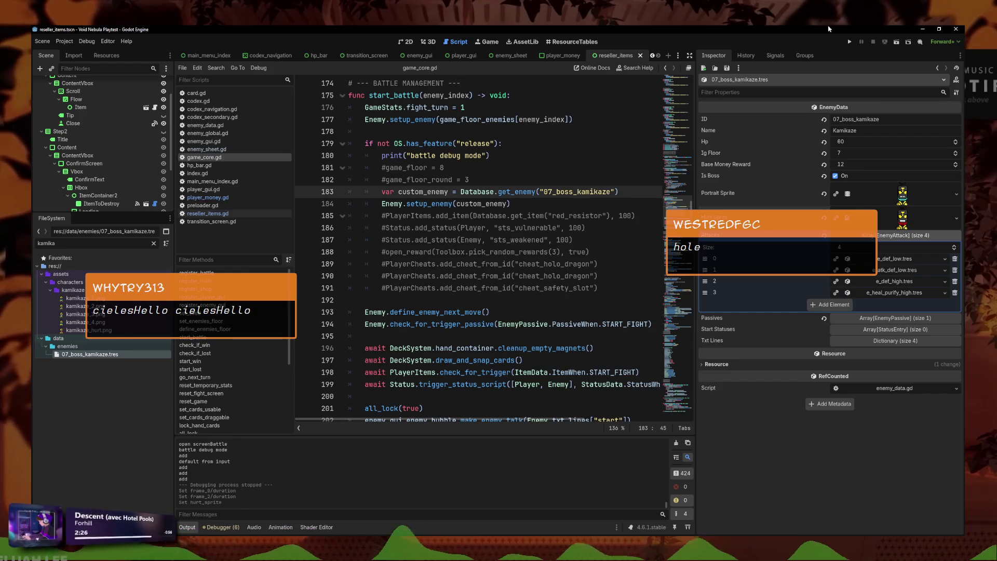
{"action": "left_click", "coordinate": [850, 41]}
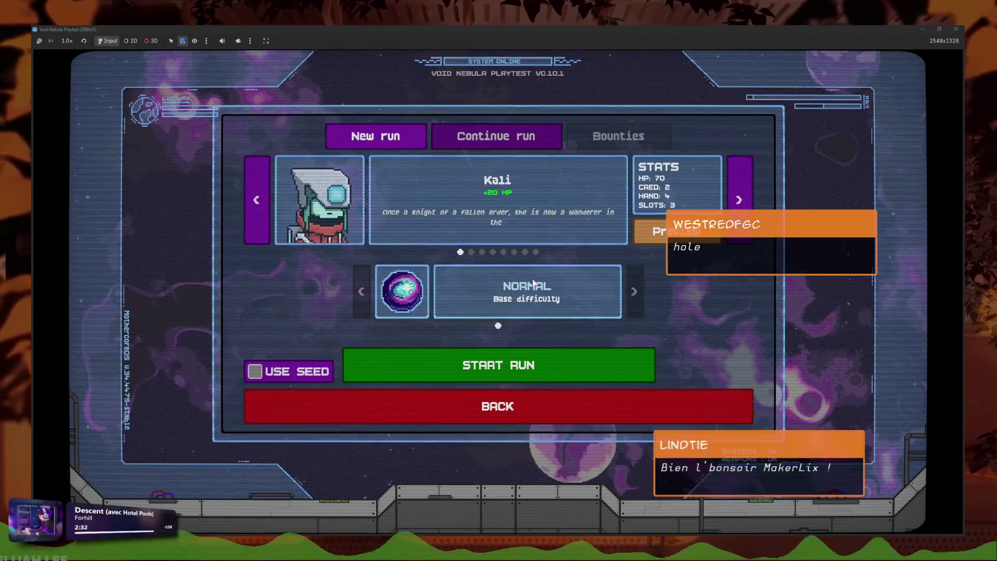
- Start a run as Faceless and browse the Game, Audio and Video settings sections
{"action": "left_click", "coordinate": [543, 364]}
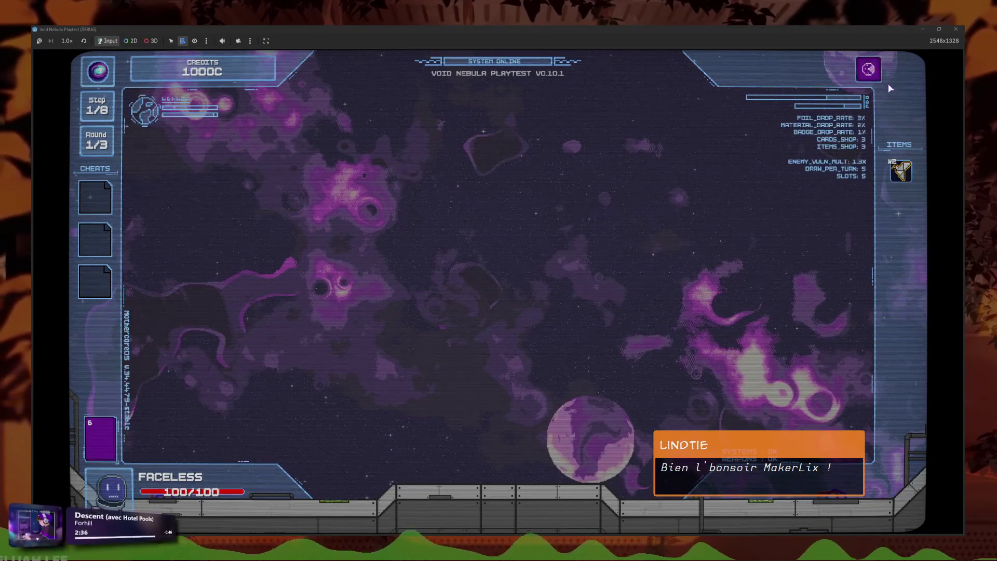
{"action": "left_click", "coordinate": [869, 69]}
{"action": "left_click", "coordinate": [495, 222]}
{"action": "left_click", "coordinate": [586, 222]}
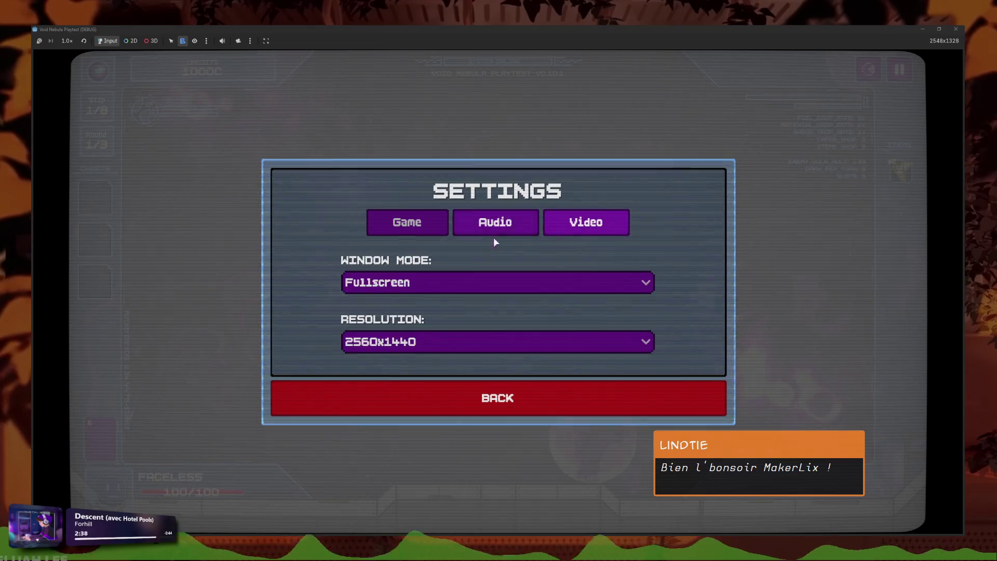
{"action": "left_click", "coordinate": [407, 222]}
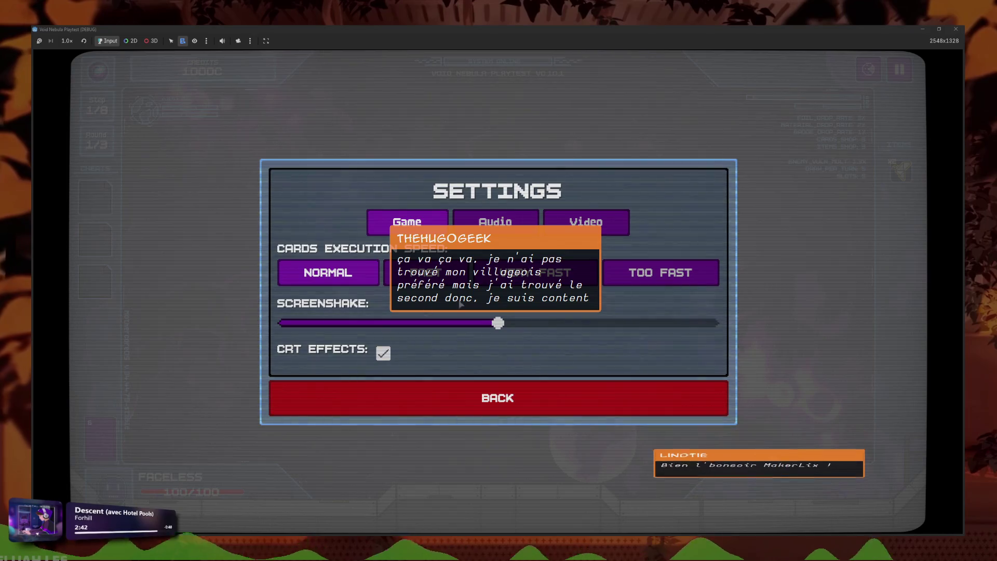
{"action": "left_click", "coordinate": [529, 227]}
{"action": "left_click", "coordinate": [586, 221]}
{"action": "left_click", "coordinate": [495, 222]}
{"action": "left_click", "coordinate": [407, 222]}
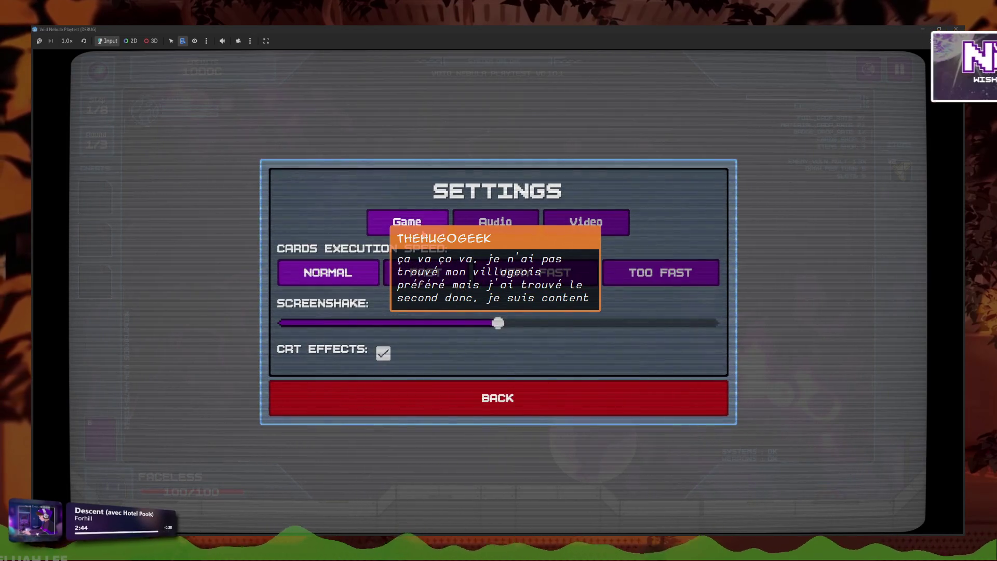
{"action": "left_click", "coordinate": [490, 227]}
{"action": "key", "text": "q"}
{"action": "key", "text": "q"}
{"action": "key", "text": "q"}
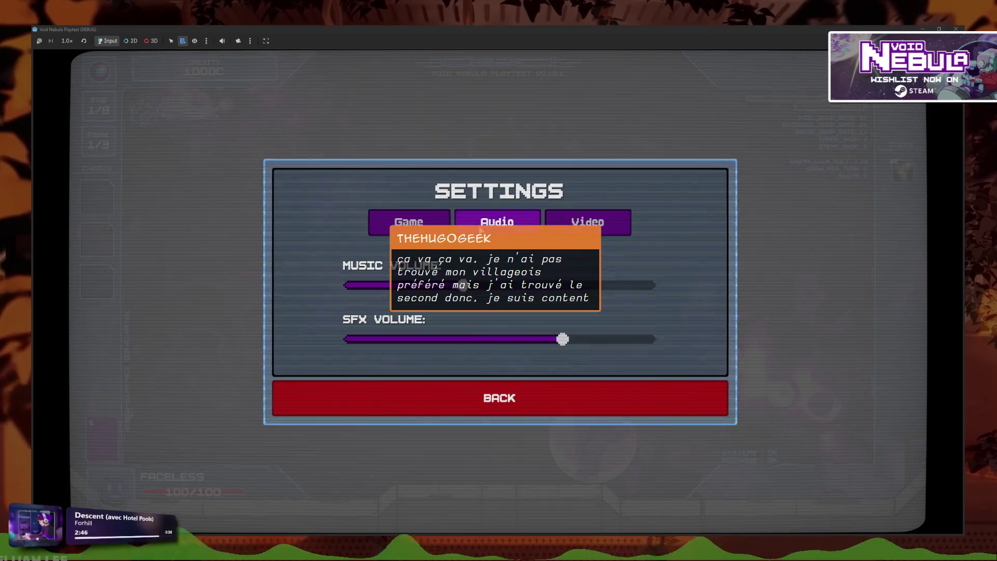
{"action": "key", "text": "q"}
{"action": "key", "text": "e"}
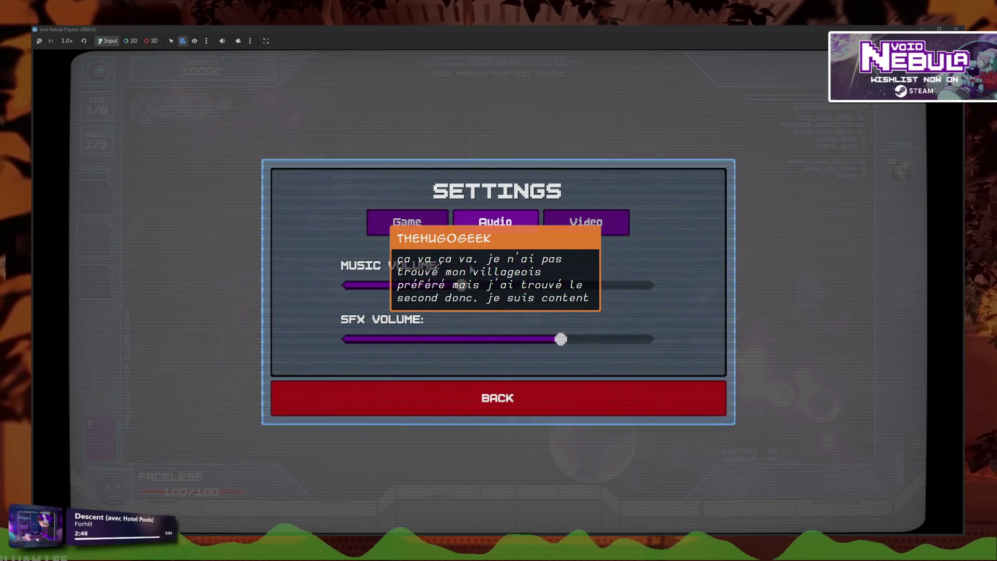
- Close the settings and pause menu, then engage the Kamikaze boss in battle
{"action": "key", "text": "Escape"}
{"action": "left_click", "coordinate": [456, 379]}
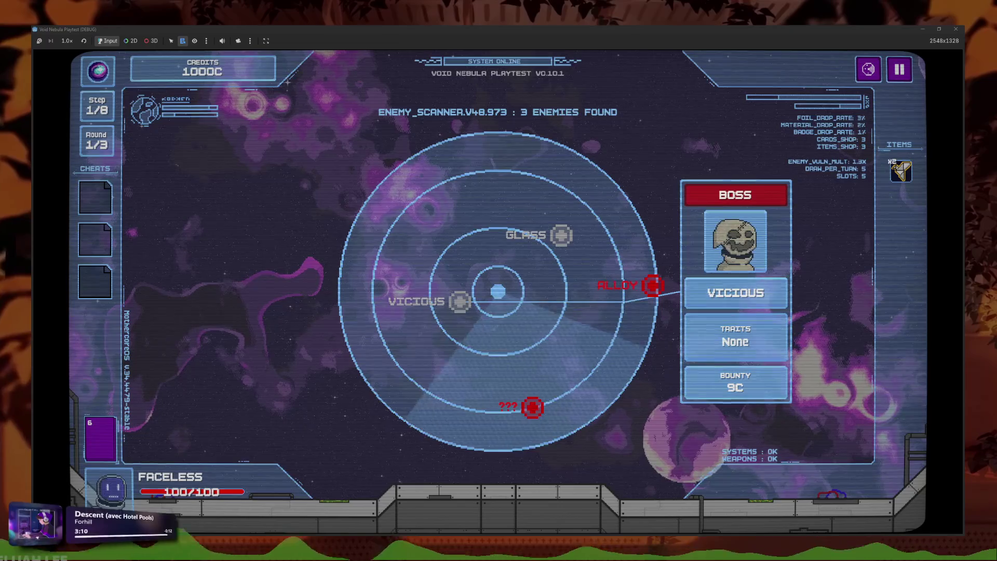
{"action": "left_click", "coordinate": [651, 286]}
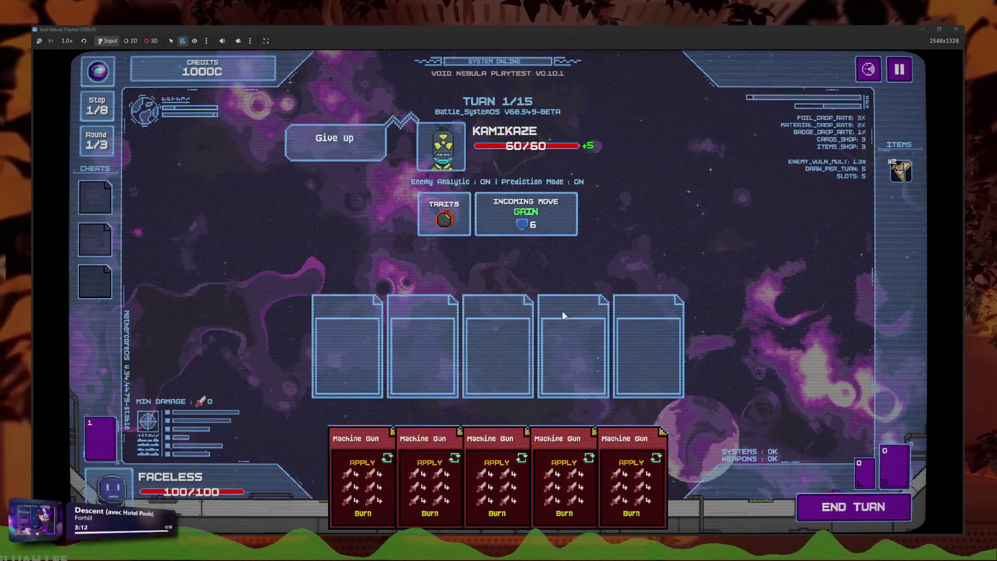
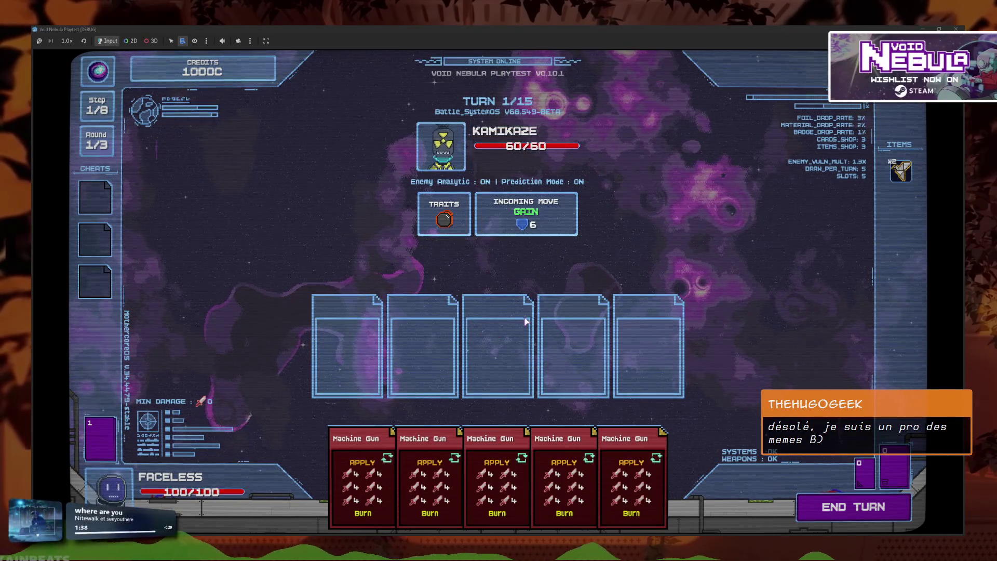
- Play a Machine Gun card and end the turn, dropping Kamikaze to 12/60, then stop the game
{"action": "mouse_move", "coordinate": [391, 460]}
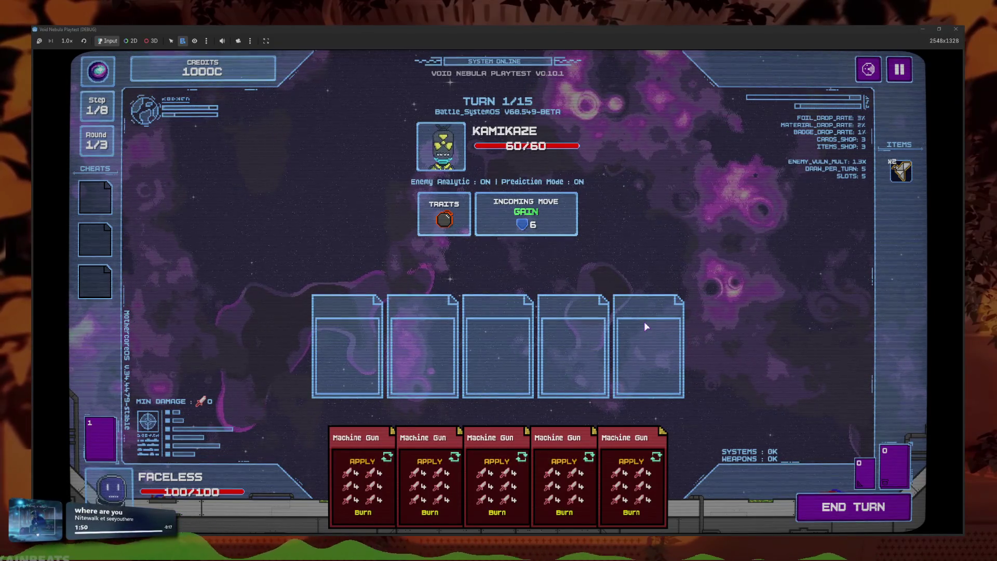
{"action": "mouse_move", "coordinate": [524, 229]}
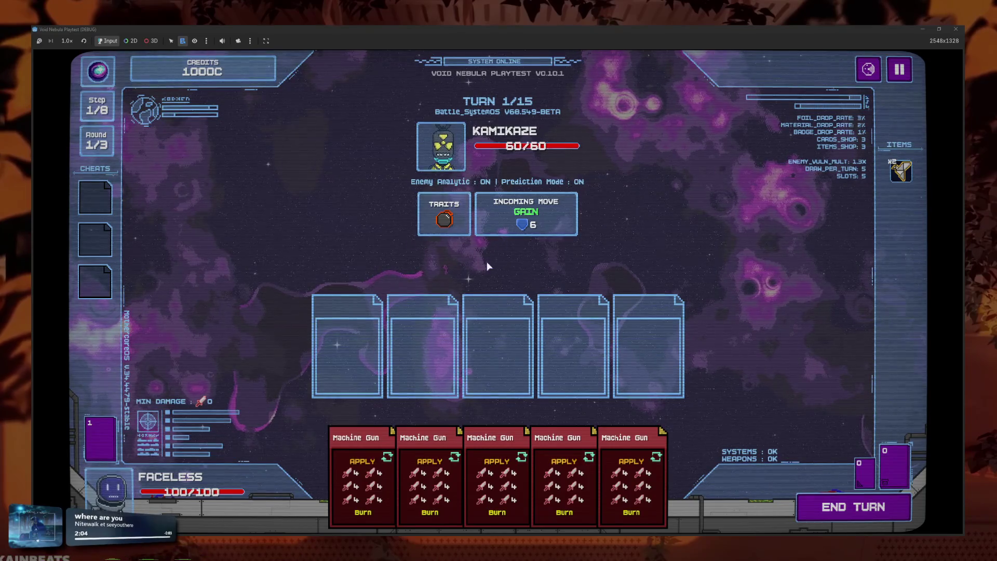
{"action": "left_click", "coordinate": [497, 468]}
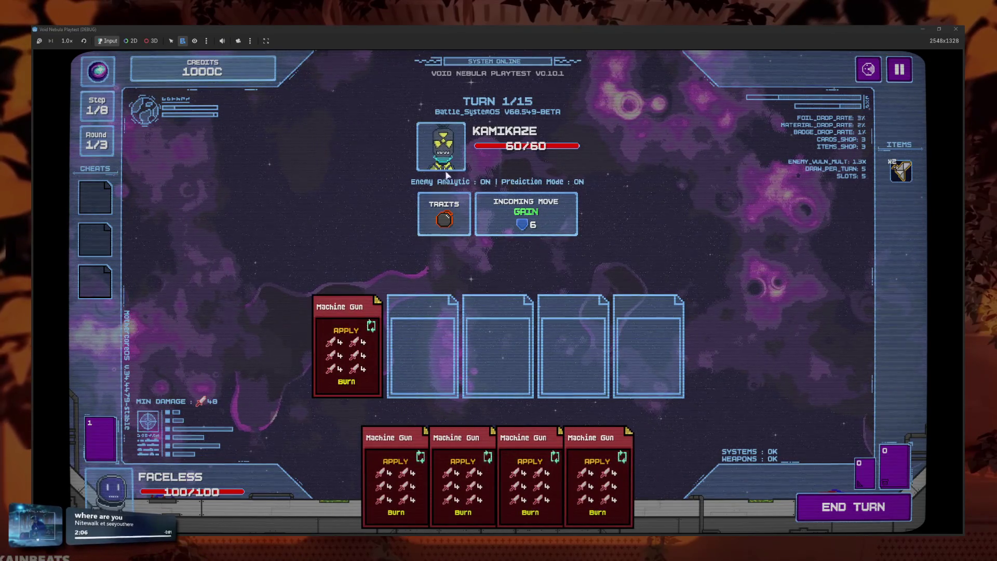
{"action": "left_click", "coordinate": [814, 519]}
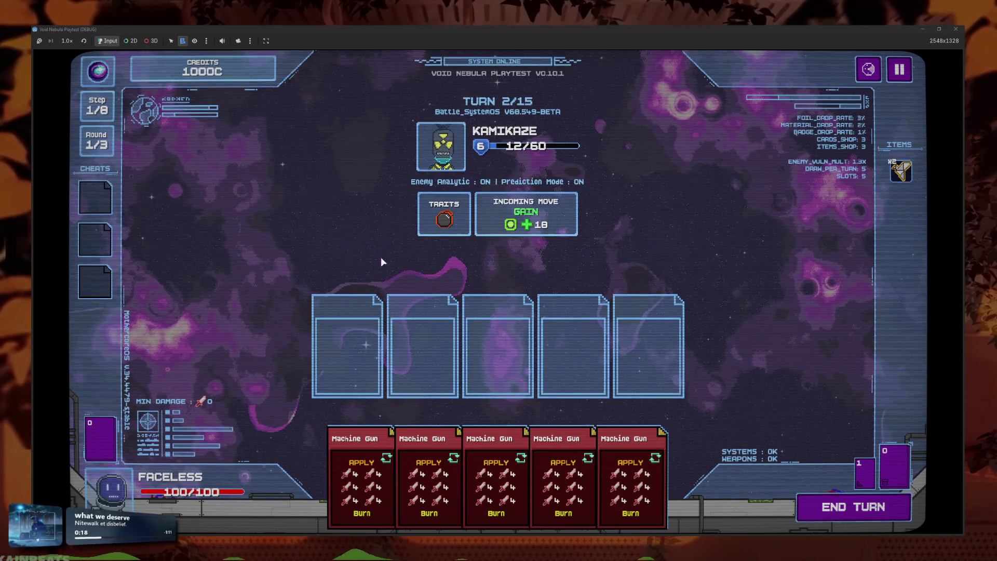
{"action": "left_click", "coordinate": [956, 29]}
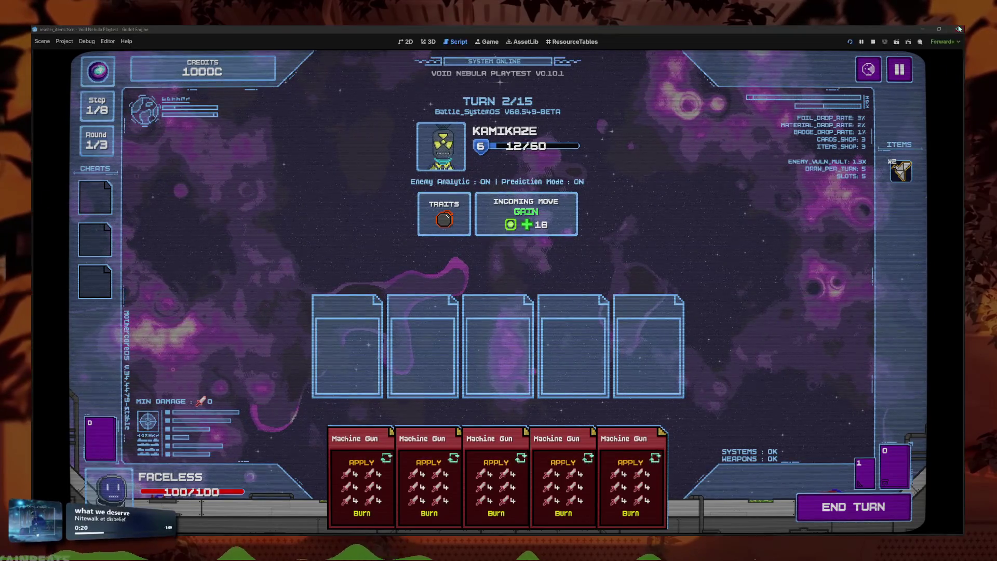
- Inspect Sharp's Portrait Sprite animation in the ResourceTables grid
{"action": "left_click", "coordinate": [574, 42]}
{"action": "scroll", "coordinate": [435, 296], "scroll_direction": "down", "scroll_amount": 3}
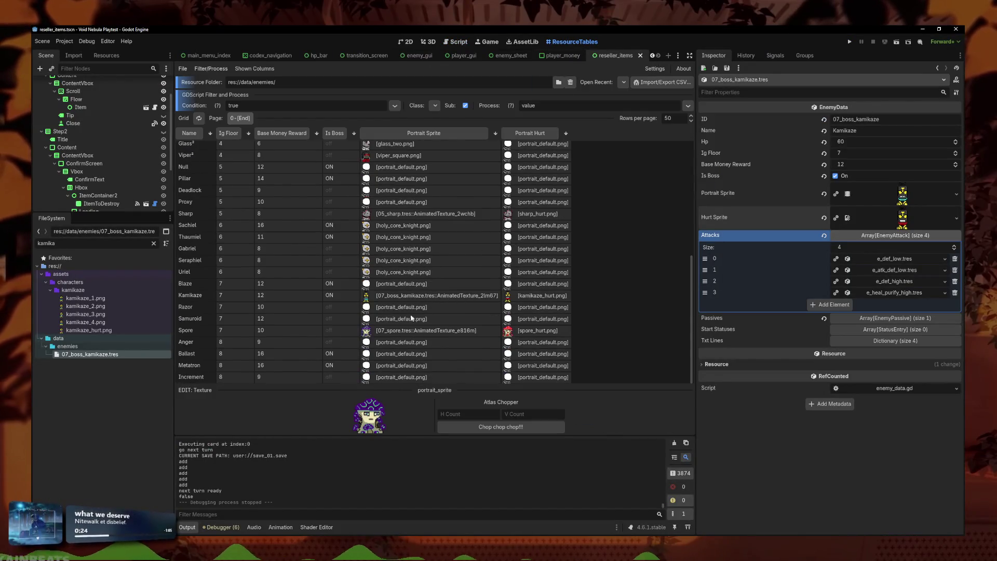
{"action": "left_click", "coordinate": [392, 215]}
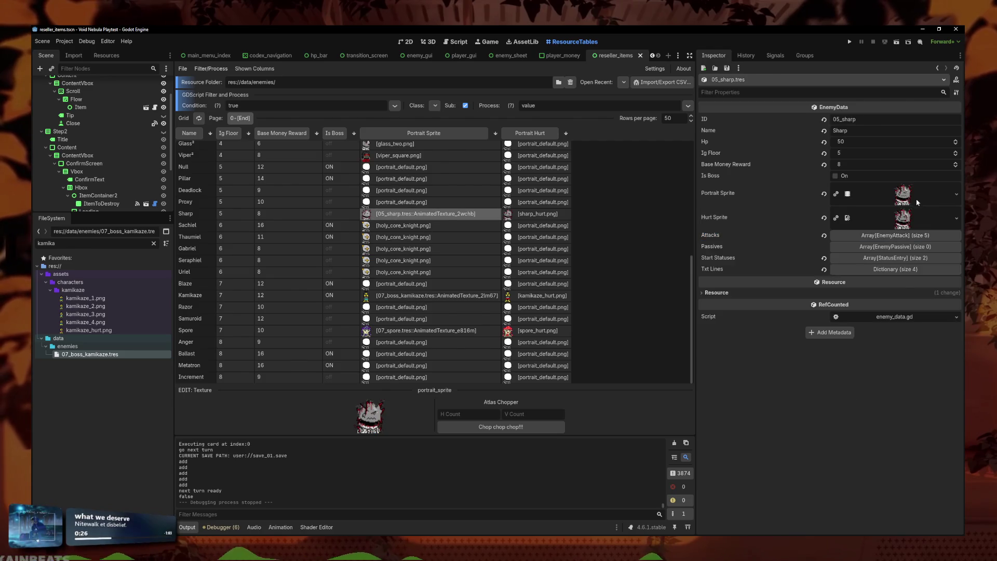
{"action": "left_click", "coordinate": [917, 198]}
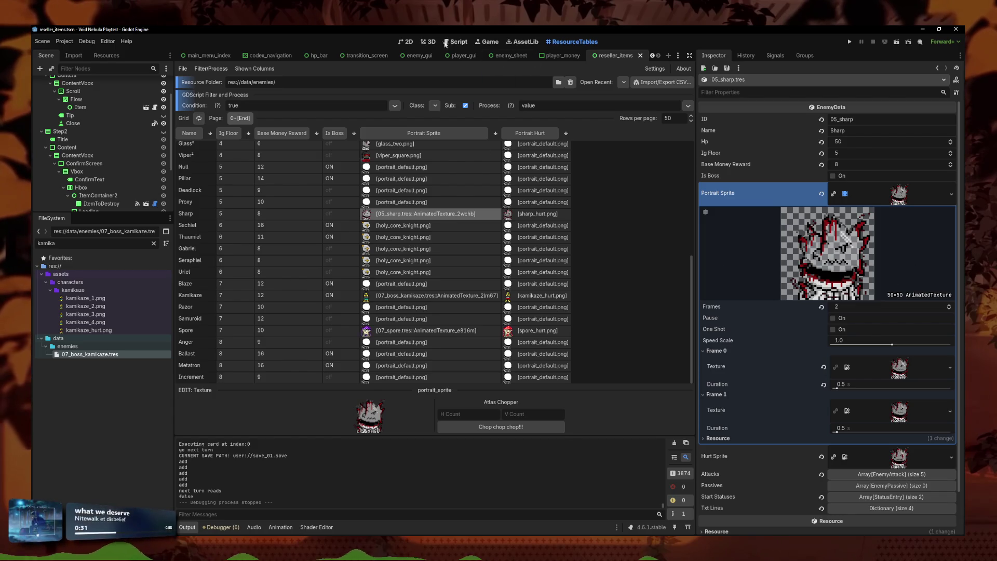
- Set get_enemy to "05_sharp" in game_core.gd and relaunch the playtest with F5
{"action": "left_click", "coordinate": [410, 44]}
{"action": "left_click", "coordinate": [574, 42]}
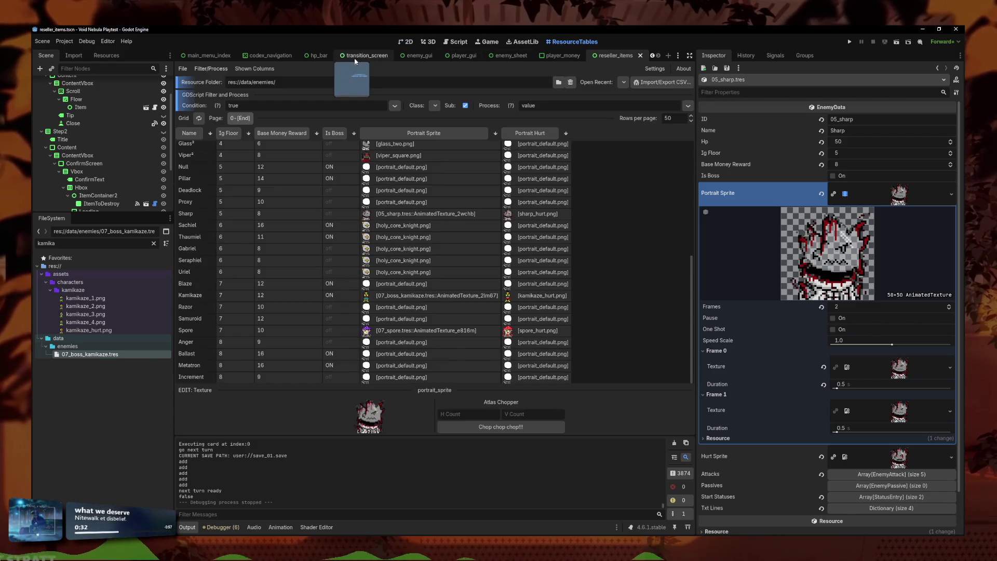
{"action": "left_click", "coordinate": [457, 42]}
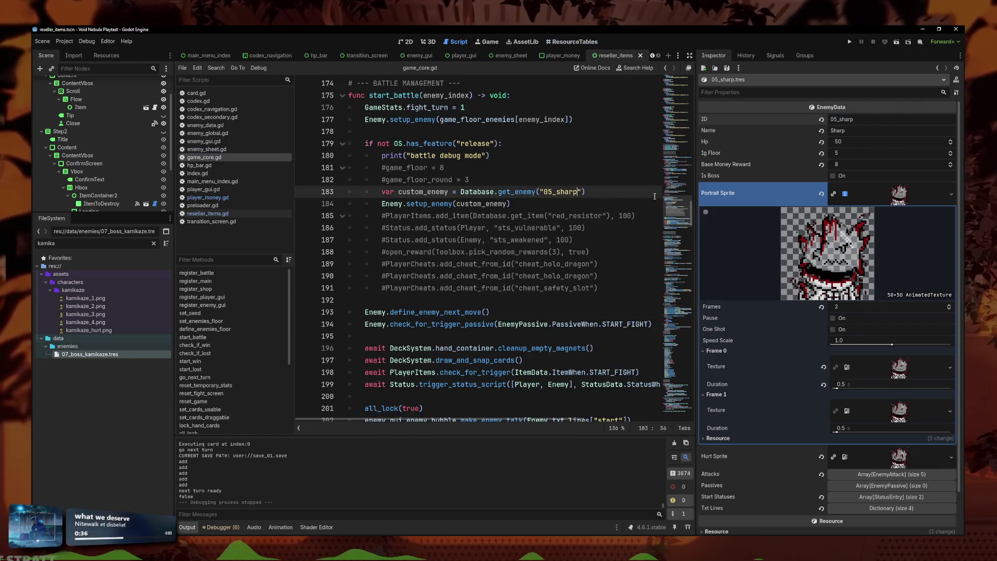
{"action": "key", "text": "F5"}
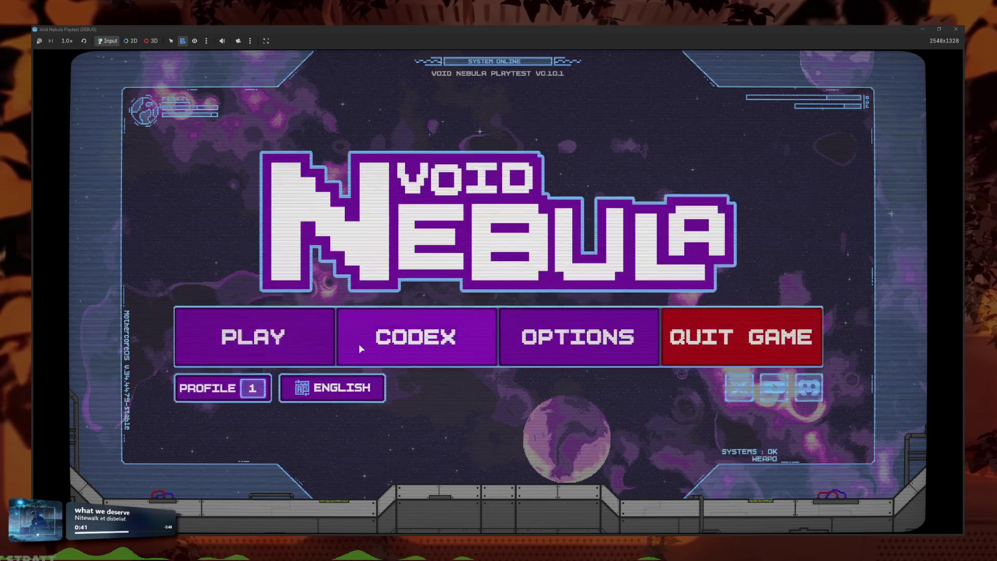
- Start a new run as Faceless, enter the battle against Sharp (50/50), then stop with F8
{"action": "left_click", "coordinate": [322, 342]}
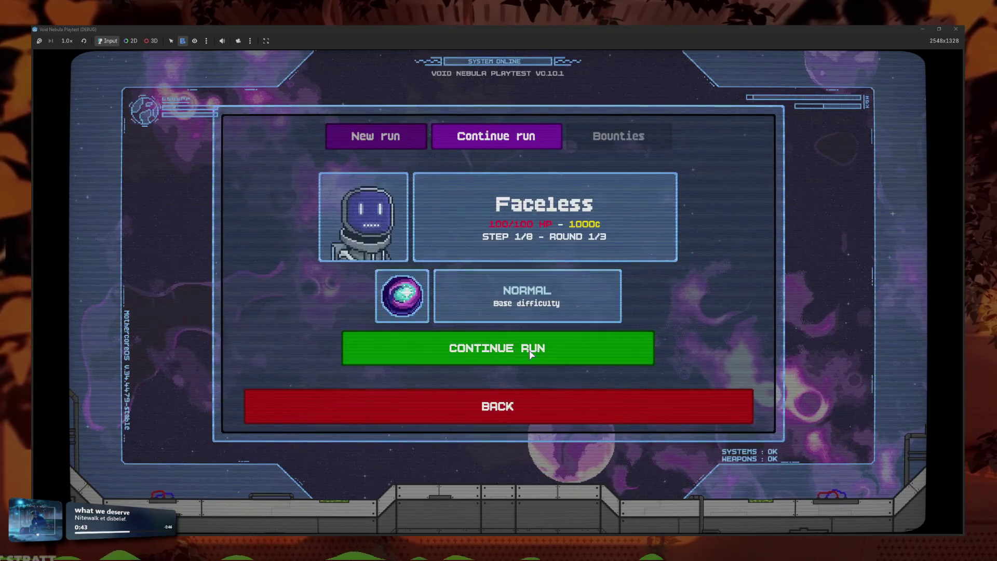
{"action": "left_click", "coordinate": [366, 133]}
{"action": "key", "text": "Left"}
{"action": "left_click", "coordinate": [547, 364]}
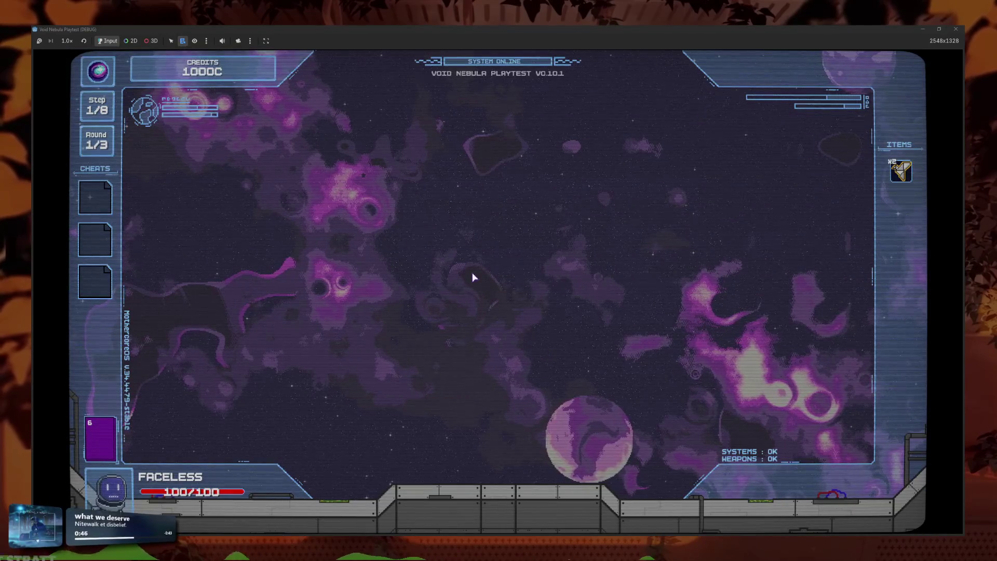
{"action": "left_click", "coordinate": [635, 318]}
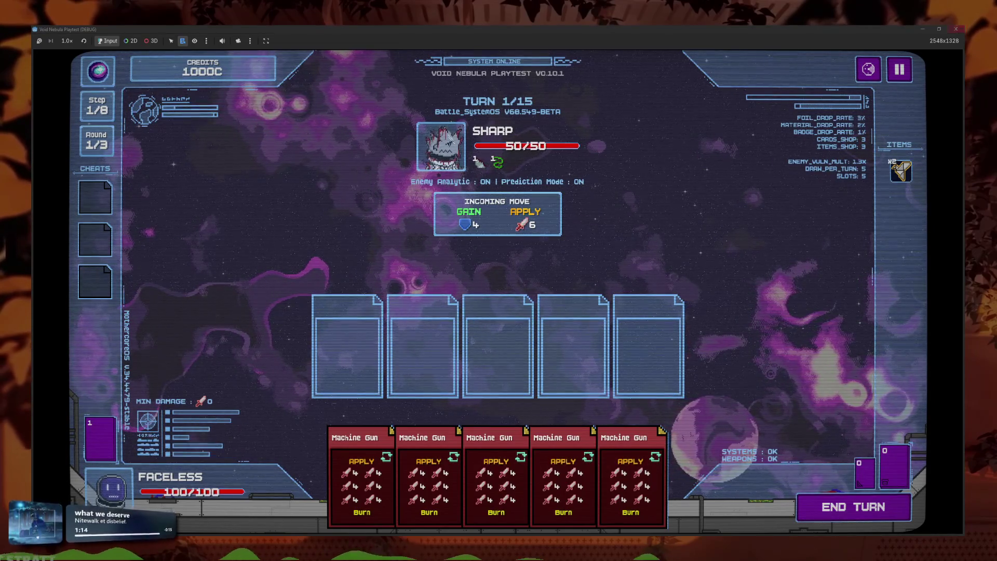
{"action": "key", "text": "F8"}
- Bring up the enemies resource table in ResourceTables
{"action": "scroll", "coordinate": [420, 266], "scroll_direction": "up", "scroll_amount": 8}
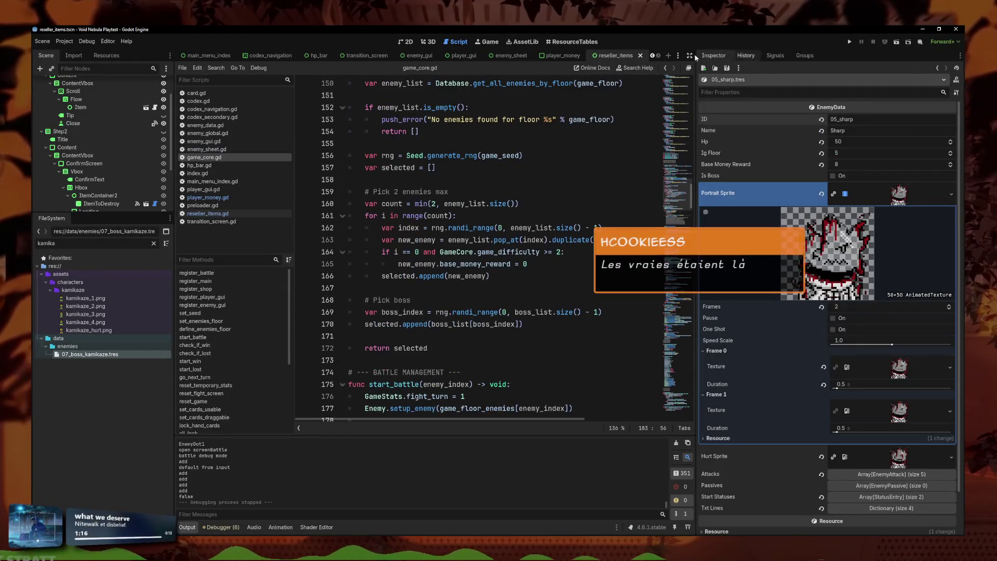
{"action": "scroll", "coordinate": [410, 245], "scroll_direction": "up", "scroll_amount": 3}
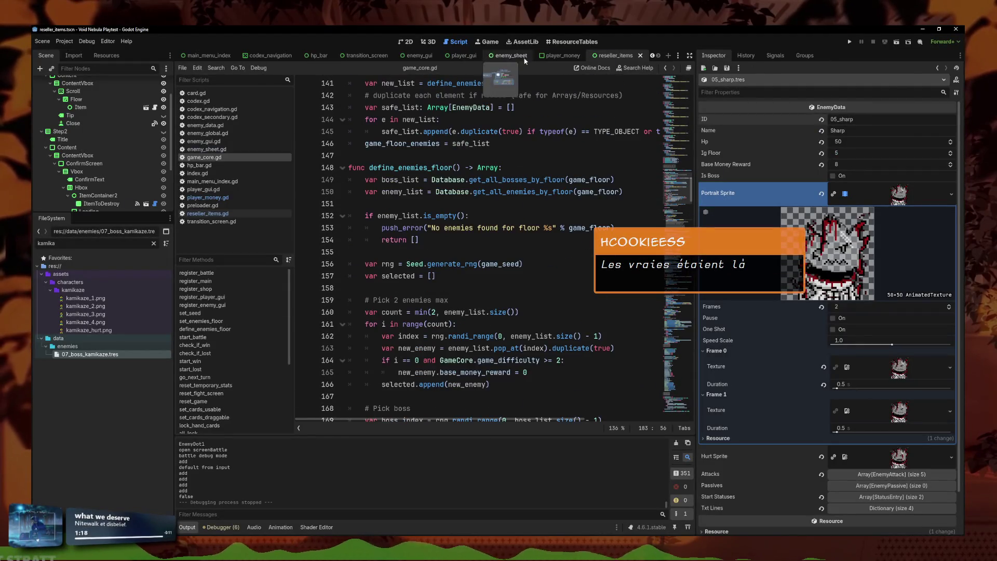
{"action": "scroll", "coordinate": [410, 246], "scroll_direction": "up", "scroll_amount": 3}
{"action": "left_click", "coordinate": [571, 41]}
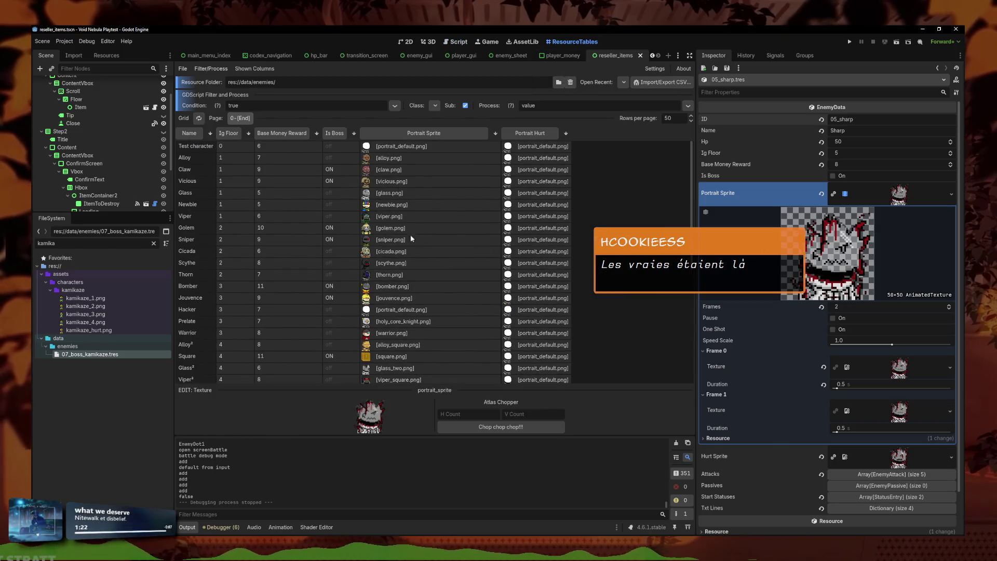
{"action": "scroll", "coordinate": [410, 225], "scroll_direction": "down", "scroll_amount": 3}
{"action": "scroll", "coordinate": [426, 213], "scroll_direction": "down", "scroll_amount": 4}
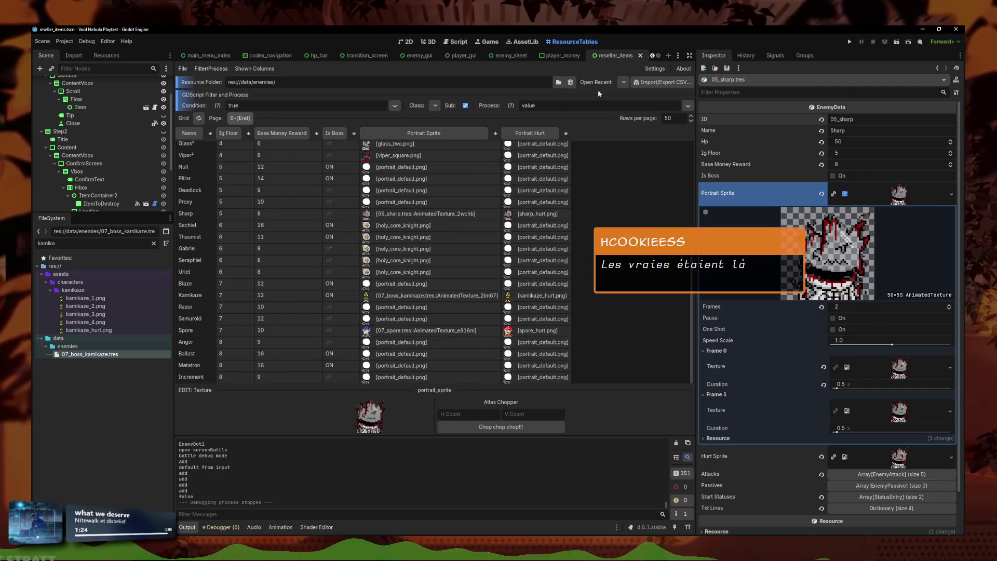
- Load res://data/players/ from Open Recent and inspect toxinware's Portrait Sprite
{"action": "left_click", "coordinate": [624, 82]}
{"action": "left_click", "coordinate": [655, 120]}
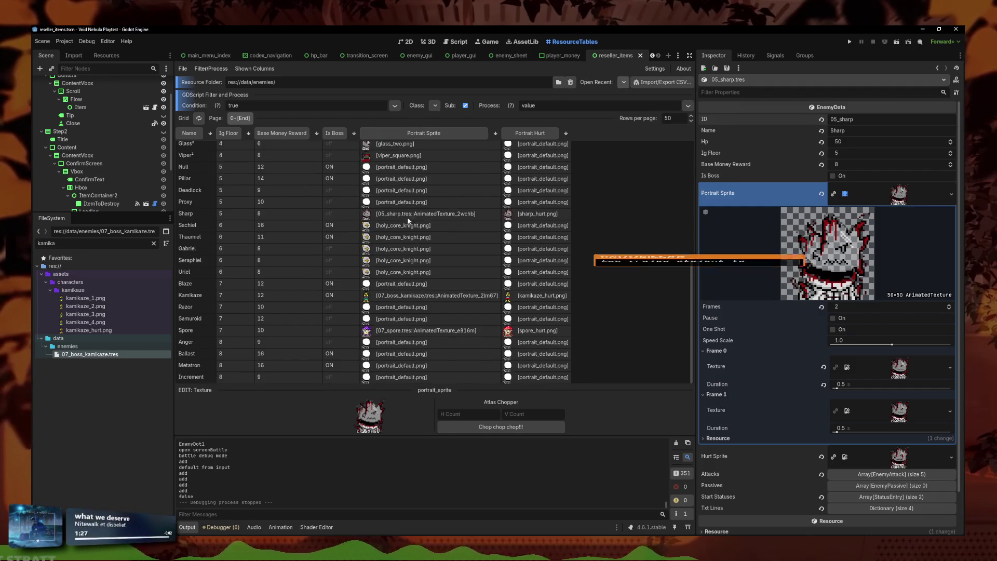
{"action": "scroll", "coordinate": [515, 234], "scroll_direction": "right", "scroll_amount": 5}
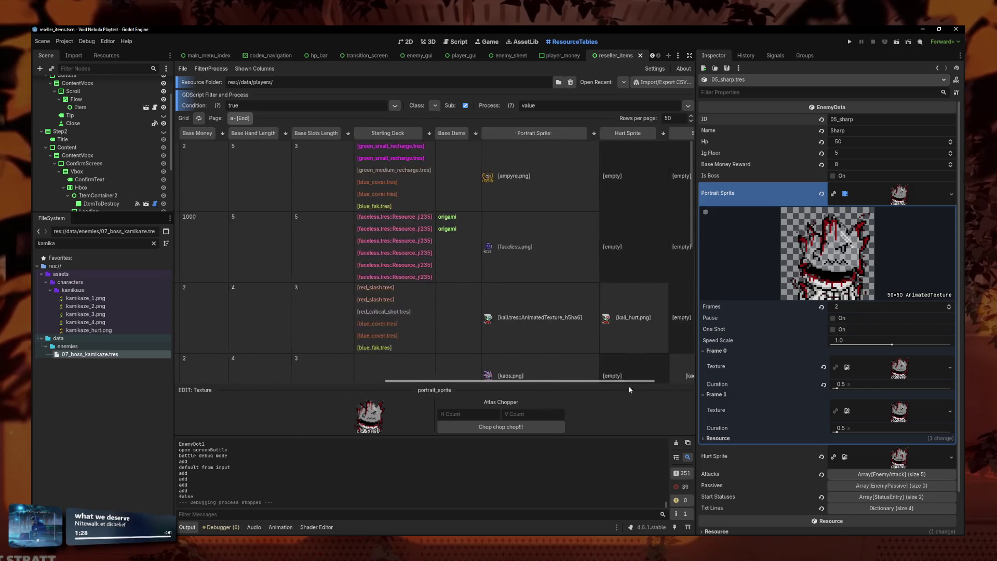
{"action": "scroll", "coordinate": [504, 244], "scroll_direction": "right", "scroll_amount": 3}
{"action": "scroll", "coordinate": [495, 252], "scroll_direction": "down", "scroll_amount": 4}
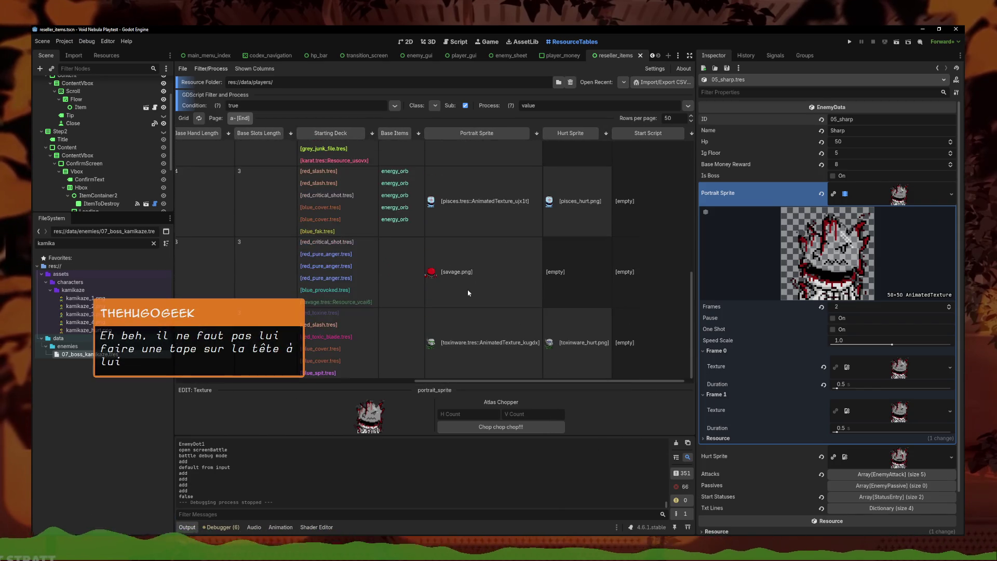
{"action": "left_click", "coordinate": [483, 343]}
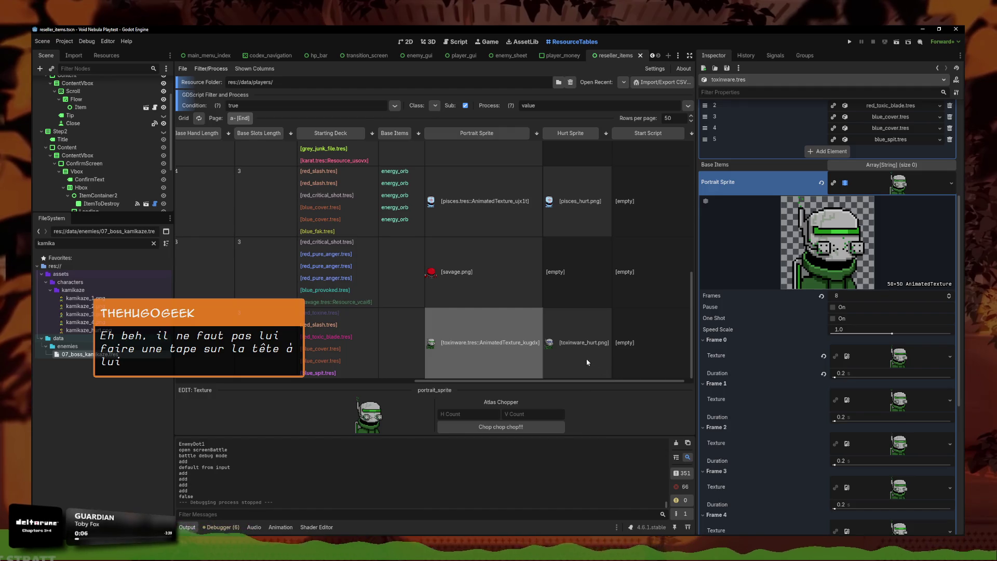
- Switch the resource table back to the res://data/enemies/ folder via Open Recent
{"action": "scroll", "coordinate": [540, 322], "scroll_direction": "up", "scroll_amount": 5}
{"action": "scroll", "coordinate": [475, 271], "scroll_direction": "up", "scroll_amount": 5}
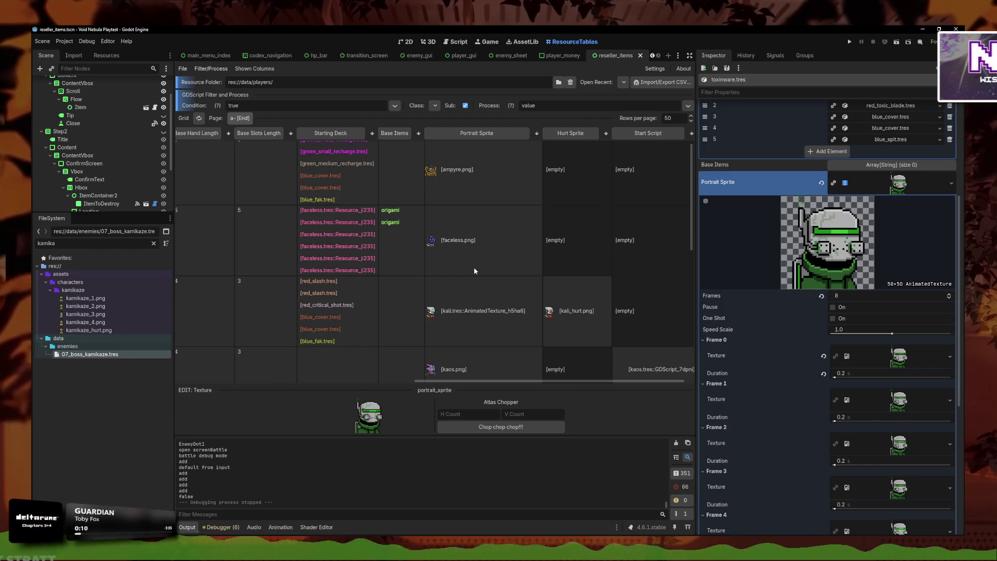
{"action": "scroll", "coordinate": [462, 220], "scroll_direction": "up", "scroll_amount": 1}
{"action": "scroll", "coordinate": [463, 220], "scroll_direction": "down", "scroll_amount": 5}
{"action": "scroll", "coordinate": [463, 220], "scroll_direction": "down", "scroll_amount": 5}
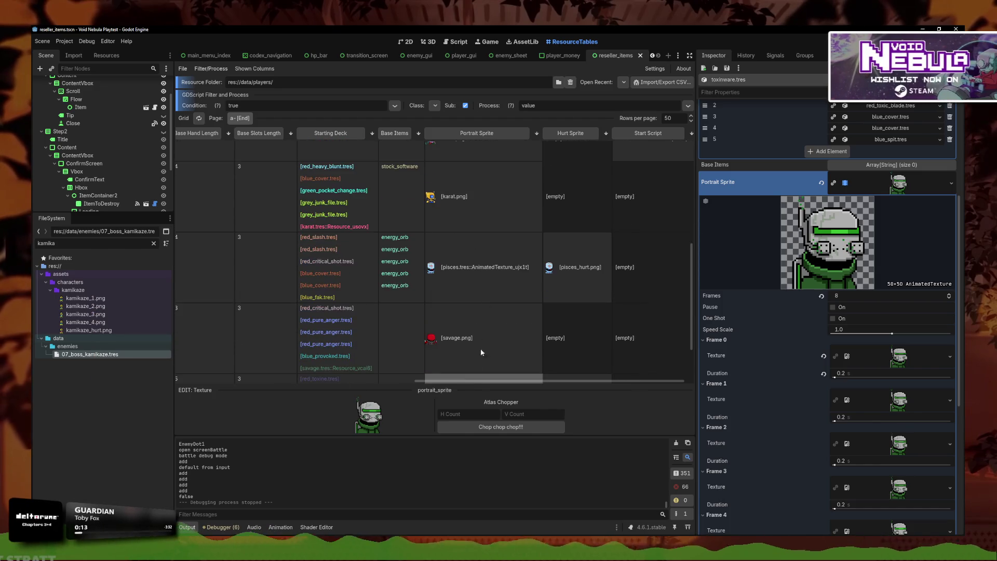
{"action": "left_click_drag", "start_coordinate": [445, 380], "coordinate": [322, 379]}
{"action": "left_click", "coordinate": [623, 82]}
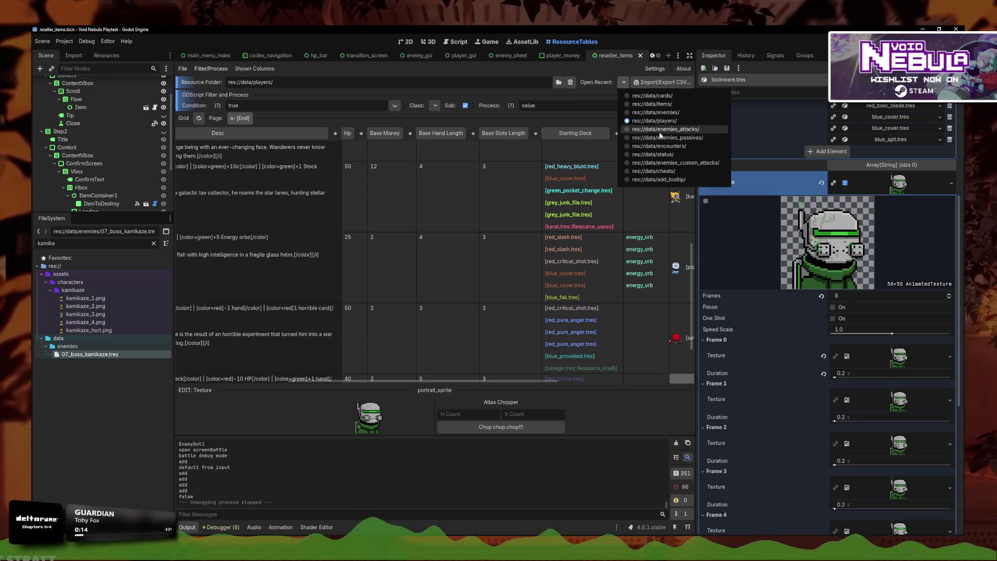
{"action": "left_click", "coordinate": [673, 114]}
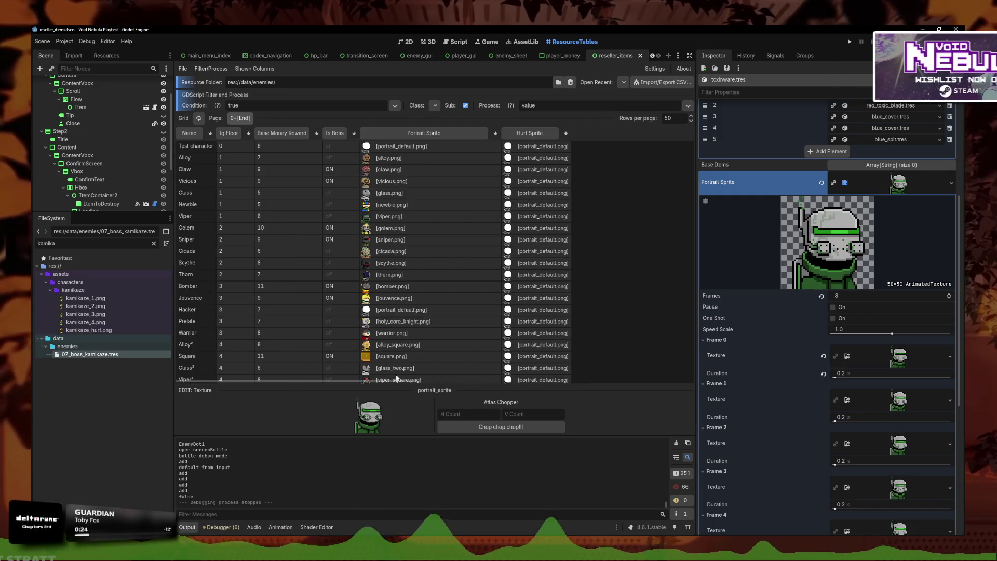
- Review the Alloy², Sharp, Kamikaze and Spore portraits, then bring up kamikaze_1.png in LibreSprite
{"action": "left_click", "coordinate": [397, 344]}
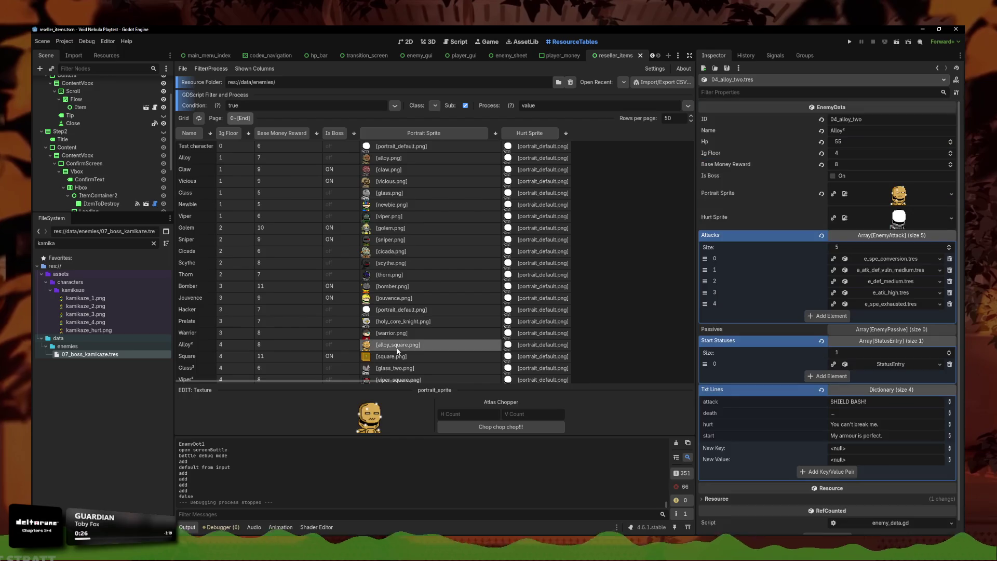
{"action": "scroll", "coordinate": [398, 351], "scroll_direction": "down", "scroll_amount": 5}
{"action": "scroll", "coordinate": [398, 351], "scroll_direction": "down", "scroll_amount": 1}
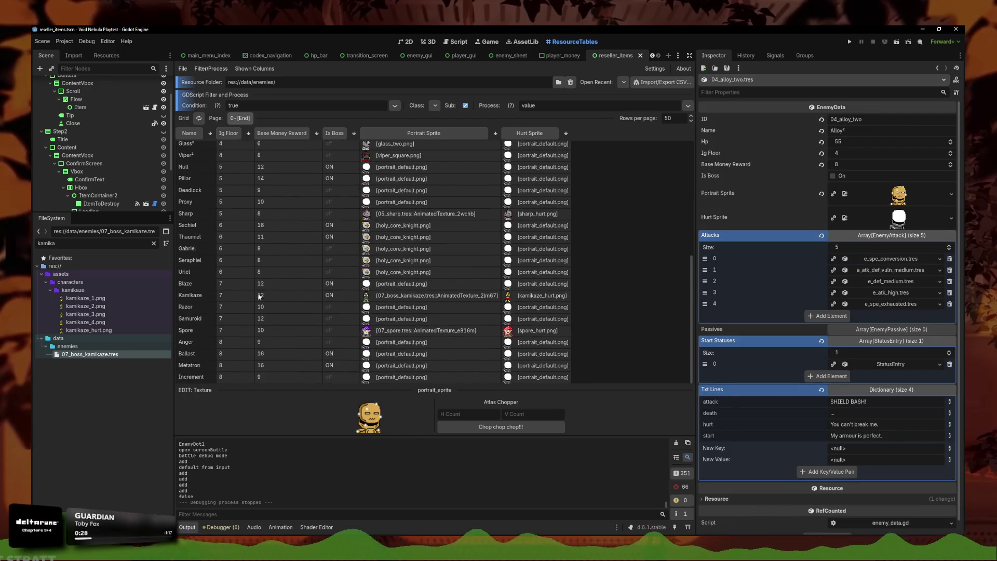
{"action": "left_click", "coordinate": [214, 213]}
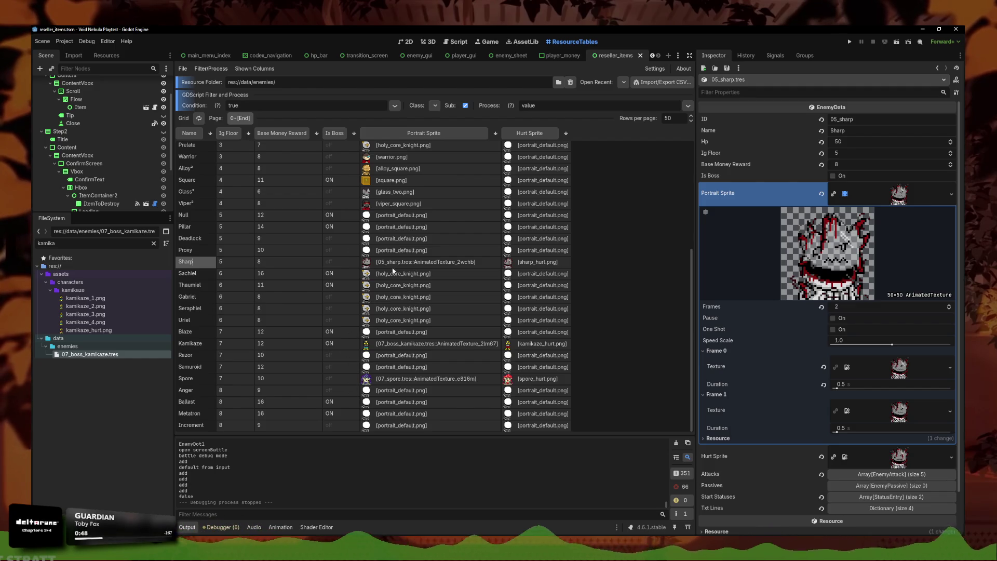
{"action": "left_click", "coordinate": [435, 344]}
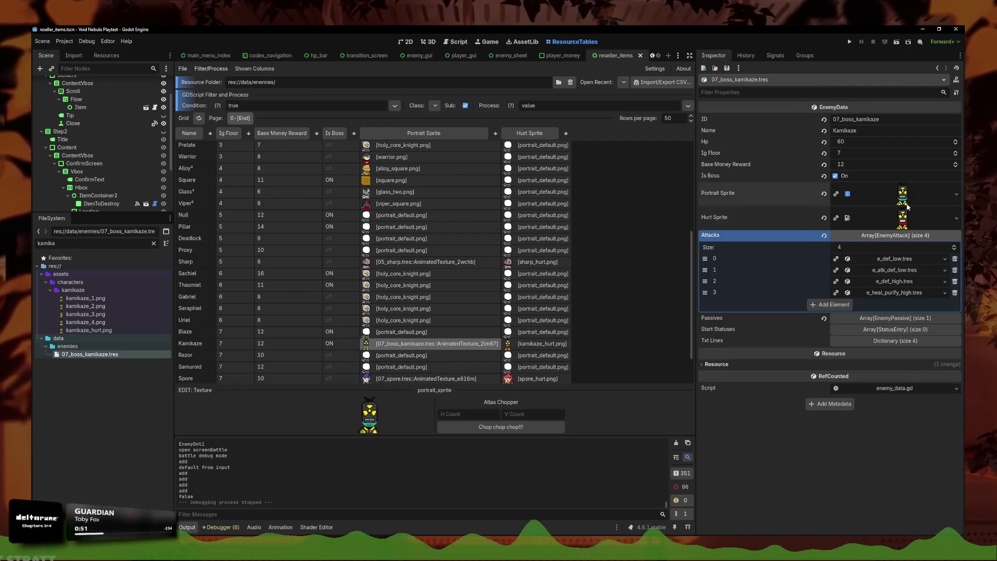
{"action": "left_click", "coordinate": [415, 378]}
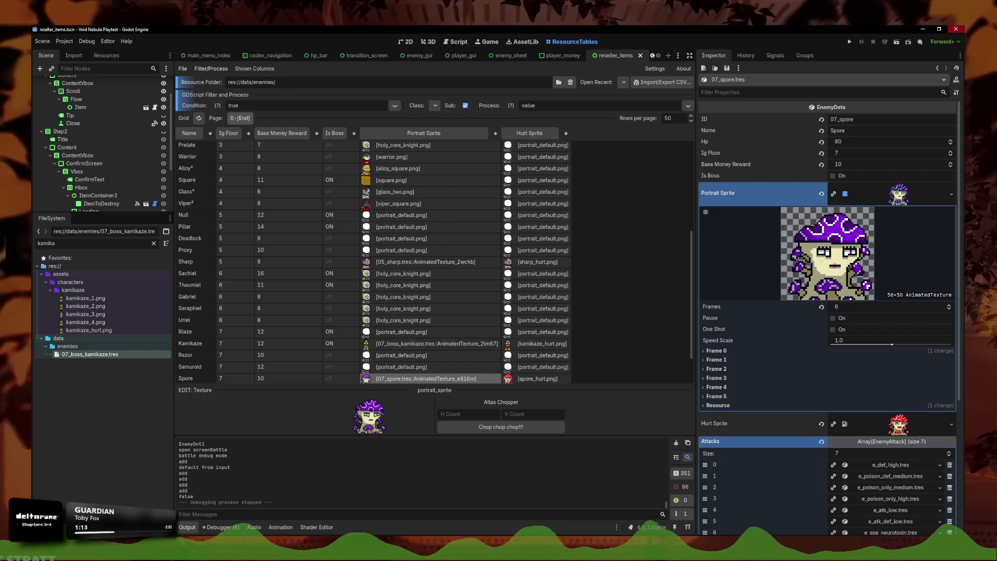
{"action": "left_click", "coordinate": [955, 29]}
{"action": "key", "text": "alt+Tab"}
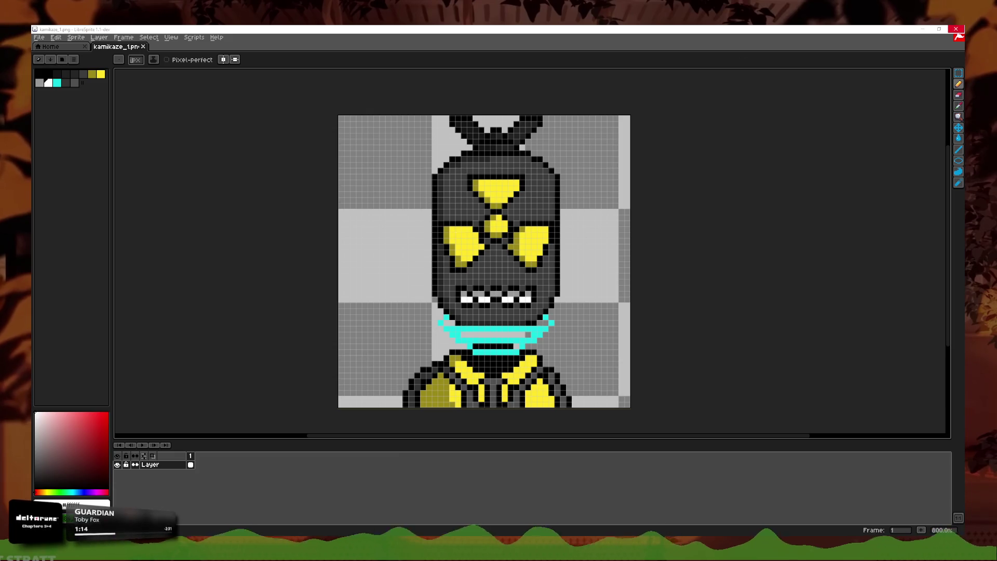
- Close the LibreSprite window holding kamikaze_1.png
{"action": "left_click", "coordinate": [956, 29]}
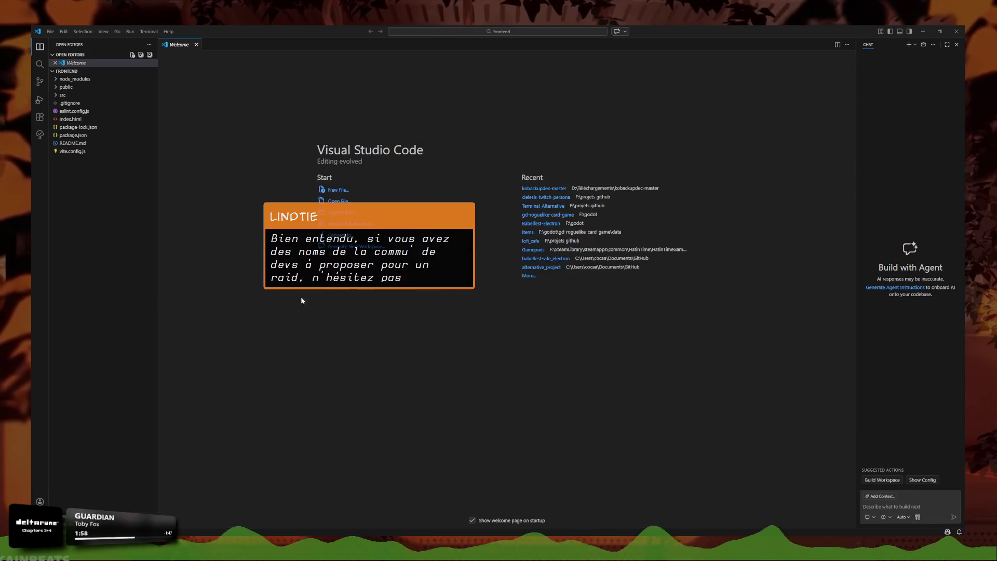
- Expand src, glance at main.jsx and TwitchContext.jsx, and pin Persona.jsx and Chat.jsx as tabs
{"action": "left_click", "coordinate": [63, 95]}
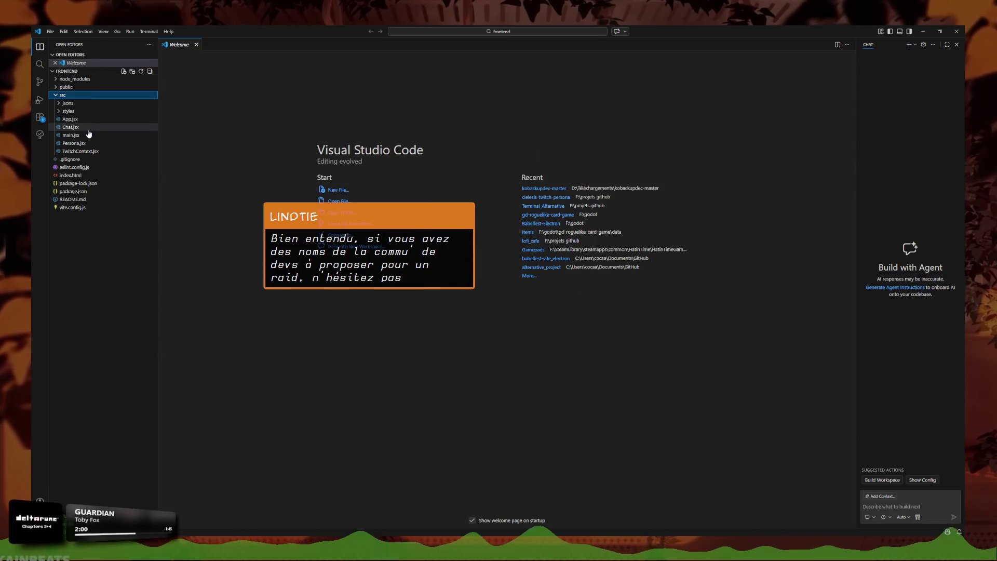
{"action": "left_click", "coordinate": [85, 135]}
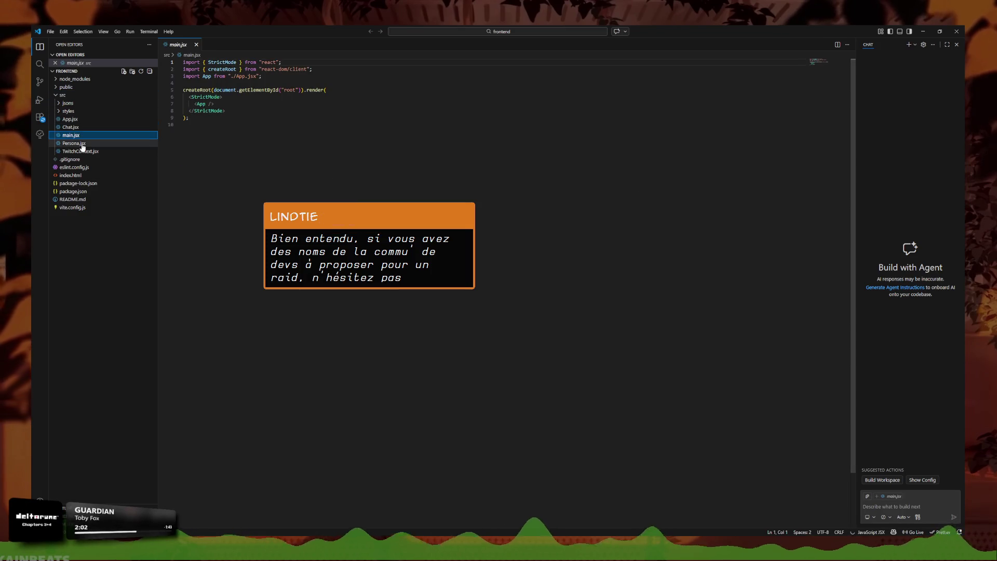
{"action": "left_click", "coordinate": [83, 143]}
{"action": "double_click", "coordinate": [83, 144]}
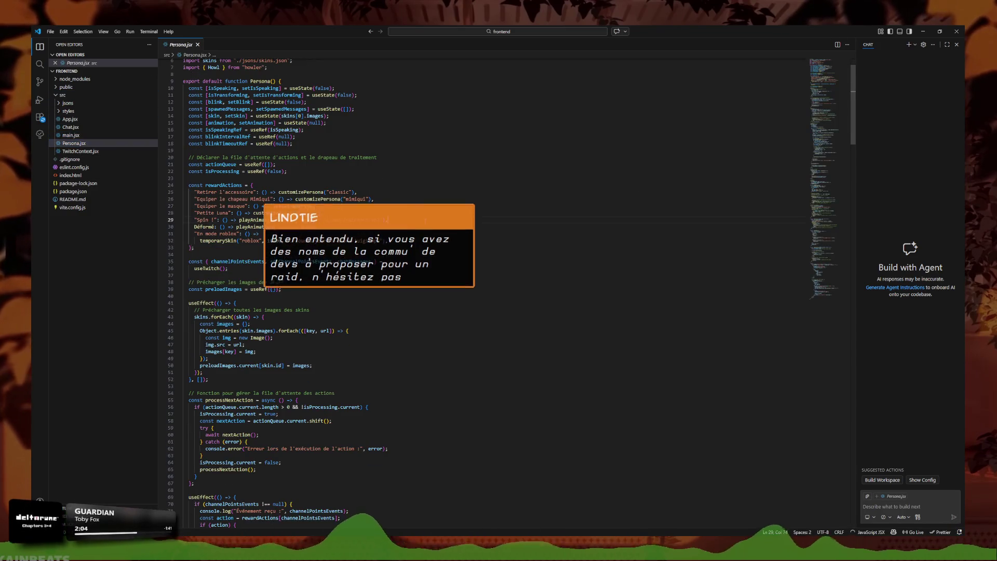
{"action": "left_click", "coordinate": [81, 151]}
{"action": "left_click", "coordinate": [71, 143]}
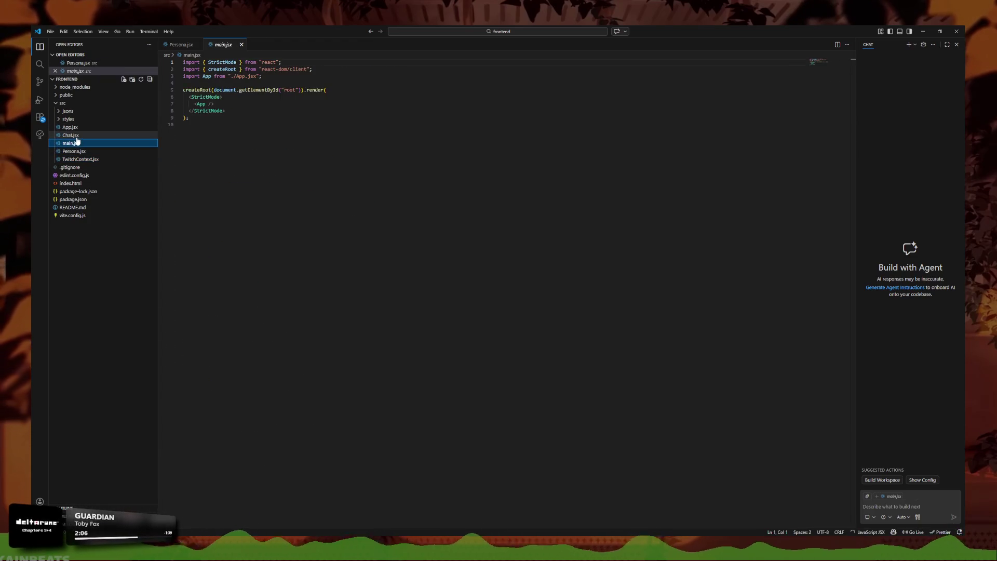
{"action": "left_click", "coordinate": [71, 135]}
{"action": "left_click", "coordinate": [340, 211]}
{"action": "scroll", "coordinate": [340, 210], "scroll_direction": "down", "scroll_amount": 1}
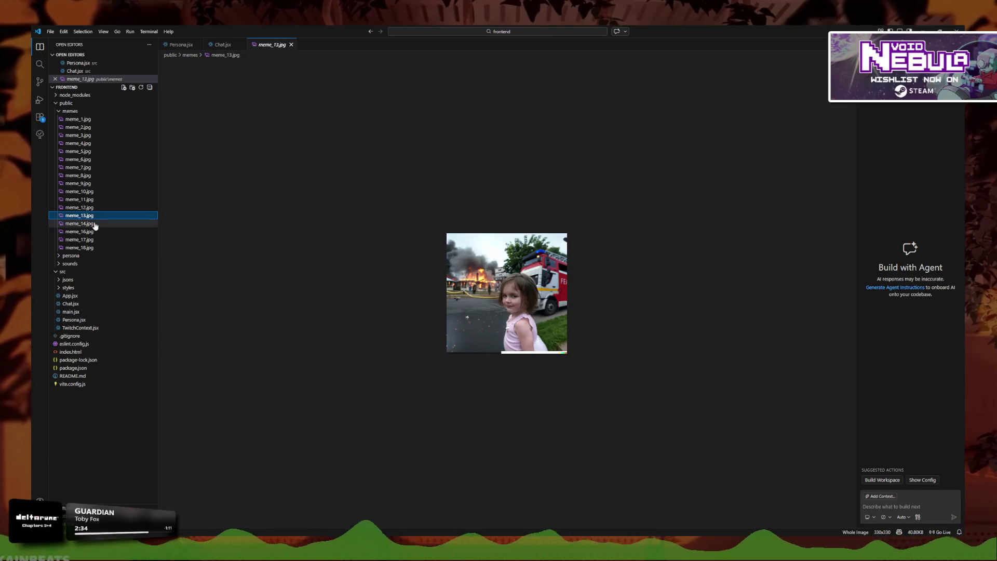
- Preview meme_14, meme_16, meme_17 and meme_18.jpg, then return to generate_meme in Chat.jsx
{"action": "left_click", "coordinate": [95, 224]}
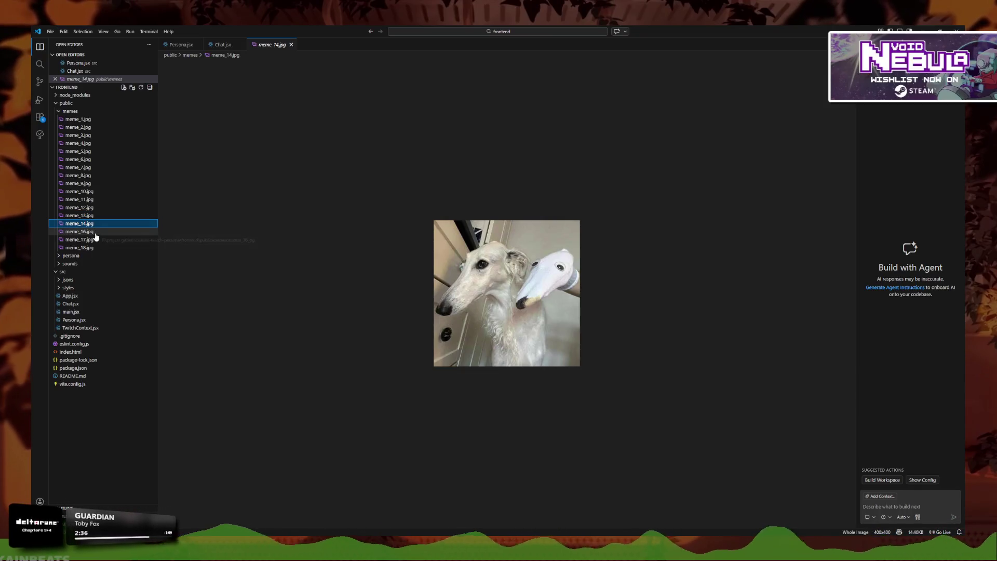
{"action": "left_click", "coordinate": [95, 233]}
{"action": "left_click", "coordinate": [96, 240]}
{"action": "left_click", "coordinate": [95, 247]}
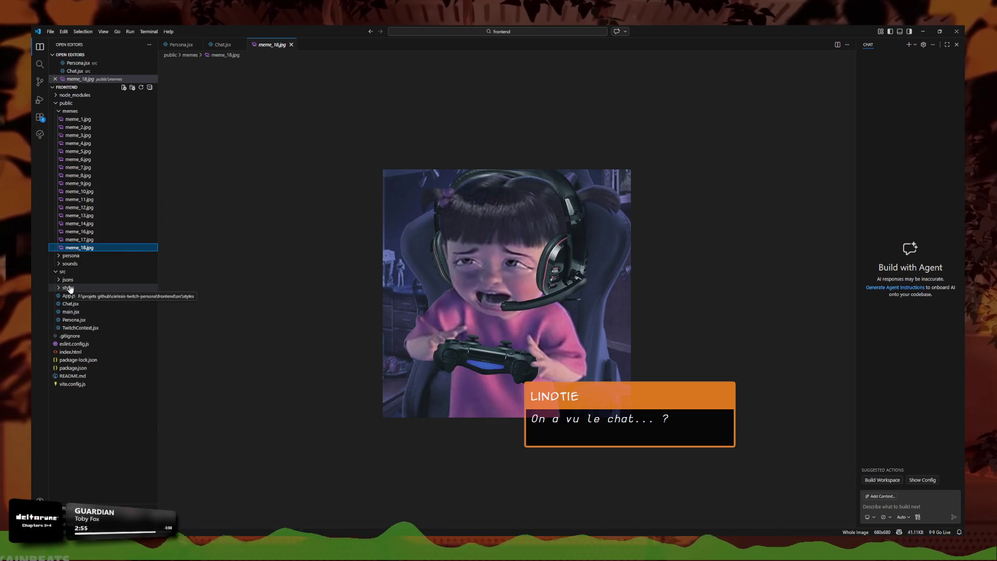
{"action": "left_click", "coordinate": [70, 304]}
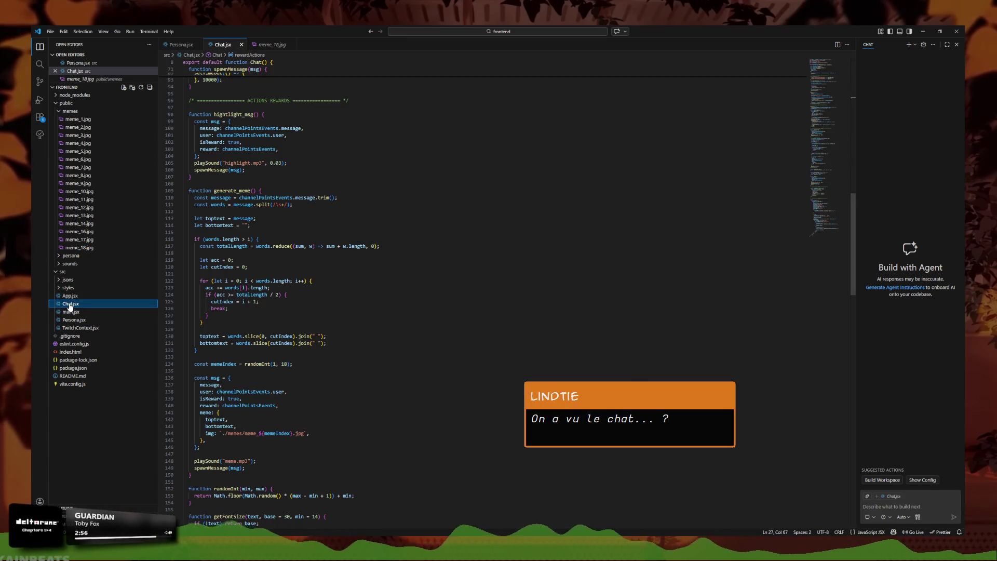
{"action": "scroll", "coordinate": [243, 247], "scroll_direction": "up", "scroll_amount": 10}
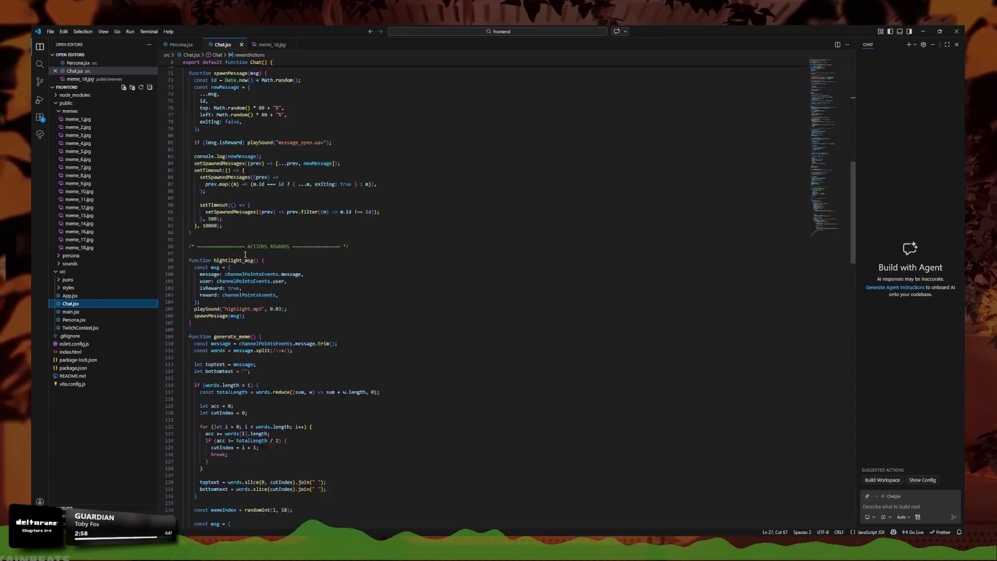
{"action": "scroll", "coordinate": [244, 247], "scroll_direction": "up", "scroll_amount": 5}
{"action": "scroll", "coordinate": [258, 209], "scroll_direction": "up", "scroll_amount": 8}
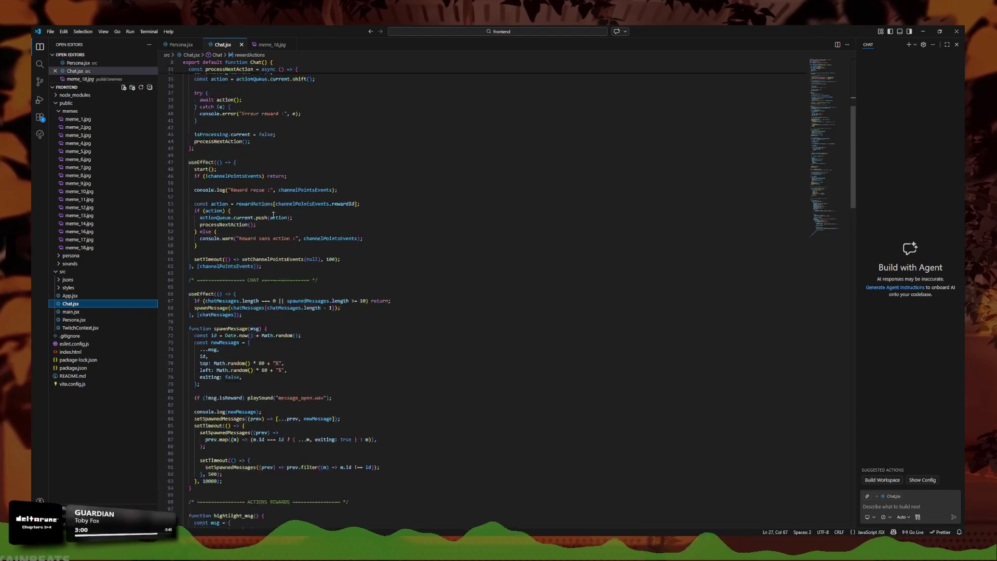
{"action": "scroll", "coordinate": [258, 209], "scroll_direction": "up", "scroll_amount": 1}
{"action": "scroll", "coordinate": [259, 209], "scroll_direction": "up", "scroll_amount": 2}
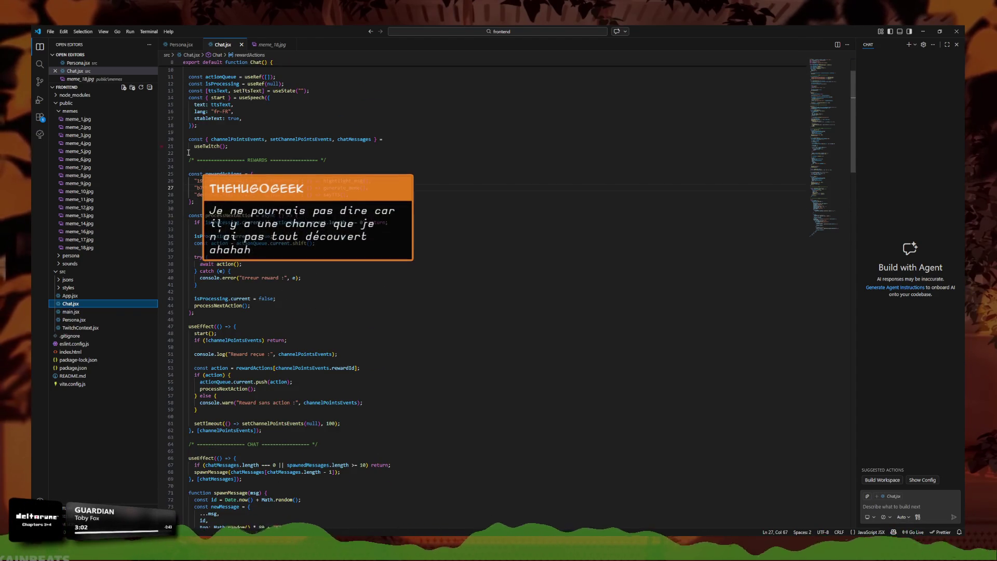
{"action": "left_click", "coordinate": [344, 188], "text": "ctrl"}
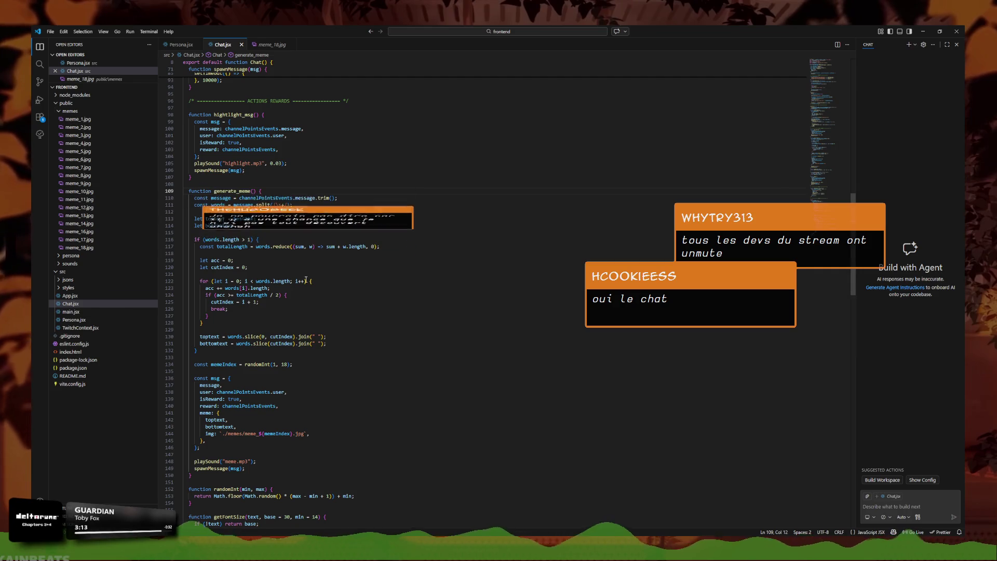
{"action": "scroll", "coordinate": [299, 228], "scroll_direction": "down", "scroll_amount": 1}
{"action": "scroll", "coordinate": [309, 213], "scroll_direction": "up", "scroll_amount": 1}
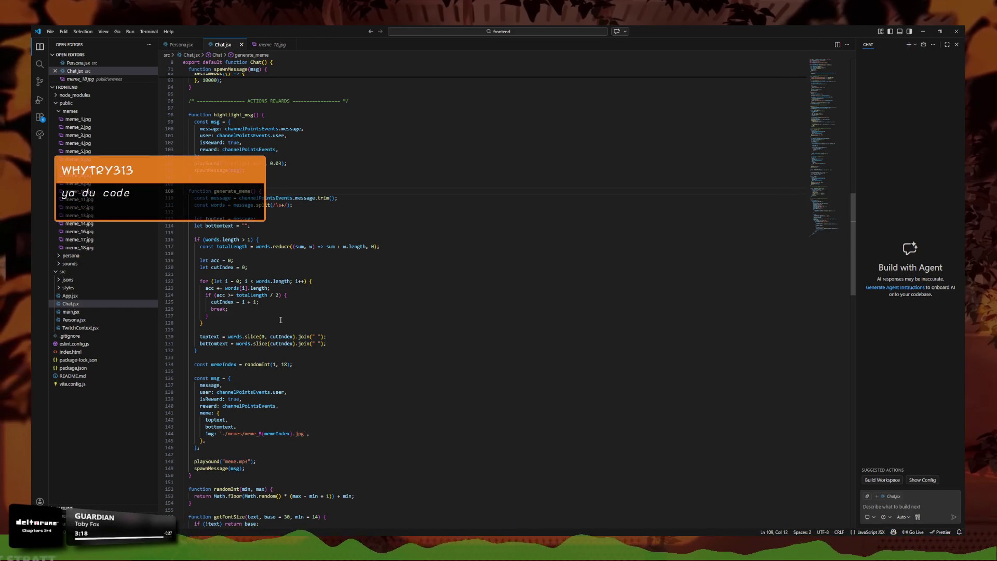
{"action": "scroll", "coordinate": [257, 332], "scroll_direction": "down", "scroll_amount": 1}
{"action": "left_click", "coordinate": [254, 260]}
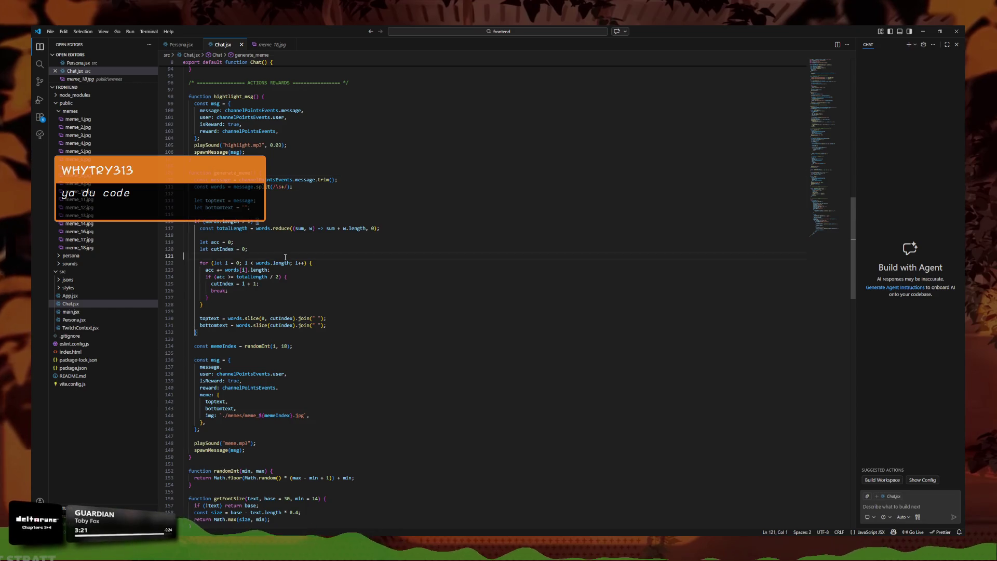
{"action": "scroll", "coordinate": [250, 241], "scroll_direction": "up", "scroll_amount": 3}
{"action": "scroll", "coordinate": [252, 270], "scroll_direction": "down", "scroll_amount": 2}
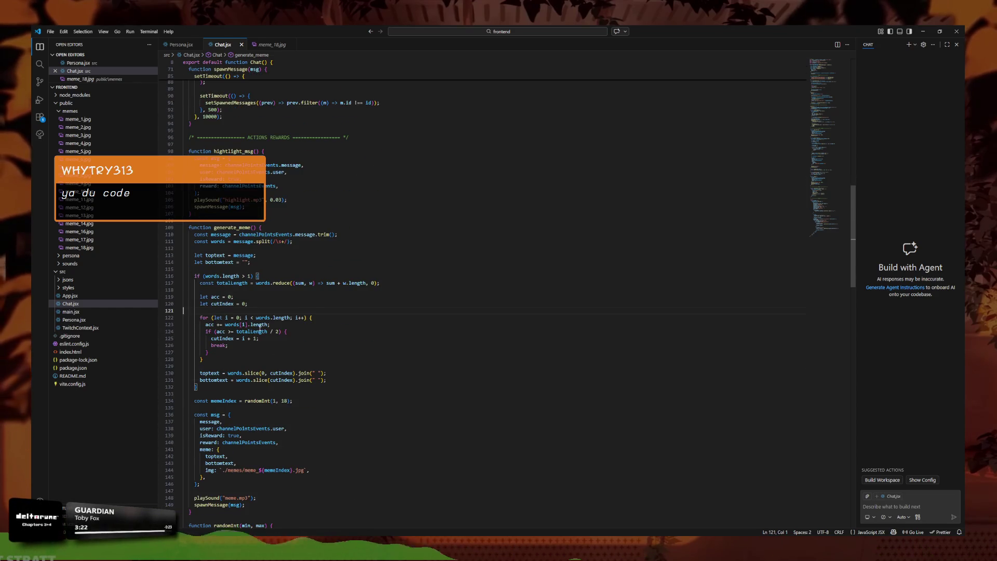
{"action": "scroll", "coordinate": [256, 325], "scroll_direction": "down", "scroll_amount": 1}
{"action": "scroll", "coordinate": [237, 261], "scroll_direction": "down", "scroll_amount": 3}
{"action": "scroll", "coordinate": [291, 291], "scroll_direction": "up", "scroll_amount": 3}
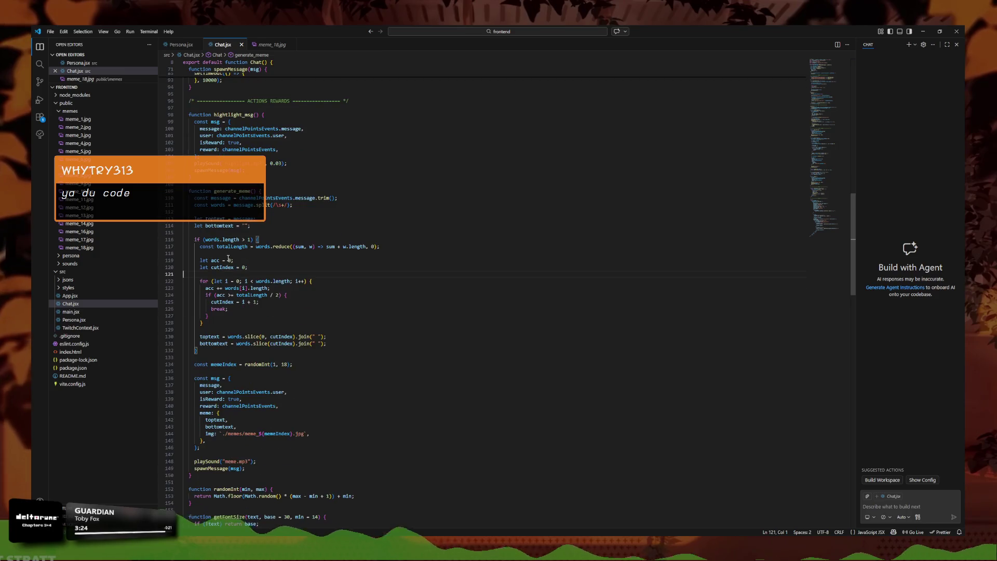
{"action": "scroll", "coordinate": [332, 316], "scroll_direction": "down", "scroll_amount": 1}
{"action": "scroll", "coordinate": [328, 311], "scroll_direction": "up", "scroll_amount": 1}
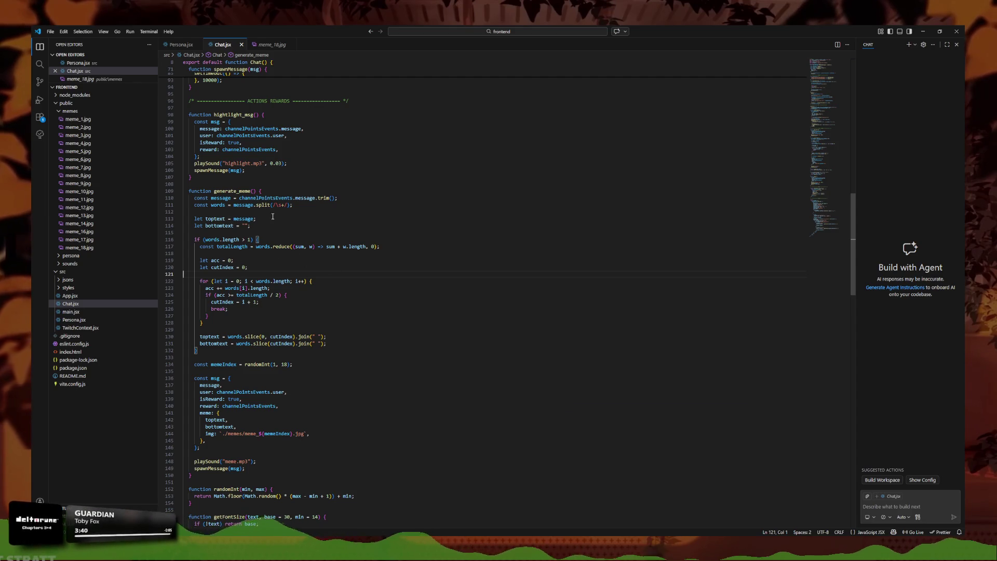
{"action": "scroll", "coordinate": [310, 220], "scroll_direction": "up", "scroll_amount": 1}
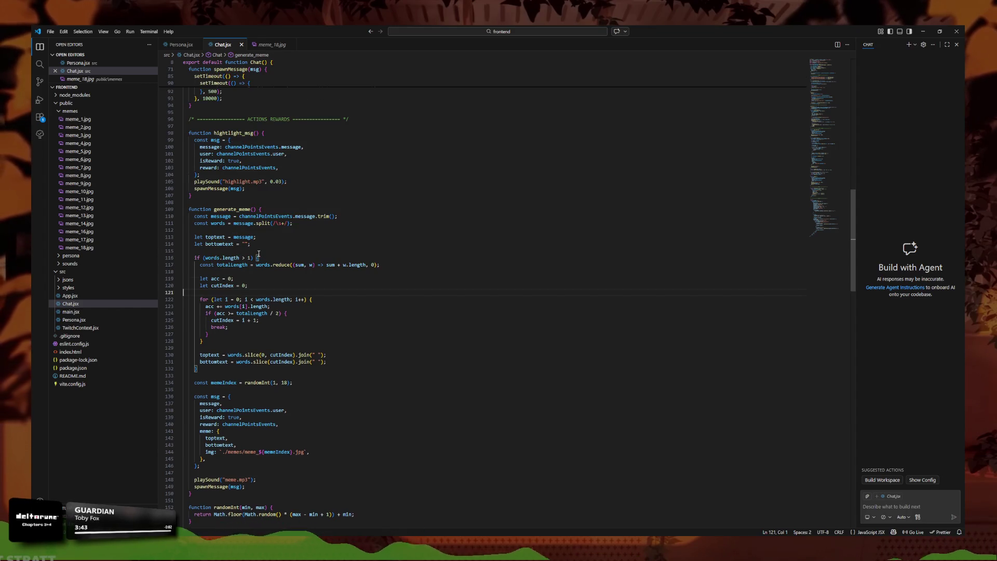
{"action": "scroll", "coordinate": [284, 364], "scroll_direction": "down", "scroll_amount": 1}
{"action": "left_click", "coordinate": [284, 364]}
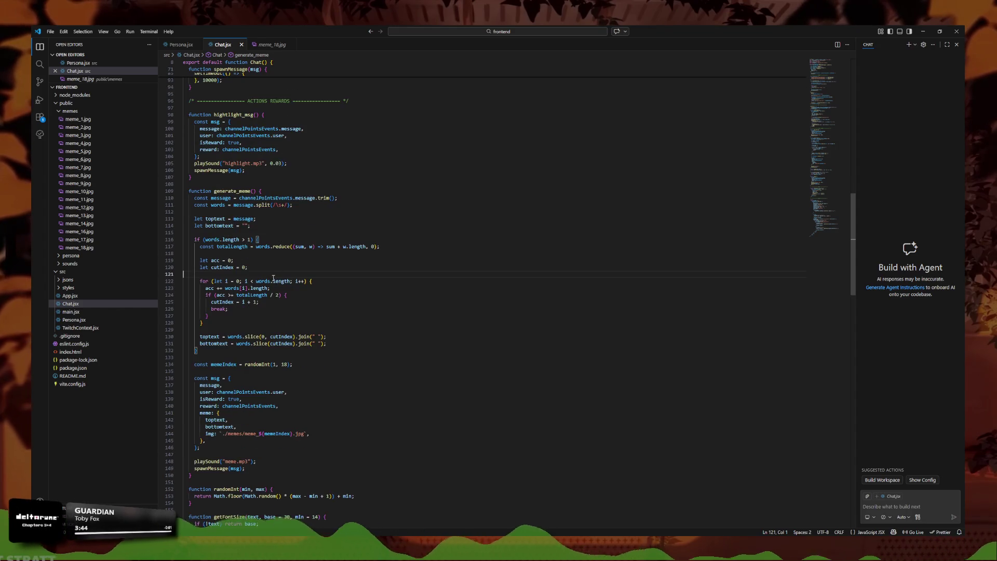
- Check the randomInt(1, 18) signature on the memeIndex line, then preview meme_1.jpg
{"action": "key", "text": "Down"}
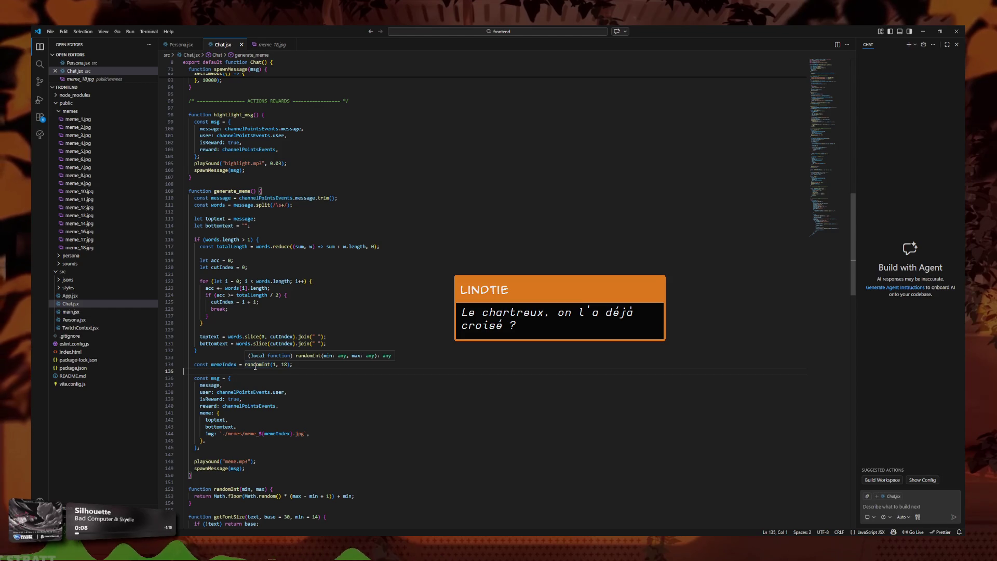
{"action": "key", "text": "Left"}
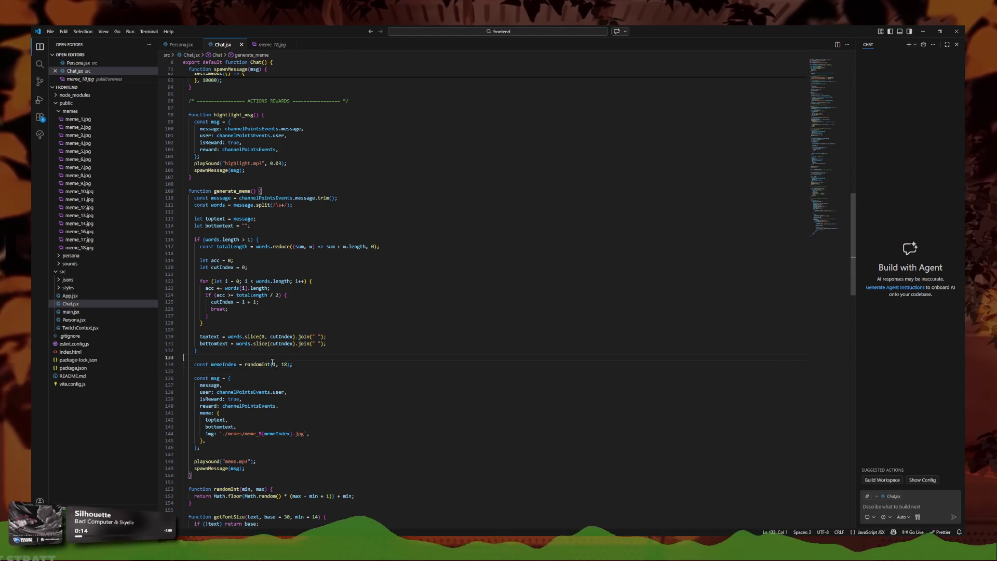
{"action": "left_click", "coordinate": [269, 365]}
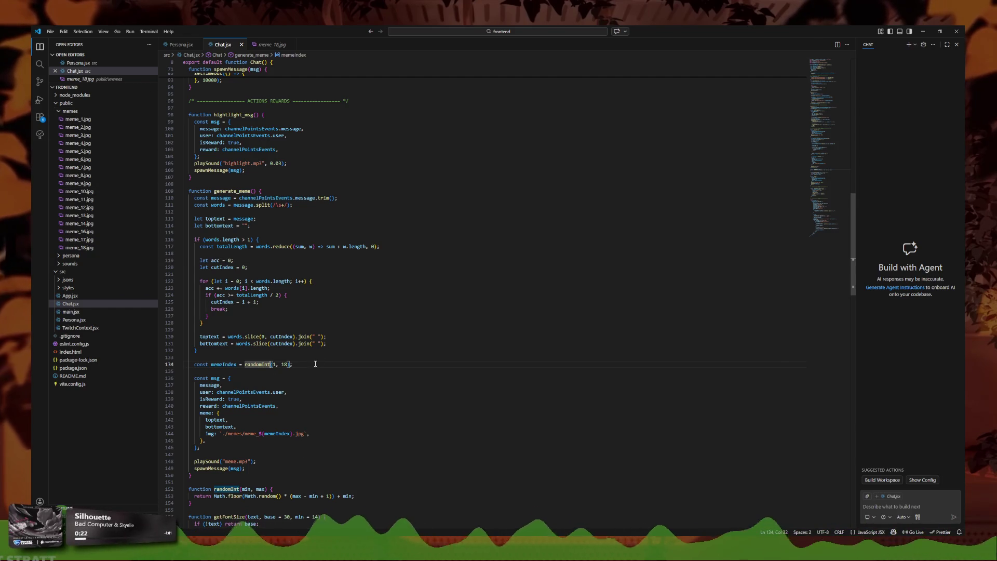
{"action": "key", "text": "End"}
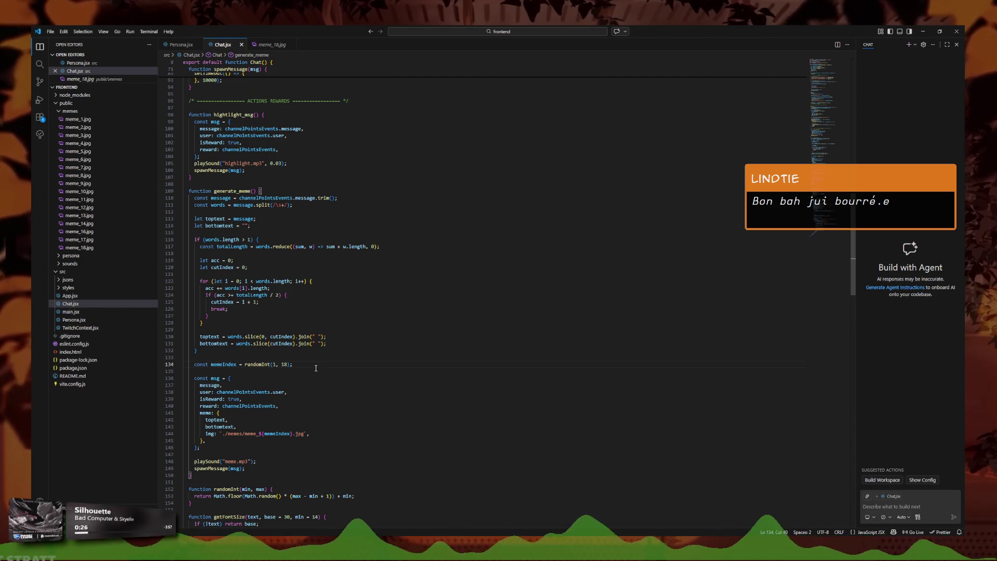
{"action": "left_click", "coordinate": [78, 119]}
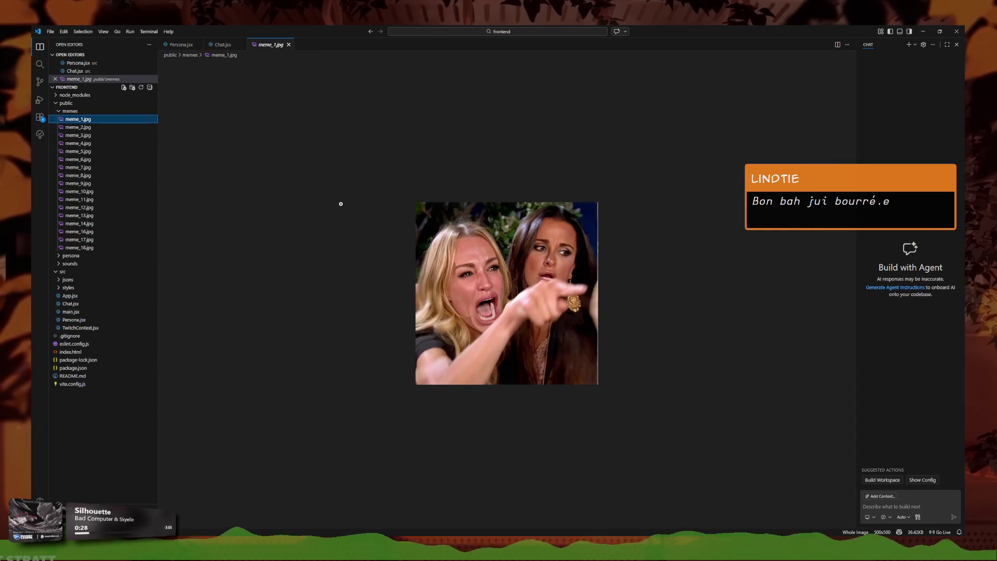
- Preview meme_3.jpg and go back to the Chat.jsx tab
{"action": "key", "text": "Down"}
{"action": "key", "text": "Down"}
{"action": "key", "text": "Down"}
{"action": "key", "text": "Down"}
{"action": "key", "text": "Down"}
{"action": "key", "text": "Down"}
{"action": "key", "text": "Down"}
{"action": "key", "text": "Down"}
{"action": "key", "text": "Down"}
{"action": "key", "text": "Down"}
{"action": "key", "text": "Up"}
{"action": "key", "text": "Up"}
{"action": "key", "text": "Up"}
{"action": "key", "text": "Up"}
{"action": "key", "text": "Up"}
{"action": "key", "text": "Up"}
{"action": "key", "text": "Up"}
{"action": "key", "text": "Up"}
{"action": "key", "text": "Return"}
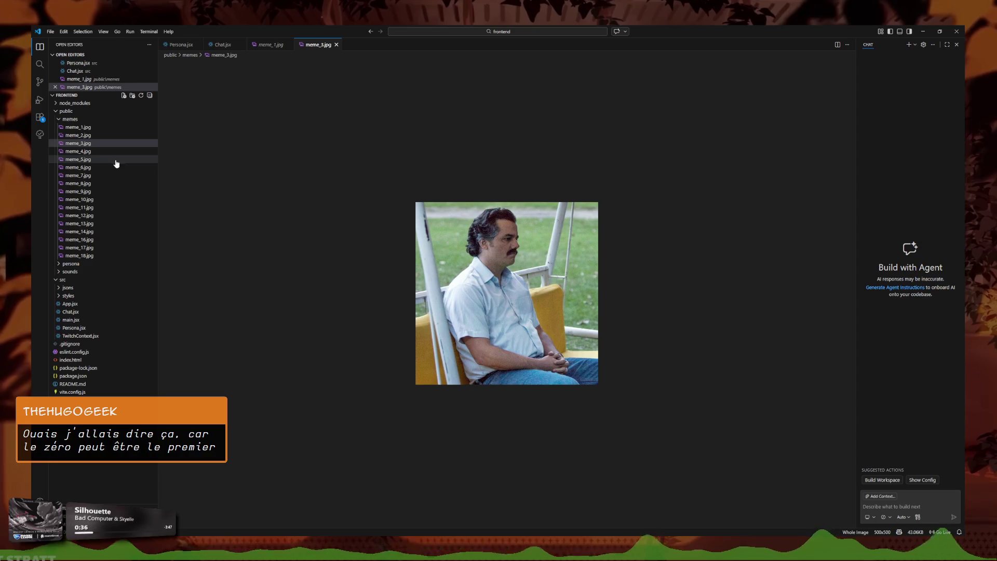
{"action": "left_click", "coordinate": [270, 45]}
{"action": "left_click", "coordinate": [232, 45]}
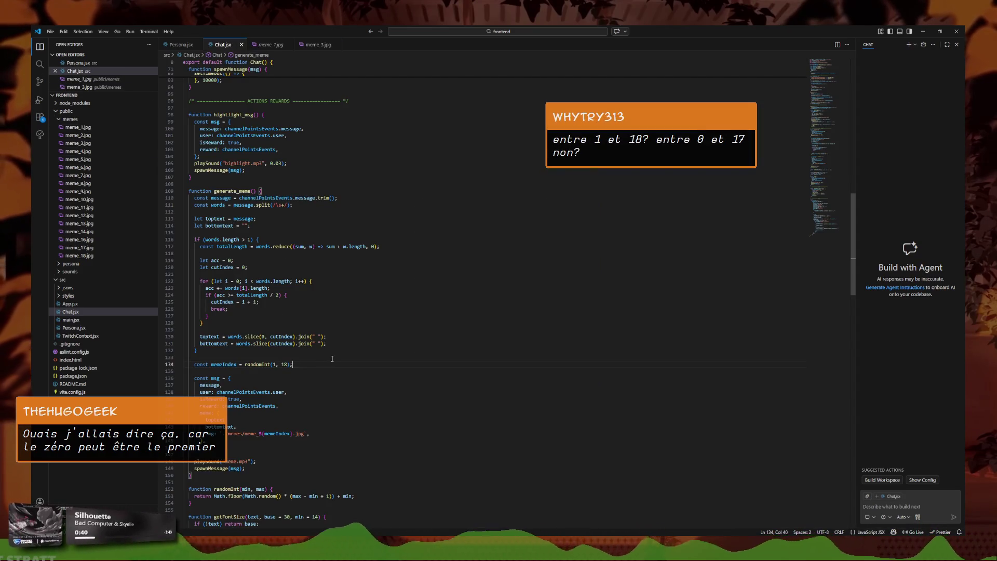
- Start a 'print(' line below memeIndex, then open meme_18.jpg and select meme_1 through meme_18
{"action": "key", "text": "Return"}
{"action": "type", "text": "print("}
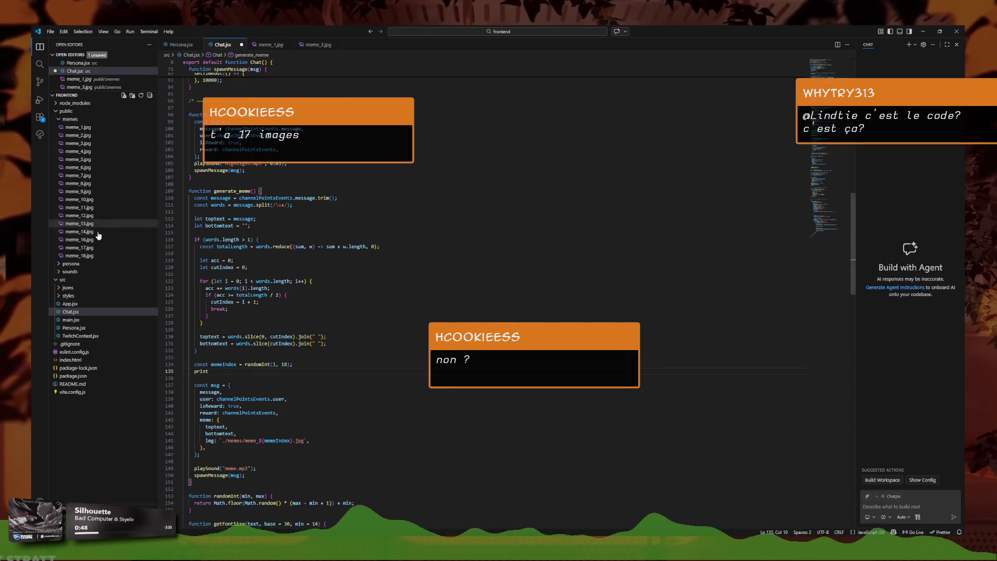
{"action": "left_click", "coordinate": [79, 256]}
{"action": "left_click", "coordinate": [89, 127], "text": "shift"}
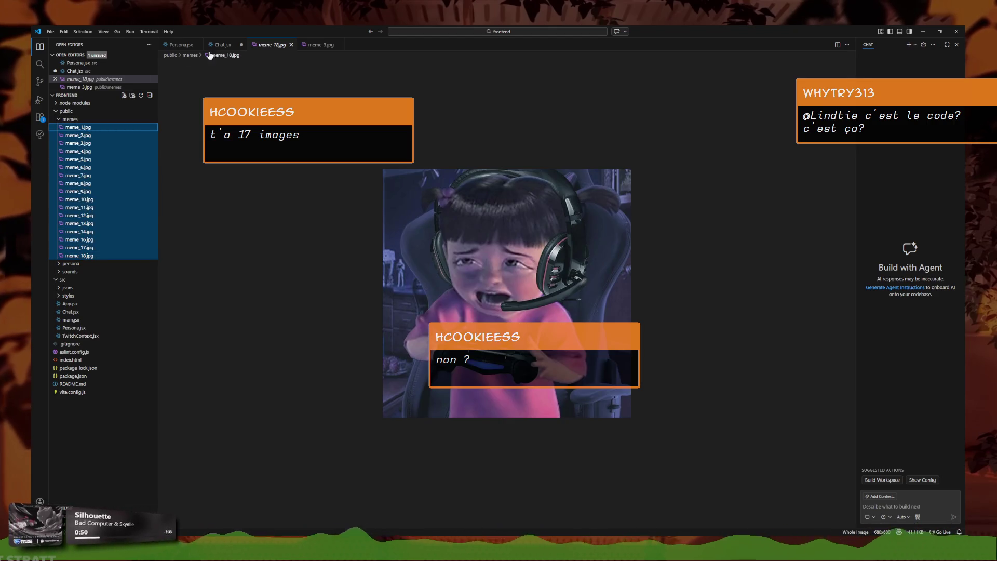
{"action": "right_click", "coordinate": [83, 129]}
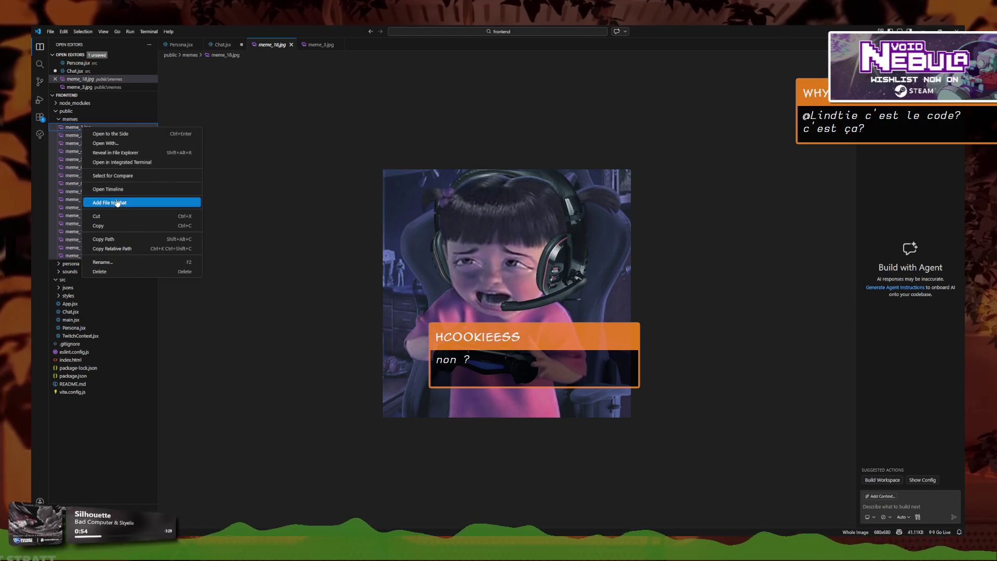
{"action": "left_click", "coordinate": [117, 152]}
{"action": "left_click_drag", "start_coordinate": [842, 421], "coordinate": [529, 283]}
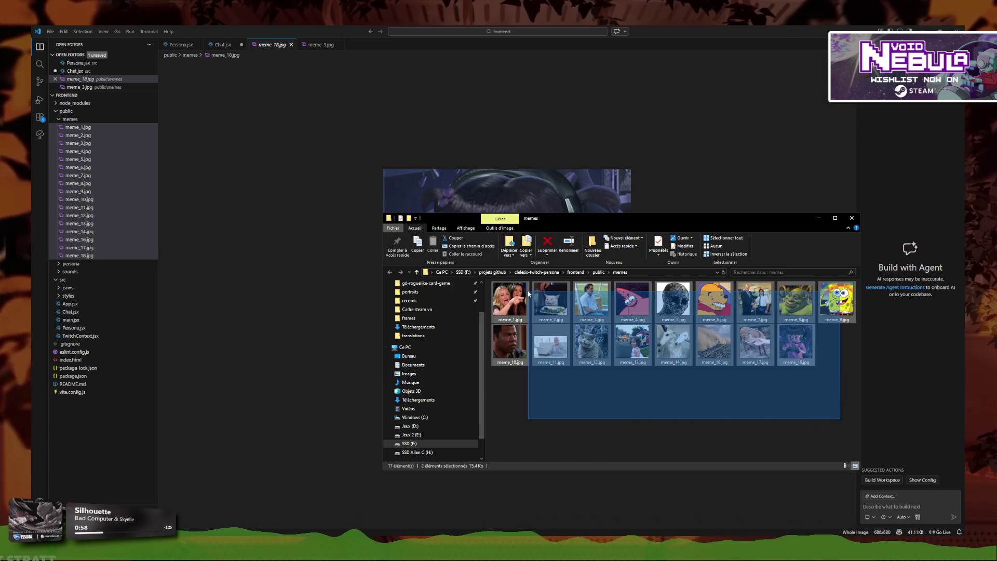
{"action": "left_click", "coordinate": [623, 407]}
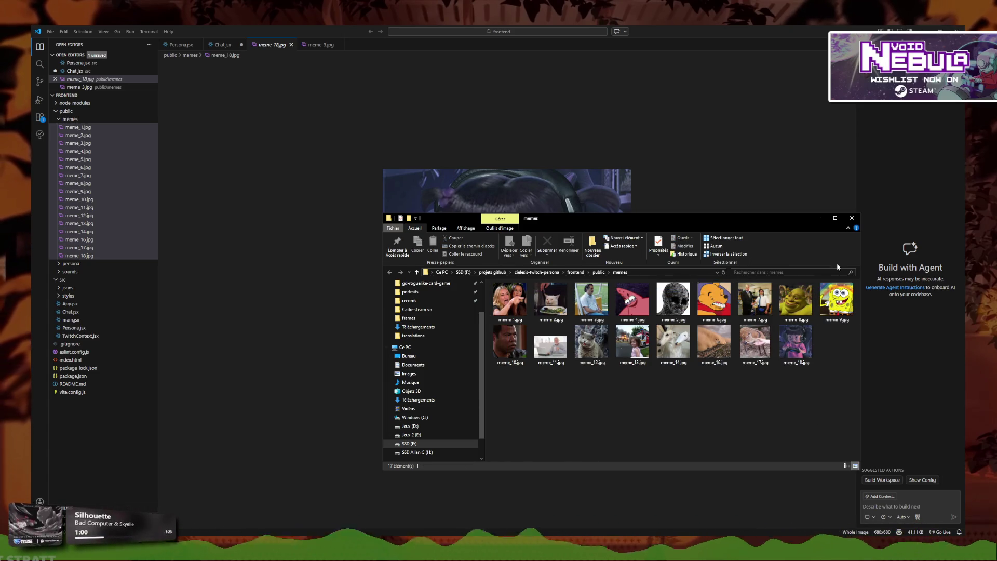
{"action": "left_click", "coordinate": [852, 218]}
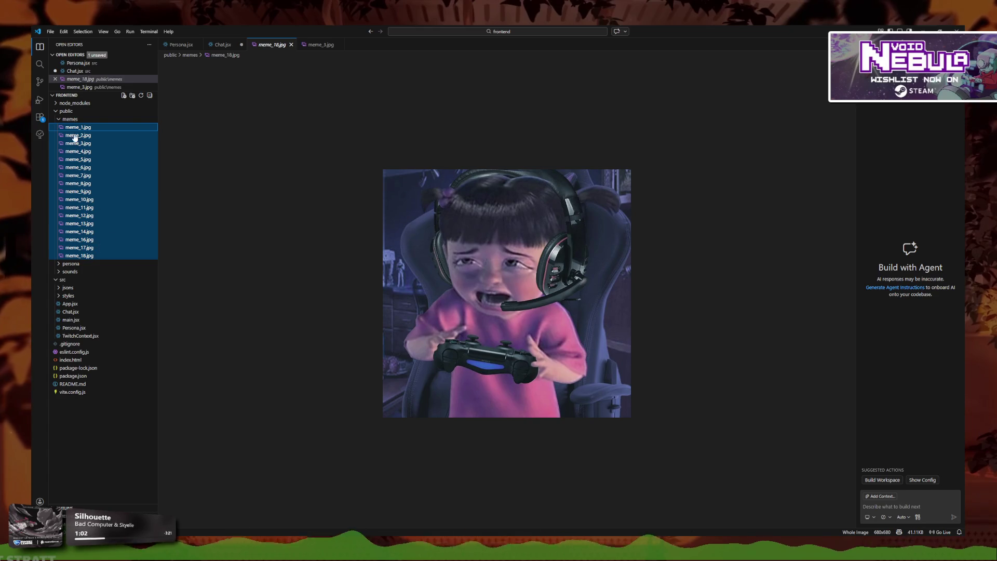
{"action": "left_click", "coordinate": [83, 128]}
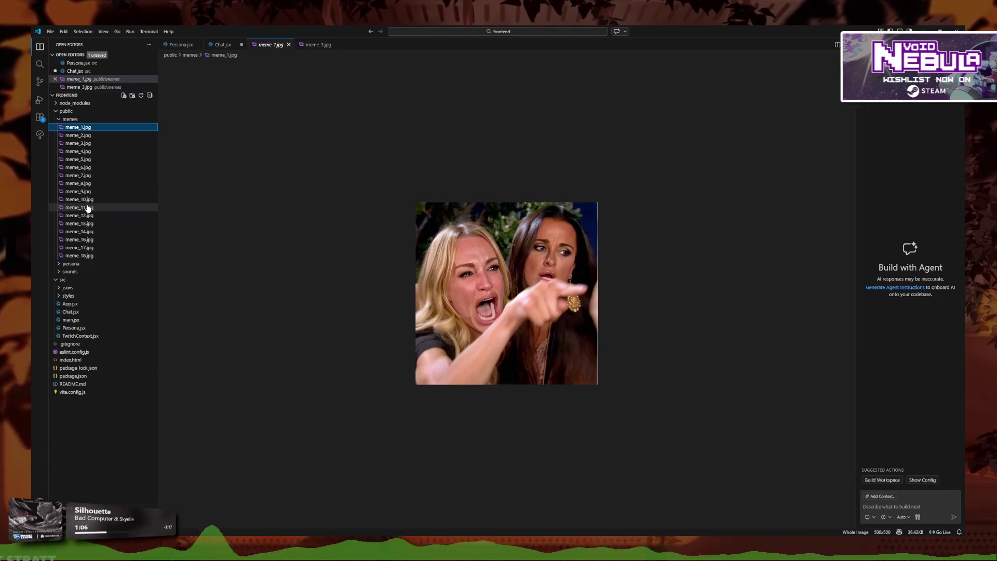
- Preview meme_17, meme_18, meme_16 and meme_14, noting meme_15.jpg is missing, then return to Chat.jsx
{"action": "left_click", "coordinate": [86, 248]}
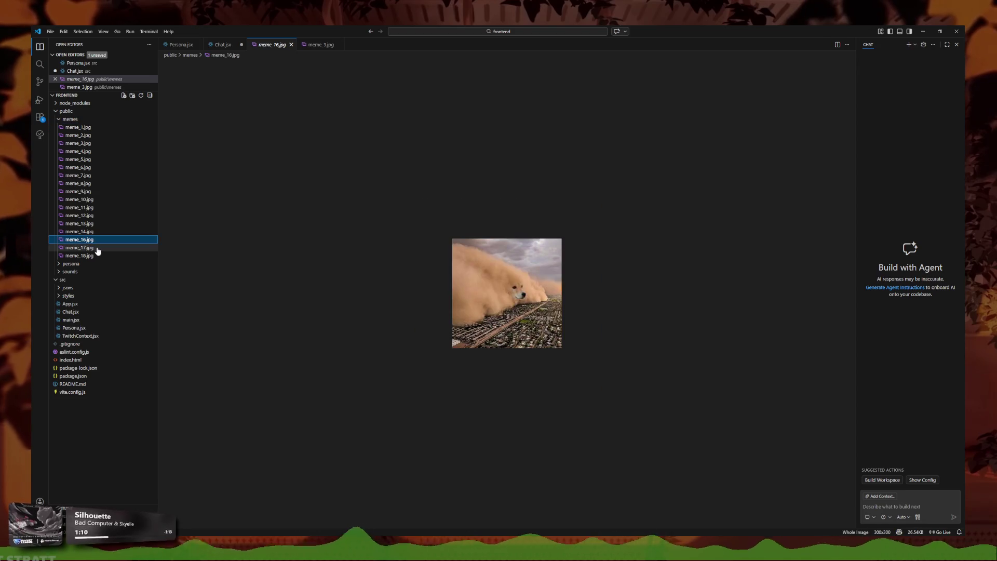
{"action": "left_click", "coordinate": [87, 256]}
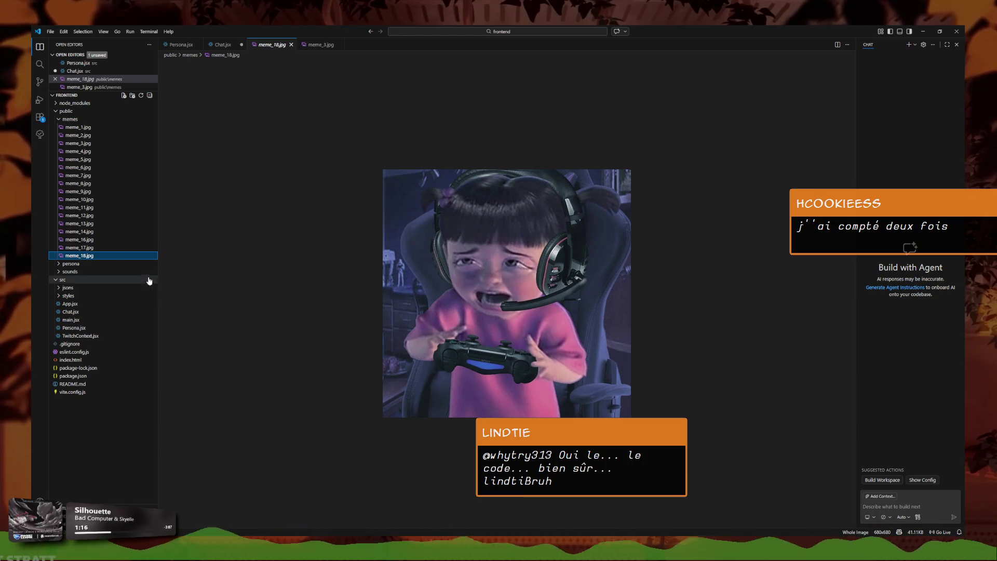
{"action": "left_click", "coordinate": [98, 239]}
{"action": "left_click", "coordinate": [98, 232]}
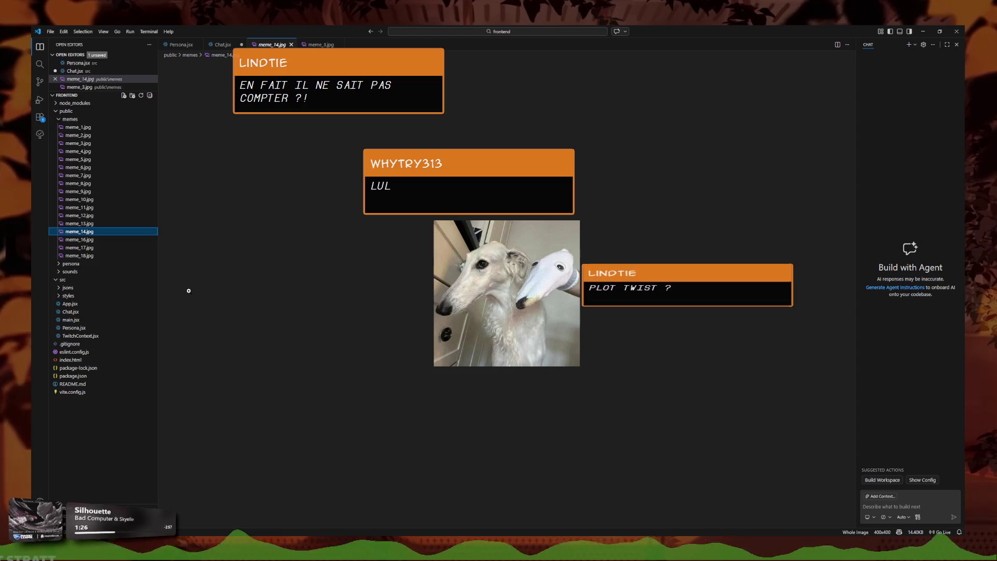
{"action": "left_click", "coordinate": [223, 47]}
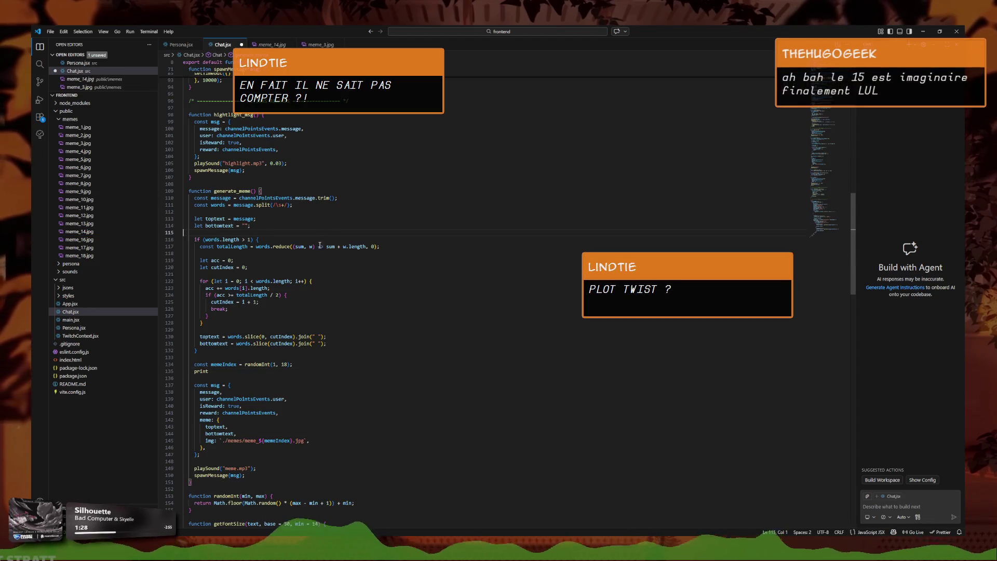
- Delete the stray print line under memeIndex, save Chat.jsx, and switch to Persona.jsx
{"action": "key", "text": "BackSpace"}
{"action": "key", "text": "BackSpace"}
{"action": "key", "text": "BackSpace"}
{"action": "key", "text": "ctrl+s"}
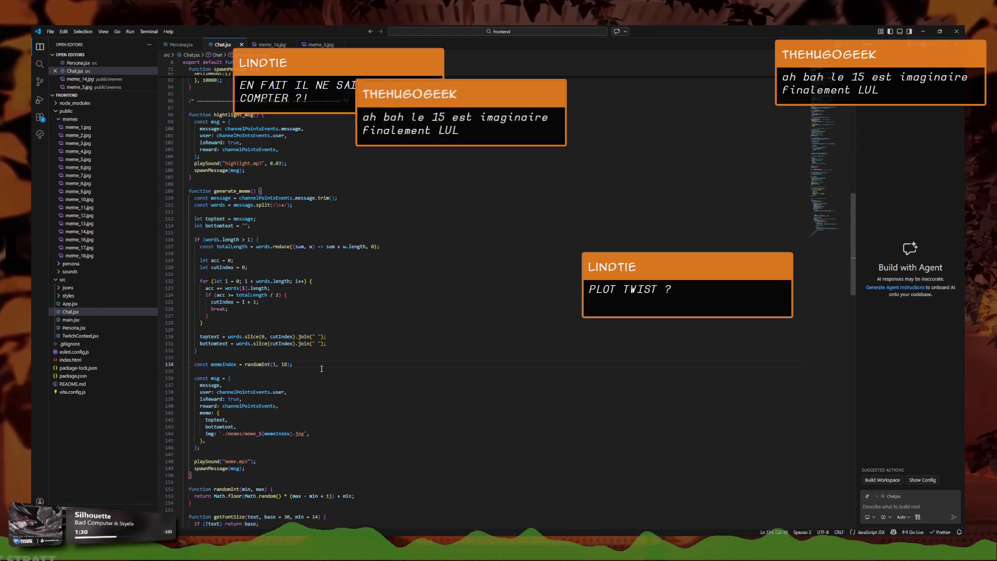
{"action": "left_click", "coordinate": [180, 44]}
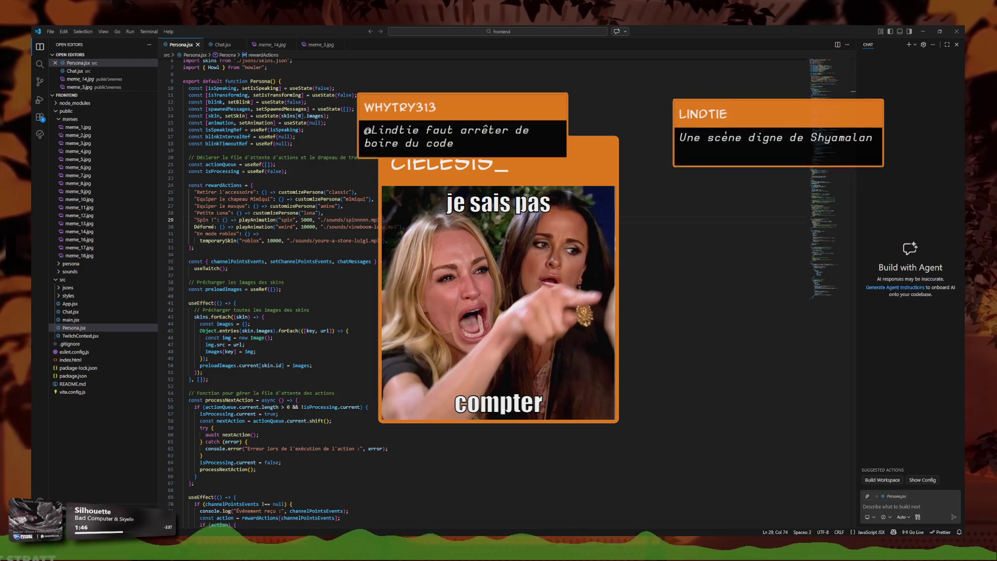
{"action": "scroll", "coordinate": [367, 349], "scroll_direction": "down", "scroll_amount": 1}
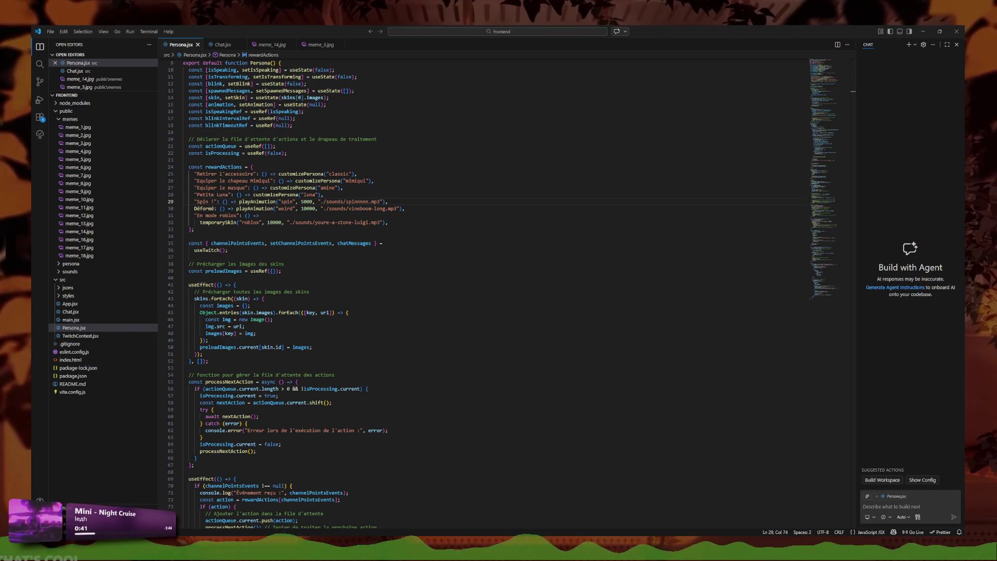
{"action": "key", "text": "alt+Tab"}
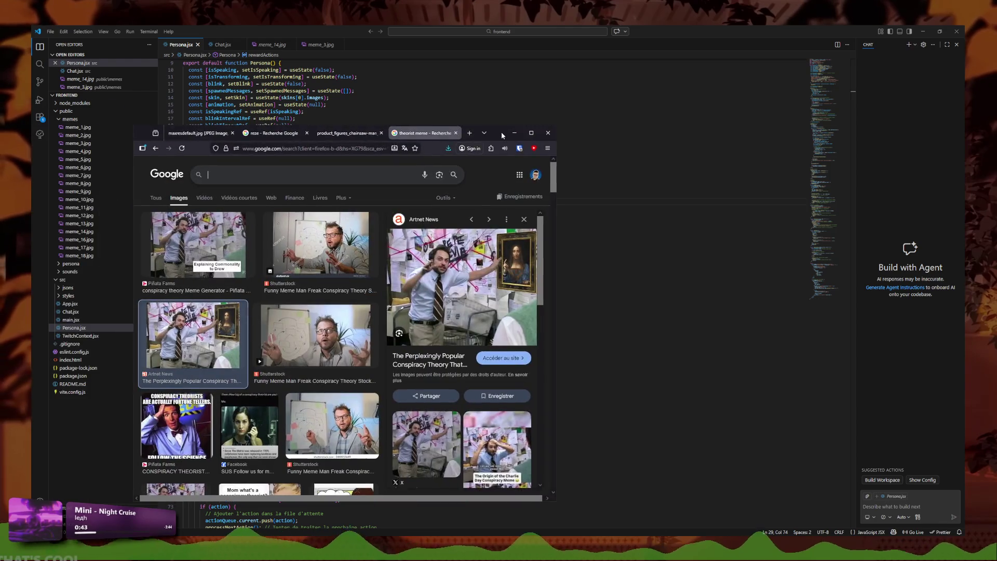
{"action": "left_click_drag", "start_coordinate": [500, 134], "coordinate": [413, 129]}
{"action": "left_click", "coordinate": [433, 127]}
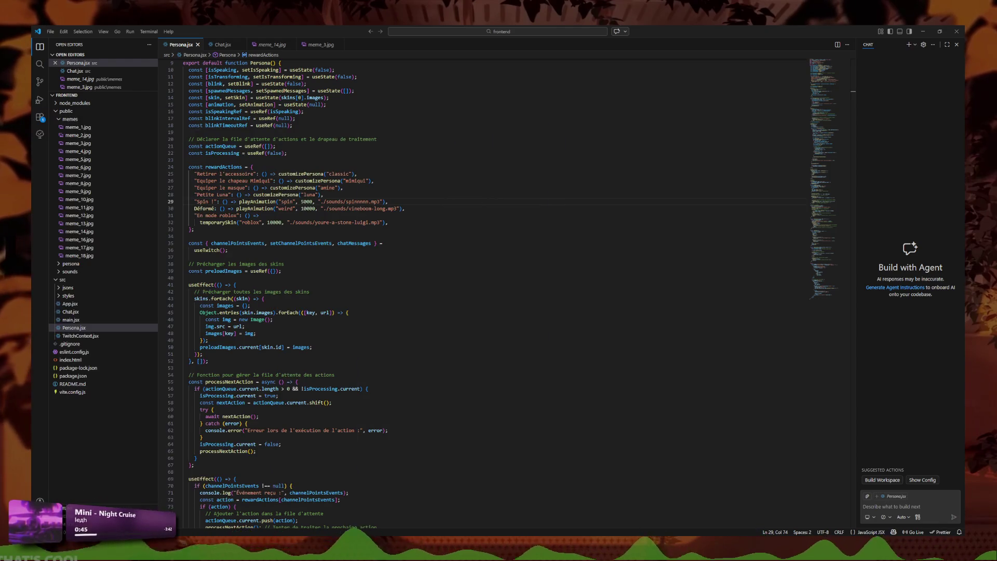
{"action": "key", "text": "alt+Tab"}
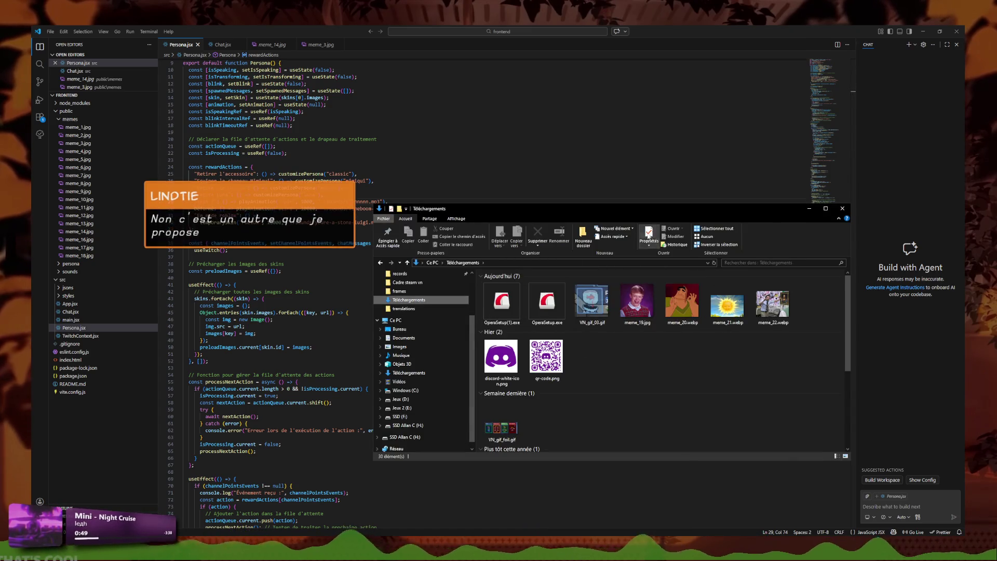
{"action": "key", "text": "alt+Tab"}
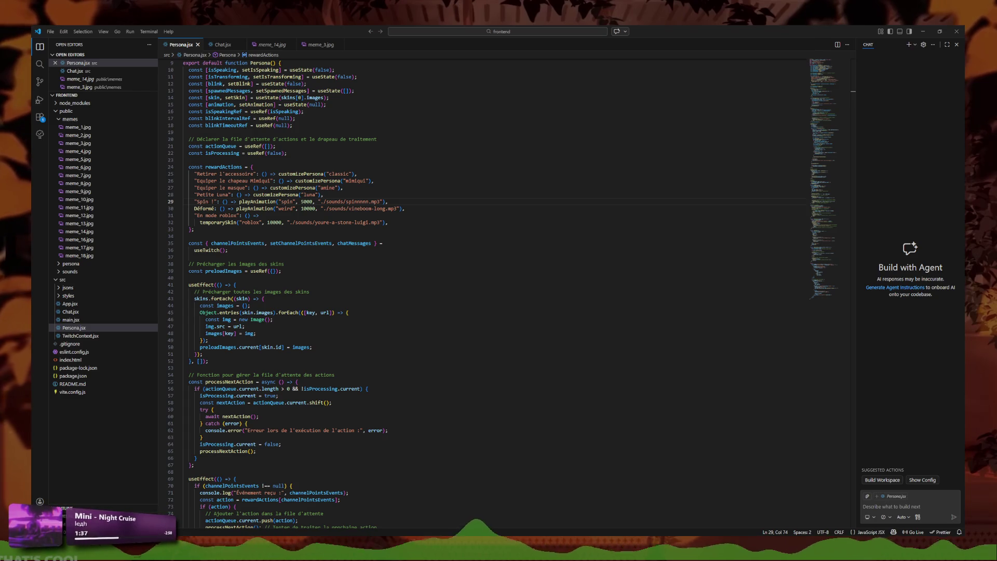
{"action": "left_click_drag", "start_coordinate": [0, 113], "coordinate": [0, 112]}
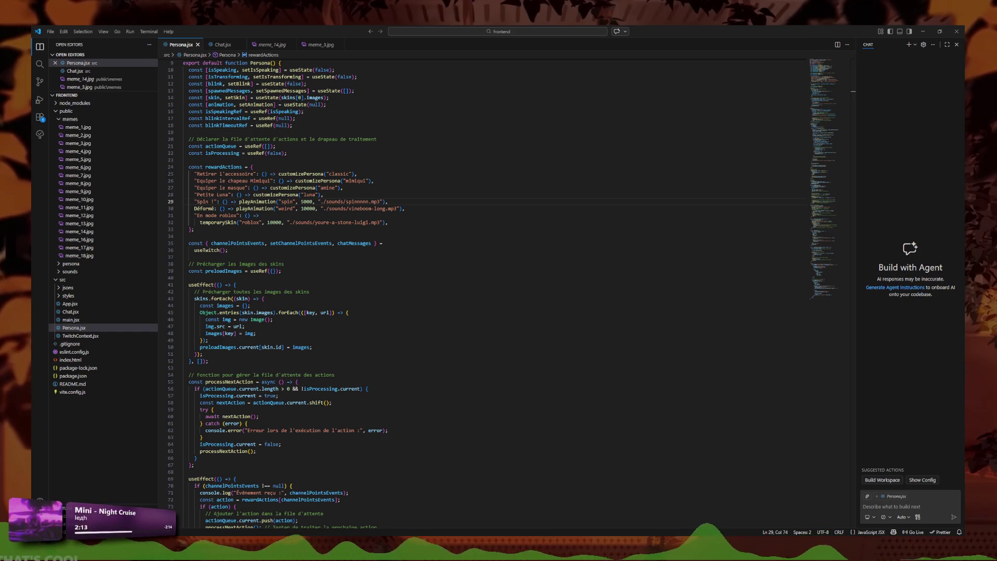
{"action": "key", "text": "alt+Tab"}
{"action": "key", "text": "alt+Tab"}
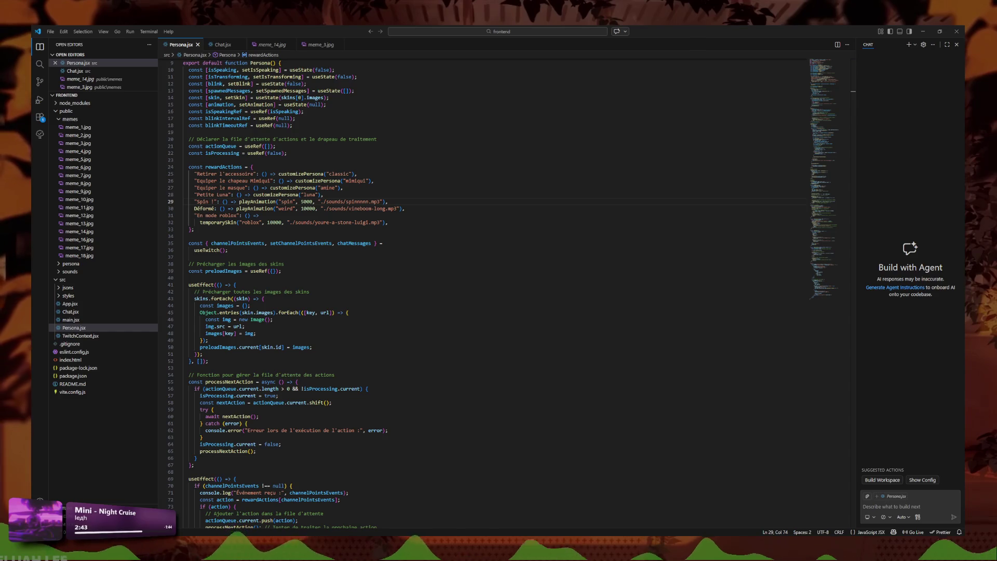
{"action": "left_click", "coordinate": [95, 207]}
- Preview meme_11 and meme_12, the earlier meme_2 to meme_5, then meme_10 through meme_17
{"action": "left_click", "coordinate": [94, 207]}
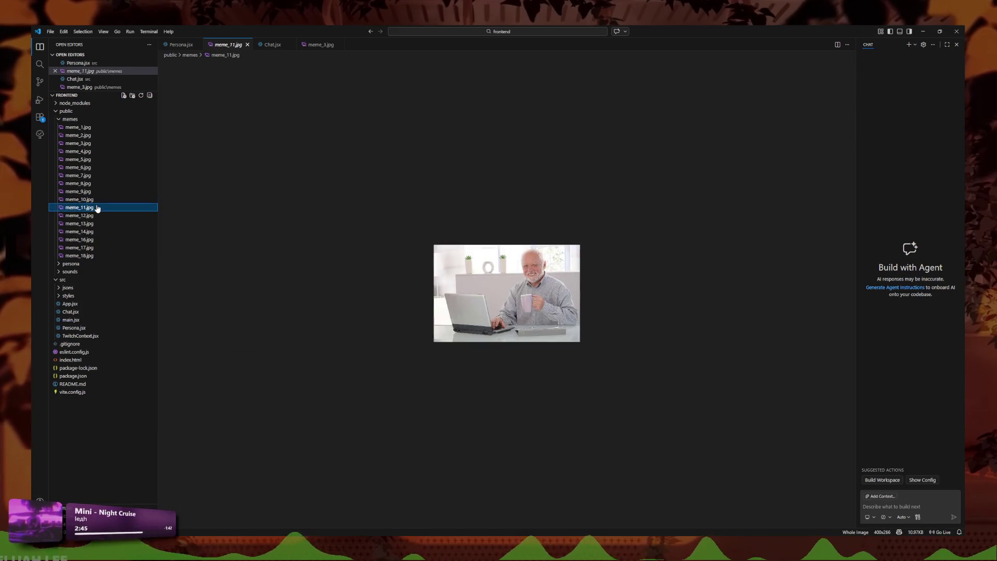
{"action": "left_click", "coordinate": [93, 215]}
{"action": "left_click", "coordinate": [93, 207]}
{"action": "left_click", "coordinate": [82, 183]}
{"action": "left_click", "coordinate": [83, 175]}
{"action": "left_click", "coordinate": [84, 168]}
{"action": "left_click", "coordinate": [87, 151]}
{"action": "left_click", "coordinate": [87, 159]}
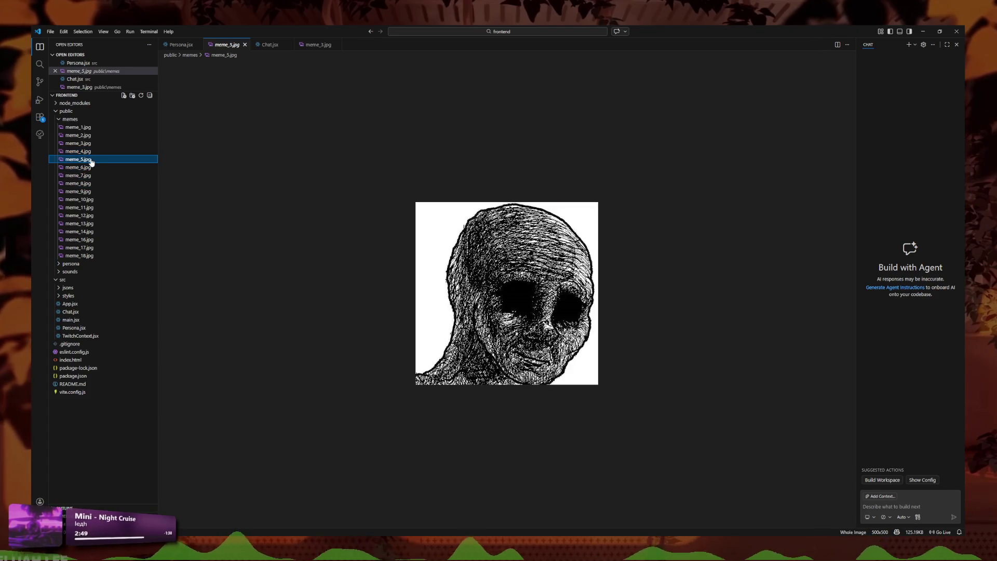
{"action": "left_click", "coordinate": [84, 143]}
{"action": "left_click", "coordinate": [82, 135]}
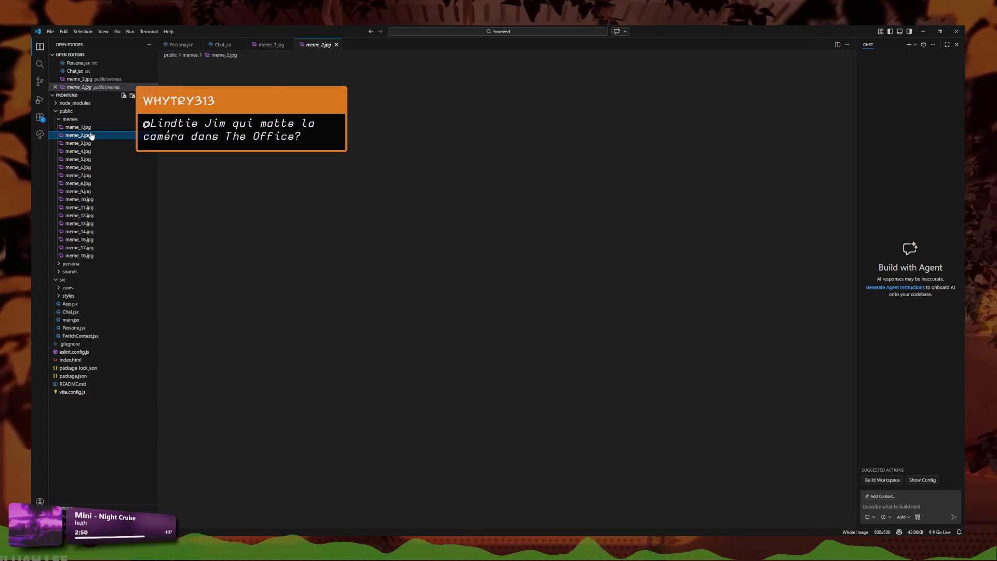
{"action": "left_click", "coordinate": [98, 199]}
{"action": "left_click", "coordinate": [101, 208]}
{"action": "left_click", "coordinate": [104, 216]}
{"action": "left_click", "coordinate": [107, 223]}
{"action": "left_click", "coordinate": [110, 232]}
{"action": "left_click", "coordinate": [110, 240]}
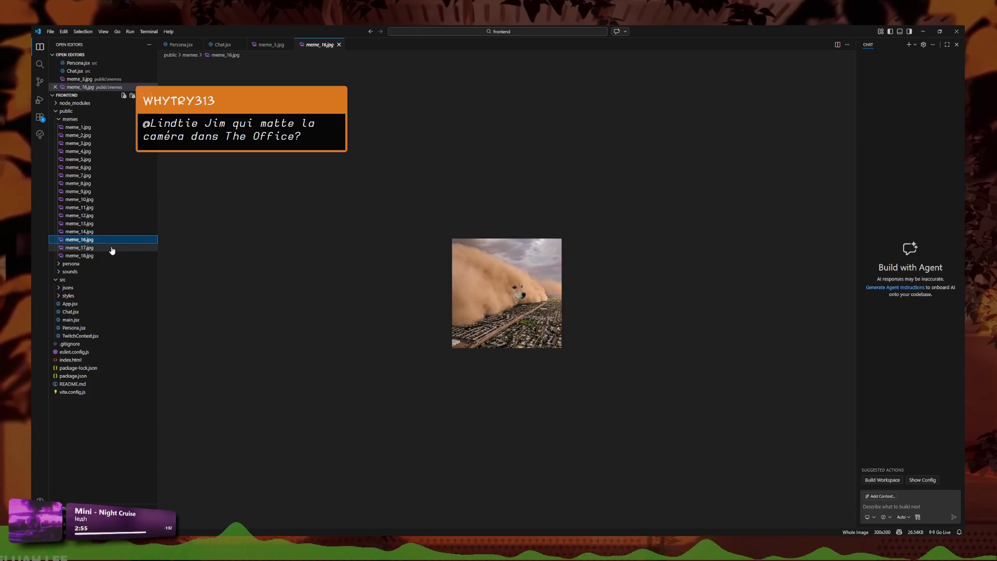
{"action": "left_click", "coordinate": [111, 248]}
- Step through meme_1.jpg to meme_9.jpg in order, ending on the SpongeBob image
{"action": "left_click", "coordinate": [91, 128]}
{"action": "left_click", "coordinate": [92, 136]}
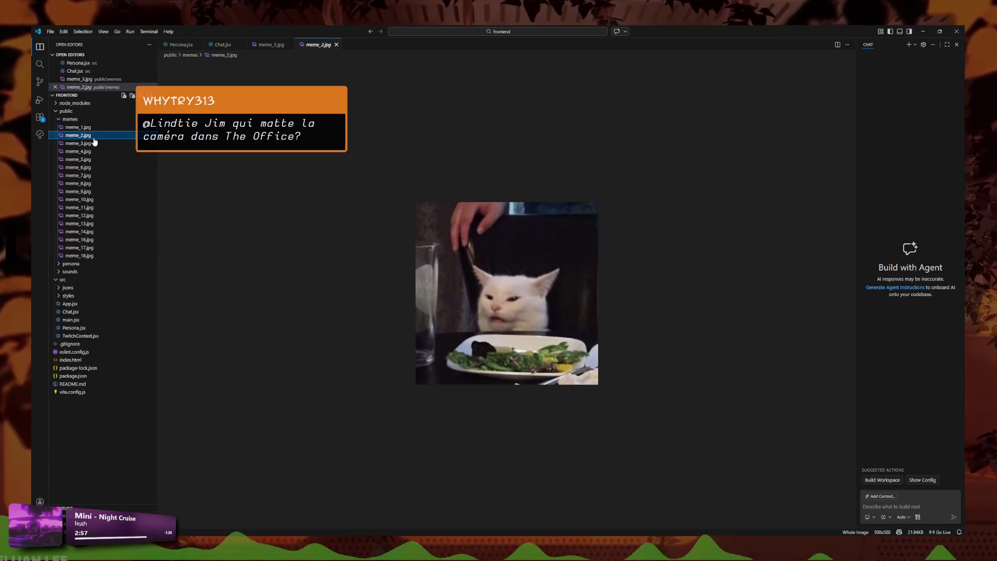
{"action": "left_click", "coordinate": [92, 144]}
{"action": "left_click", "coordinate": [94, 152]}
{"action": "left_click", "coordinate": [95, 160]}
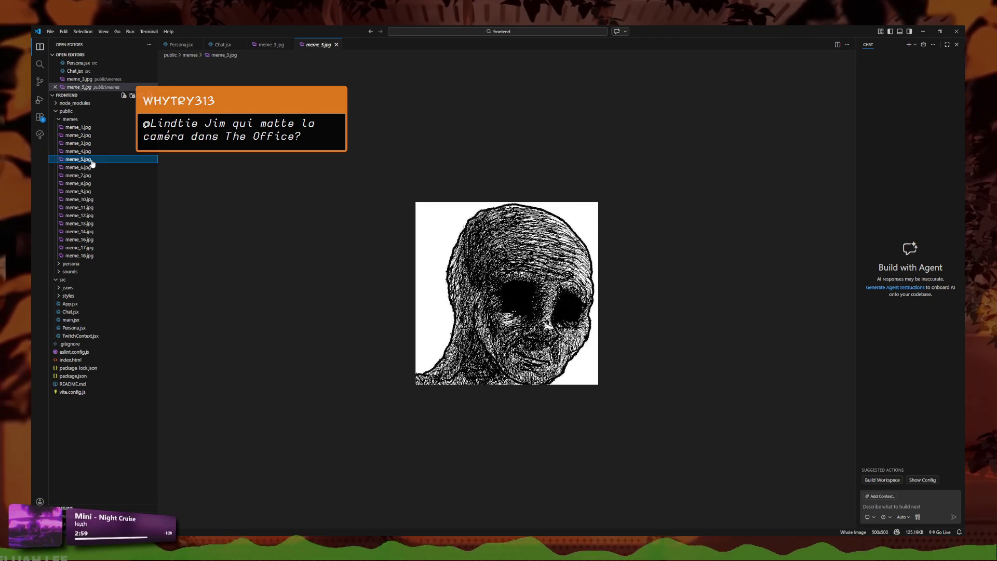
{"action": "left_click", "coordinate": [94, 151]}
{"action": "left_click", "coordinate": [91, 168]}
{"action": "left_click", "coordinate": [90, 177]}
{"action": "left_click", "coordinate": [91, 183]}
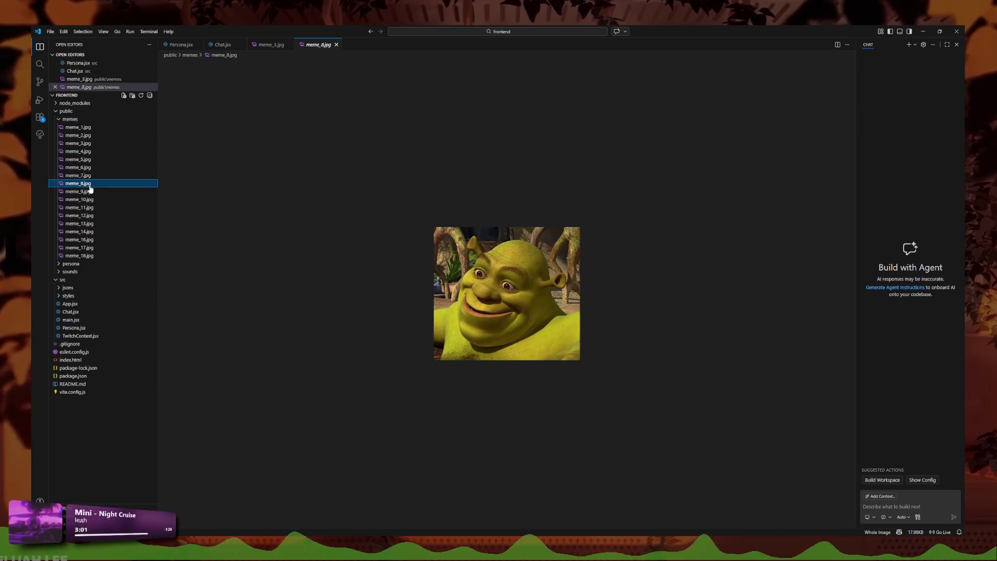
{"action": "left_click", "coordinate": [91, 192]}
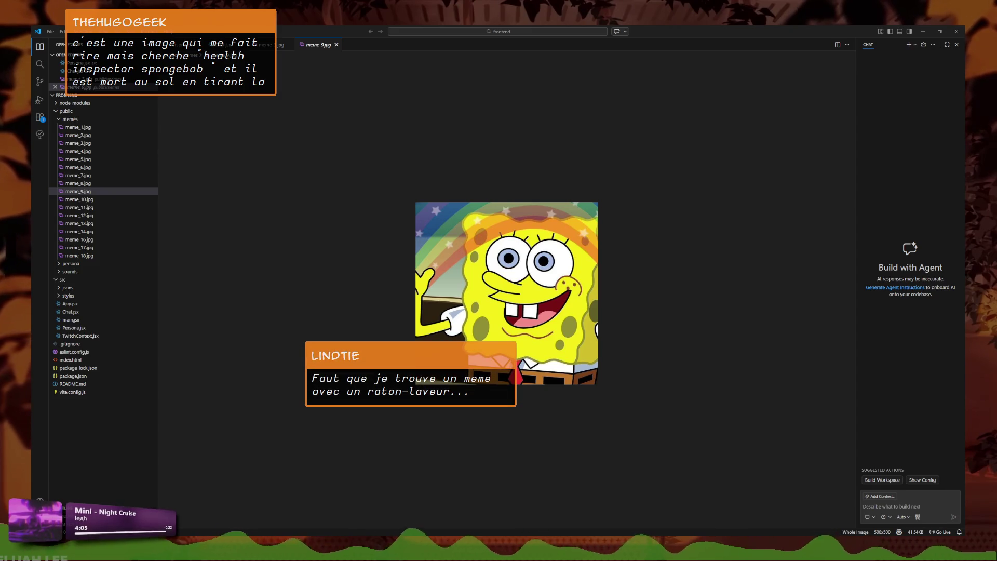
{"action": "key", "text": "alt+Tab"}
{"action": "left_click_drag", "start_coordinate": [379, 104], "coordinate": [440, 105]}
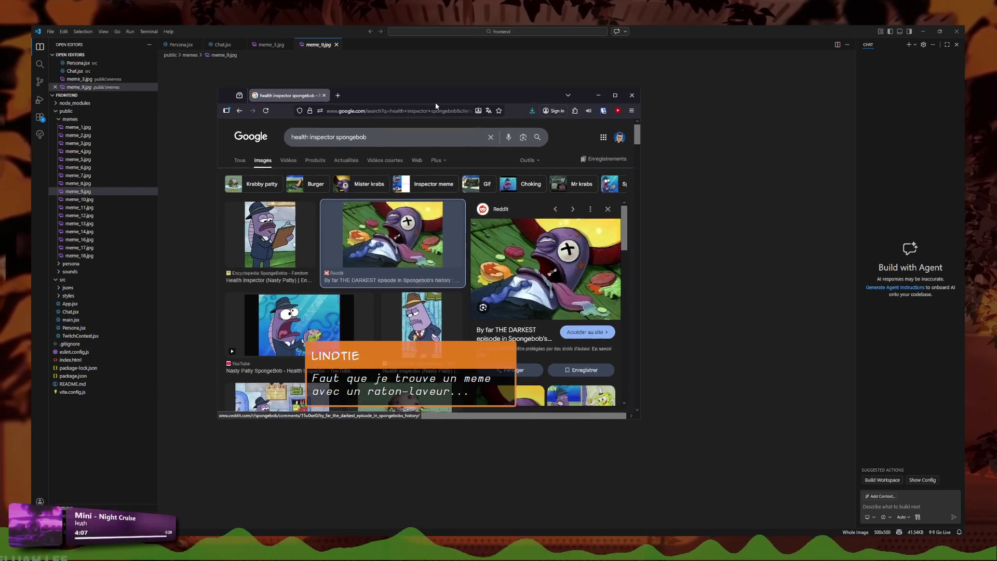
{"action": "key", "text": "alt+Tab"}
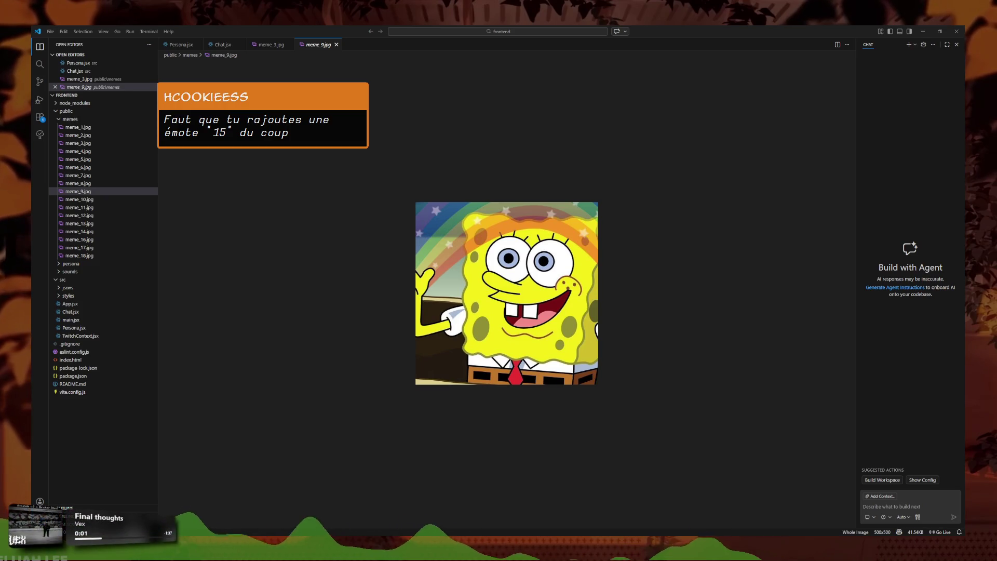
- Zoom the SpongeBob preview to 150%, go to Chat.jsx, and drag the new images into public/memes
{"action": "left_click", "coordinate": [261, 247]}
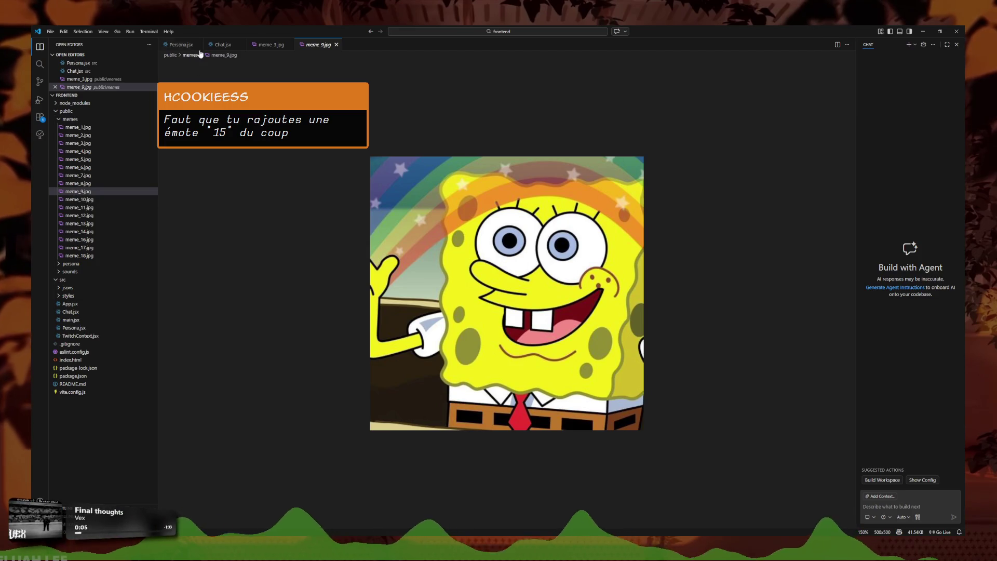
{"action": "left_click", "coordinate": [223, 44]}
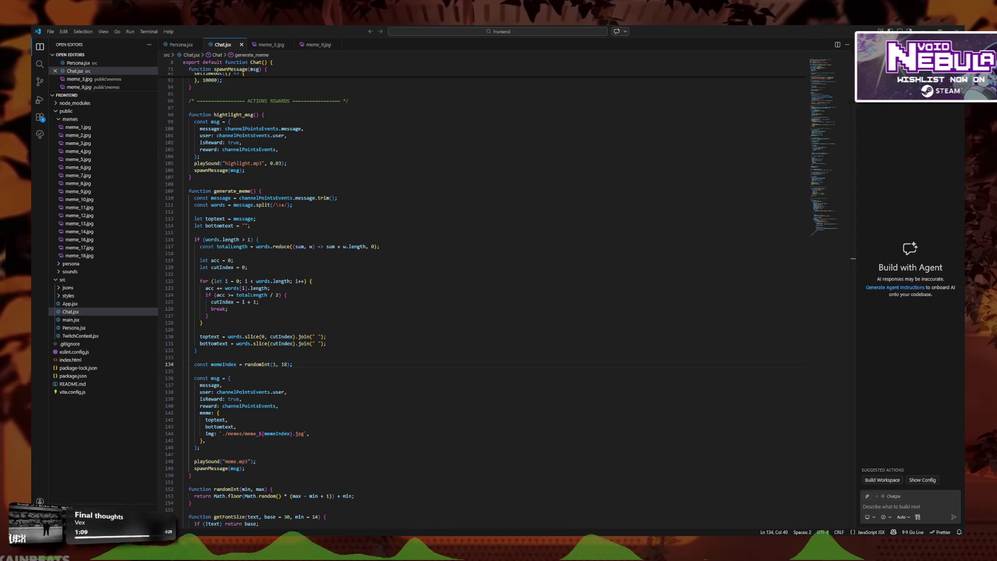
{"action": "left_click_drag", "start_coordinate": [0, 120], "coordinate": [95, 120]}
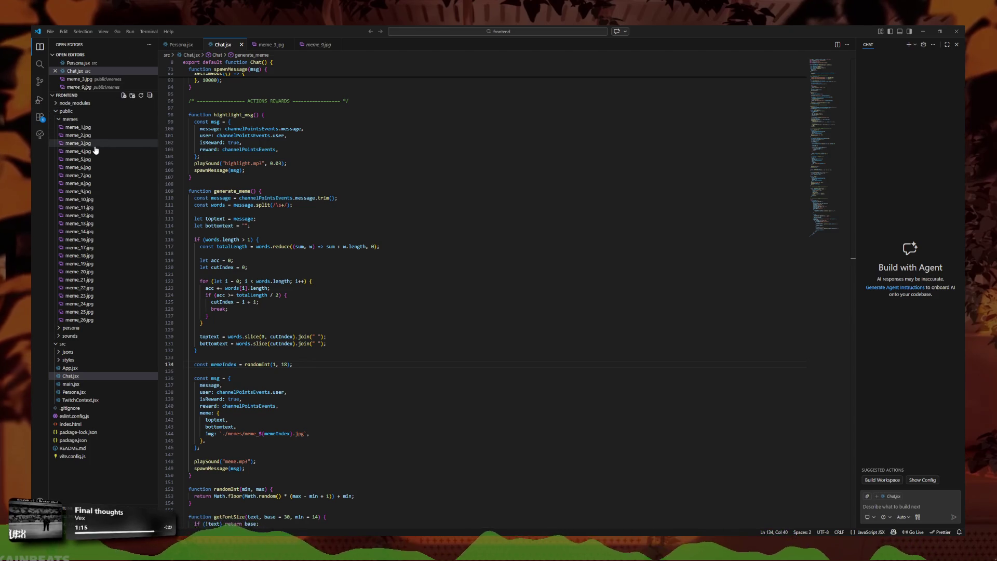
- Preview each new image from meme_19.jpg to meme_26.jpg, then return to Chat.jsx
{"action": "left_click", "coordinate": [91, 264]}
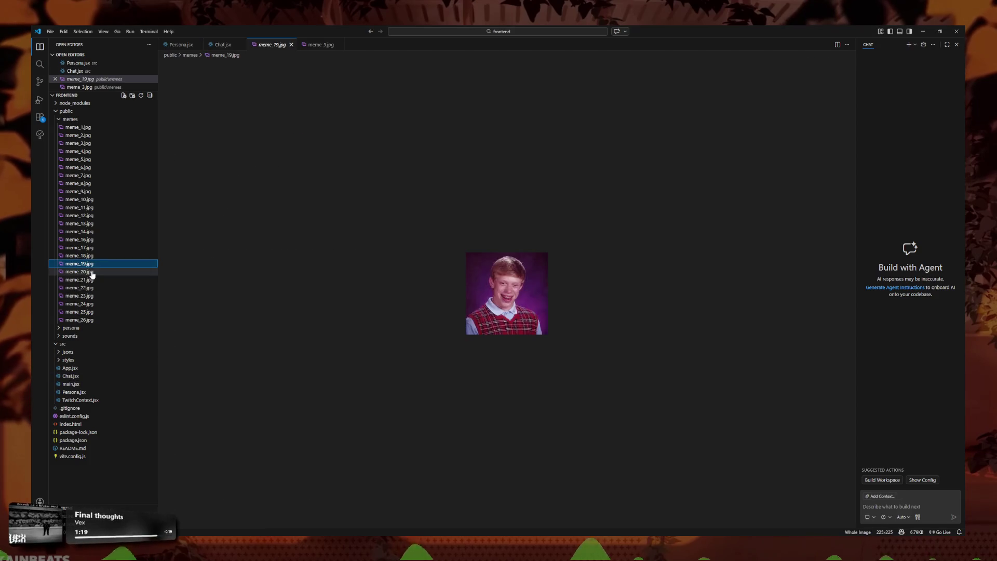
{"action": "left_click", "coordinate": [93, 273]}
{"action": "left_click", "coordinate": [93, 280]}
{"action": "left_click", "coordinate": [93, 288]}
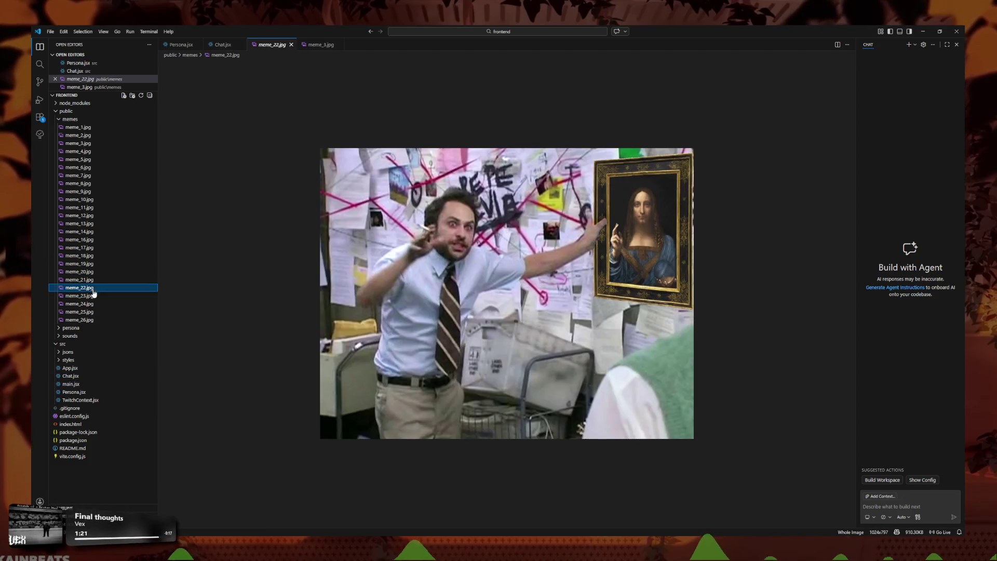
{"action": "left_click", "coordinate": [94, 296]}
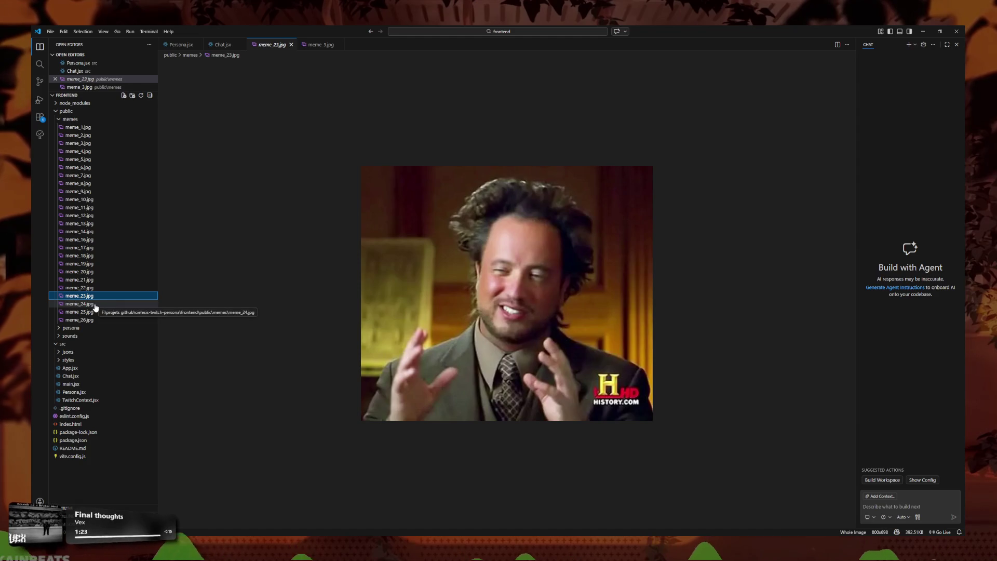
{"action": "left_click", "coordinate": [95, 304]}
{"action": "left_click", "coordinate": [96, 312]}
{"action": "left_click", "coordinate": [97, 320]}
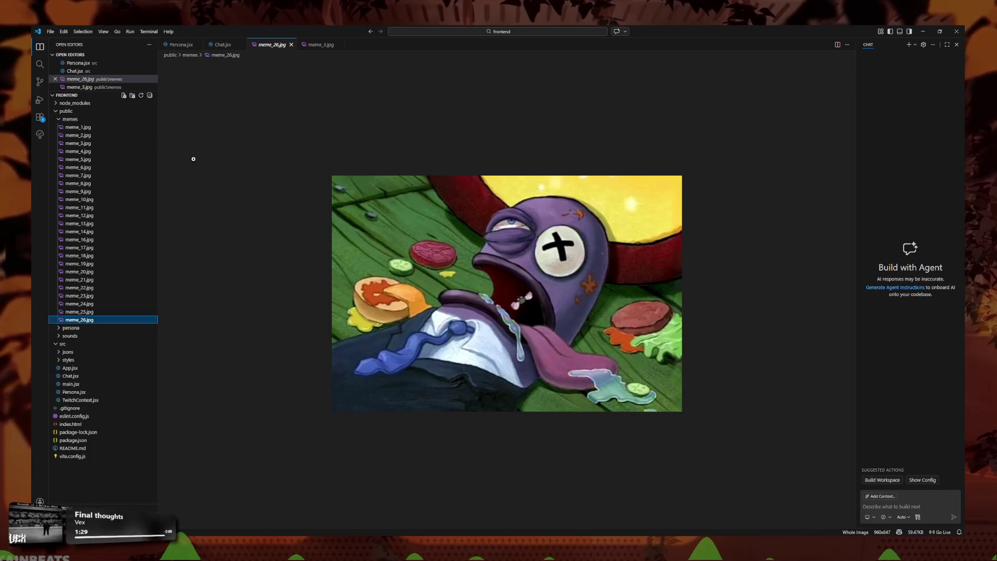
{"action": "left_click", "coordinate": [223, 45]}
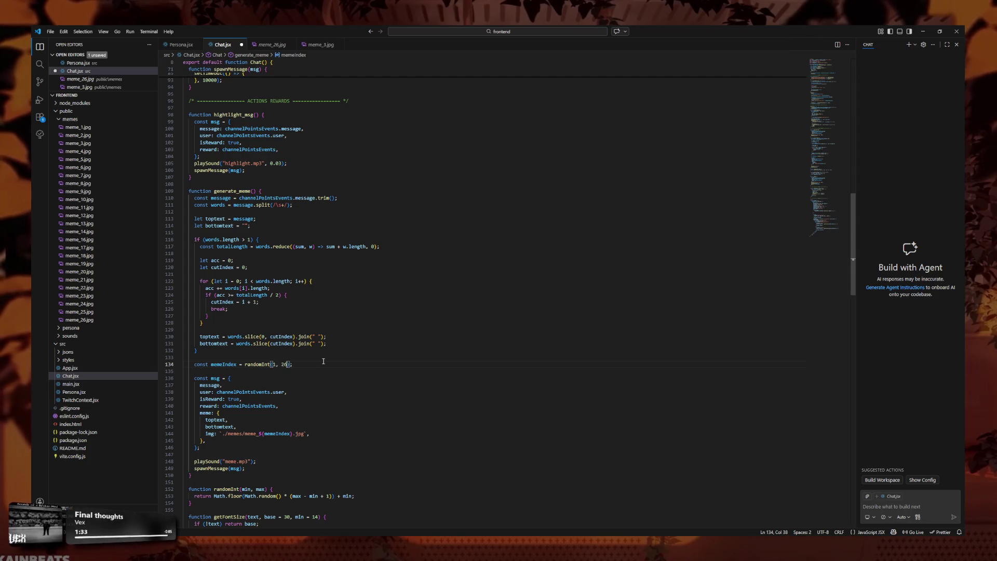
- Save the randomInt(1, 26) change, close the old dev server consoles, and rerun npm start
{"action": "key", "text": "ctrl+s"}
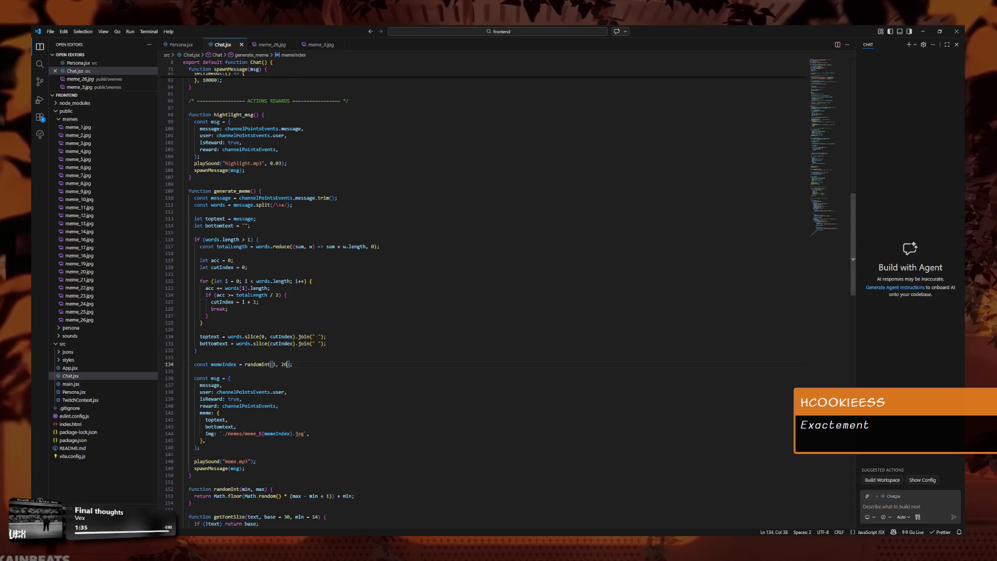
{"action": "left_click", "coordinate": [336, 407]}
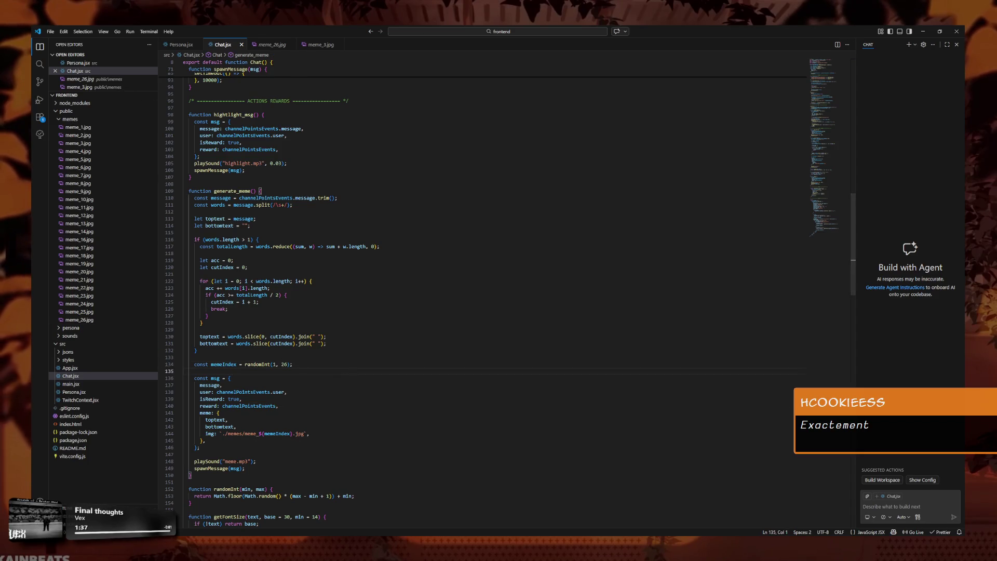
{"action": "left_click", "coordinate": [126, 533]}
{"action": "left_click", "coordinate": [448, 98]}
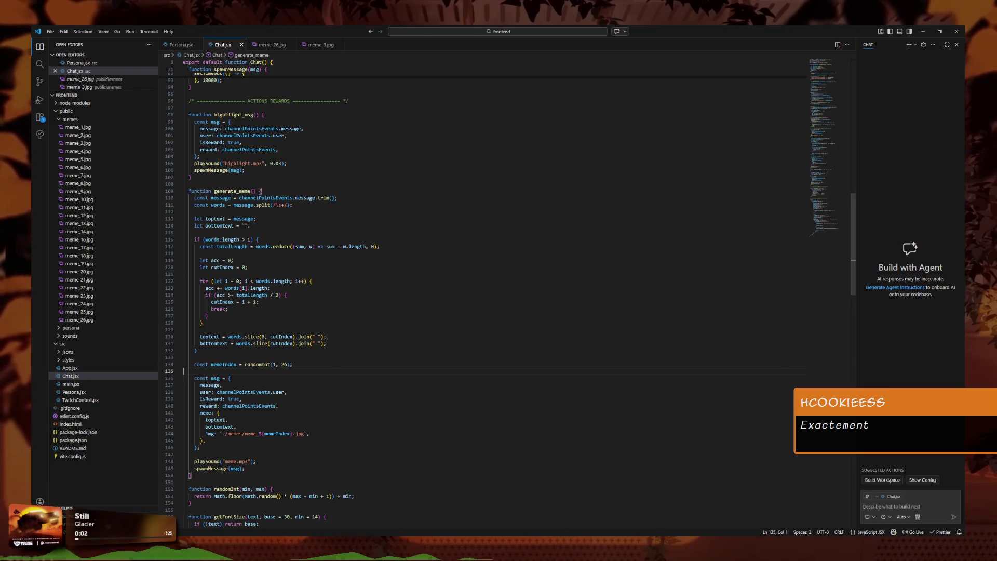
{"action": "left_click", "coordinate": [125, 533]}
{"action": "left_click", "coordinate": [442, 87]}
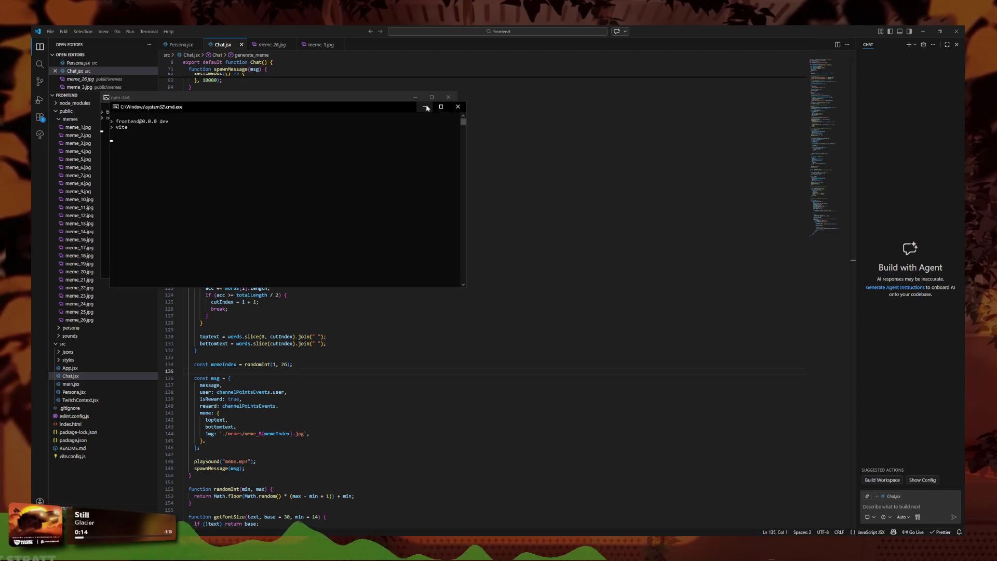
{"action": "left_click", "coordinate": [425, 106]}
{"action": "left_click", "coordinate": [415, 97]}
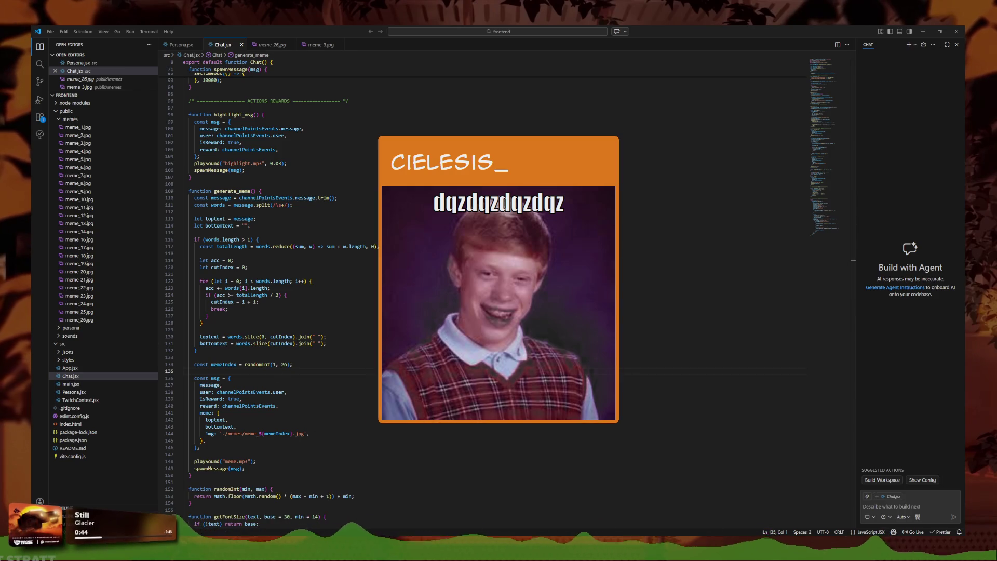
- Preview meme_1, meme_19, meme_22, meme_21 and meme_20 to compare with the test overlays
{"action": "left_click", "coordinate": [77, 126]}
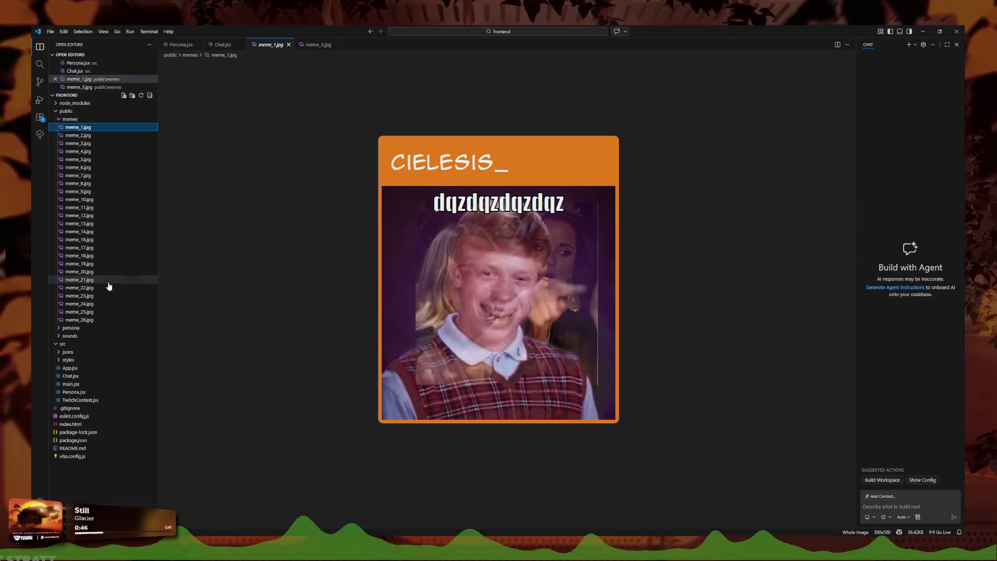
{"action": "left_click", "coordinate": [98, 255]}
{"action": "left_click", "coordinate": [96, 264]}
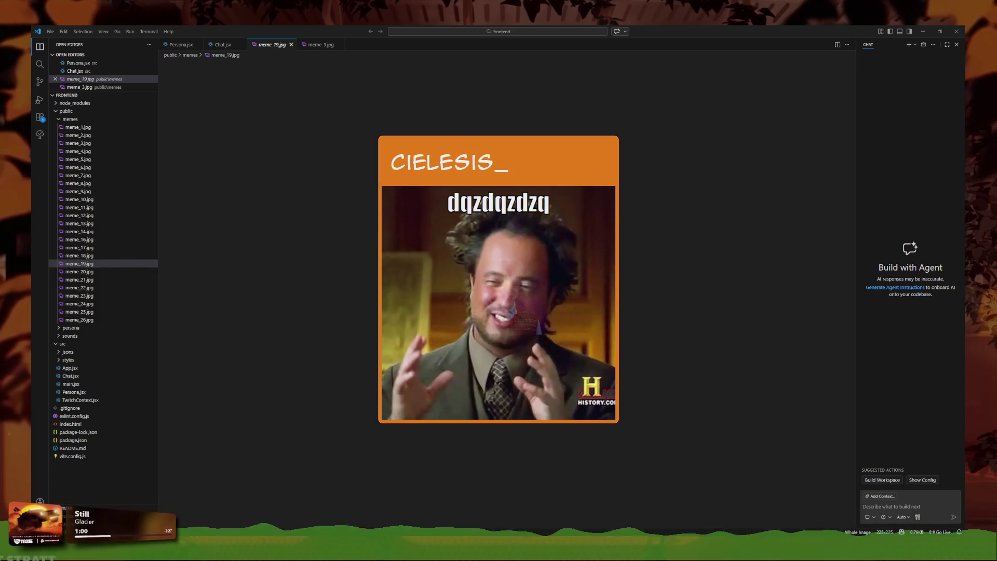
{"action": "left_click", "coordinate": [98, 288]}
{"action": "left_click", "coordinate": [100, 295]}
{"action": "left_click", "coordinate": [96, 272]}
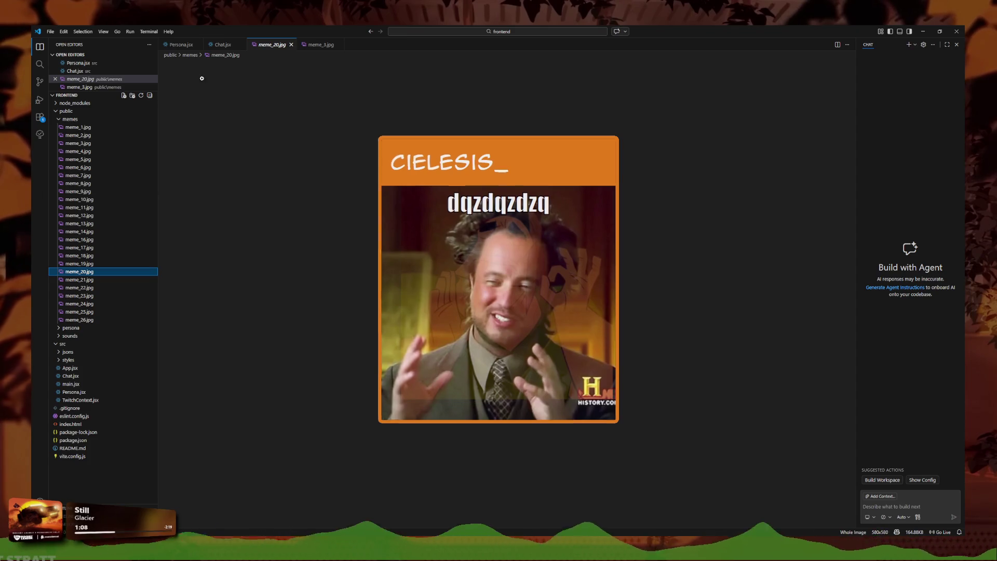
- Return to Chat.jsx and close the meme_20.jpg, meme_3.jpg and other leftover image tabs
{"action": "left_click", "coordinate": [227, 46]}
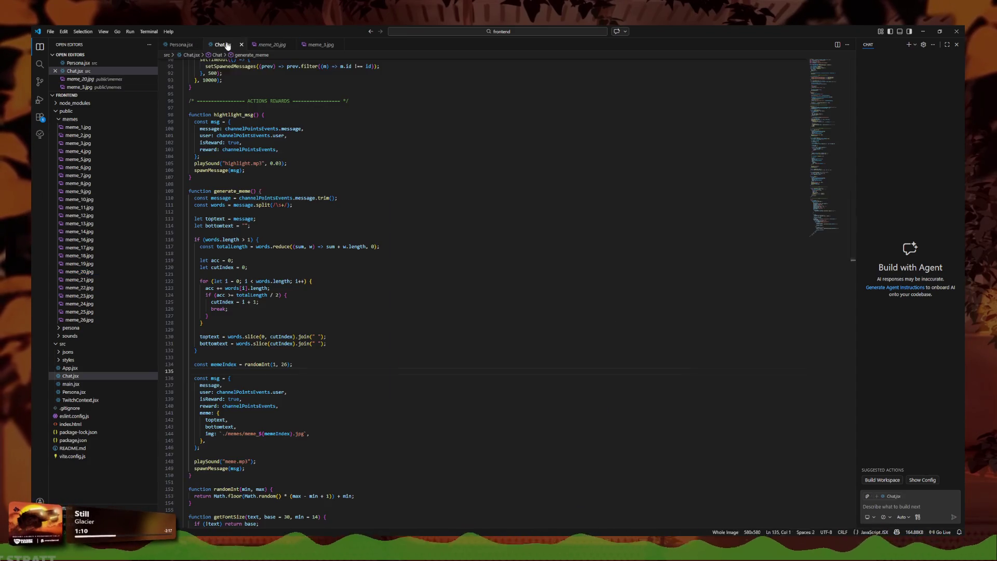
{"action": "left_click", "coordinate": [261, 45]}
{"action": "left_click", "coordinate": [291, 45]}
{"action": "left_click", "coordinate": [289, 44]}
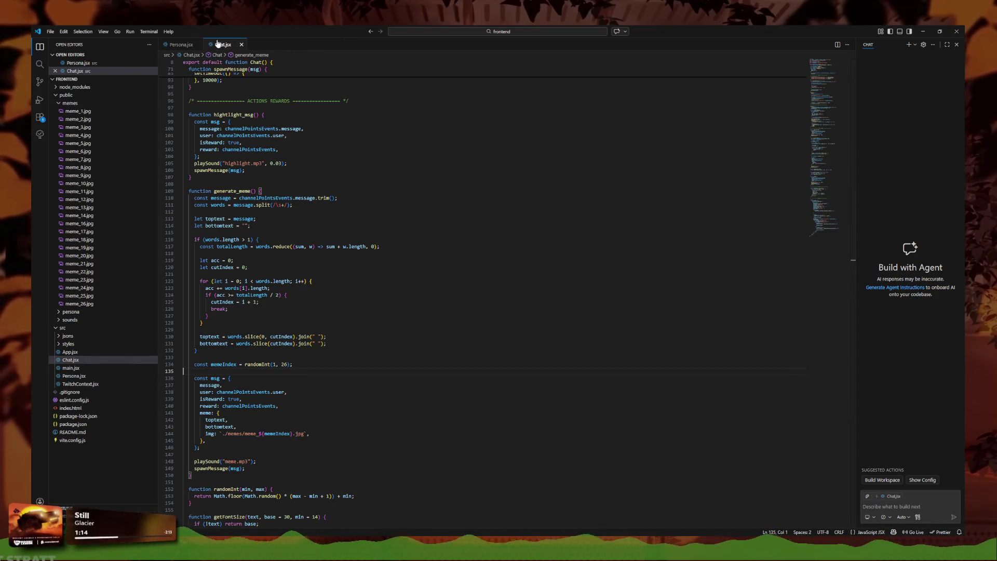